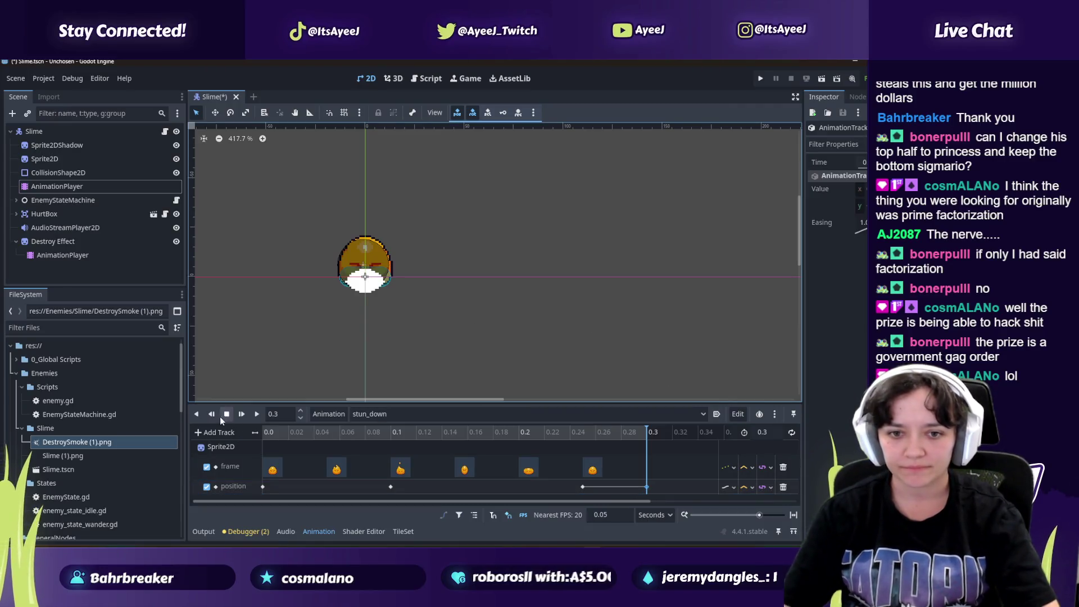
Step: Preview the stun_down animation and follow the tutorial video
left_click(256, 414)
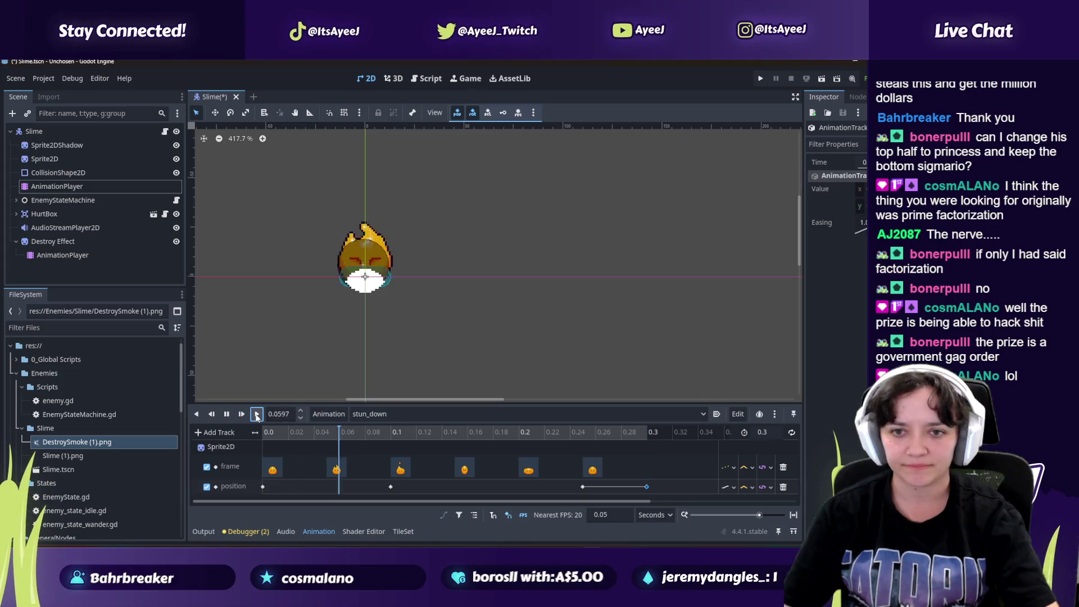
key("alt+Tab")
left_click(438, 366)
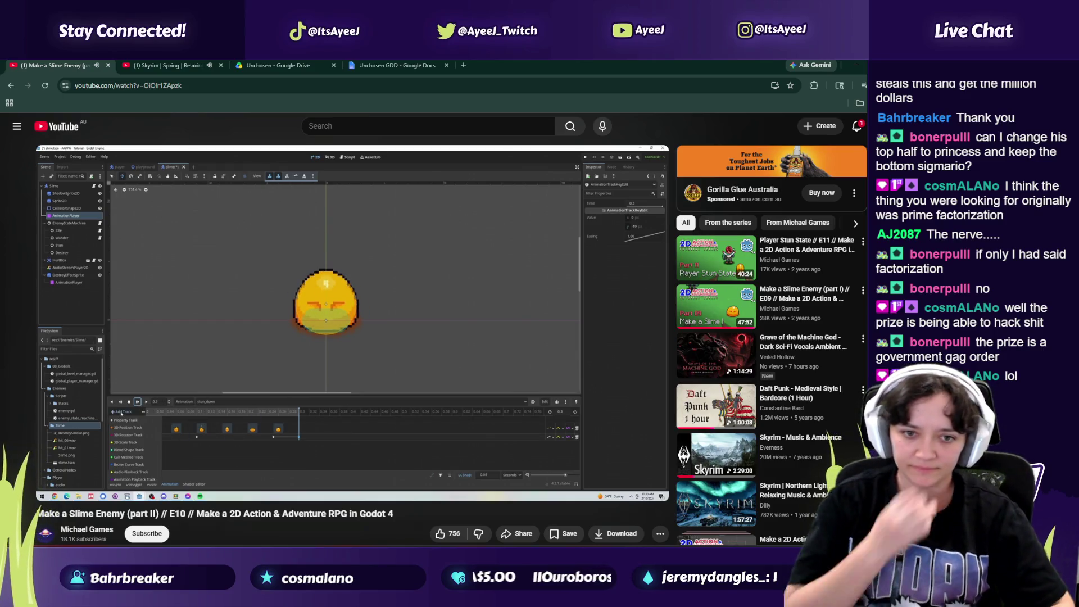
mouse_move(451, 356)
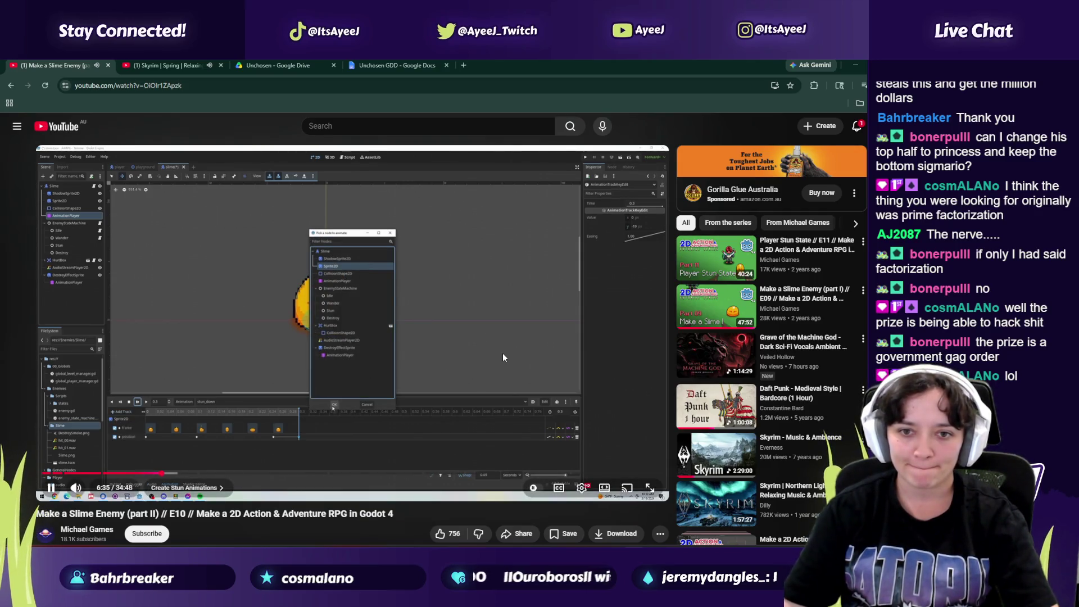
key("alt+Tab")
Step: Add a property track on Sprite2D to the stun_down animation
left_click(212, 431)
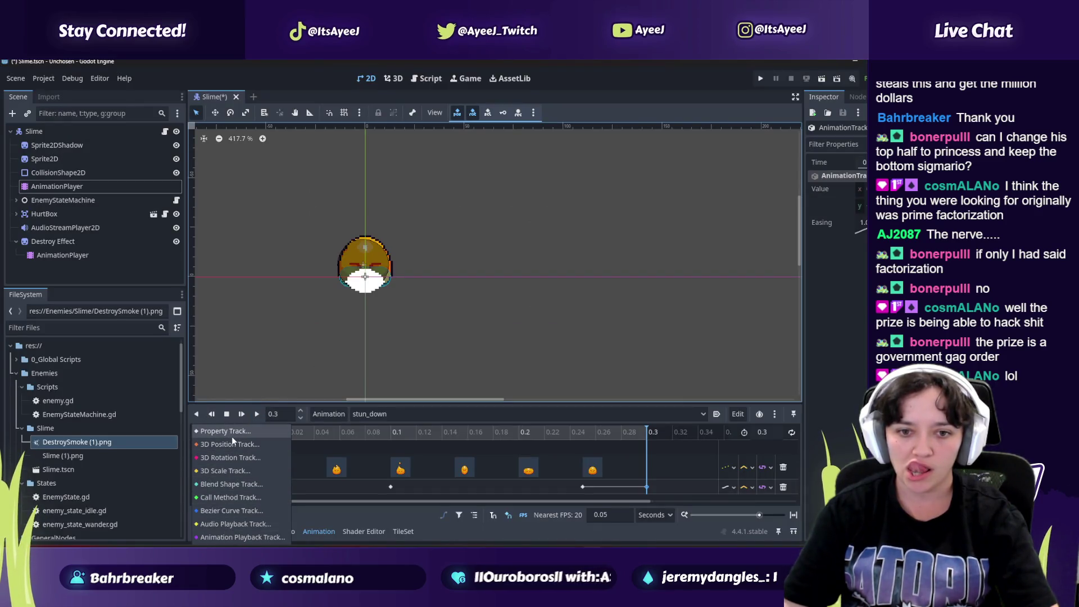
left_click(232, 436)
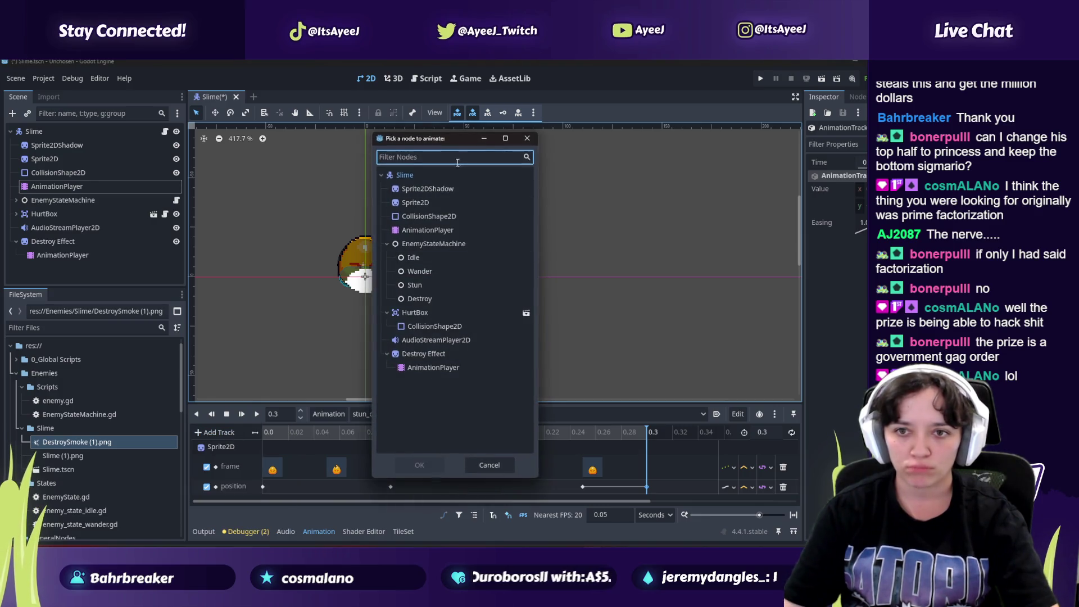
key("alt+Tab")
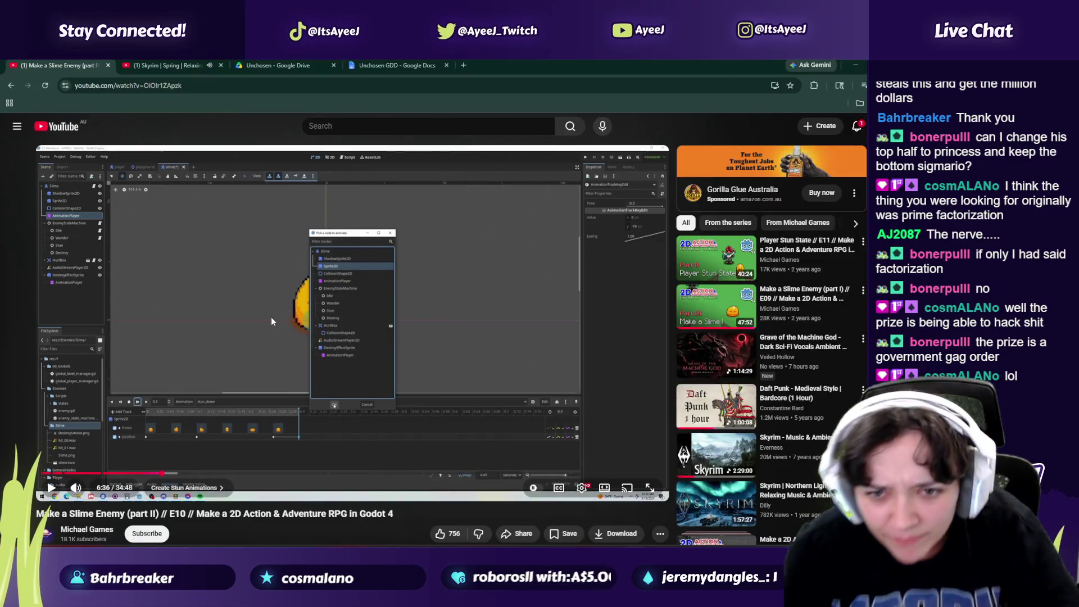
key("alt+Tab")
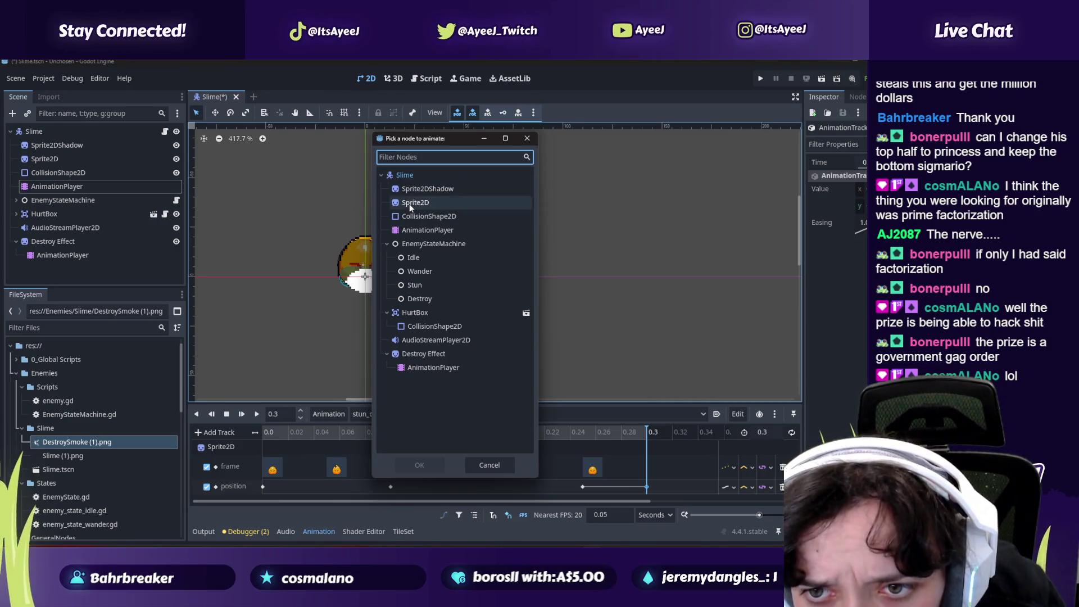
key("alt+Tab")
left_click(403, 369)
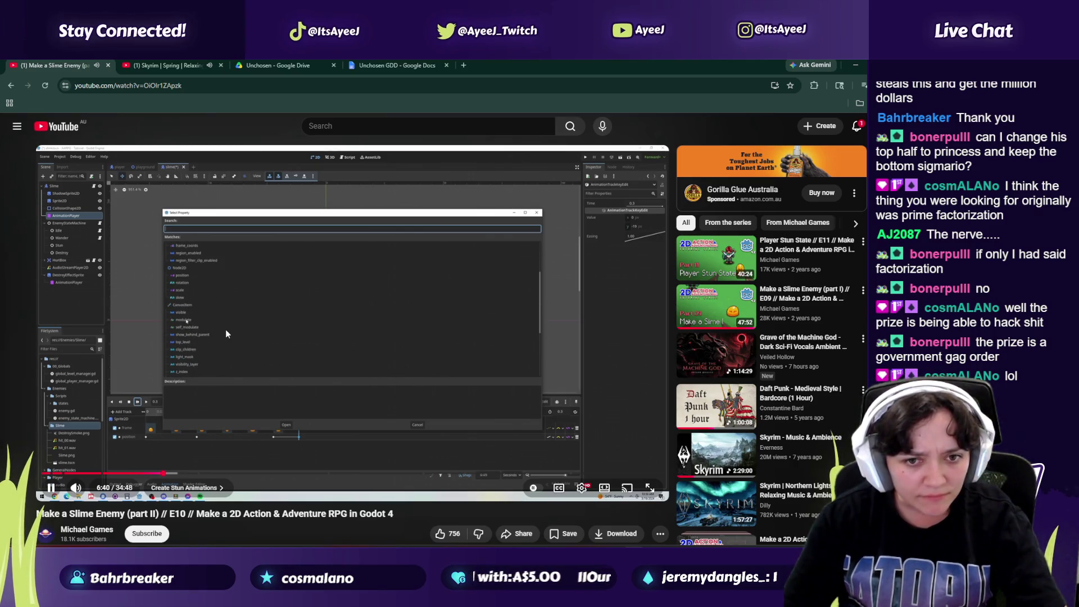
key("alt+Tab")
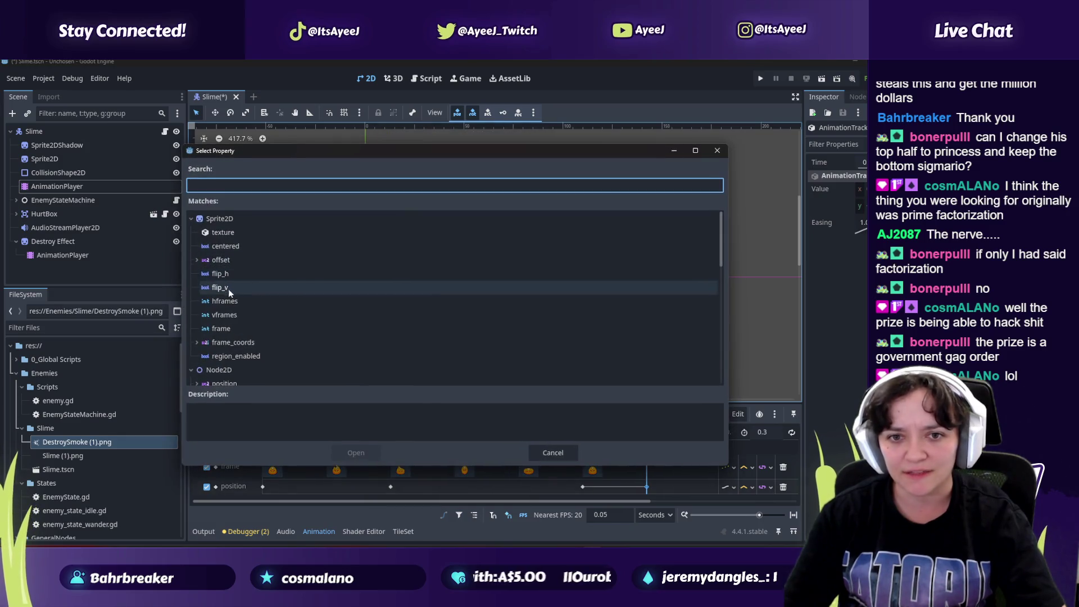
Step: Choose the modulate property under CanvasItem for the new track
scroll(242, 325, "down", 5)
left_click(238, 319)
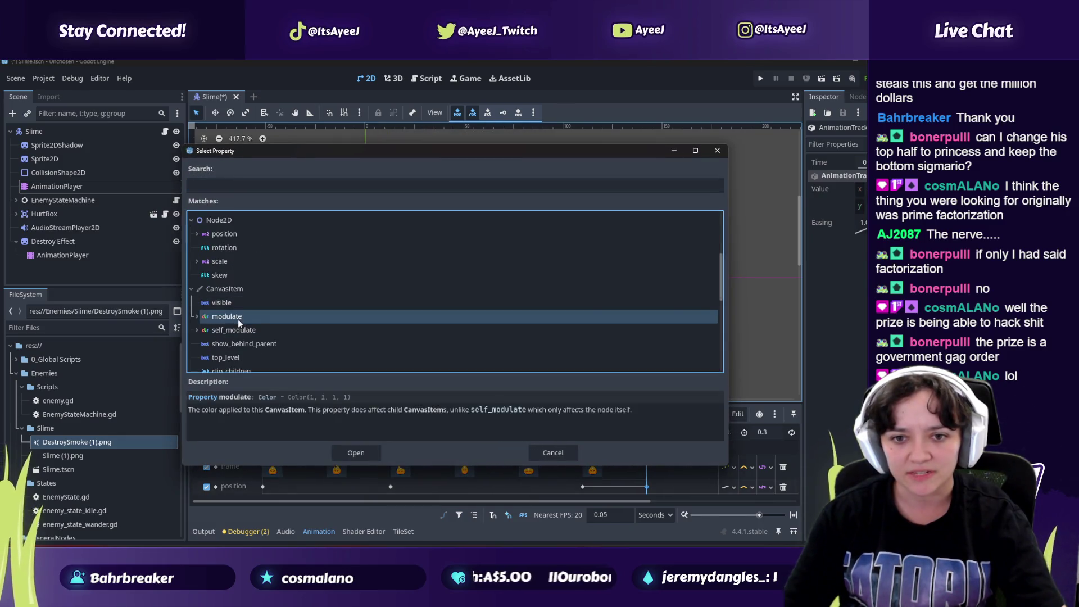
key("alt+Tab")
left_click(295, 314)
left_click(295, 315)
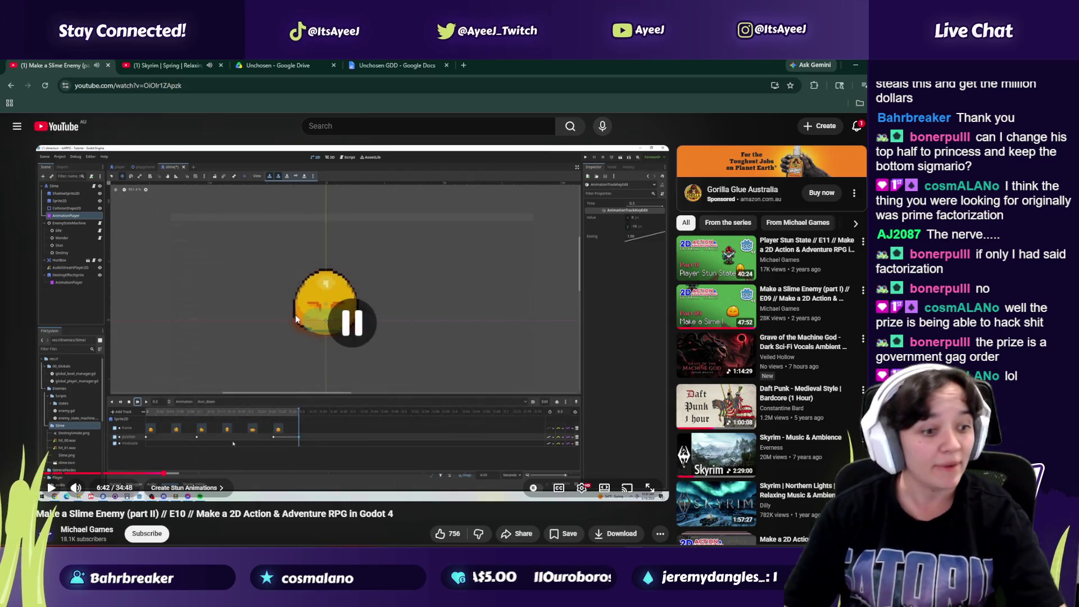
key("alt+Tab")
key("Escape")
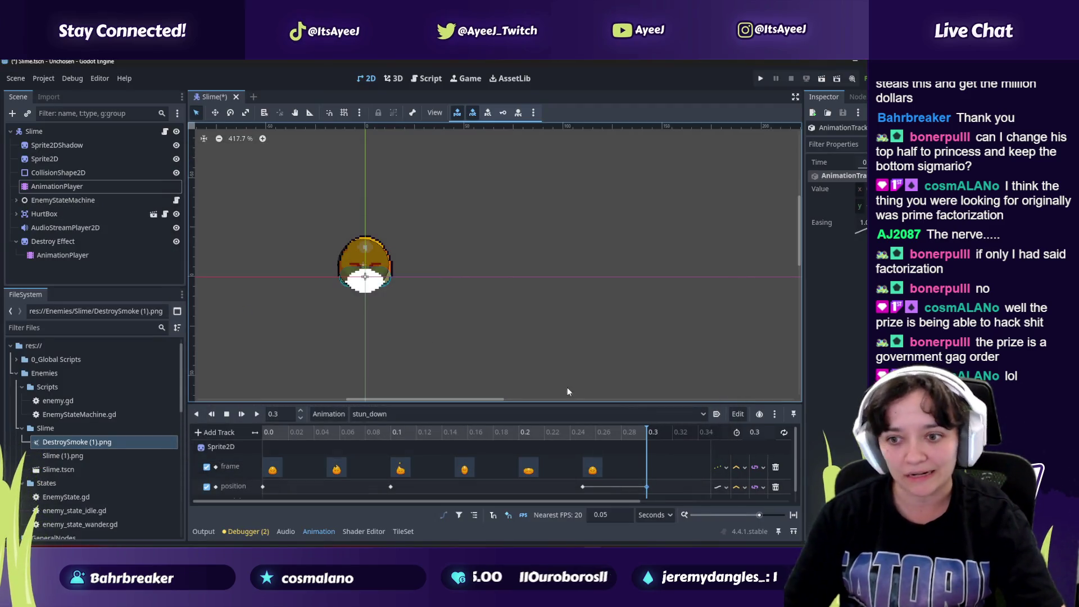
Step: Scroll the track editor toward the modulate track while checking the tutorial
scroll(527, 400, "right", 10)
scroll(350, 292, "up", 2)
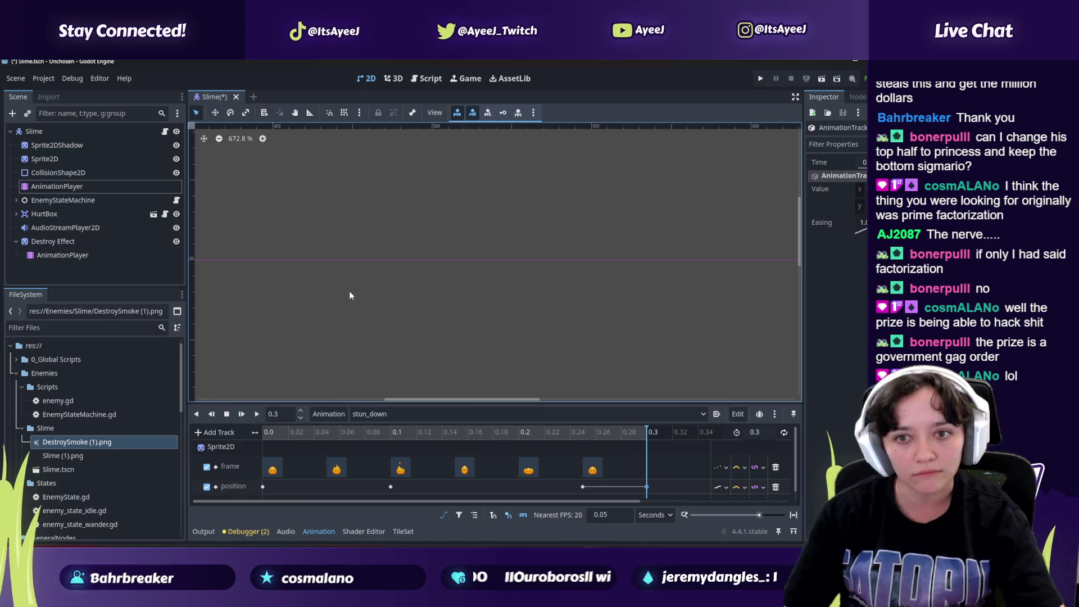
mouse_move(558, 399)
left_mouse_down()
mouse_move(632, 396)
mouse_move(389, 398)
mouse_move(438, 394)
left_mouse_up()
scroll(429, 316, "down", 3)
key("alt+Tab")
left_click(427, 325)
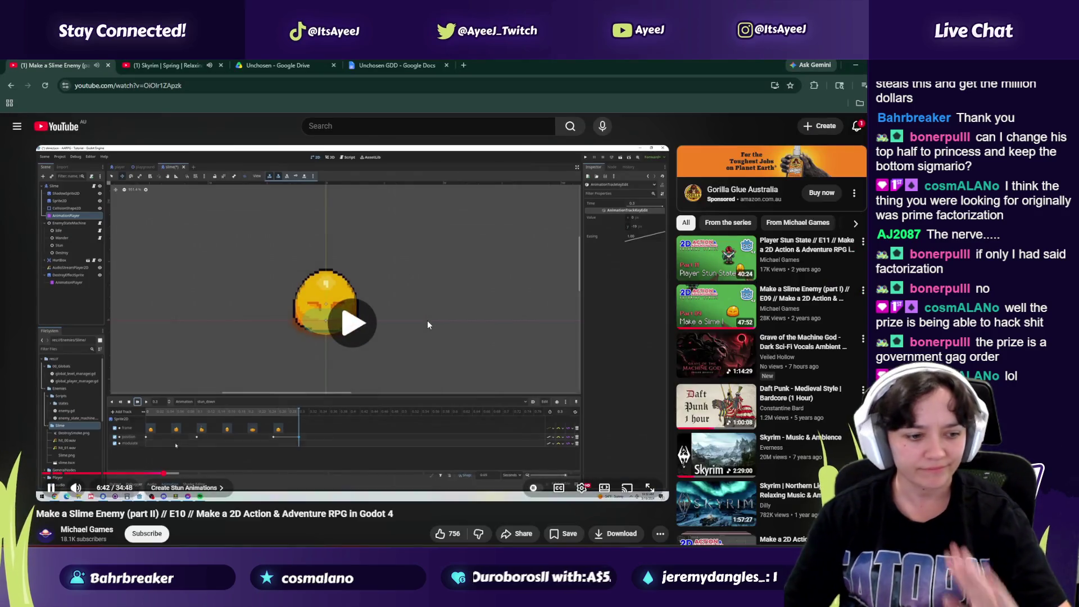
left_click(448, 345)
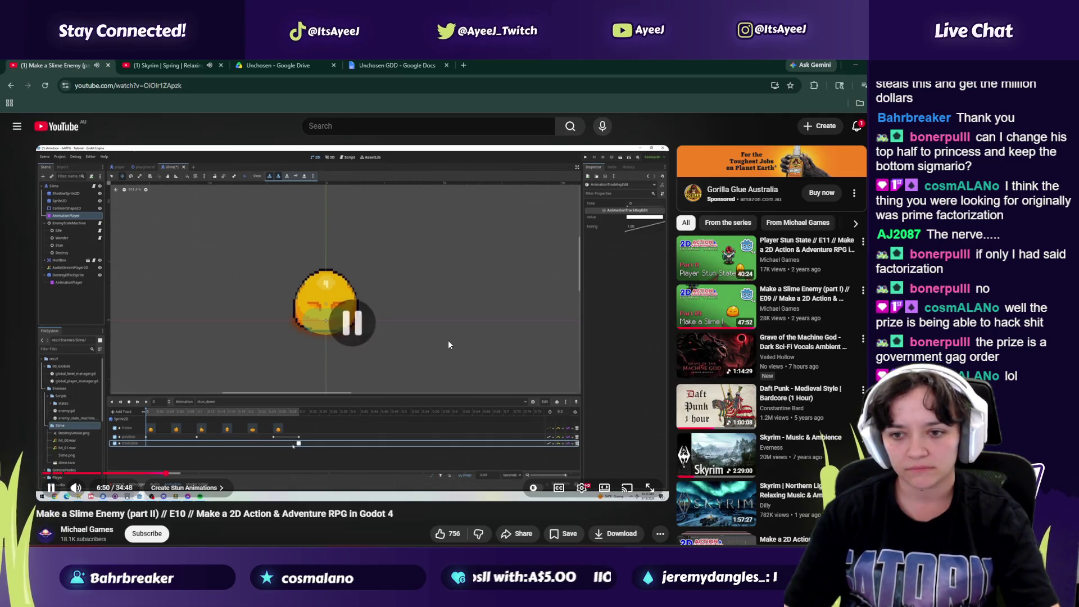
key("alt+Tab")
Step: Insert a first key at time 0 on the modulate track
scroll(286, 491, "down", 1)
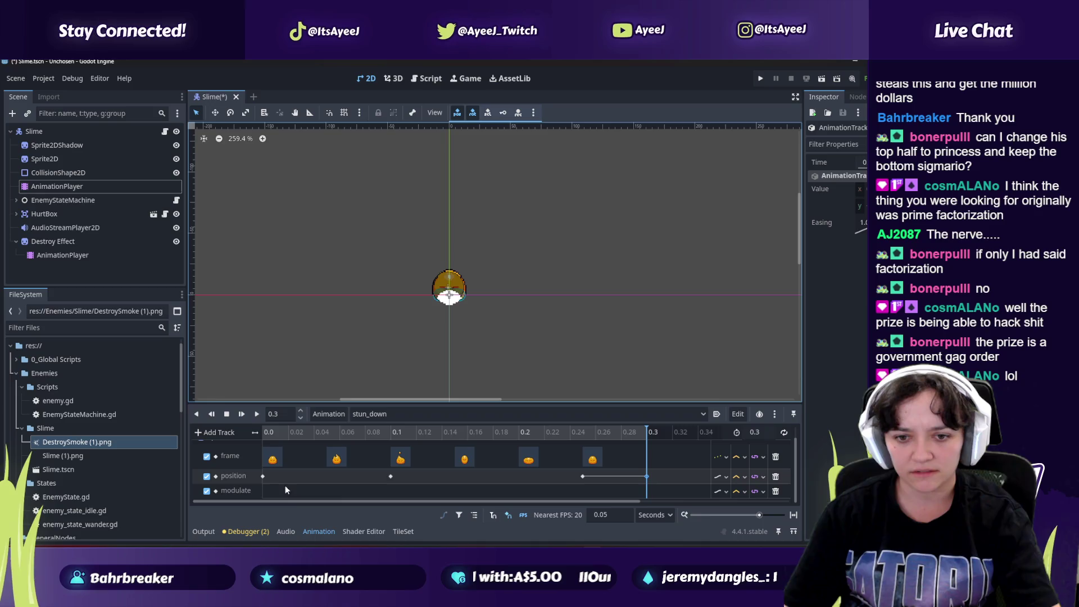
right_click(288, 495)
left_click(319, 447)
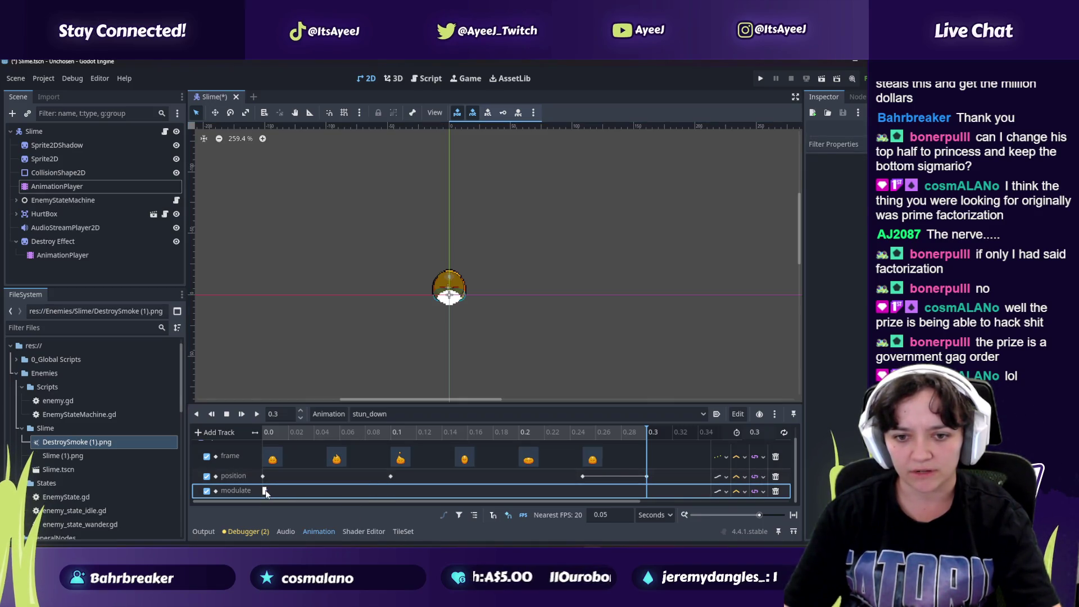
Step: Set the modulate key's colour to pink fb678d
left_click(268, 492)
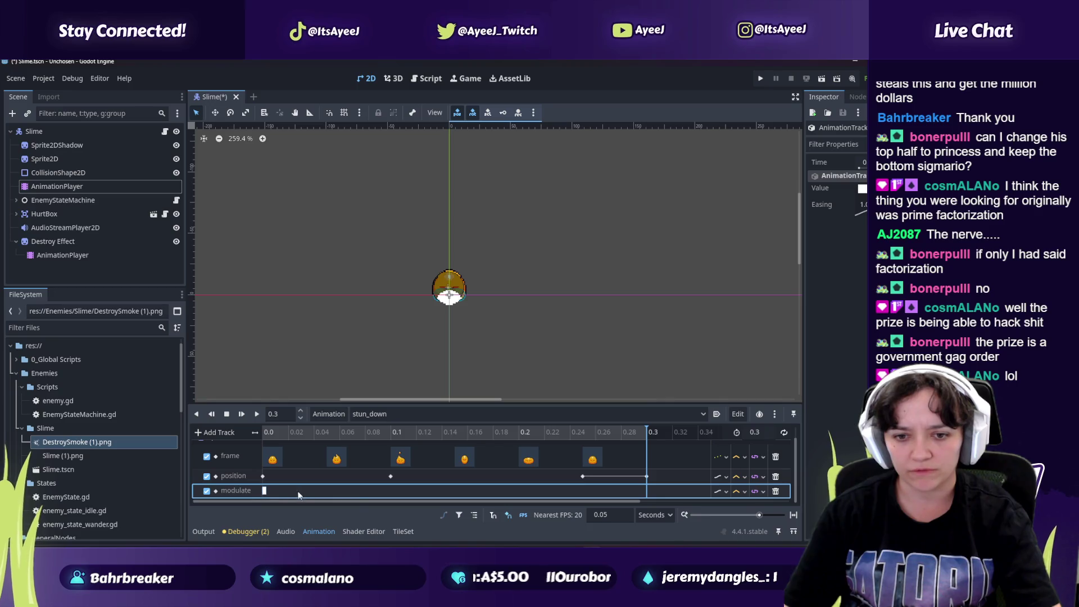
left_click(861, 190)
left_click(841, 290)
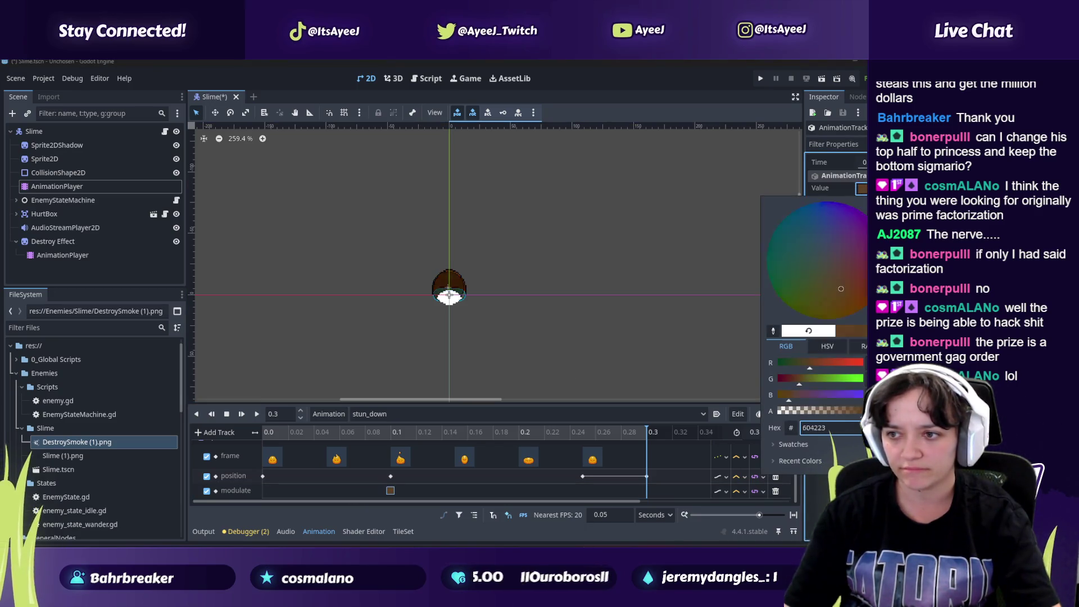
left_click_drag(851, 279, 864, 256)
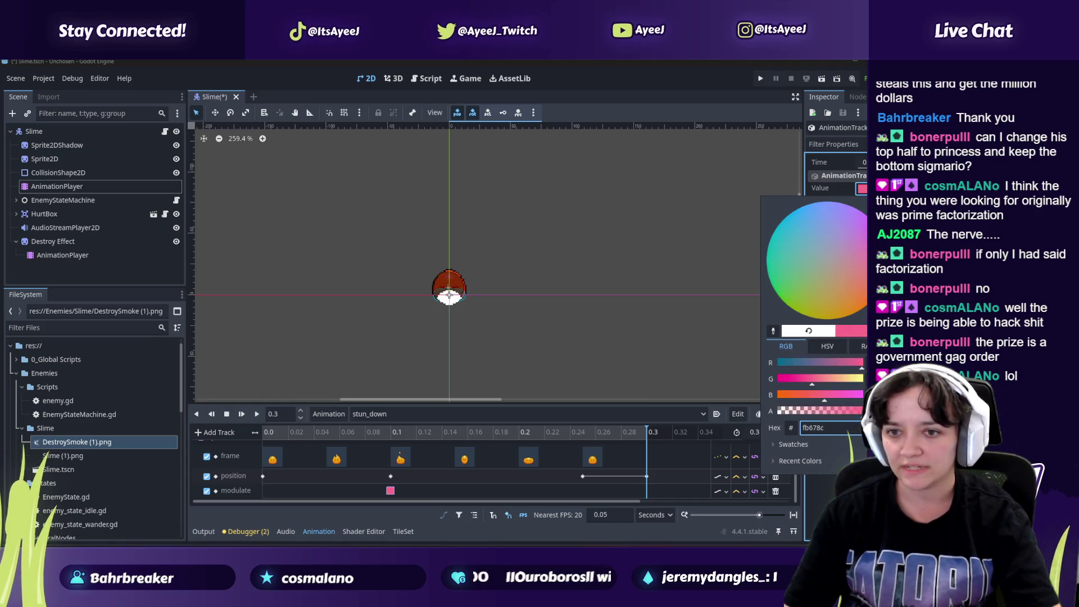
left_click(450, 388)
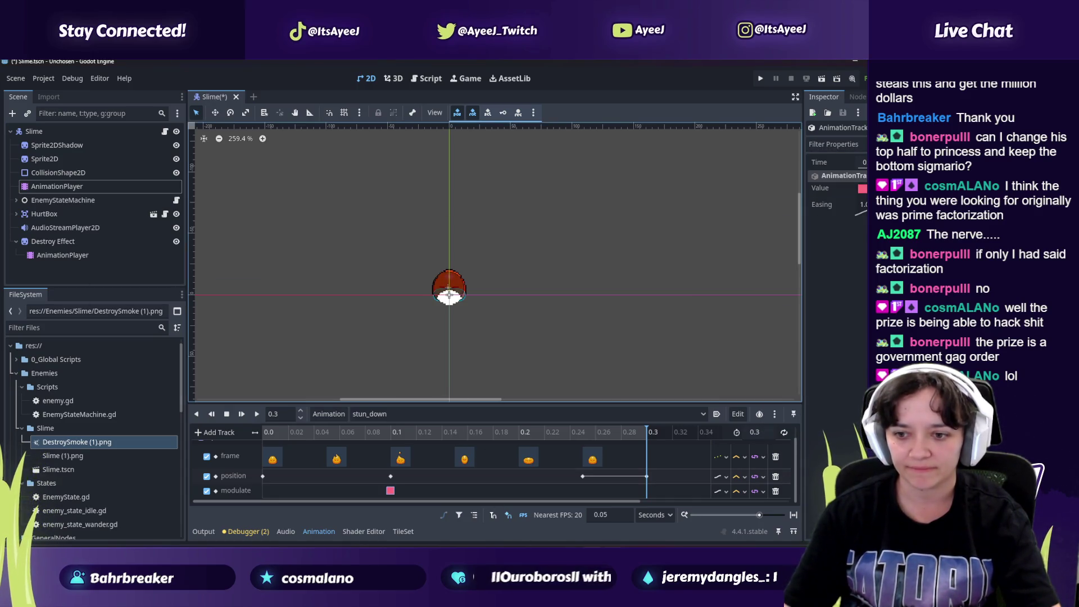
Step: Review the next section of the tutorial video
key("alt+Tab")
left_click(469, 388)
left_click(471, 389)
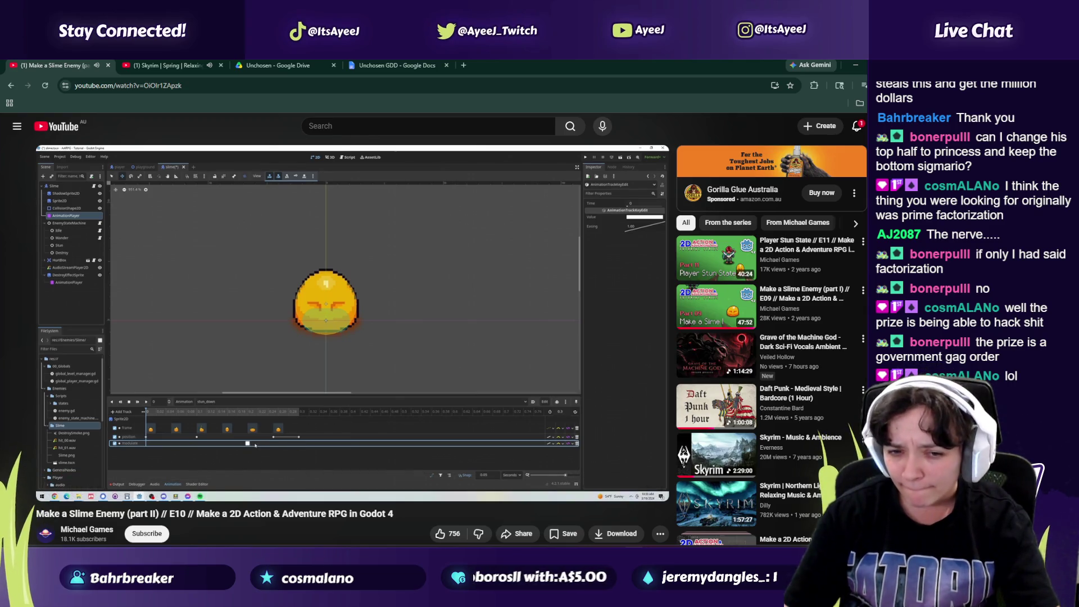
left_click(469, 387)
key("alt+Tab")
key("alt+Tab")
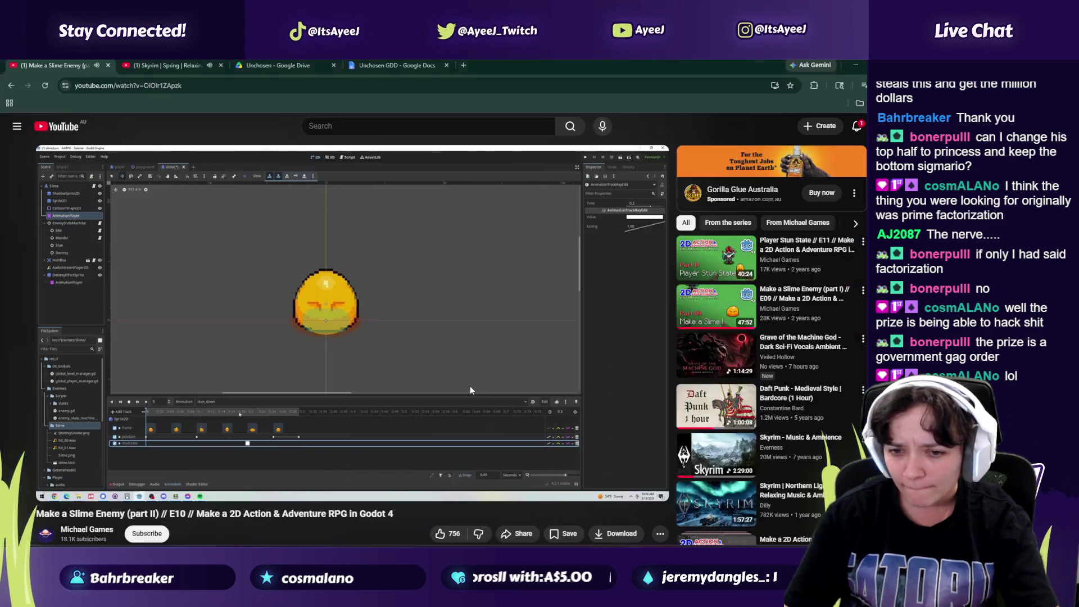
left_click(470, 386)
left_click(470, 393)
key("alt+Tab")
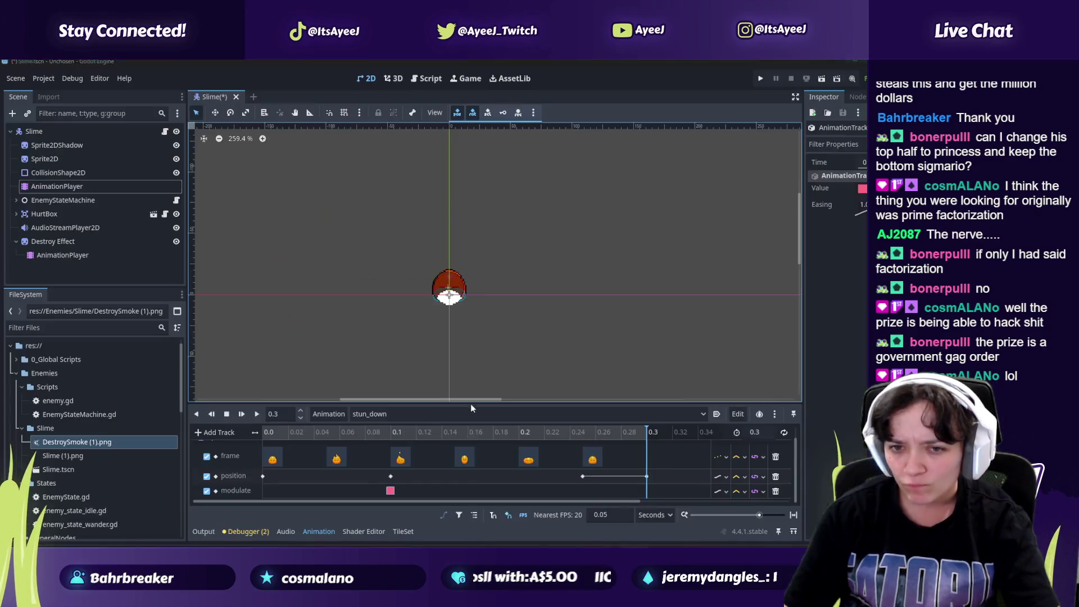
Step: Move the pink modulate key to about 0.2 seconds
left_click(390, 491)
left_click_drag(457, 490, 519, 491)
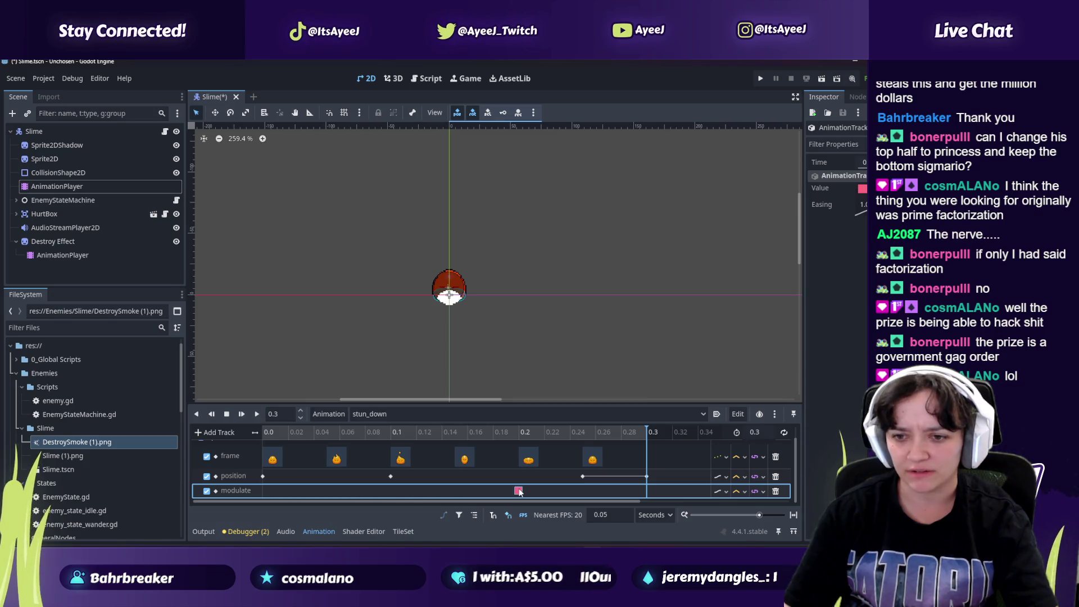
key("alt+Tab")
left_click(464, 346)
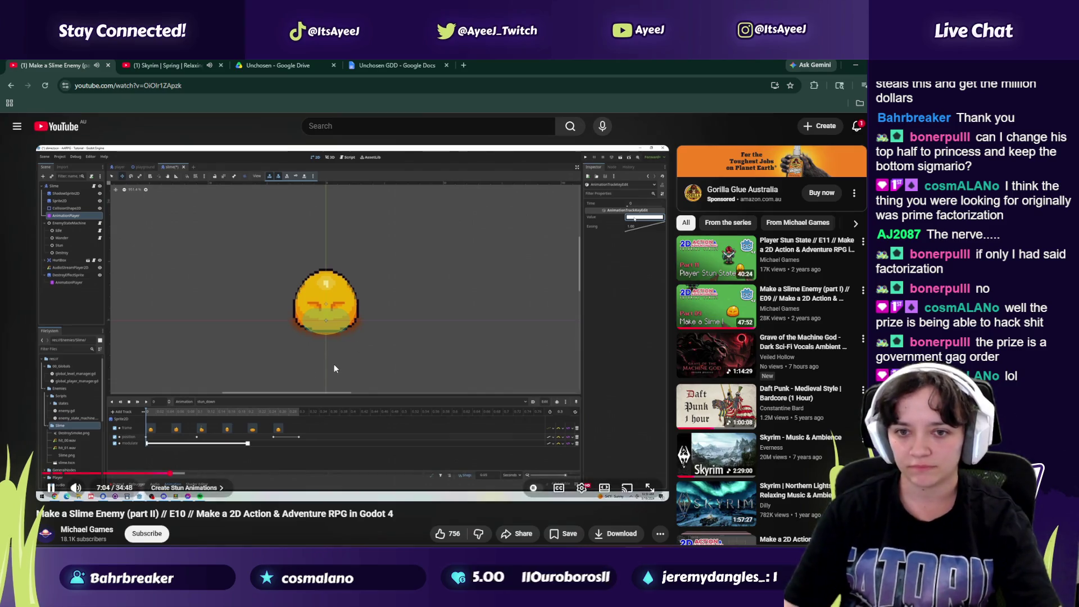
Step: Move the pink modulate key back to about 0.05 seconds
left_click(364, 359)
key("alt+Tab")
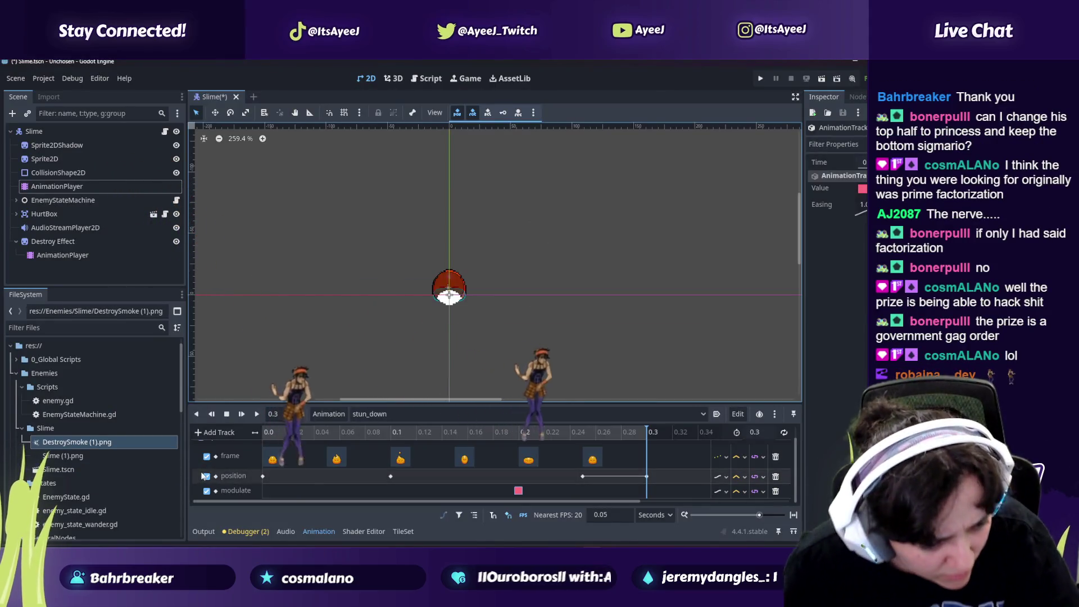
mouse_move(517, 490)
left_mouse_down()
mouse_move(250, 487)
mouse_move(325, 489)
left_mouse_up()
Step: Insert a second modulate key at 0.2 s and set it to white ffffff
right_click(516, 487)
left_click(533, 448)
left_click(518, 490)
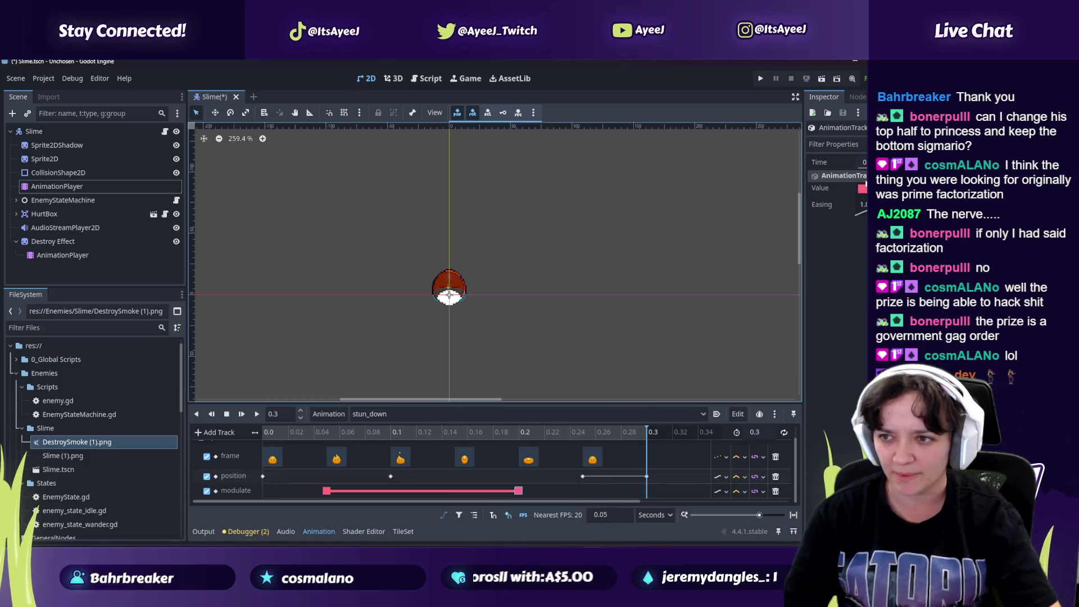
left_click(862, 188)
type("ffffff")
key("Return")
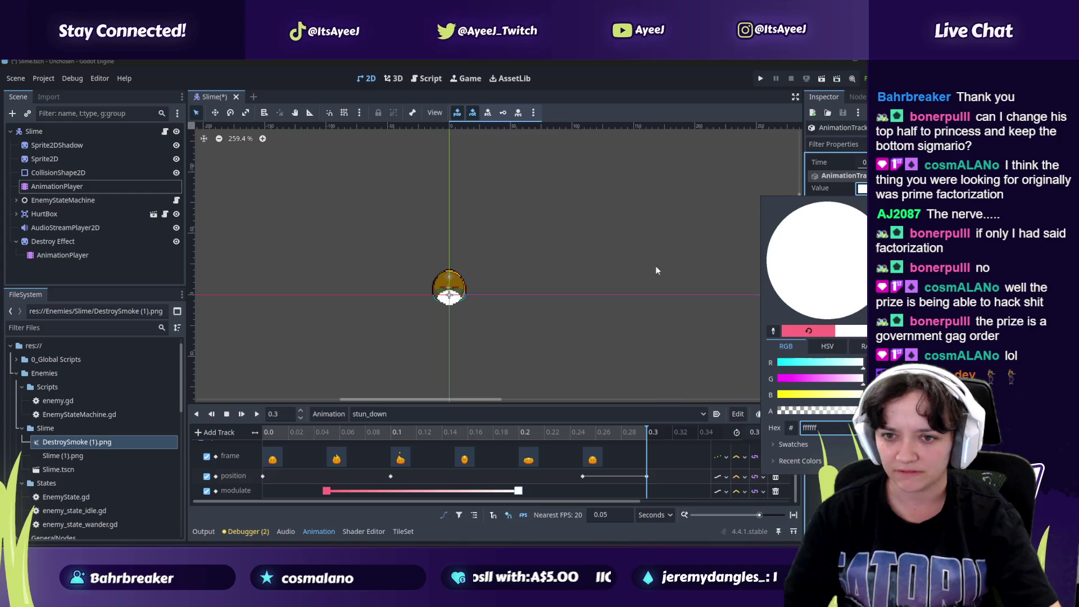
left_click(648, 275)
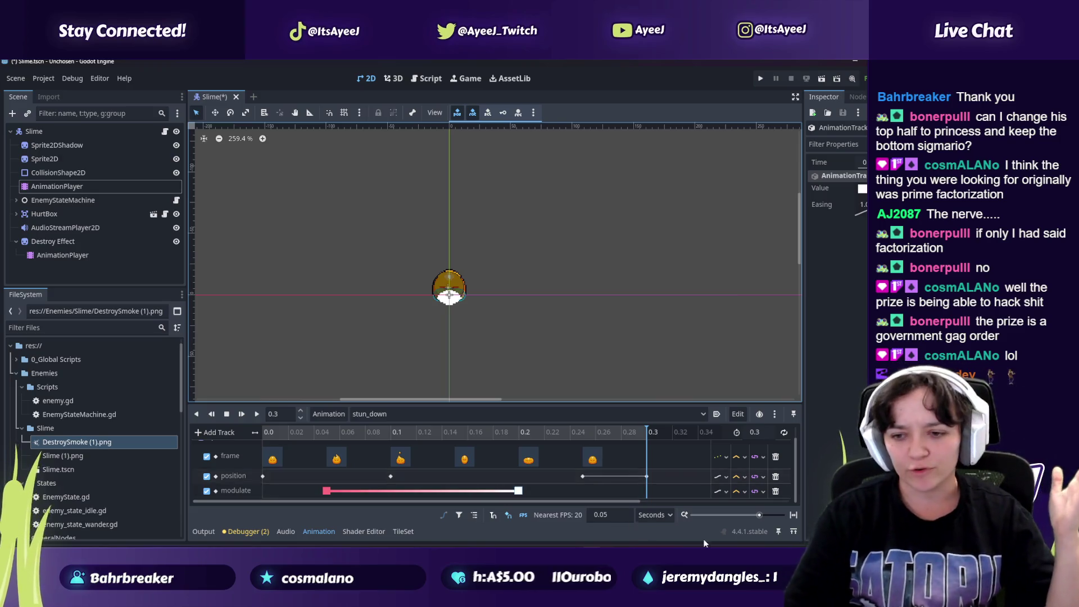
key("alt+Tab")
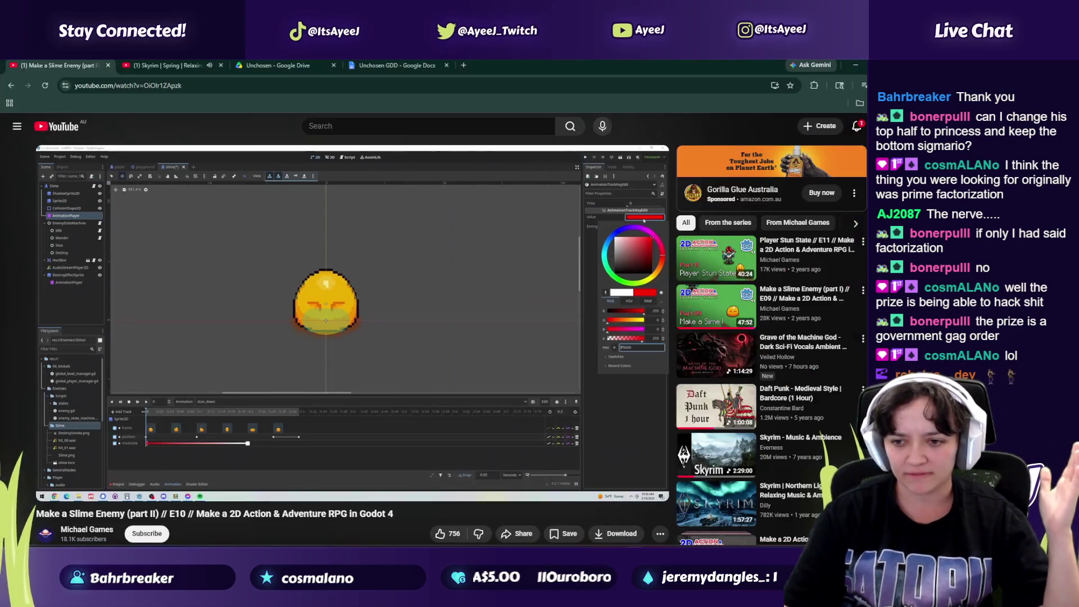
Step: Watch the next part of the tutorial, then return to Godot
left_click(436, 346)
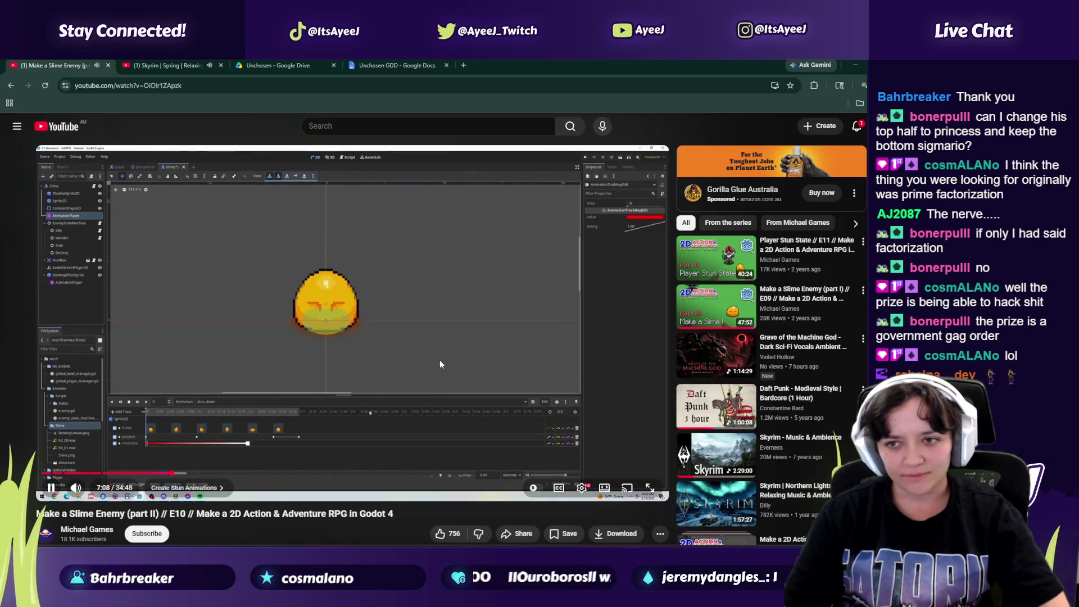
left_click(440, 364)
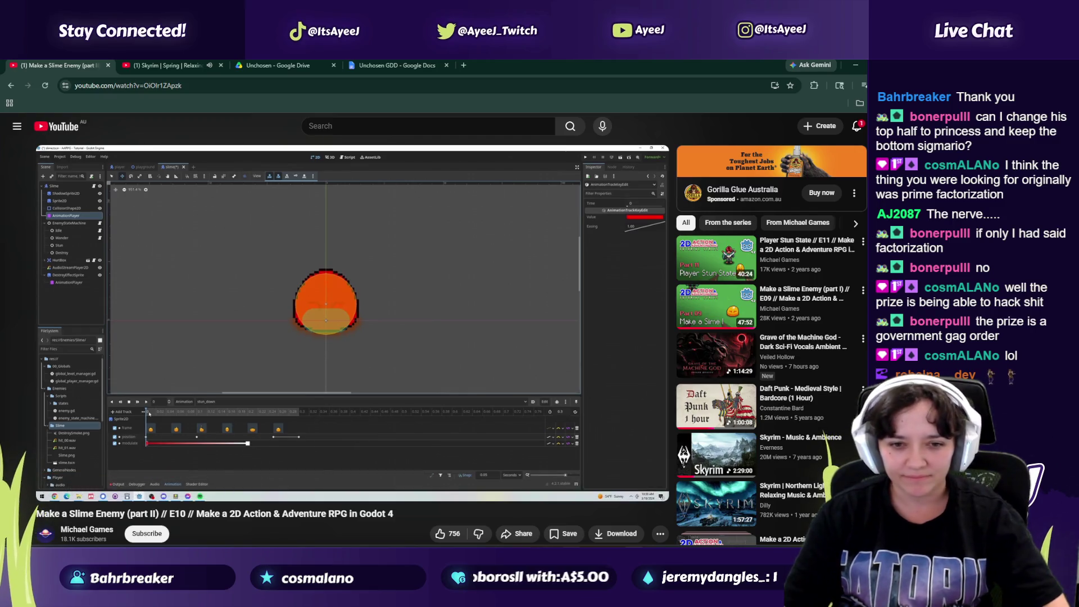
mouse_move(591, 553)
left_click(591, 509)
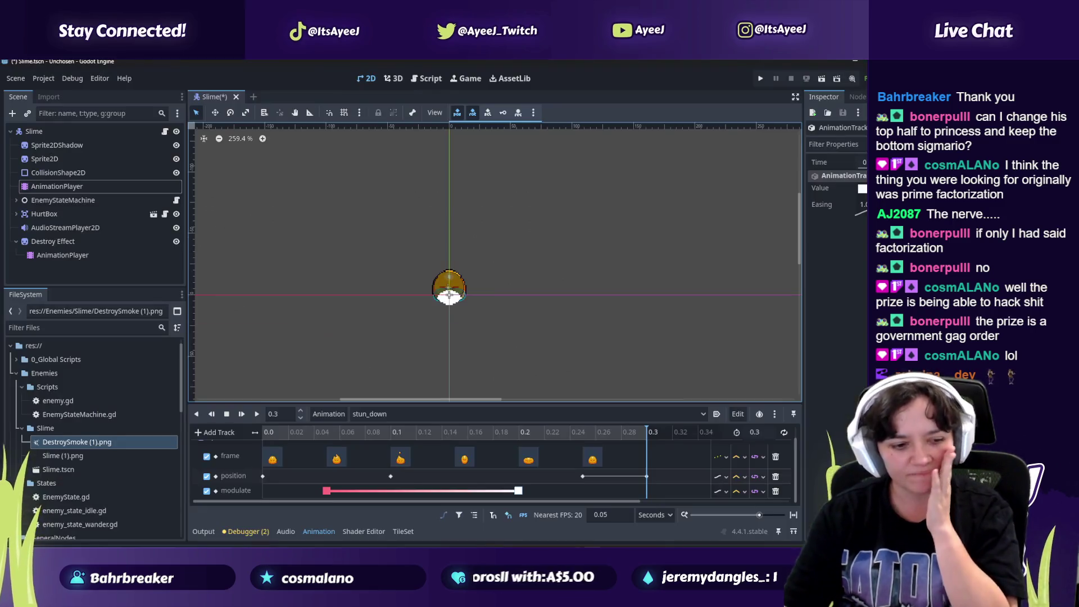
Step: Change the first modulate key's colour to dark crimson 9a0048
left_click(326, 491)
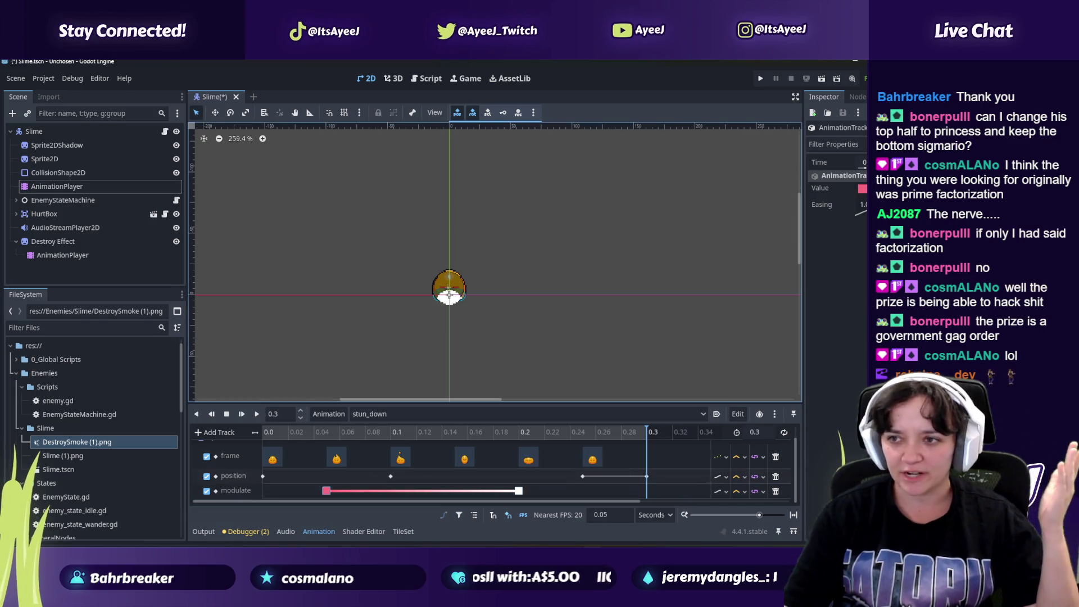
left_click(861, 188)
type("9b005f")
key("Return")
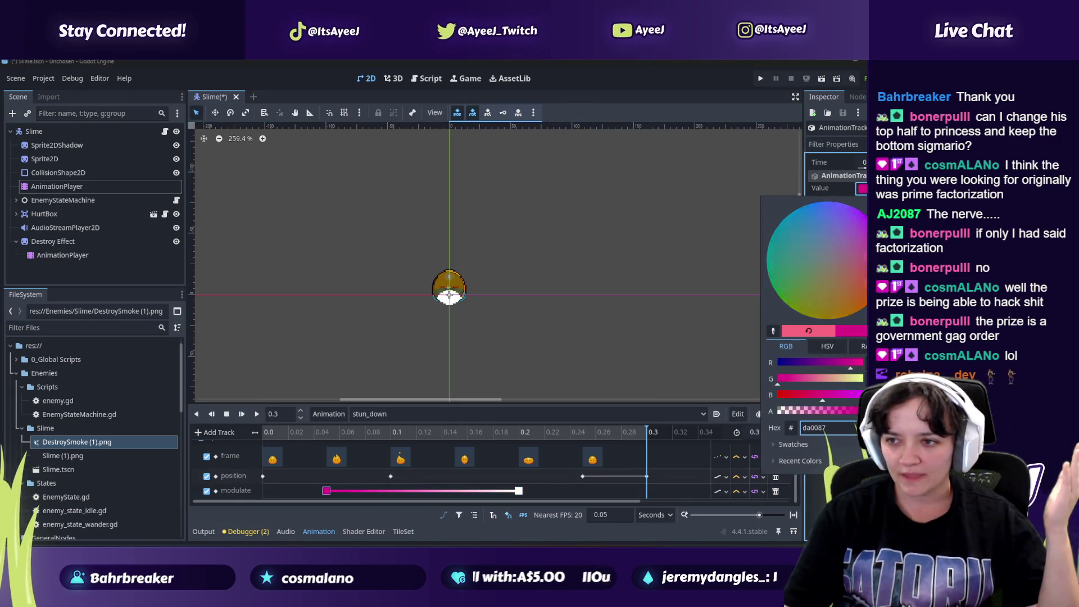
left_click(832, 261)
left_click_drag(843, 270, 851, 264)
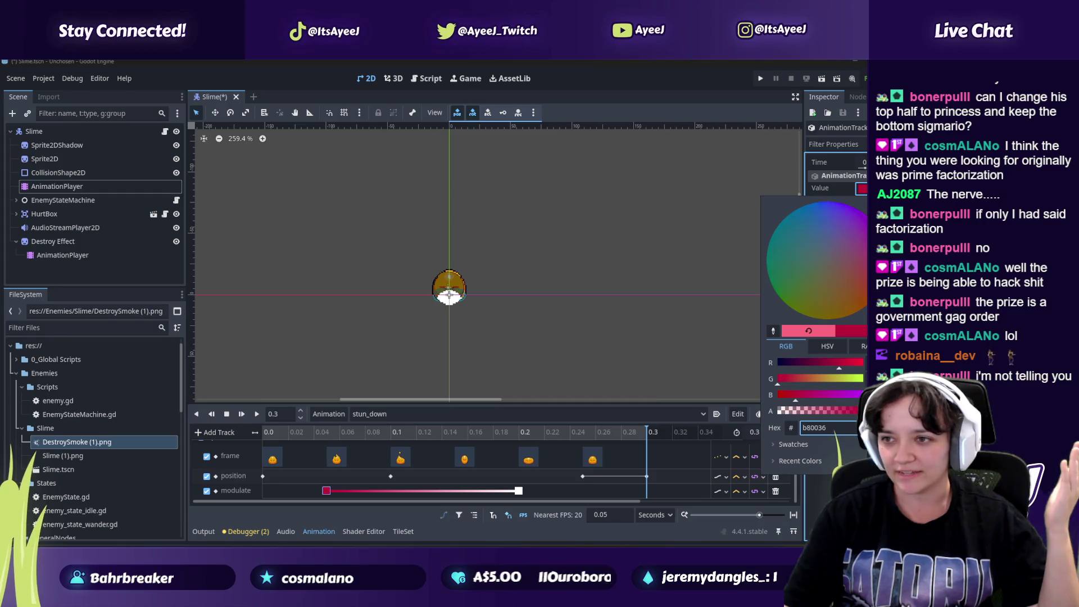
type("9a0048")
key("Return")
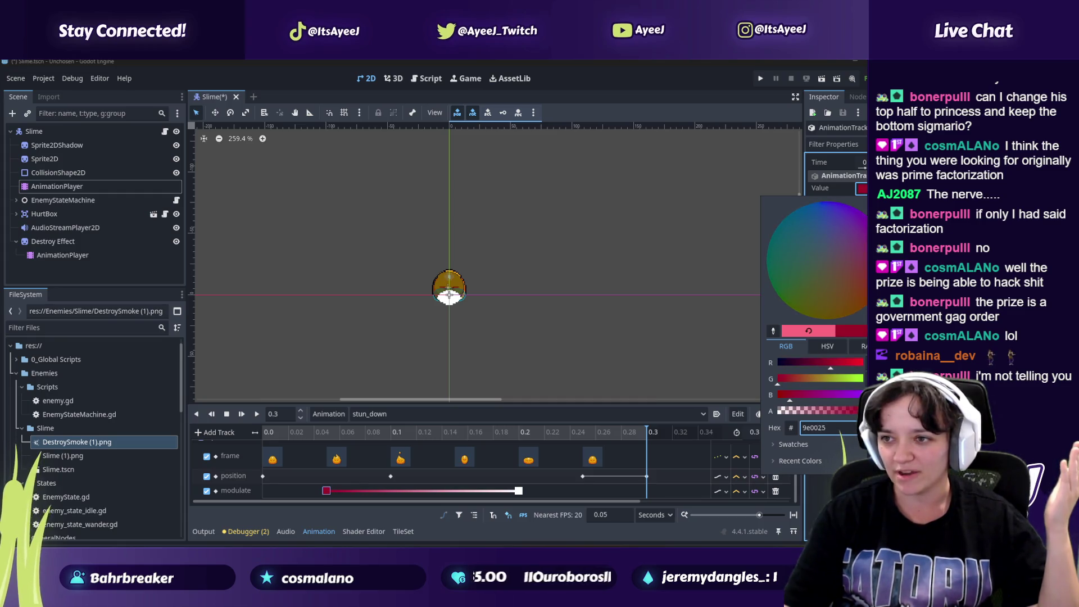
left_click(326, 490)
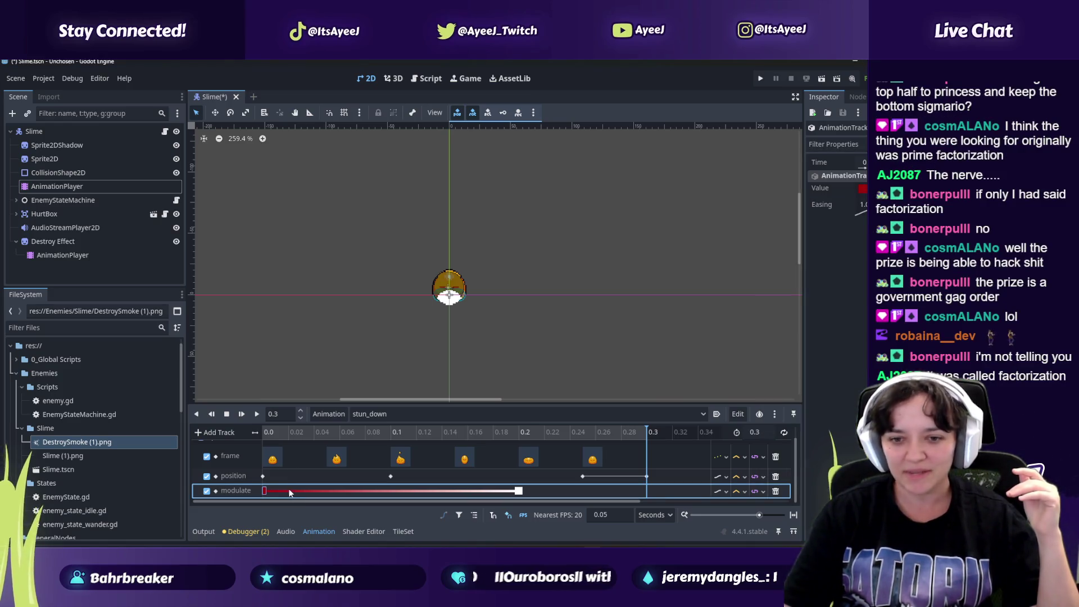
Step: Move the white modulate key to 0.15 s and preview the stun_down animation
key("alt+Tab")
left_click(379, 300)
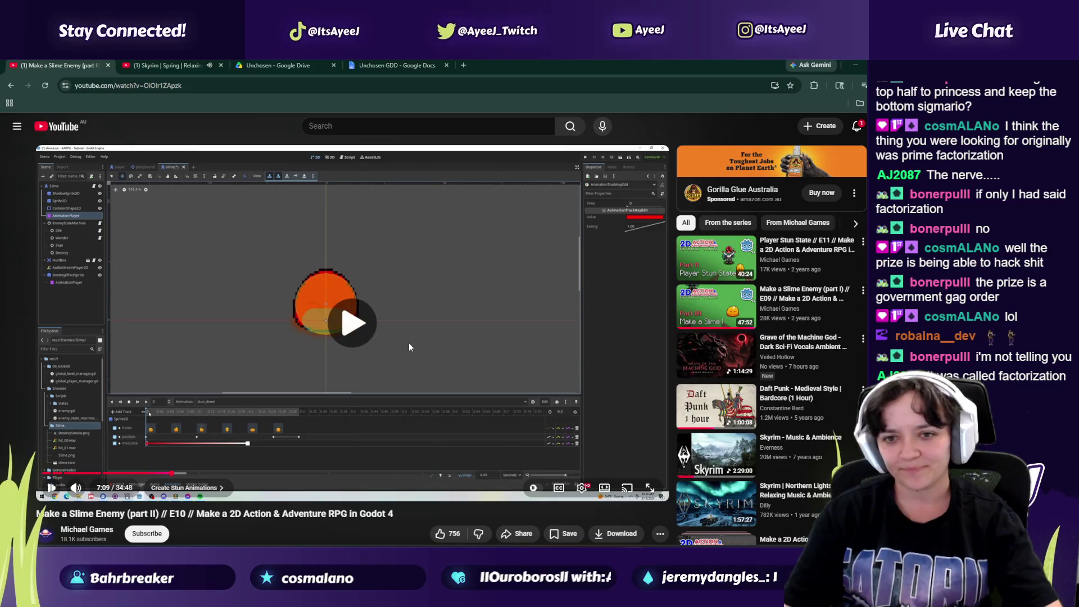
left_click(428, 357)
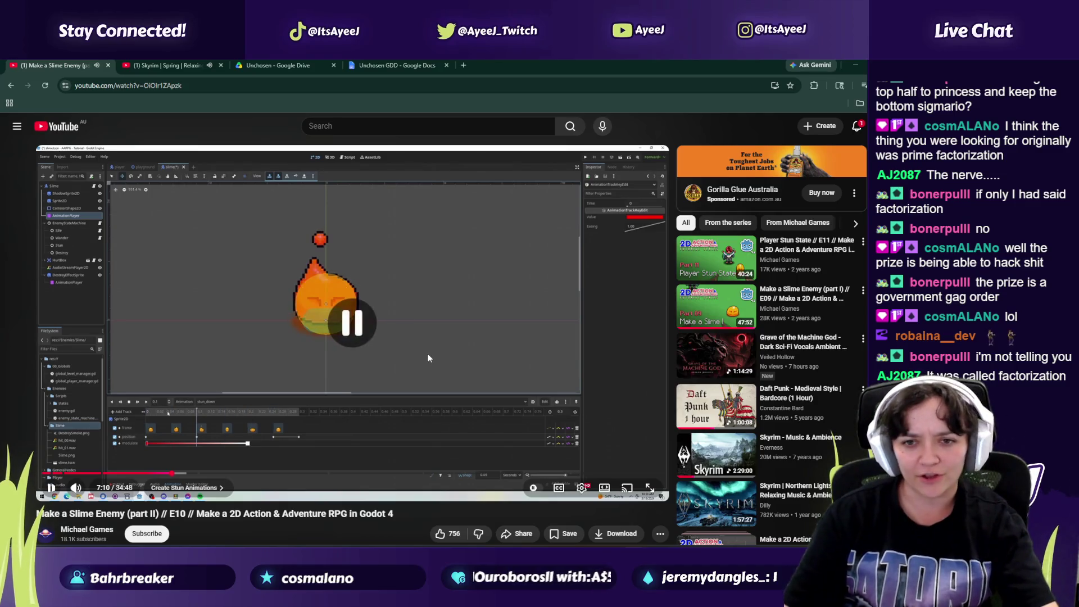
key("alt+Tab")
left_click_drag(517, 492, 453, 491)
left_click(257, 414)
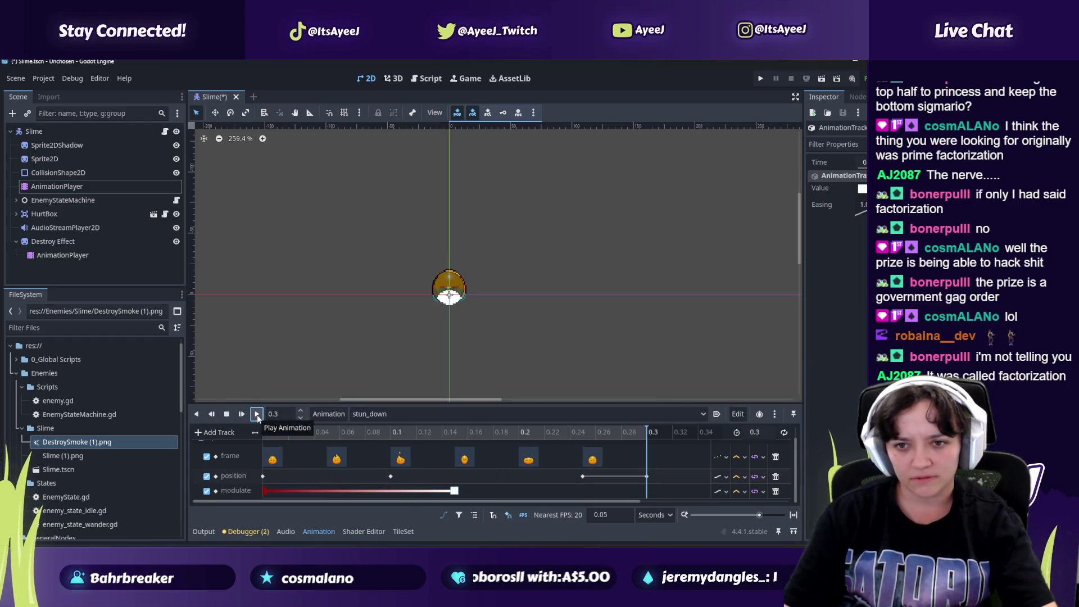
key("alt+Tab")
left_click(366, 342)
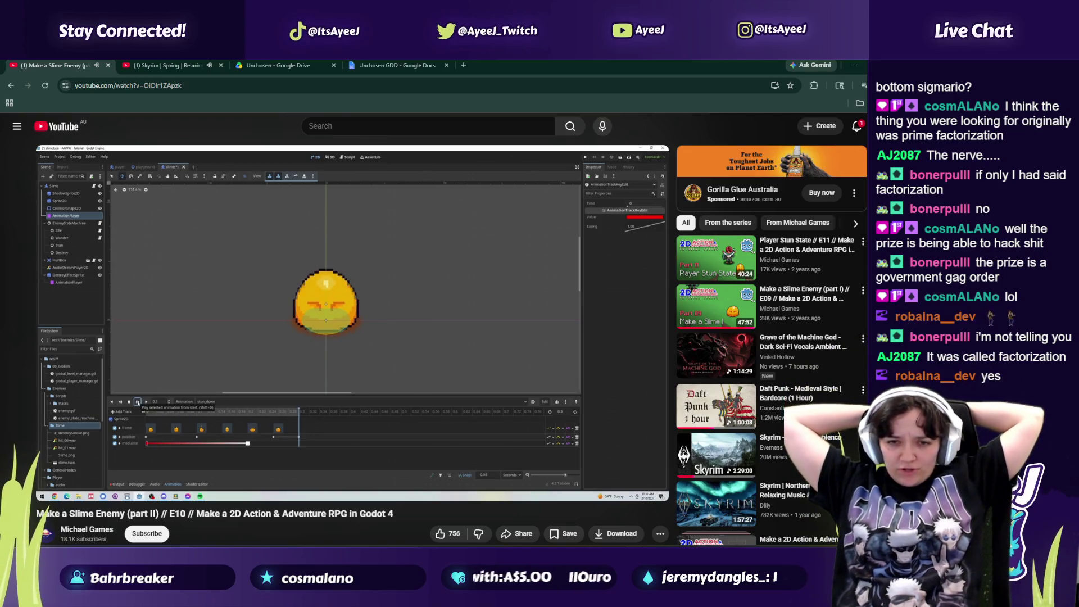
Step: Close the image.png tab, lower the volume, and pause the tutorial near 7:20
left_click(495, 350)
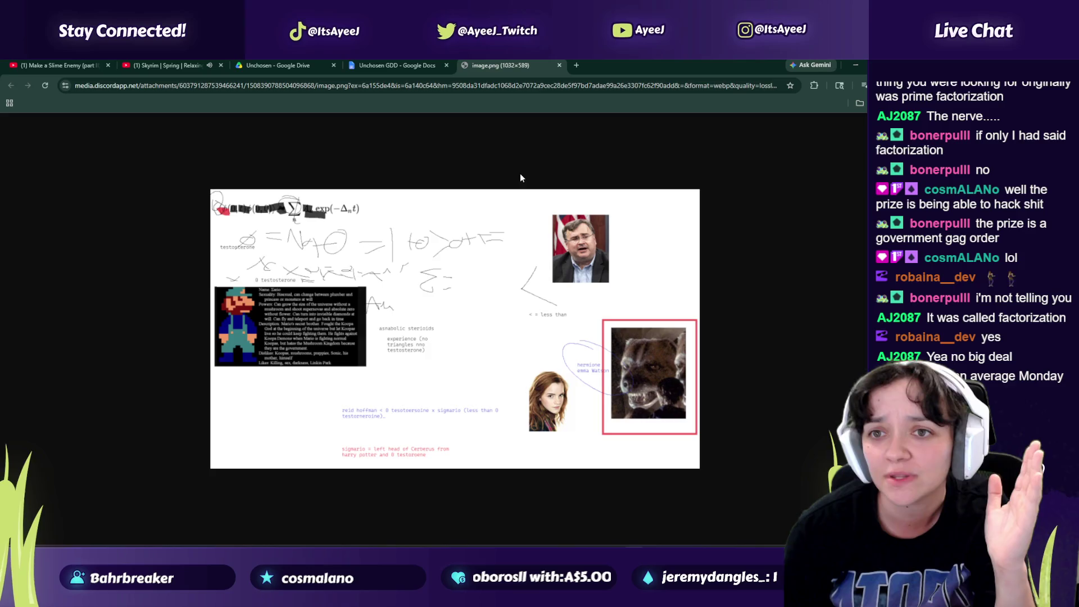
left_click(559, 66)
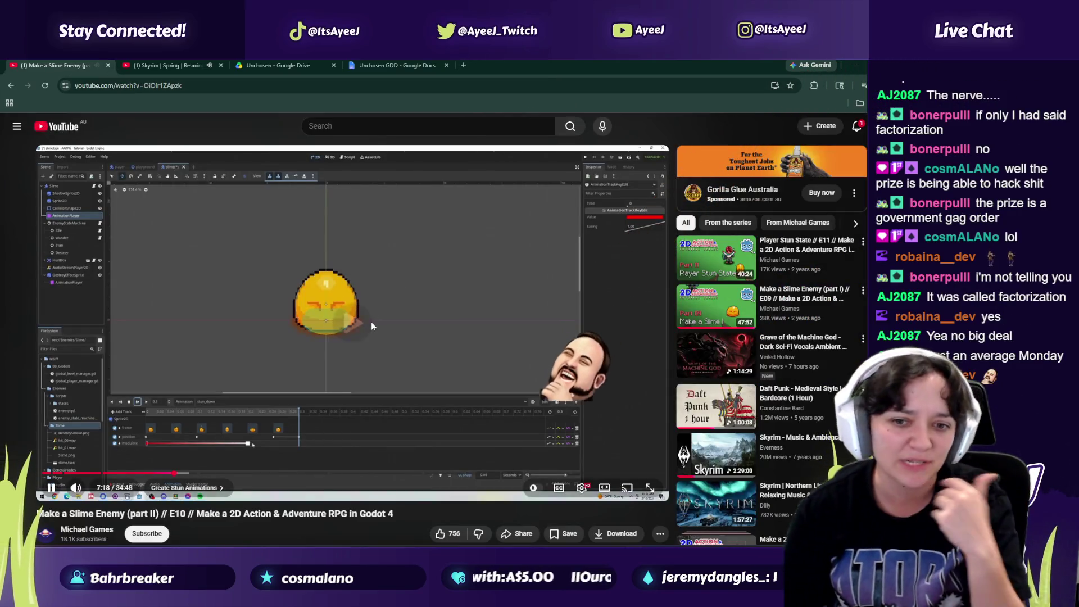
key("XF86AudioLowerVolume")
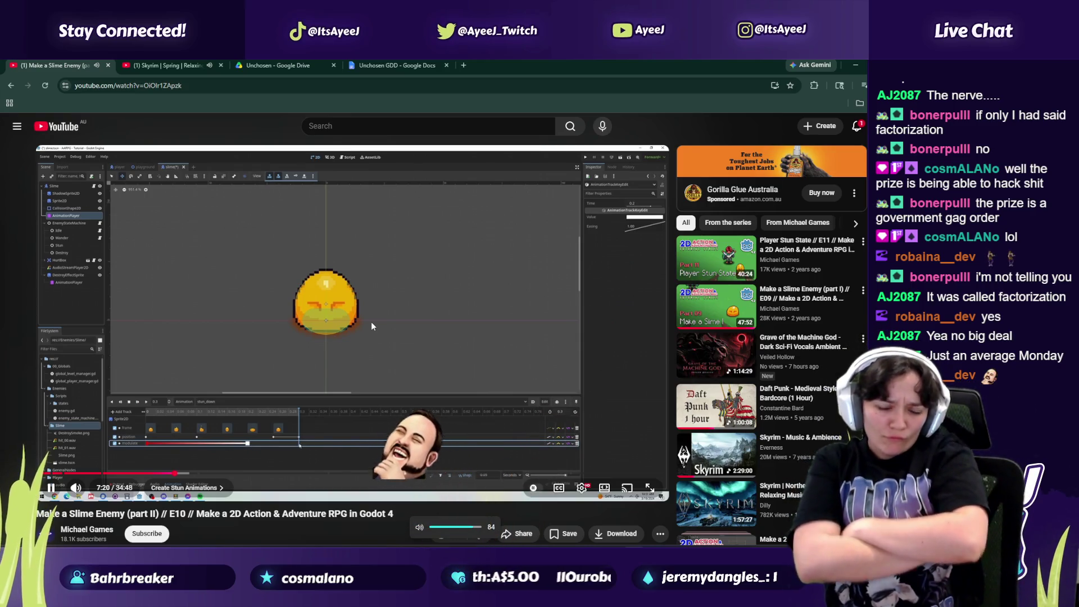
left_click(396, 403)
key("alt+Tab")
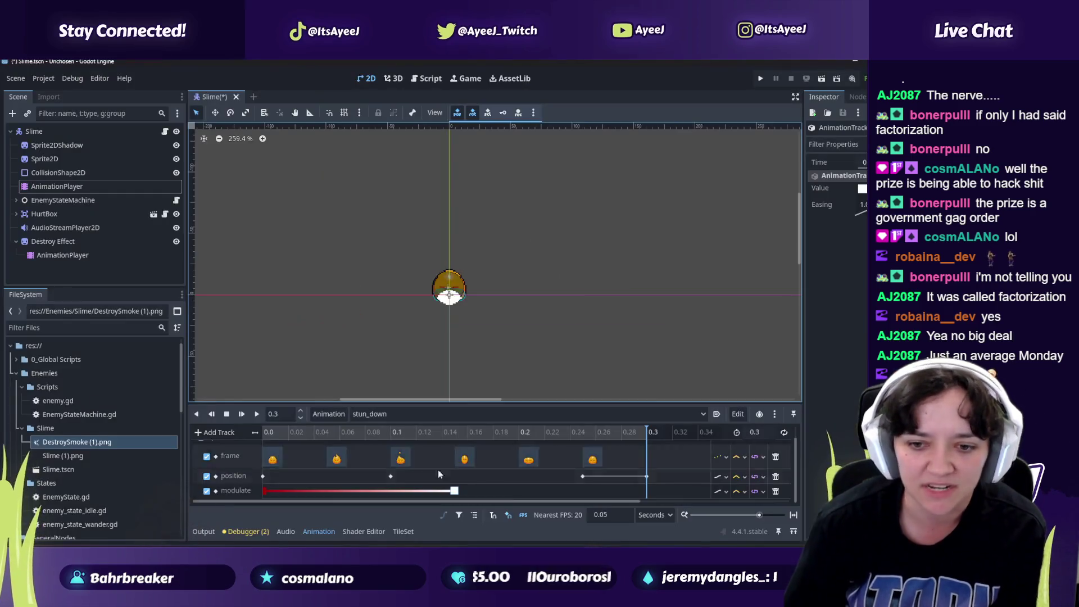
Step: Duplicate the white modulate key to 0.3 s so white holds until the end
right_click(454, 491)
left_click(480, 467)
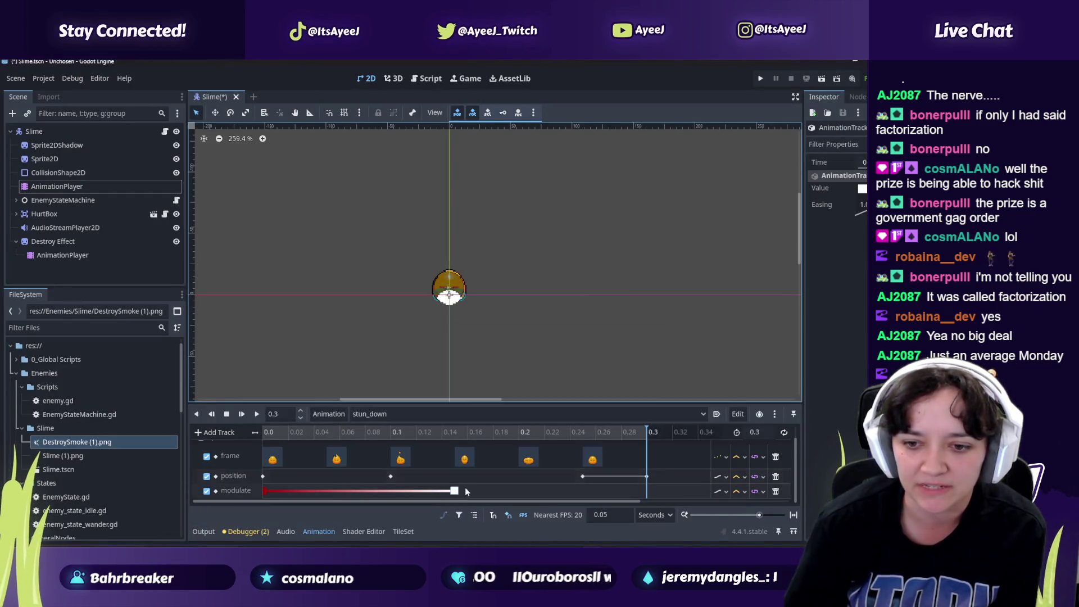
right_click(457, 488)
left_click(588, 486)
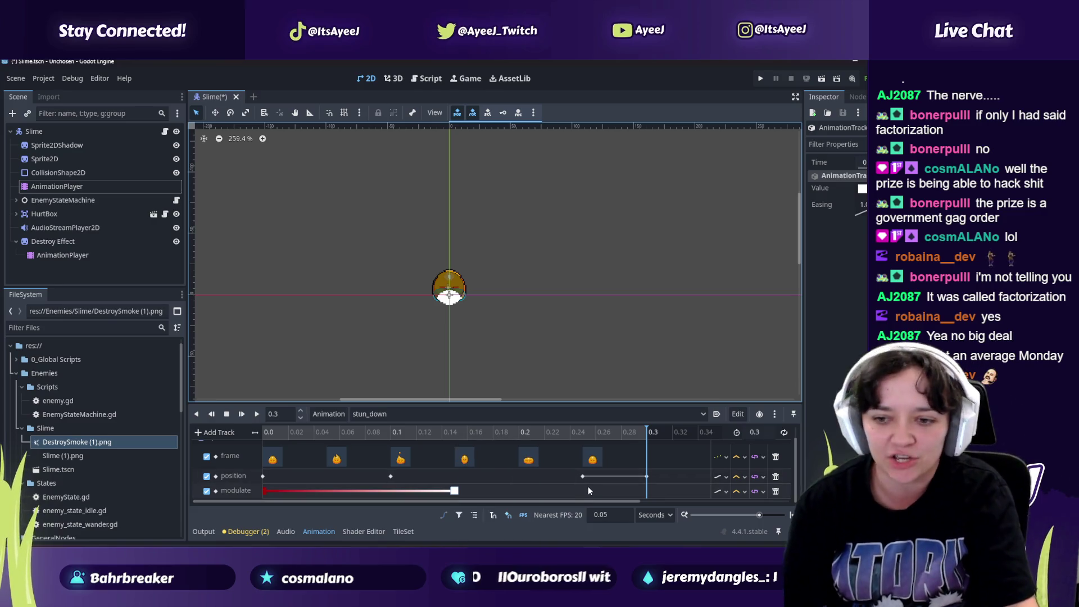
right_click(556, 489)
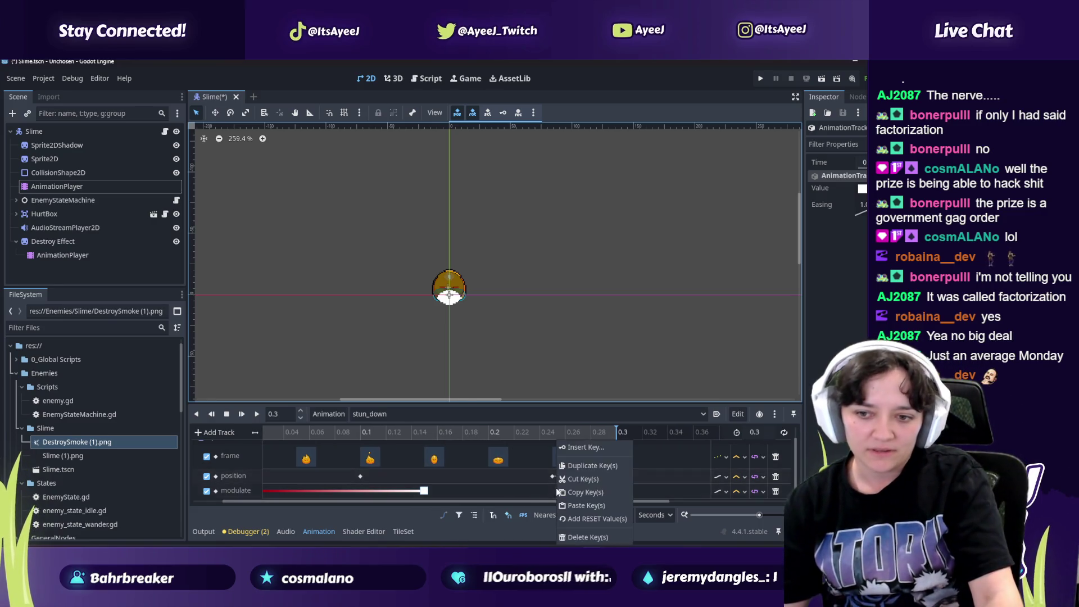
left_click(579, 456)
left_click(571, 493)
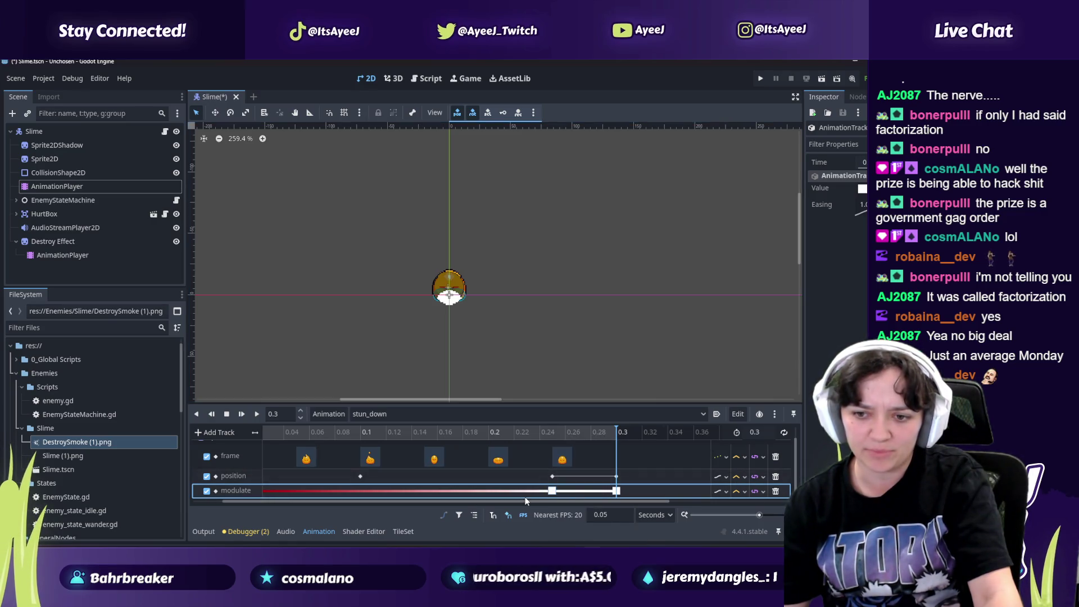
key("alt+Tab")
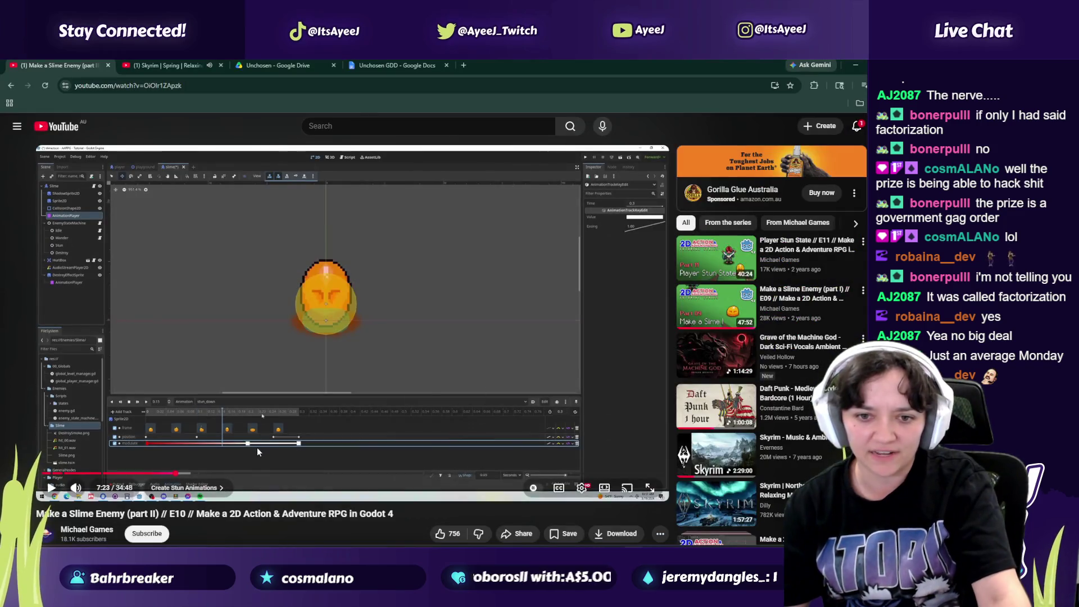
key("alt+Tab")
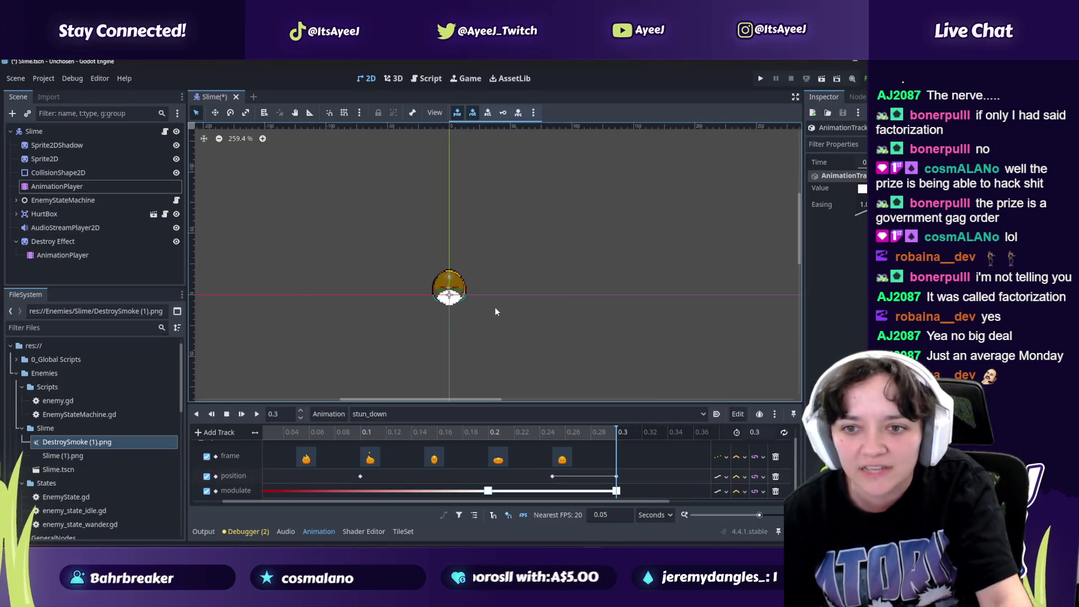
key("alt+Tab")
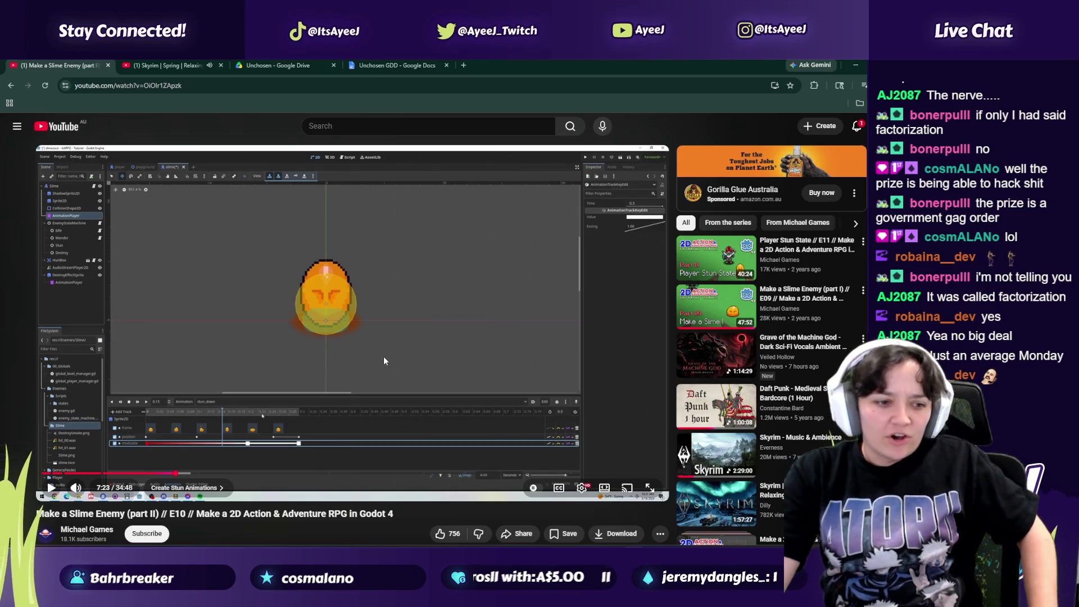
Step: Play the tutorial to about 7:32 to see its stun_down flash preview
left_click(363, 361)
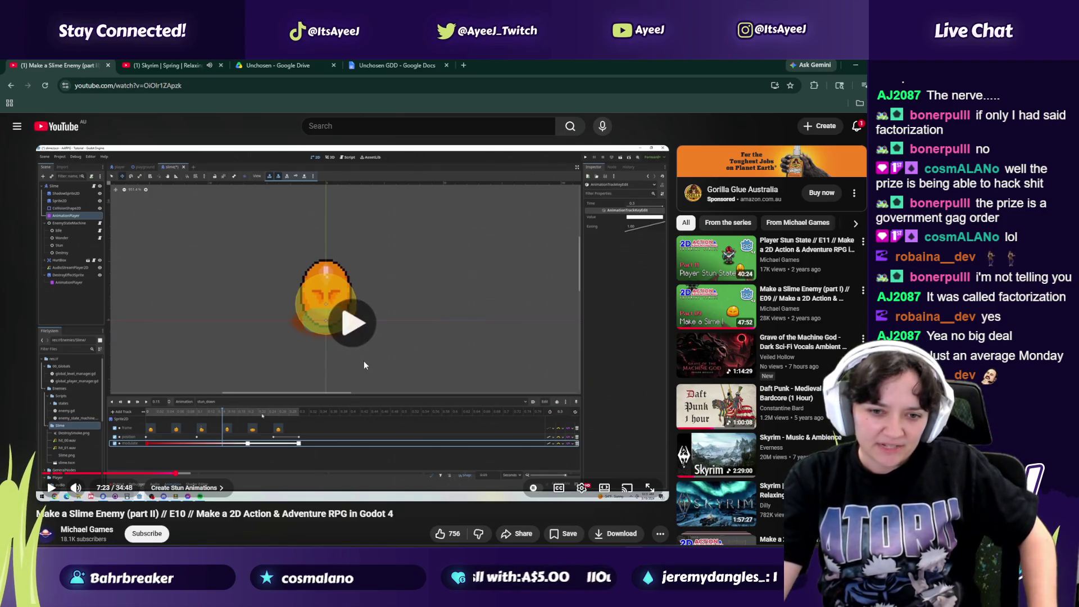
left_click(407, 387)
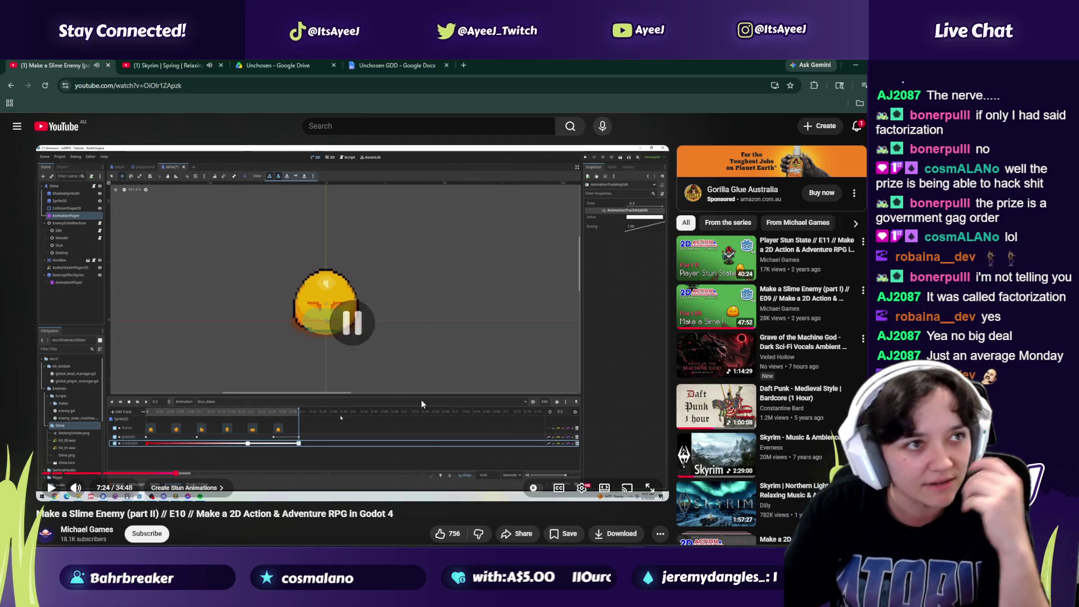
left_click(396, 397)
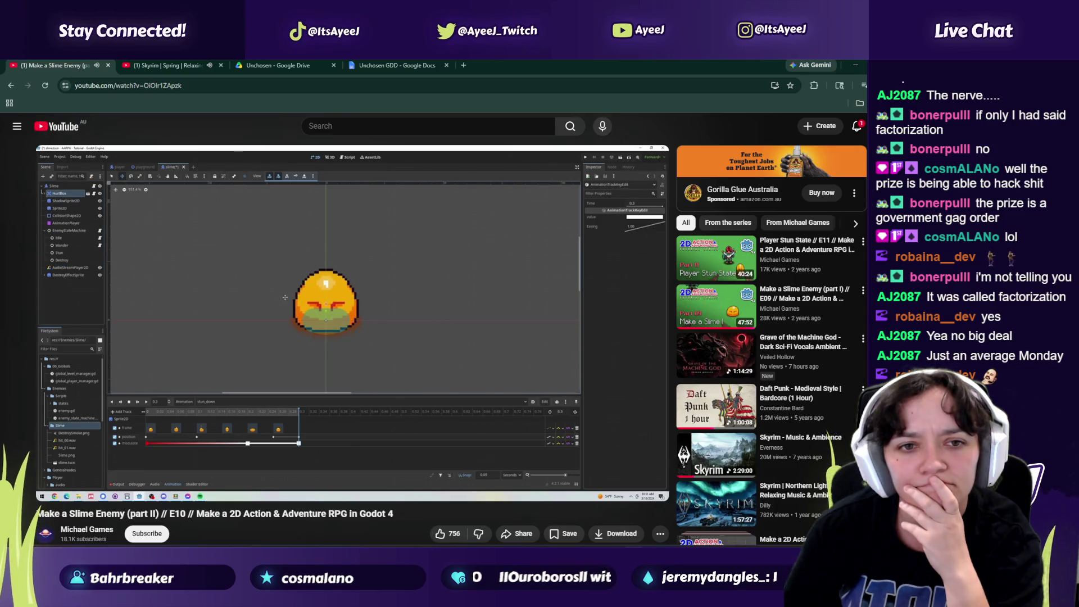
left_click(375, 403)
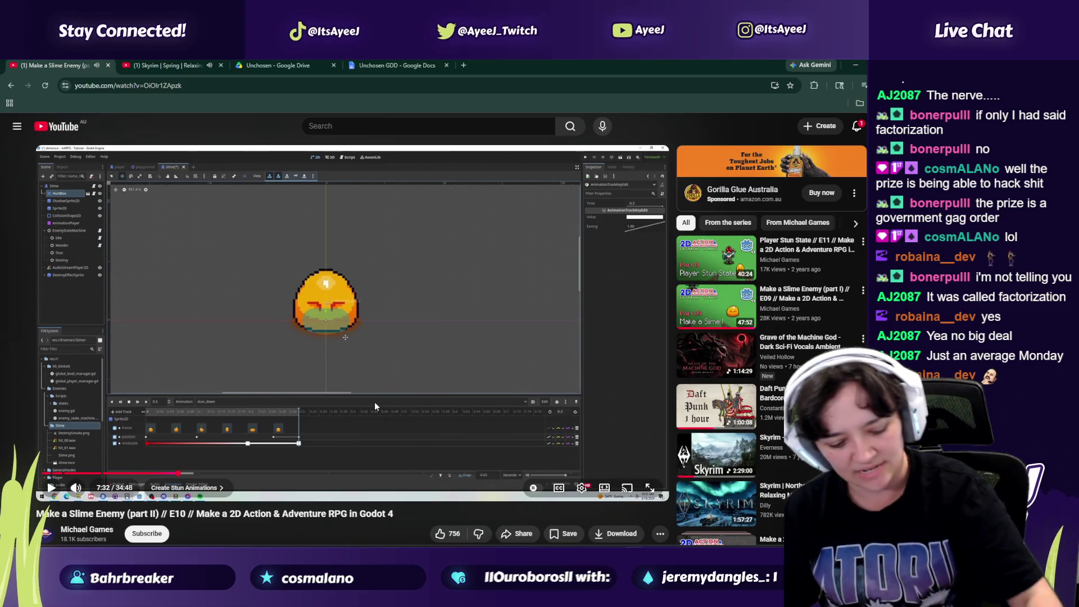
key("alt+Tab")
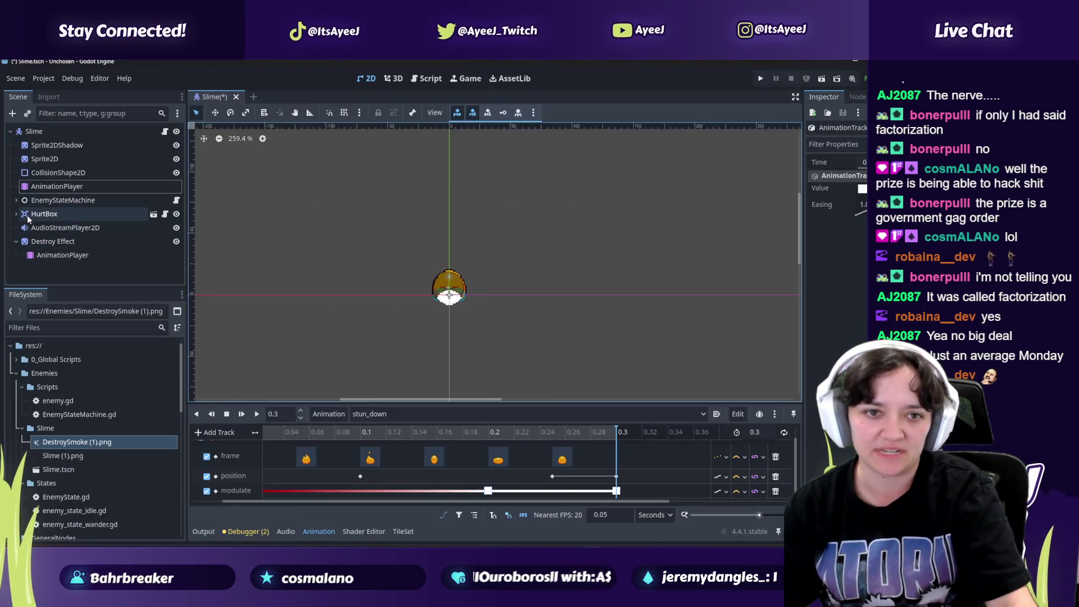
Step: Move HurtBox directly under Slime in the Scene tree and resume the tutorial
left_click_drag(27, 214, 35, 145)
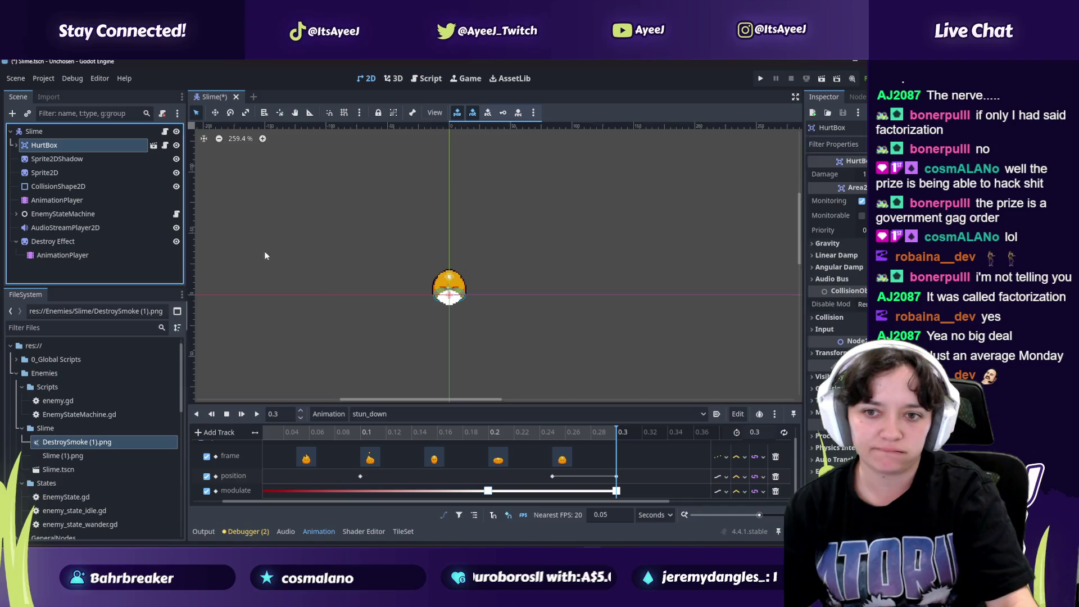
key("alt+Tab")
left_click(353, 348)
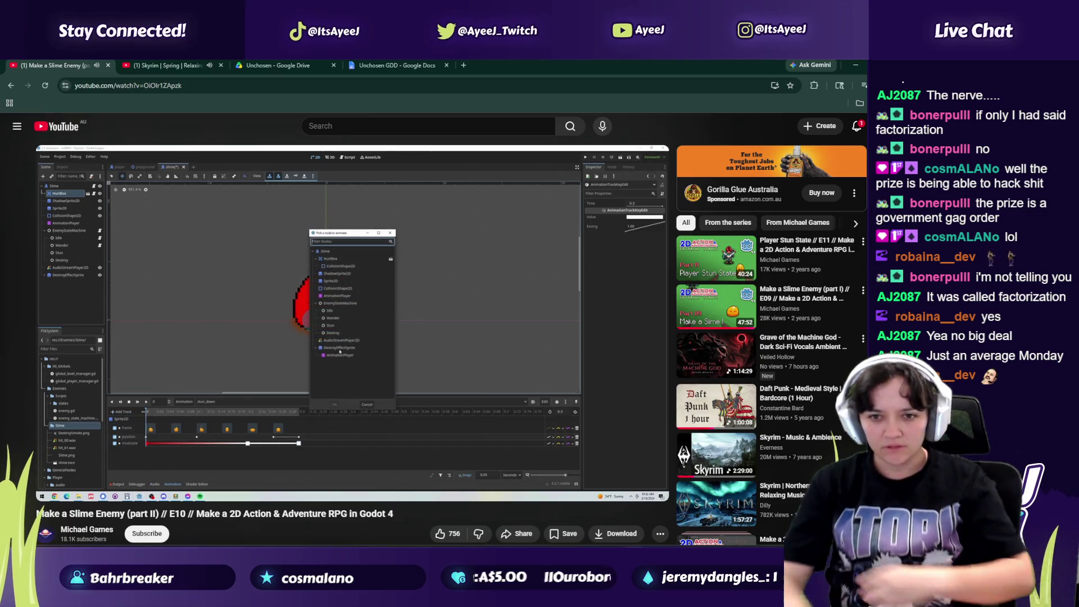
Step: Begin adding an audio playback track while consulting the tutorial, then cancel the node picker
left_click(458, 308)
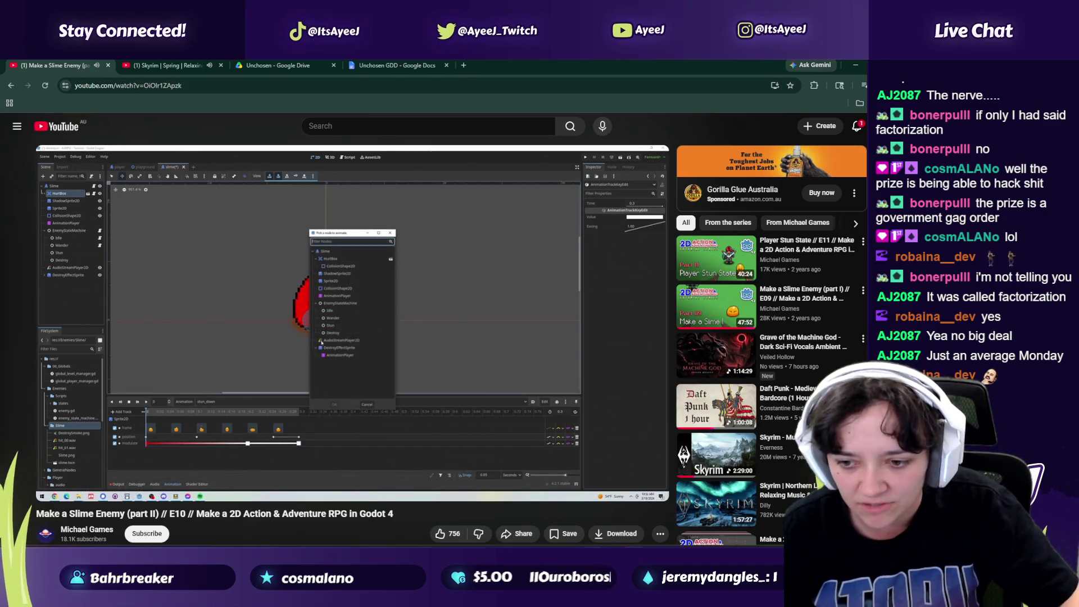
key("alt+Tab")
left_click(218, 432)
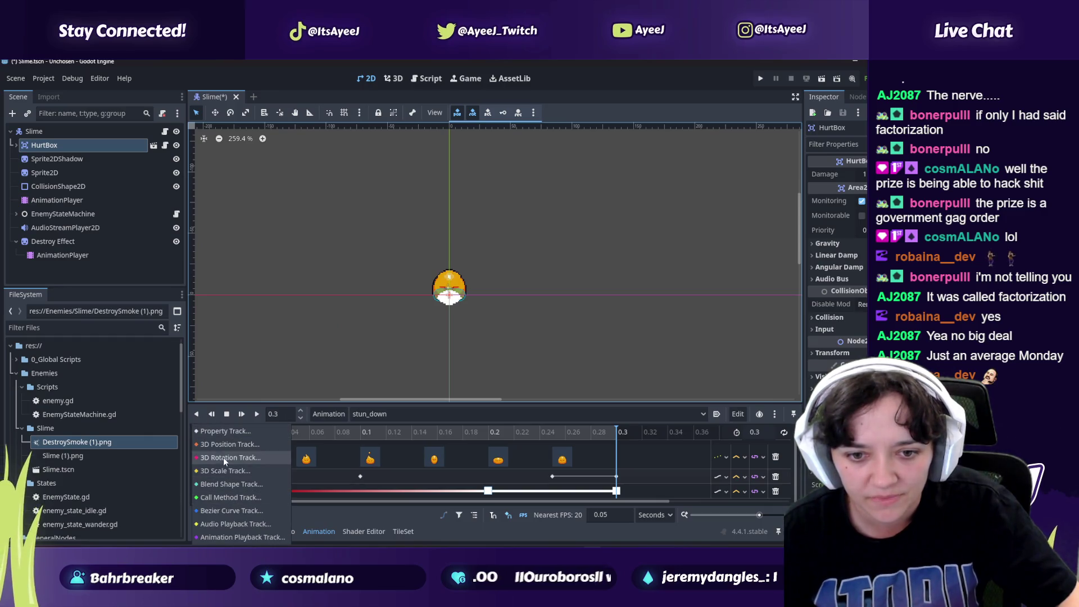
left_click(230, 525)
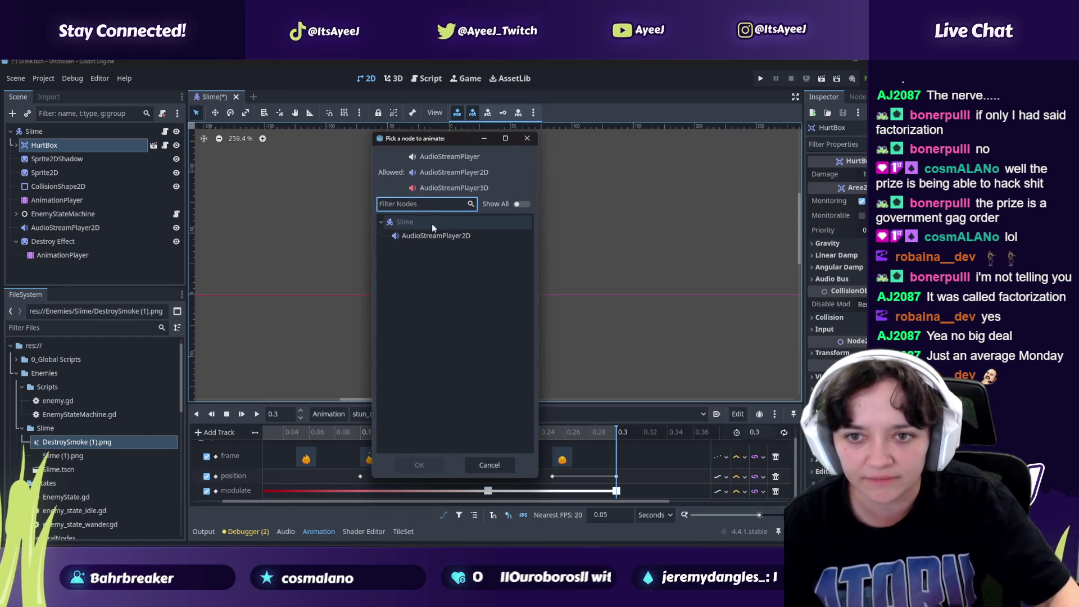
key("alt+Tab")
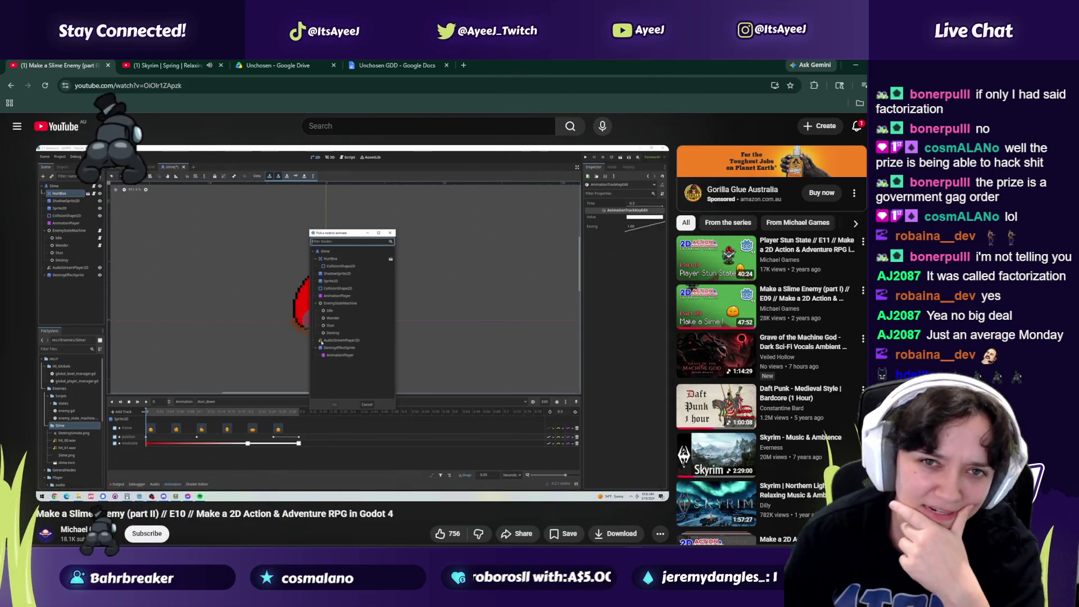
left_click(464, 313)
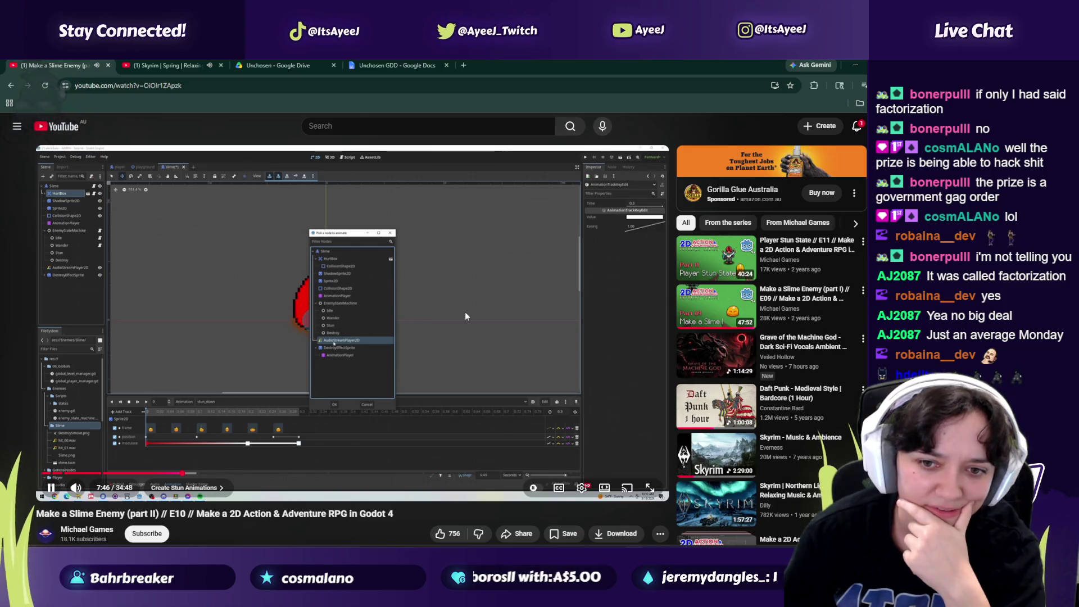
left_click(464, 311)
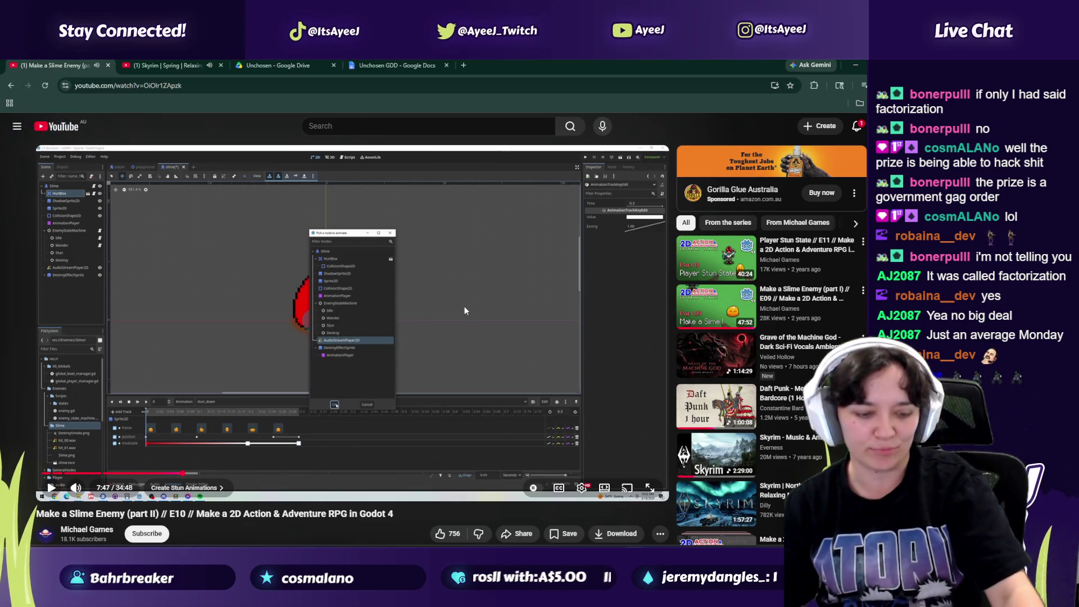
key("alt+Tab")
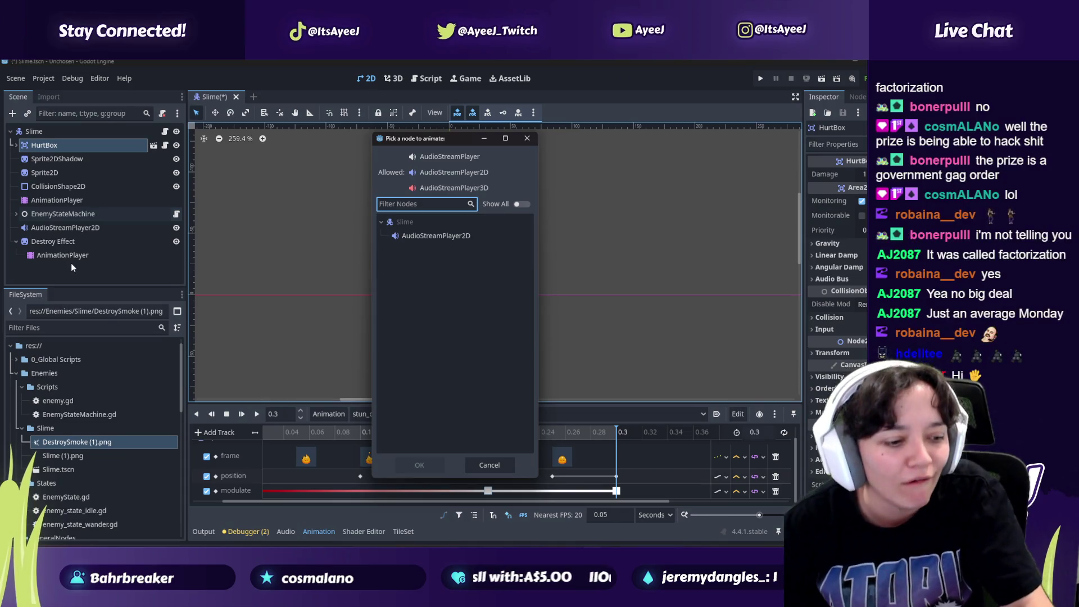
key("alt+Tab")
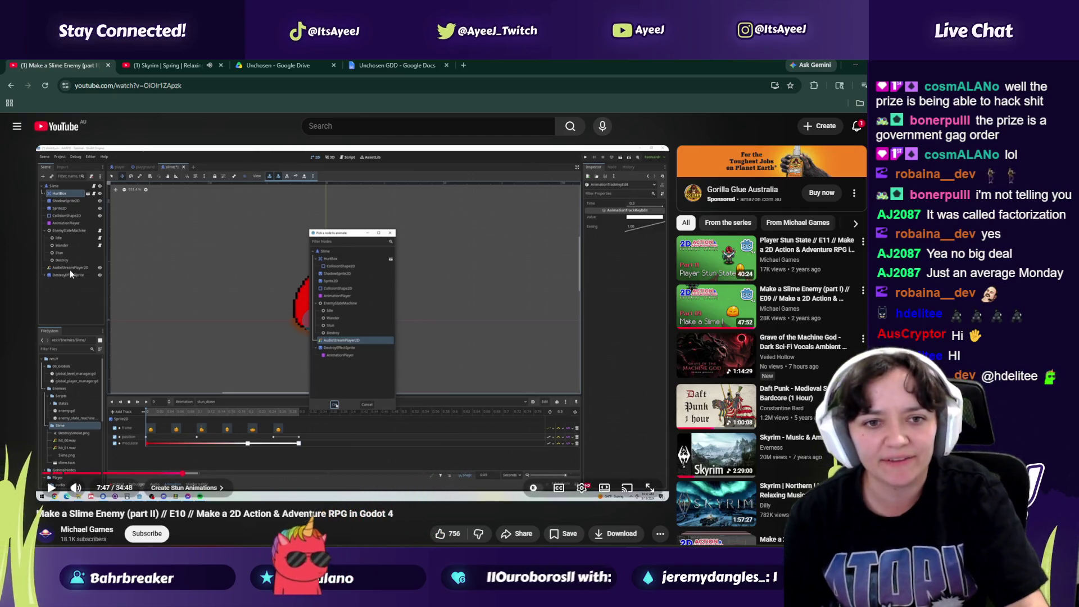
key("alt+Tab")
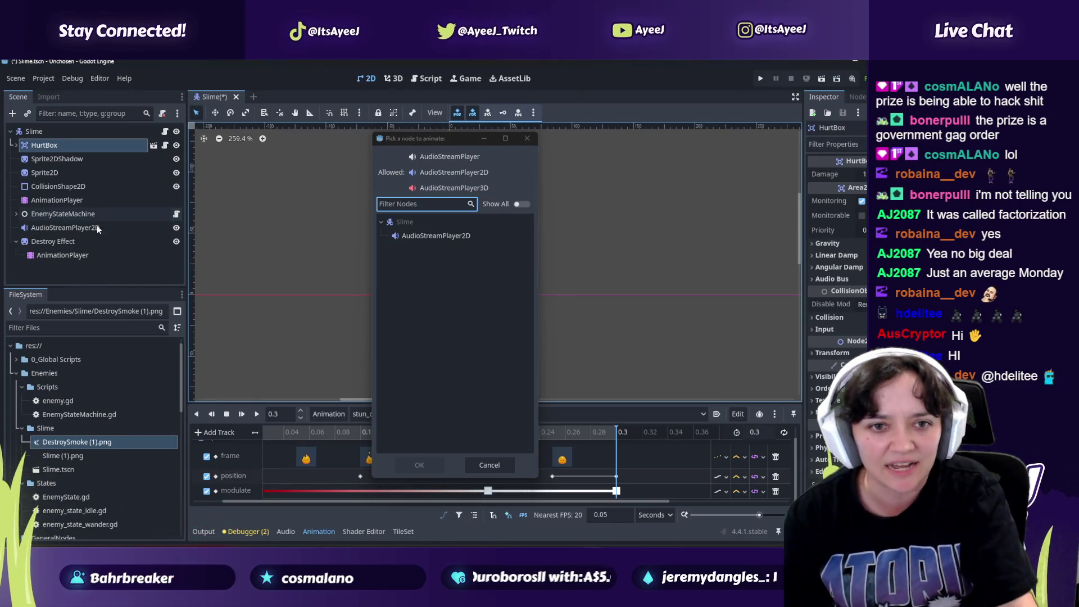
left_click(481, 465)
Step: Add an Audio Playback Track to stun_down driving AudioStreamPlayer2D
key("alt+Tab")
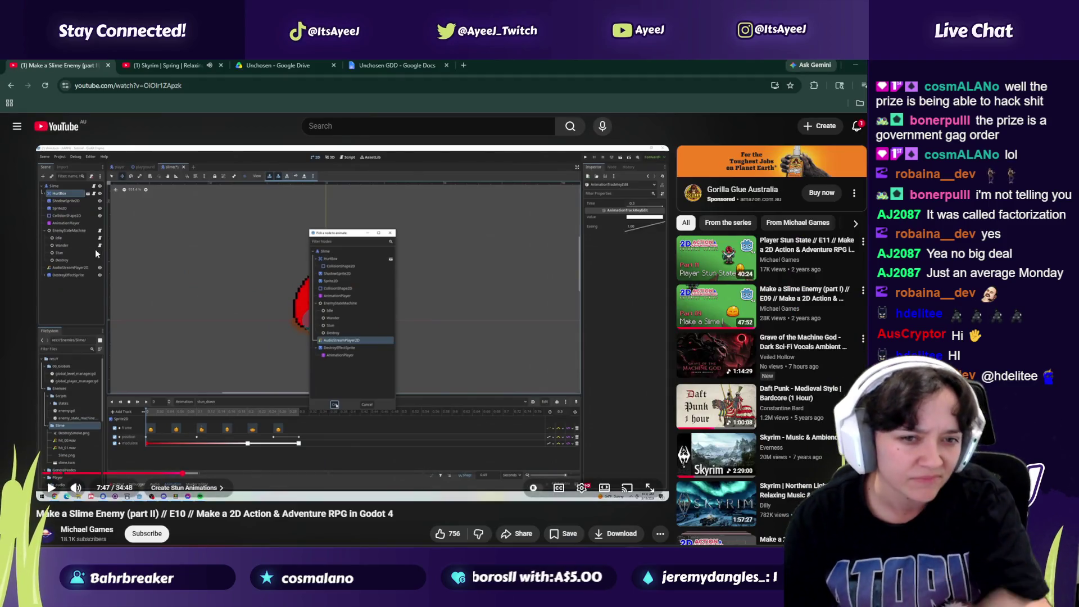
key("alt+Tab")
left_click(62, 228)
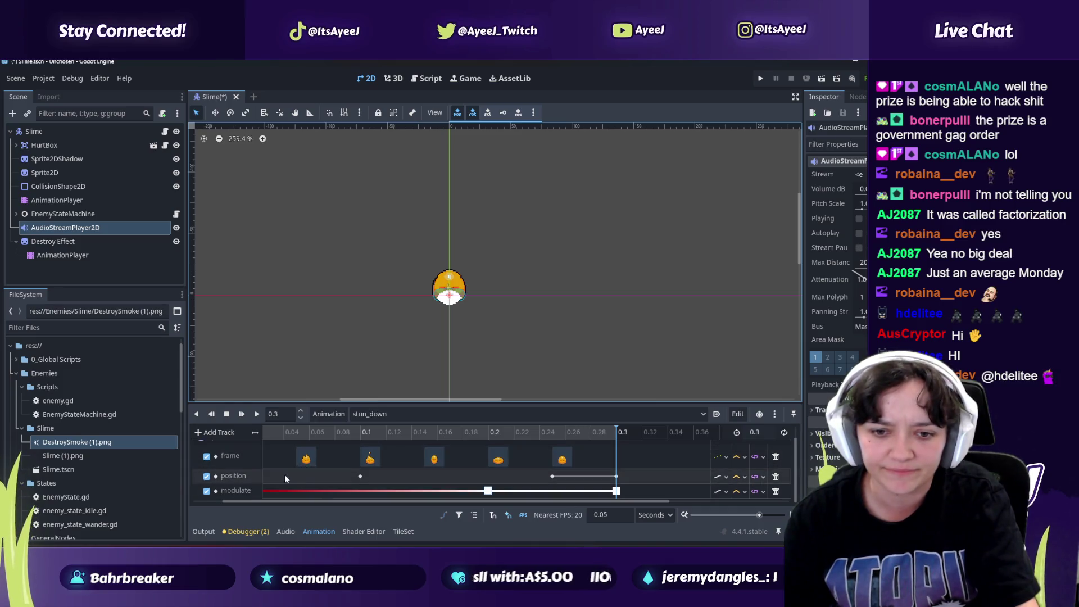
left_click(218, 432)
left_click(247, 533)
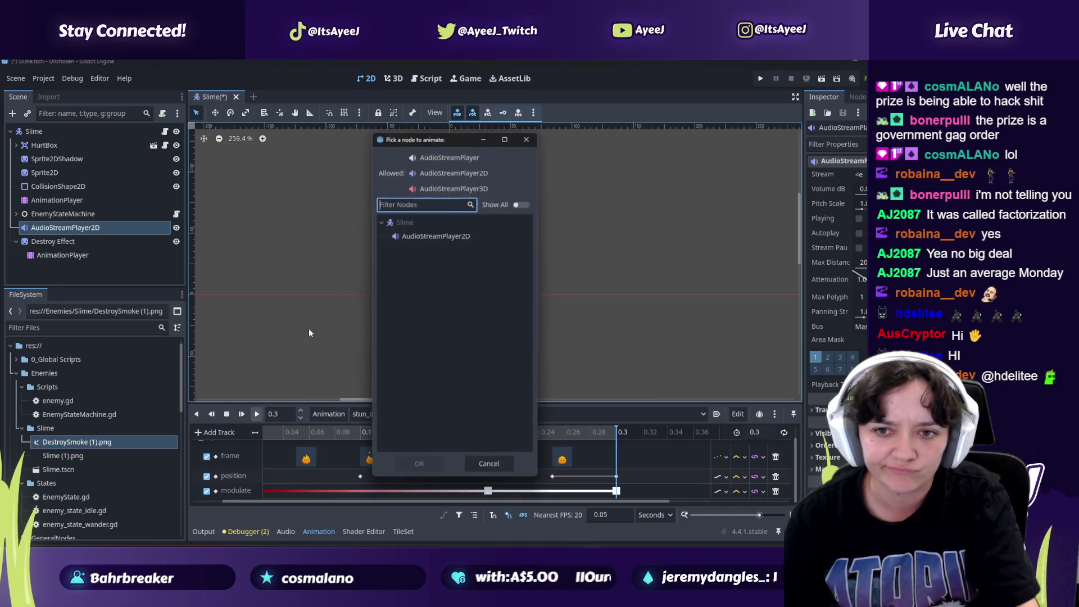
double_click(400, 236)
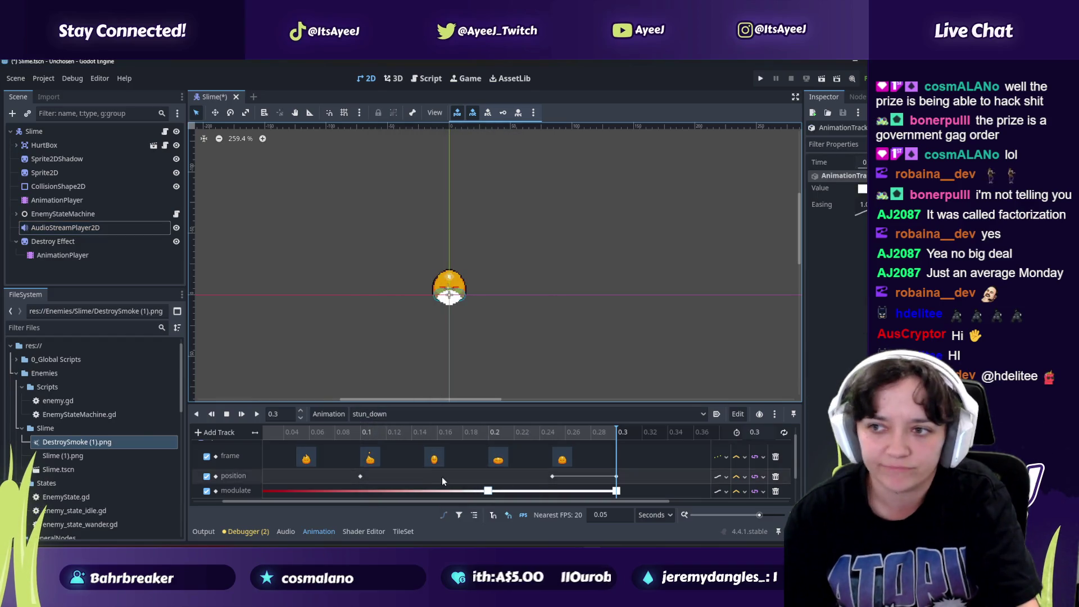
scroll(435, 478, "down", 1)
key("alt+Tab")
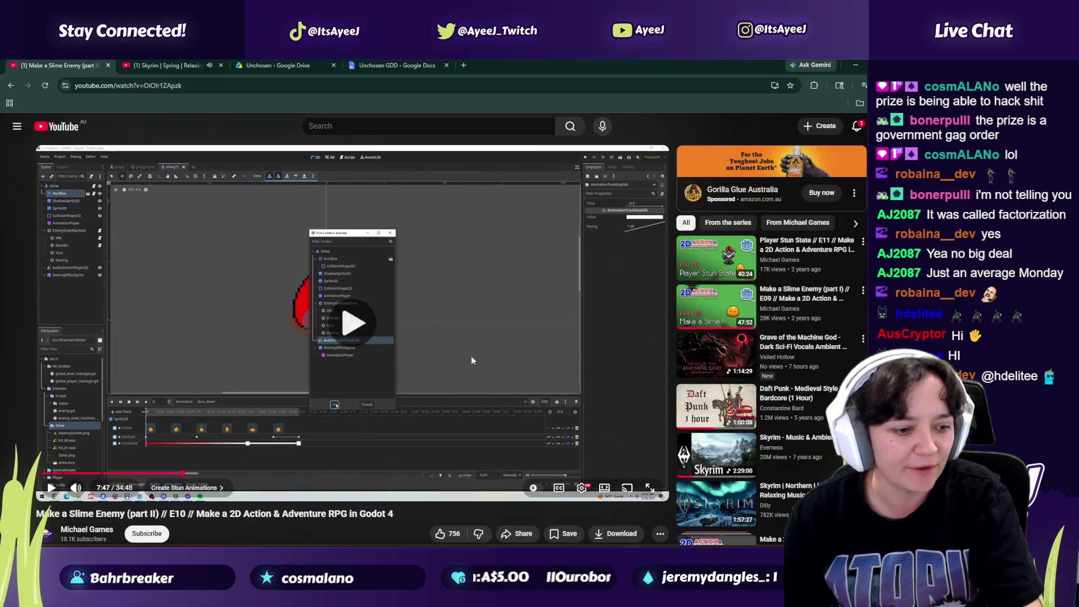
Step: Play the tutorial on to 7:55, pause it, and return to Godot's stun_down animation
left_click(470, 360)
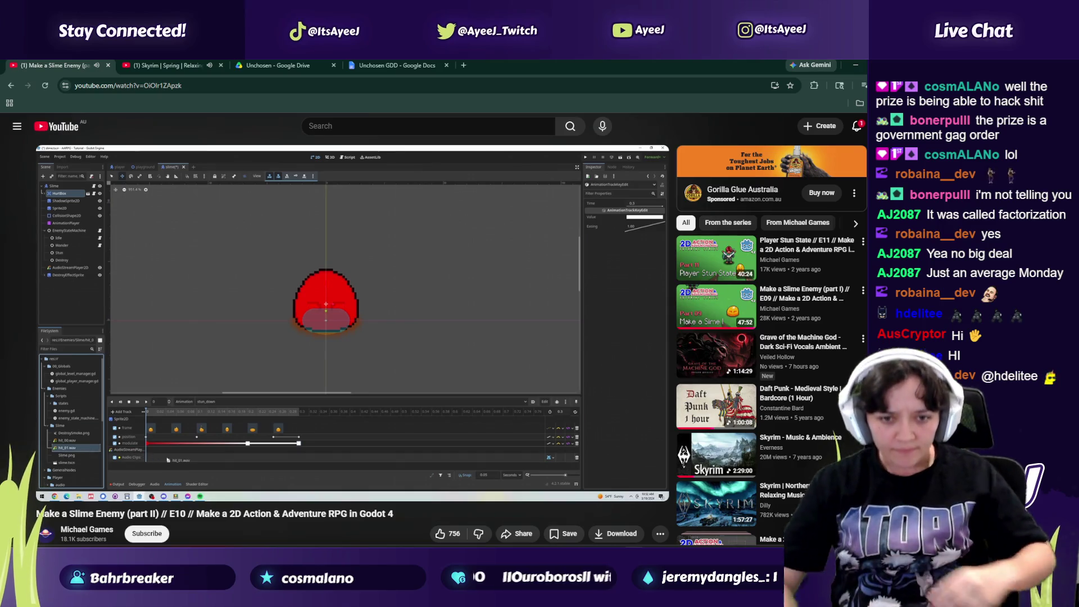
left_click(469, 360)
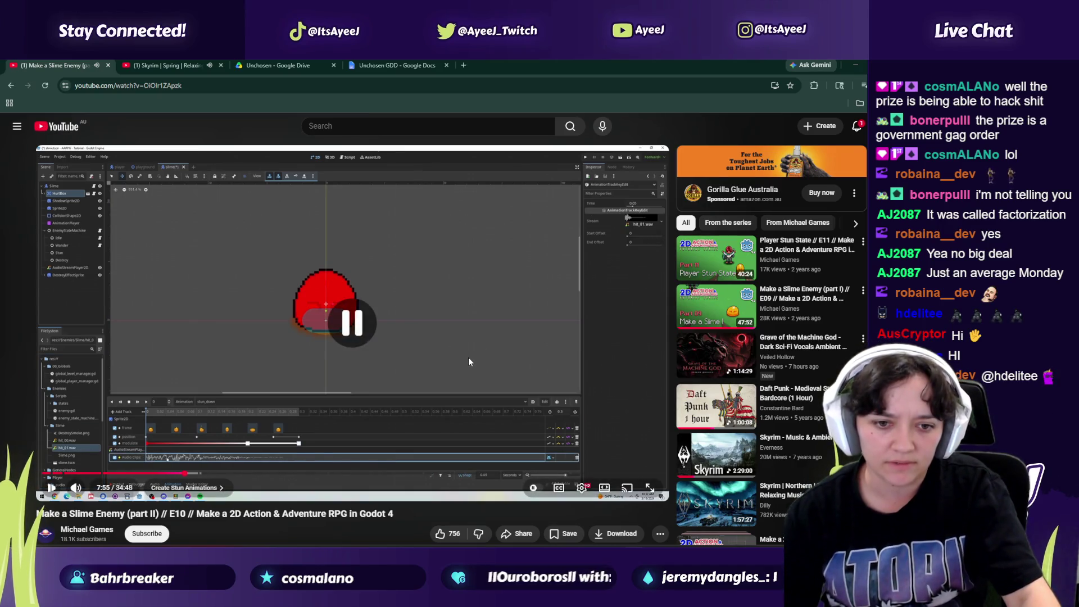
key("alt+Tab")
scroll(86, 457, "down", 5)
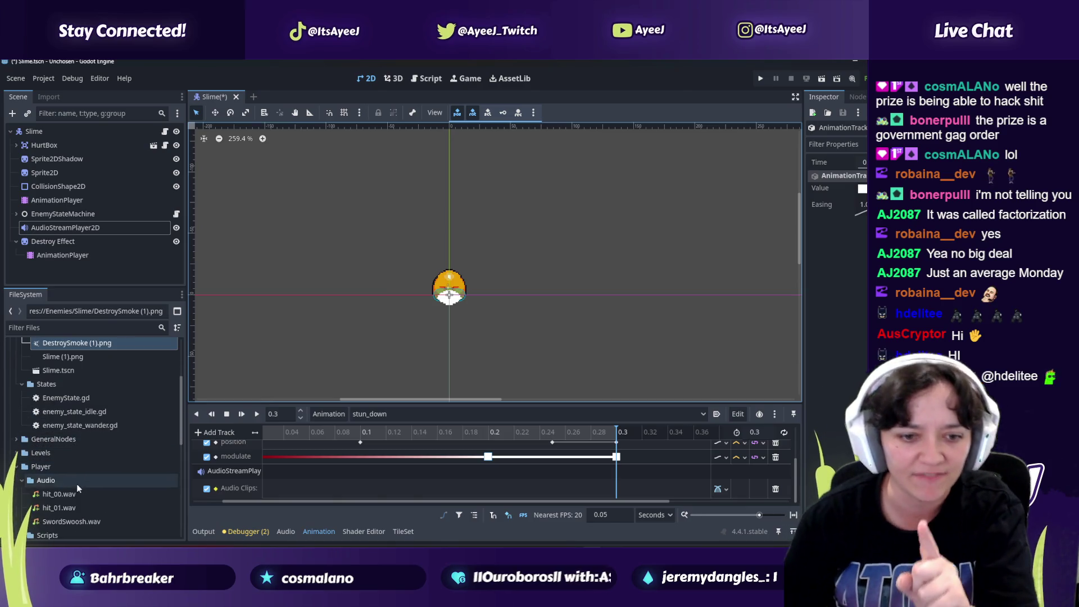
Step: Place hit_01.wav at the start of the stun_down audio track, preview it, and resume the tutorial
left_click_drag(66, 507, 312, 490)
left_click(256, 413)
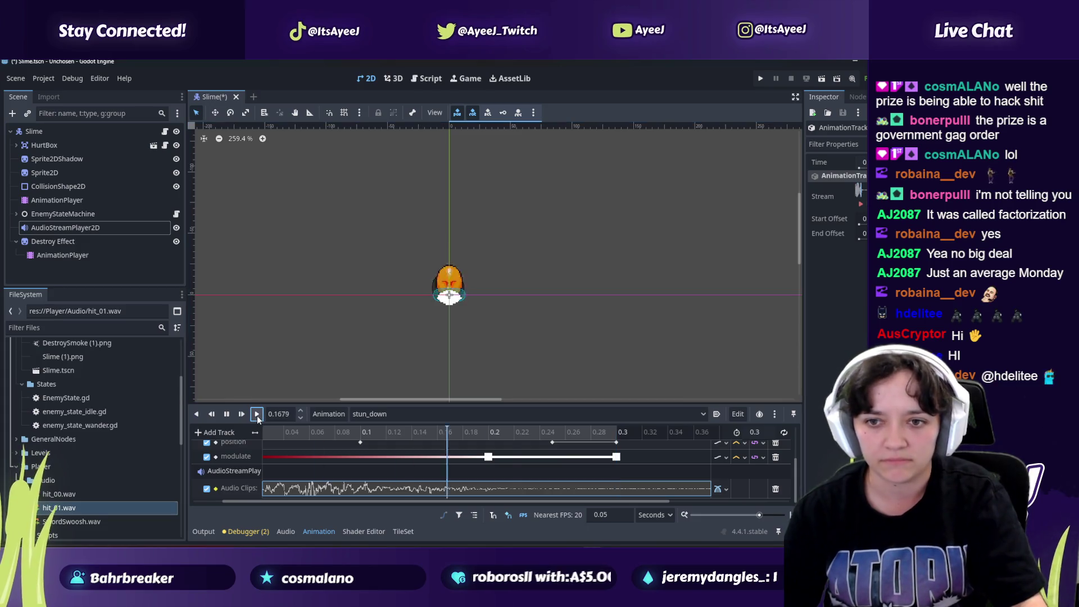
key("alt+Tab")
left_click(257, 416)
left_click(356, 400)
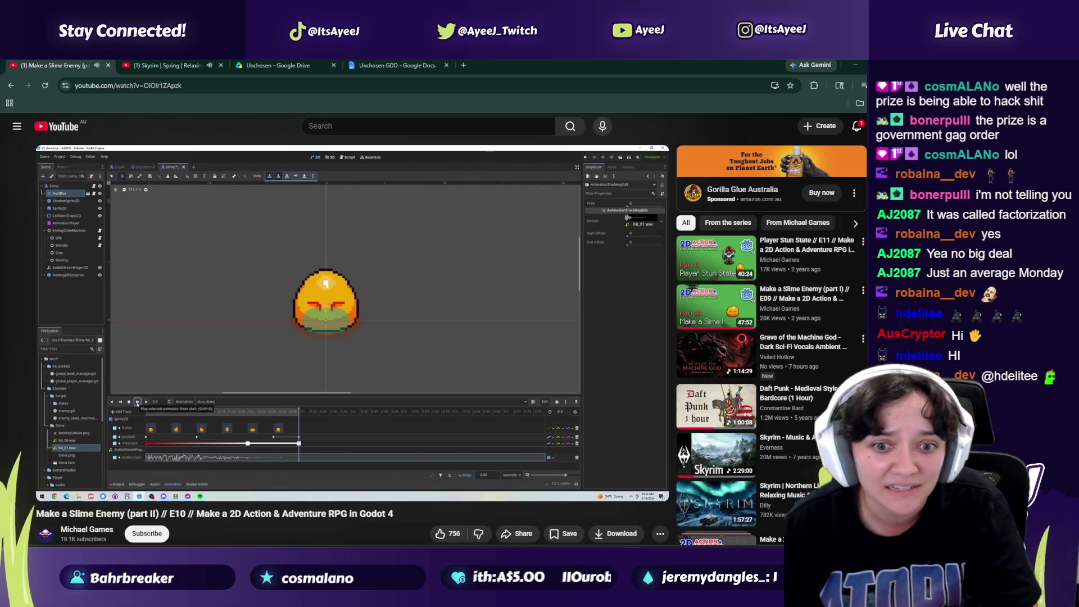
Step: Watch the tutorial to about 8:25, where it lists the stun_up and stun_side frame numbers
left_click(453, 282)
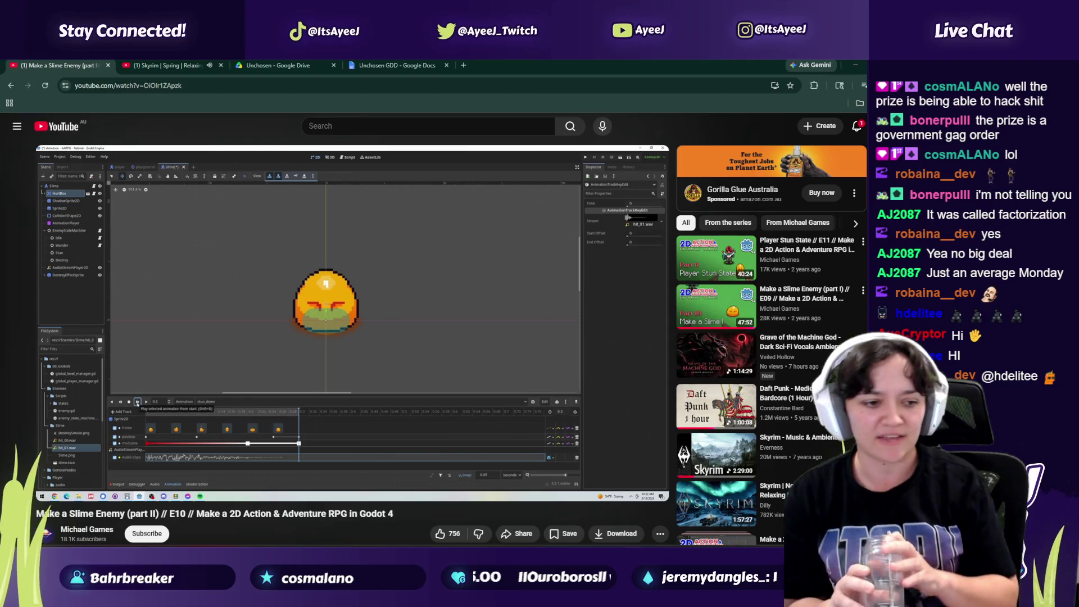
left_click(361, 379)
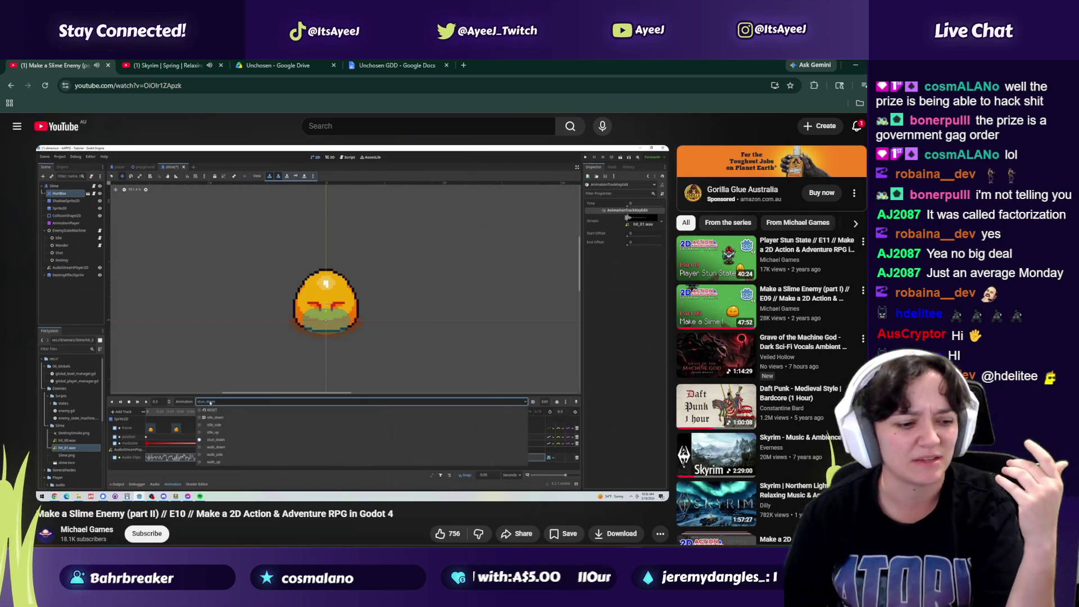
left_click(353, 391)
Step: Restore the browser and Godot from full screen and arrange them side by side, Godot in front
double_click(505, 65)
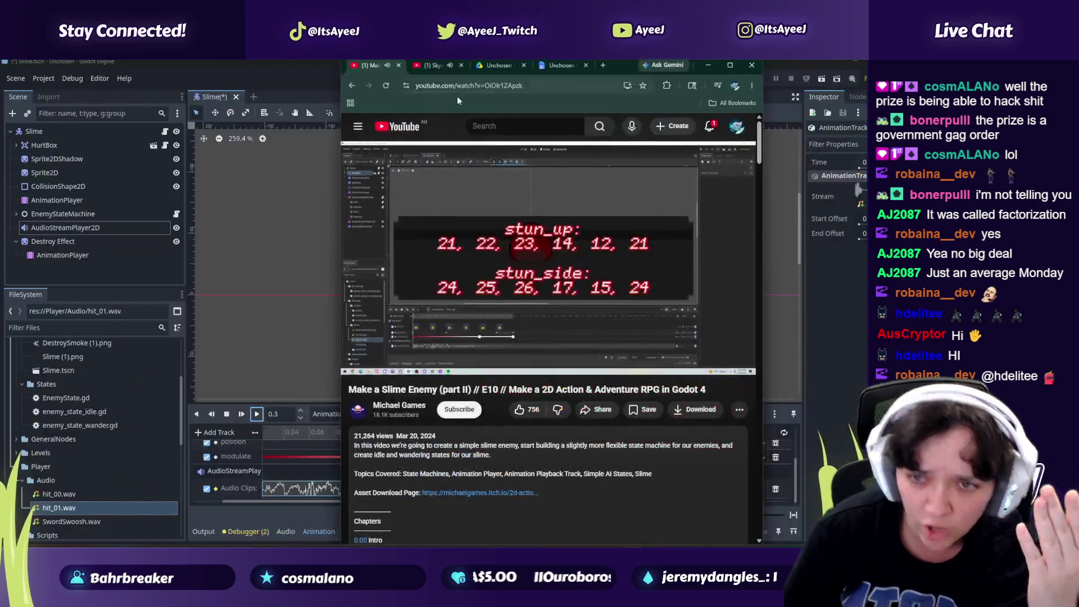
left_click_drag(629, 65, 747, 95)
double_click(253, 61)
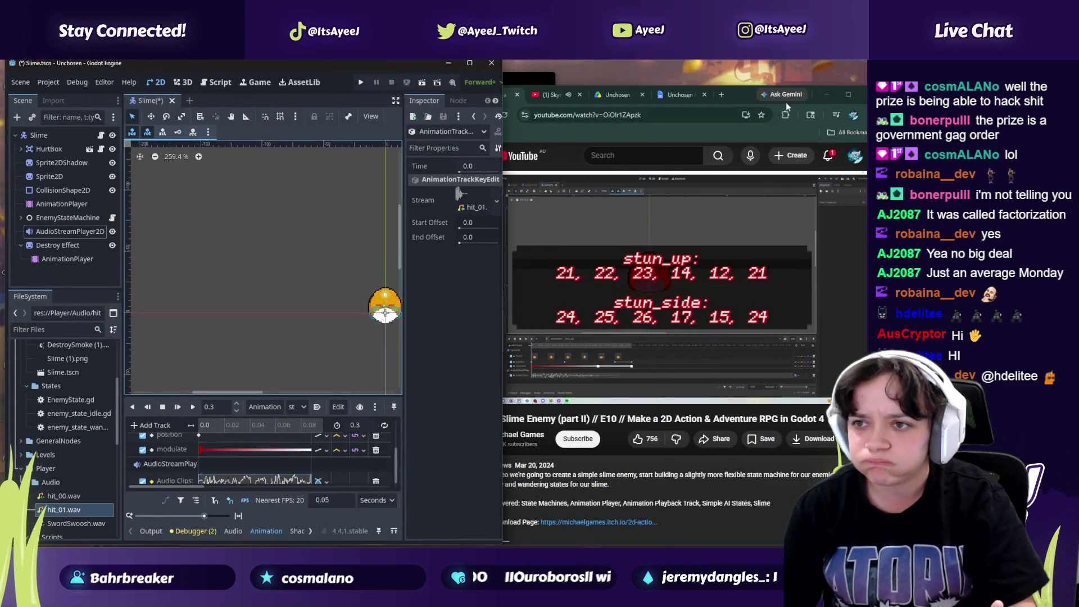
mouse_move(746, 98)
left_mouse_down()
mouse_move(775, 71)
mouse_move(758, 68)
mouse_move(768, 70)
left_mouse_up()
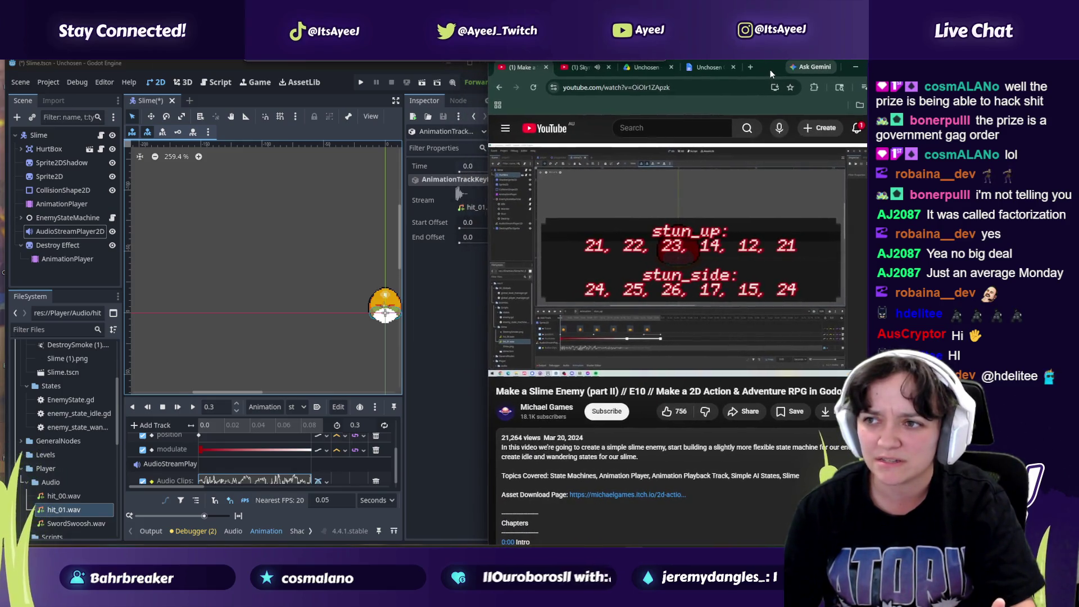
left_click(427, 318)
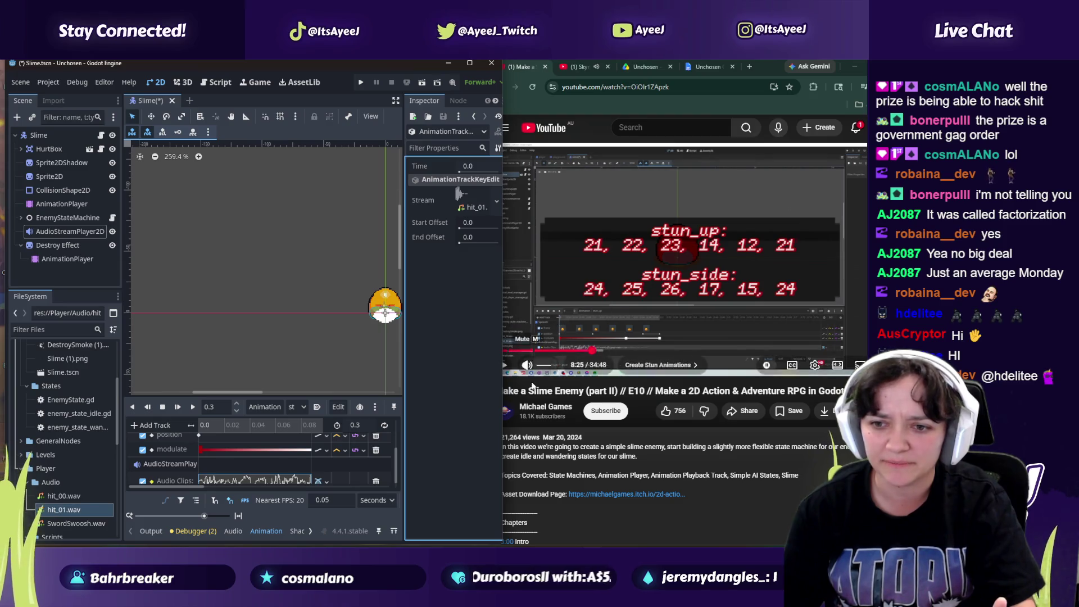
left_click(549, 401)
mouse_move(484, 380)
left_mouse_down()
mouse_move(522, 380)
mouse_move(499, 379)
left_mouse_up()
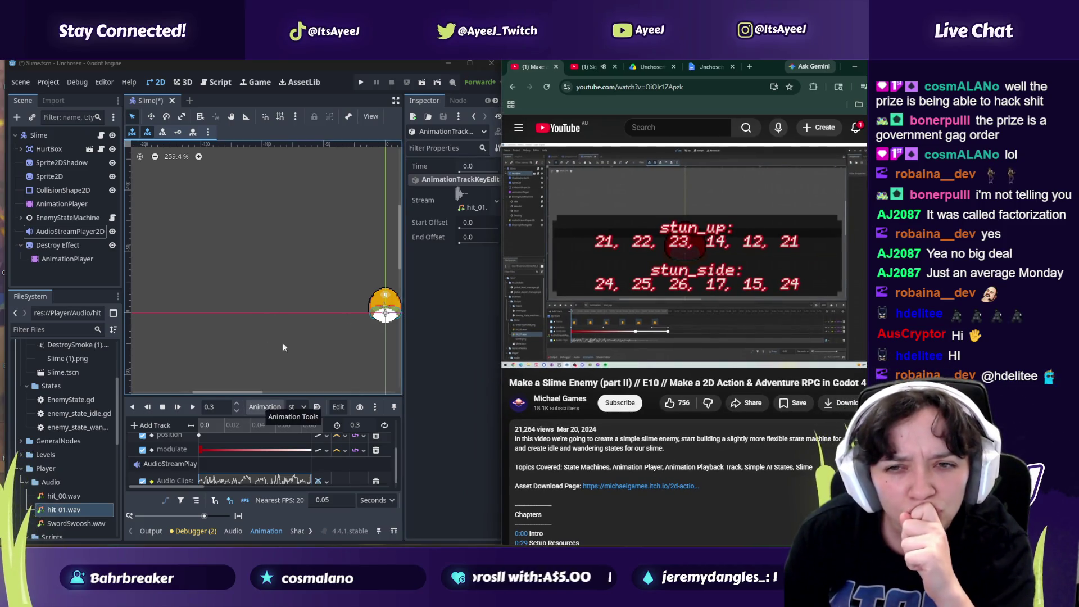
left_click(472, 68)
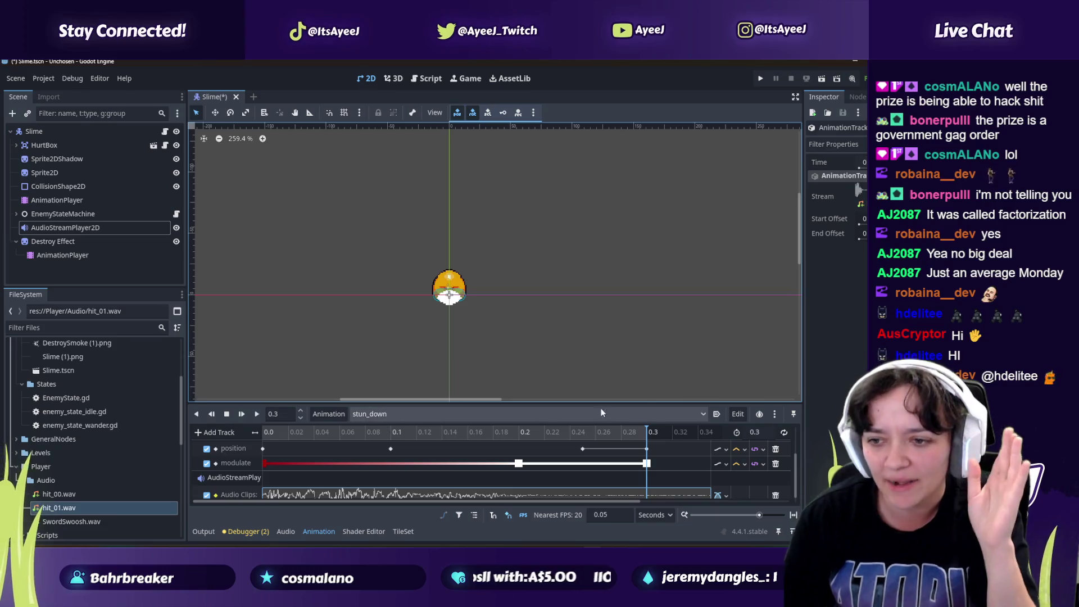
Step: Duplicate stun_down and rename the copy from stun_down_2 to stun_up
left_click(325, 415)
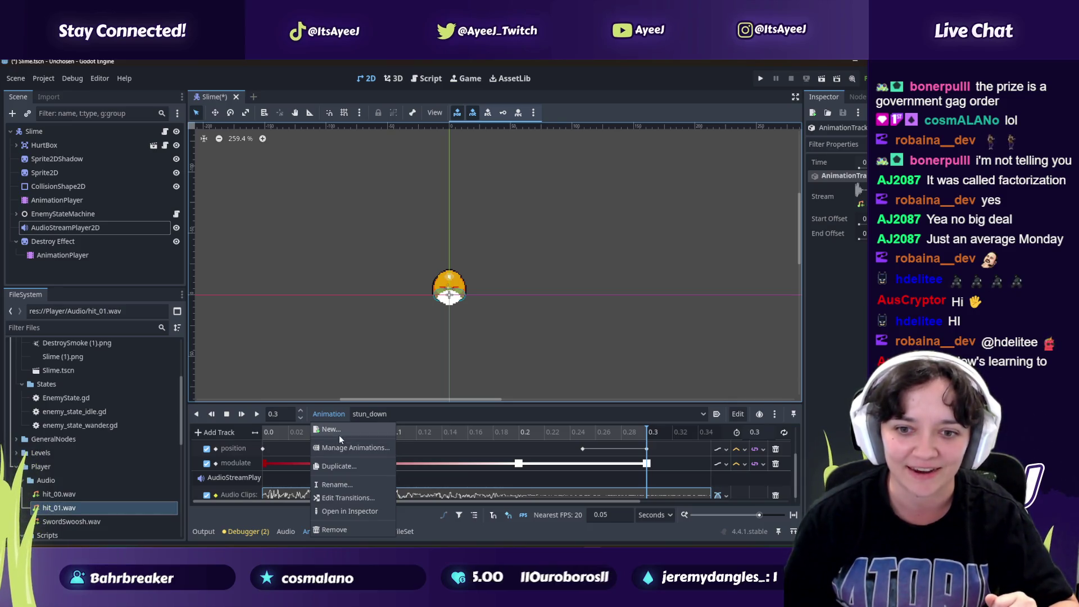
left_click(337, 465)
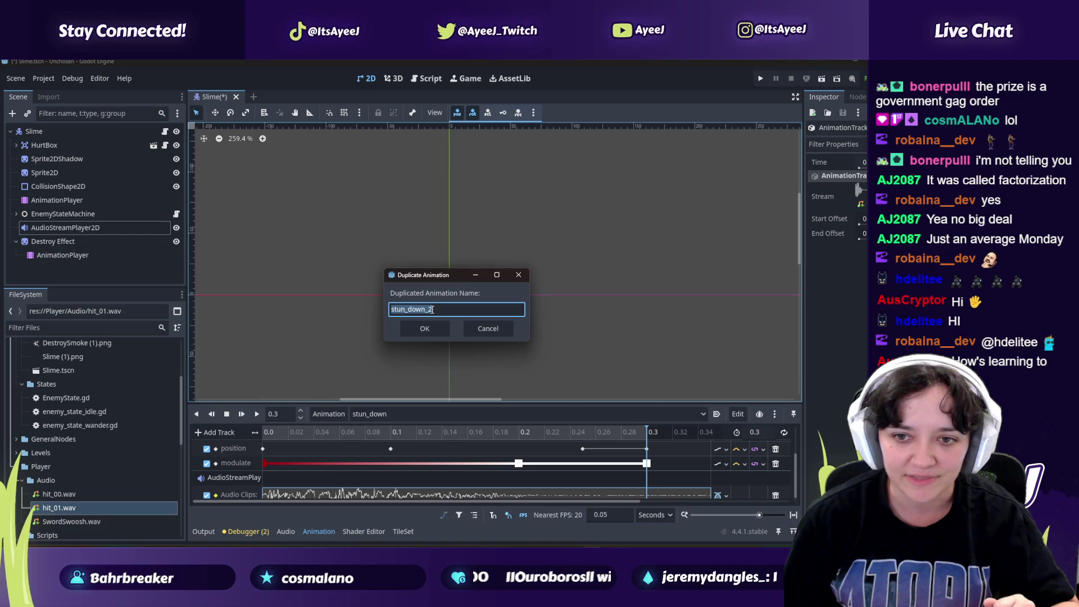
left_click_drag(431, 309, 409, 308)
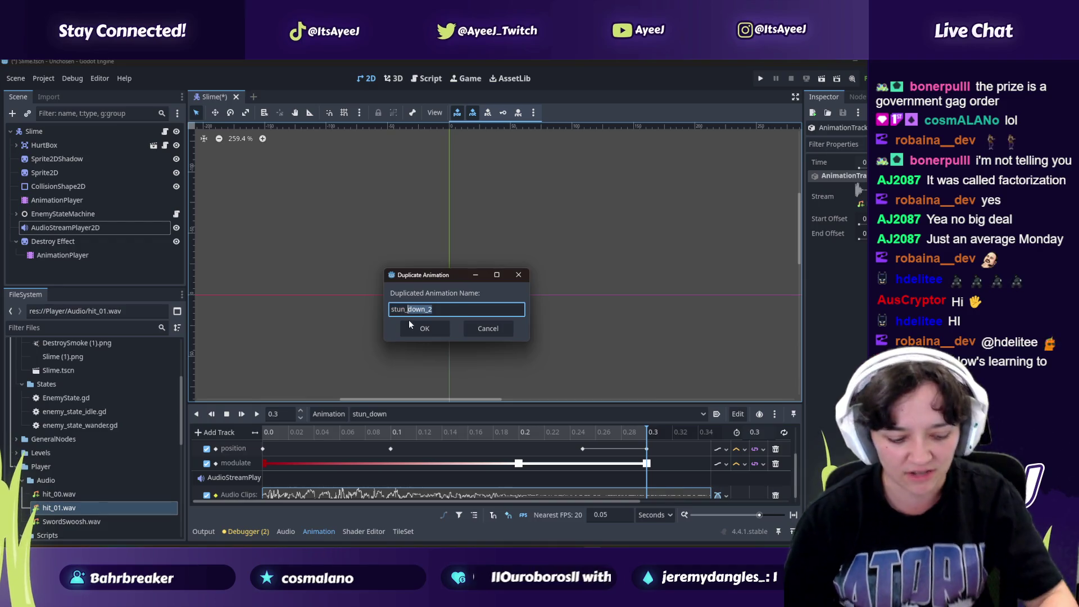
type("up")
key("Return")
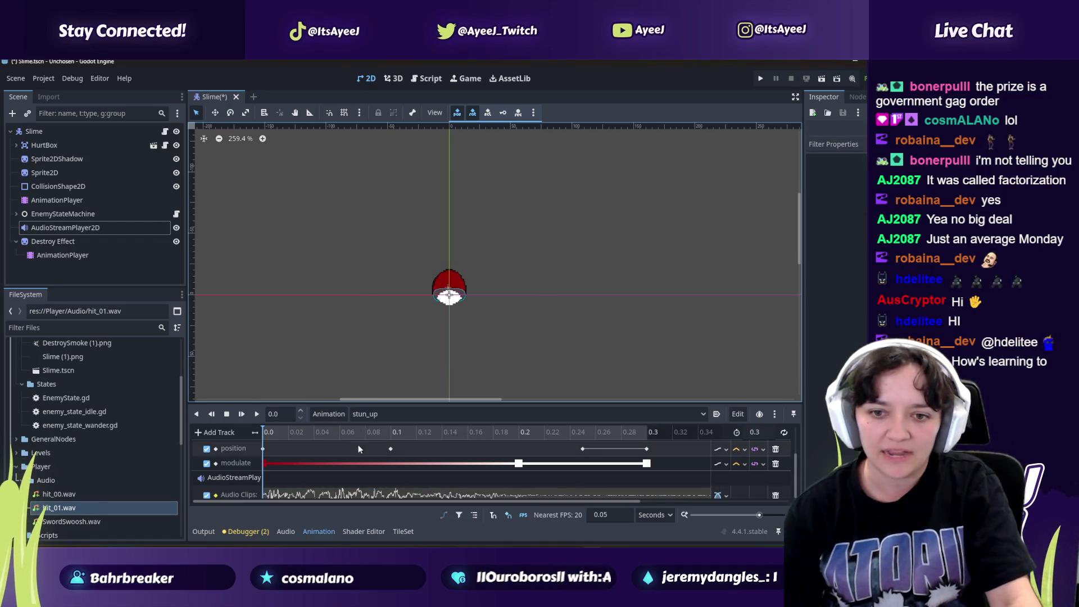
key("alt+Tab")
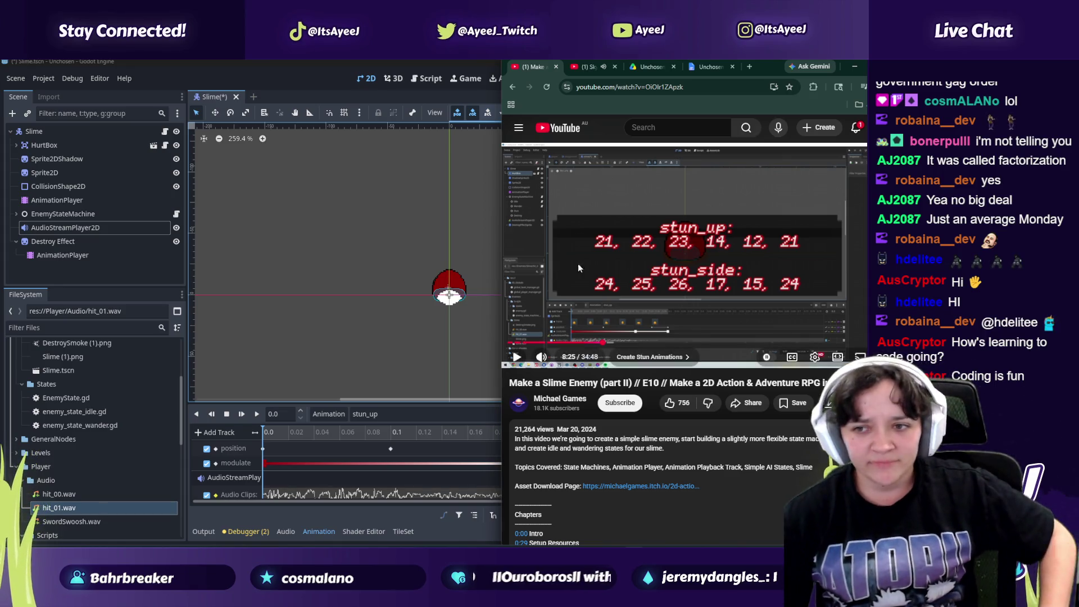
Step: Set the first stun_up frame key values, entering 2 for the first two keys
left_click(318, 479)
scroll(301, 461, "up", 2)
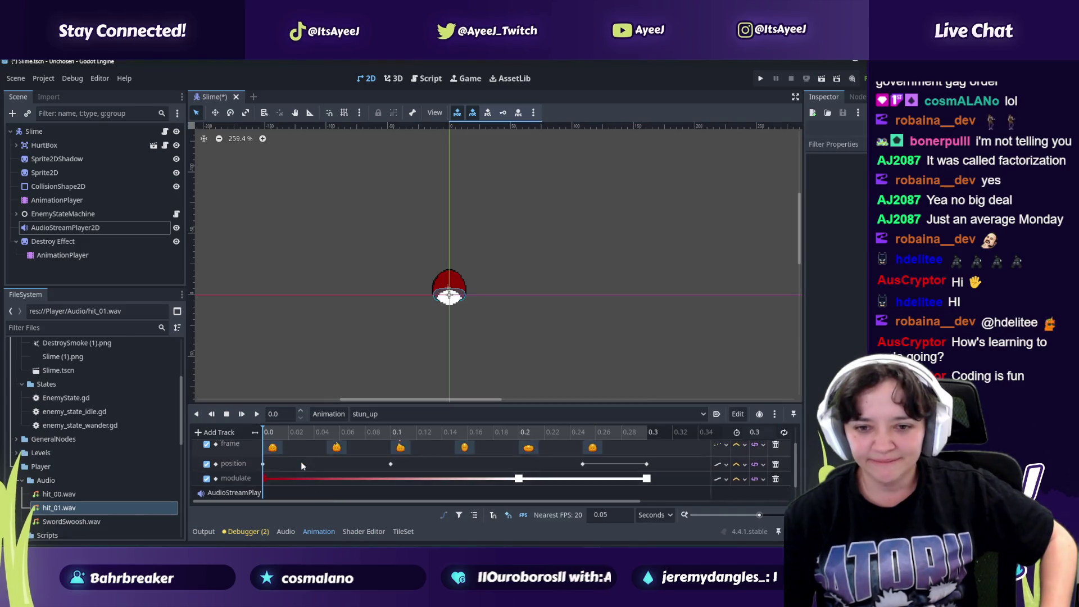
left_click(864, 189)
type("2")
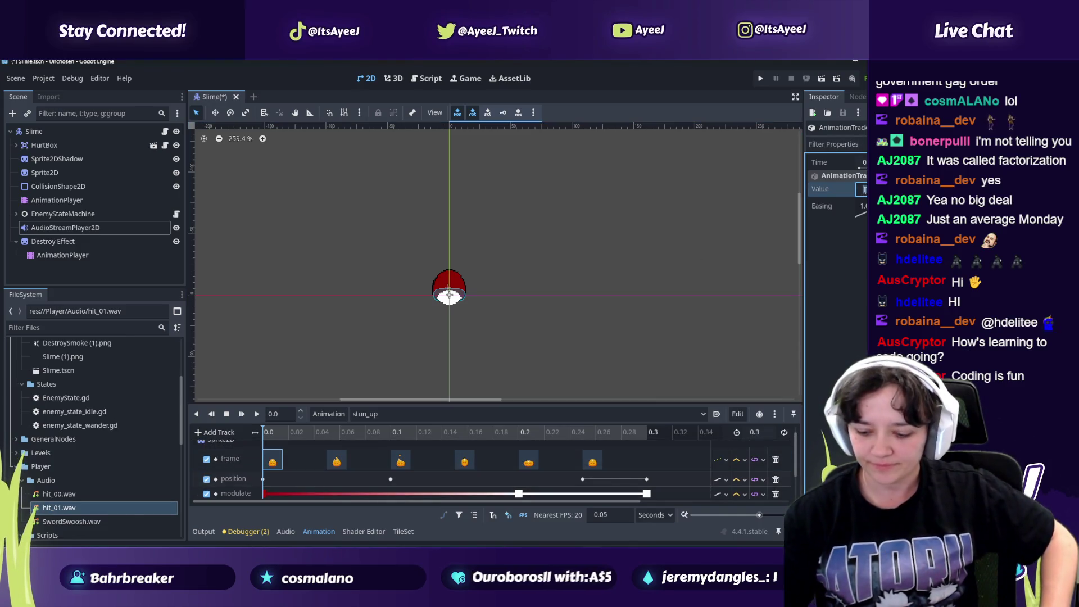
left_click(340, 462)
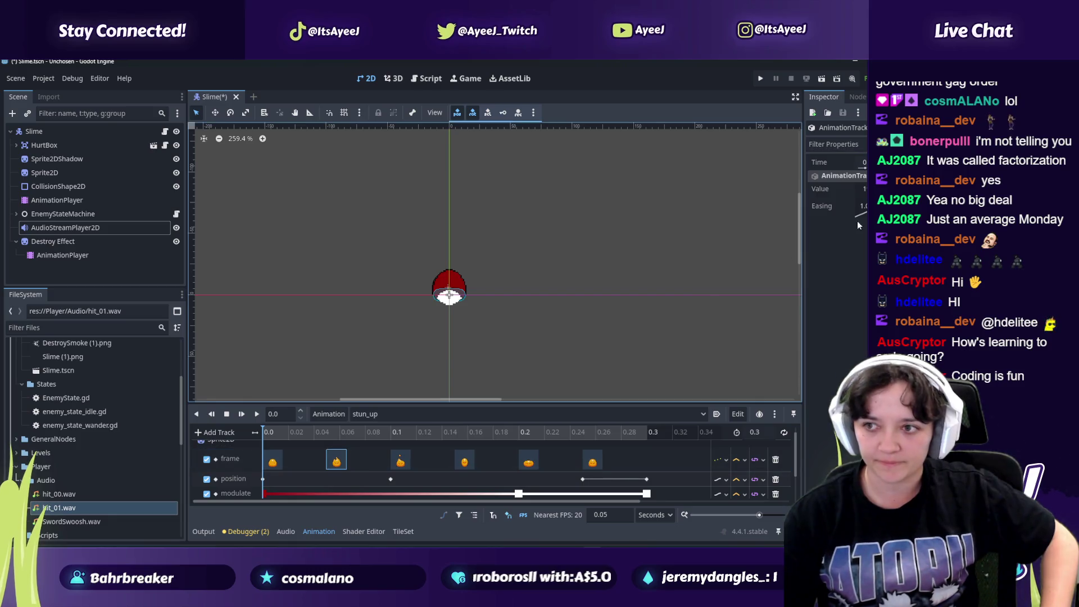
left_click(863, 188)
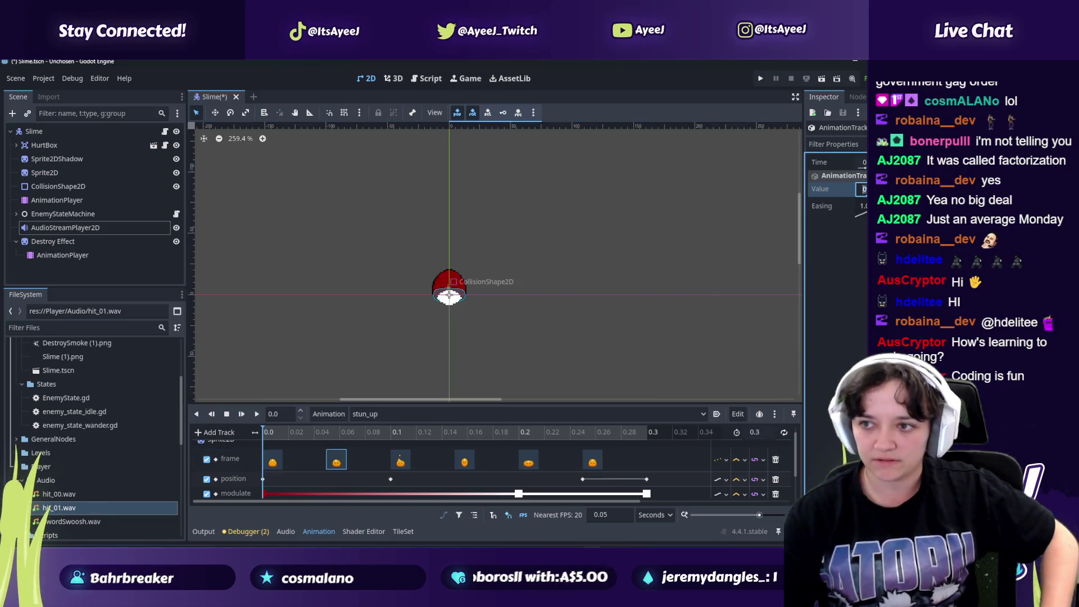
type("2")
left_click(400, 460)
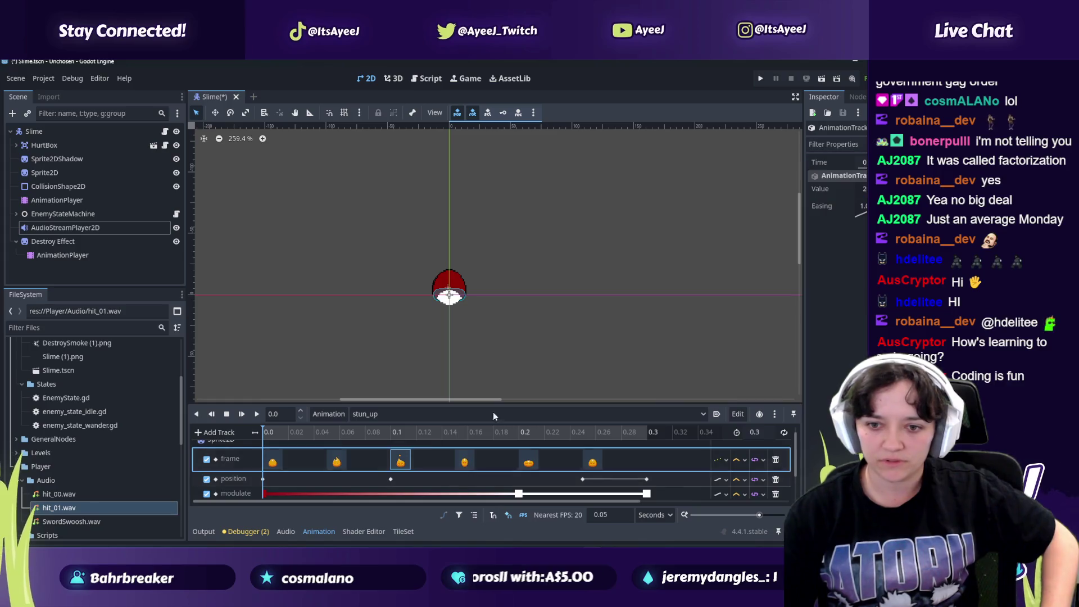
left_click(863, 189)
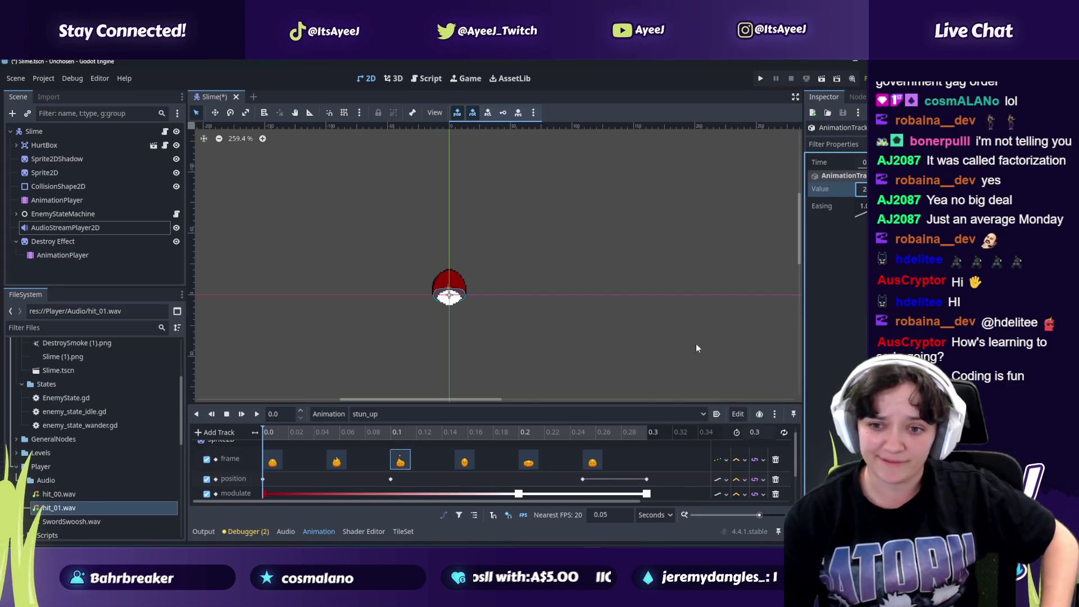
left_click(464, 462)
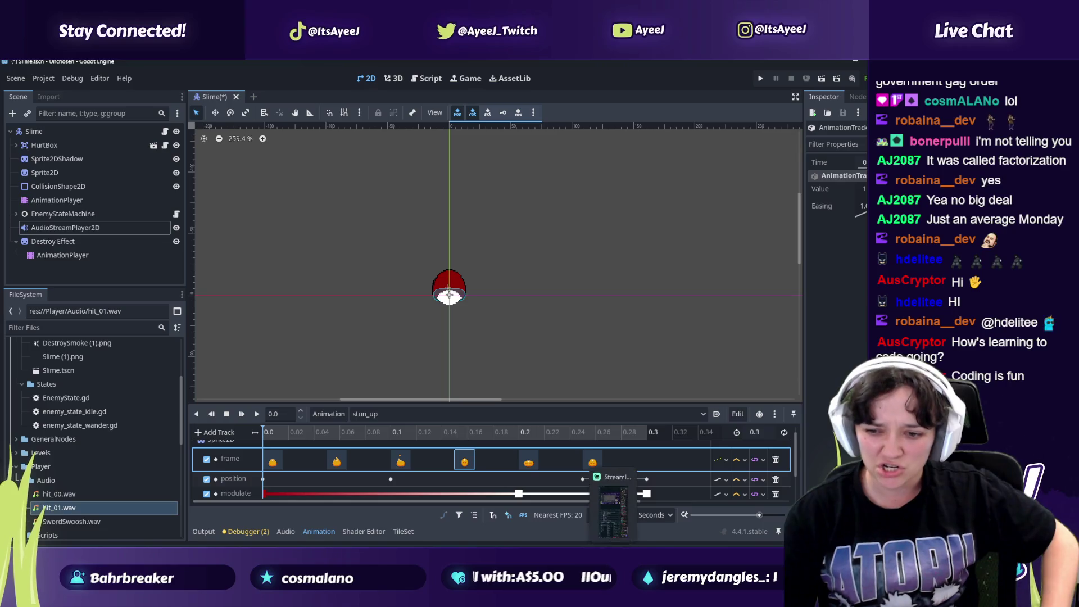
Step: Set the remaining frame keys from the tutorial's numbers and preview stun_up from the start
key("alt+Tab")
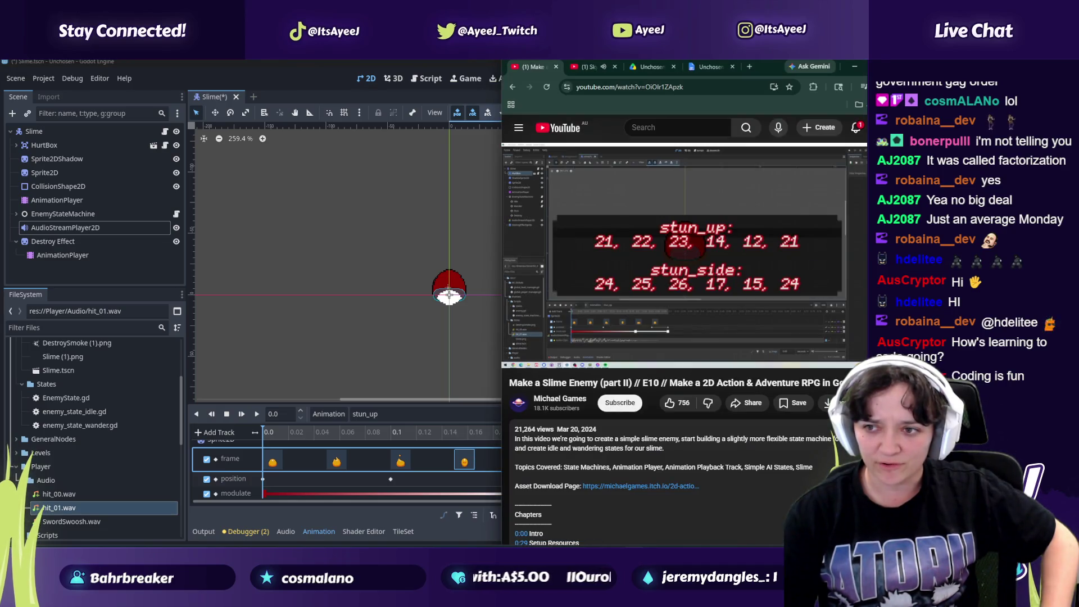
key("alt+Tab")
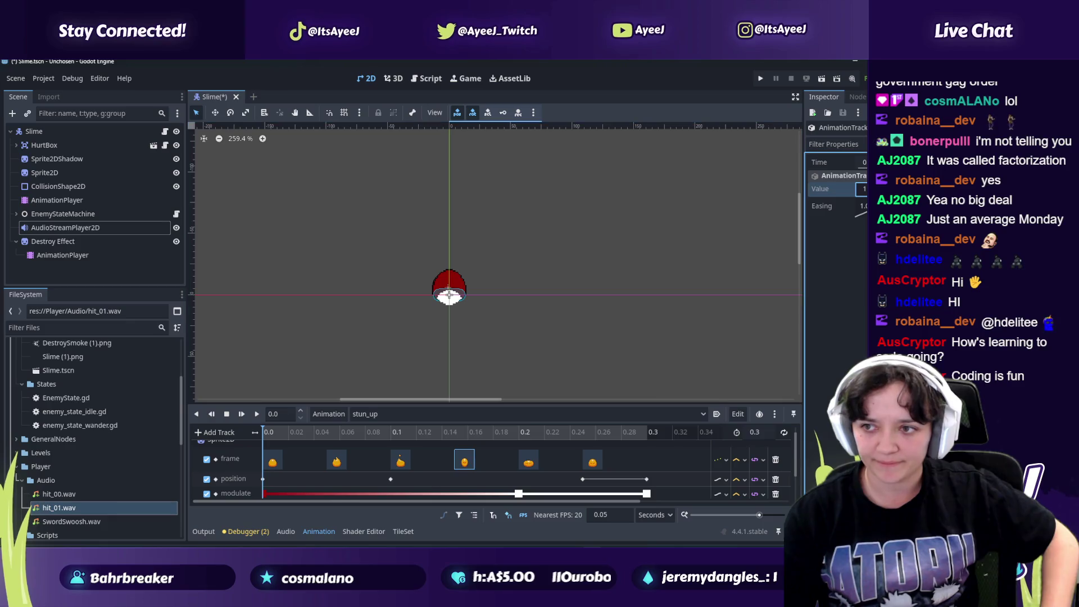
left_click(531, 461)
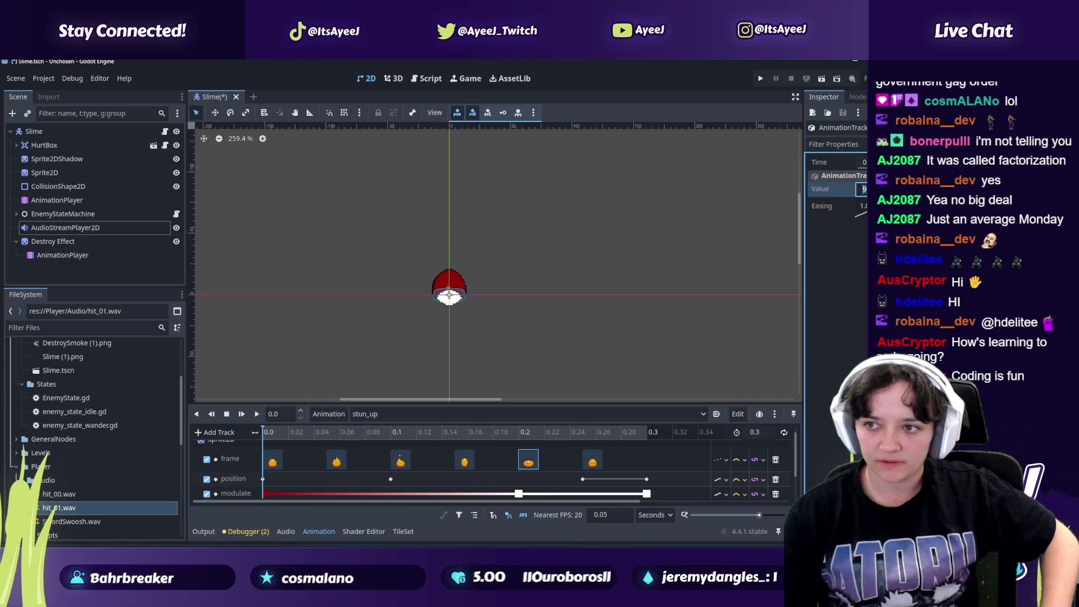
left_click(594, 462)
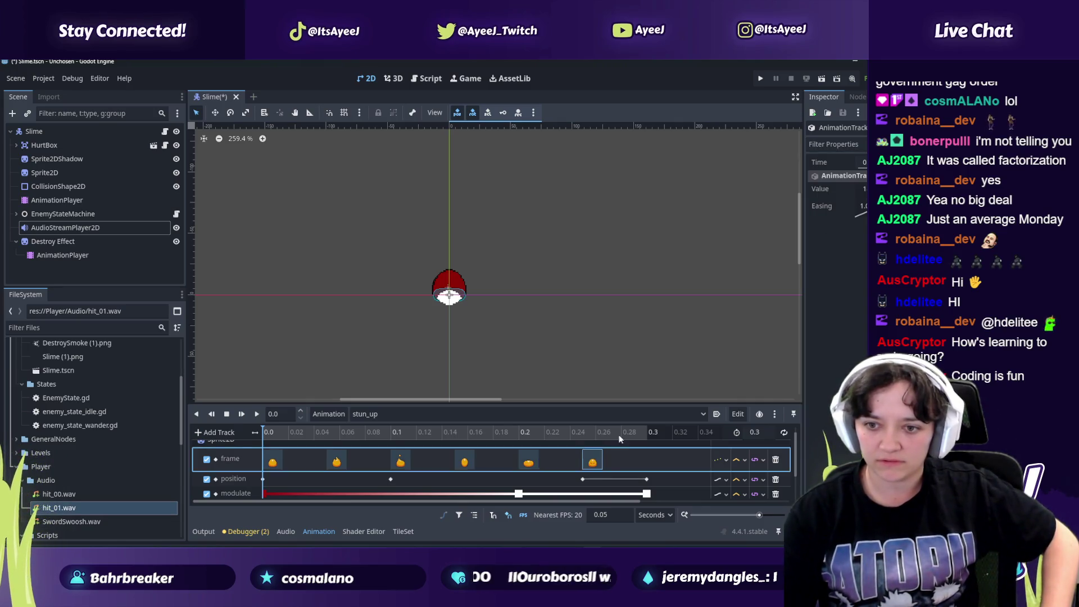
left_click(862, 189)
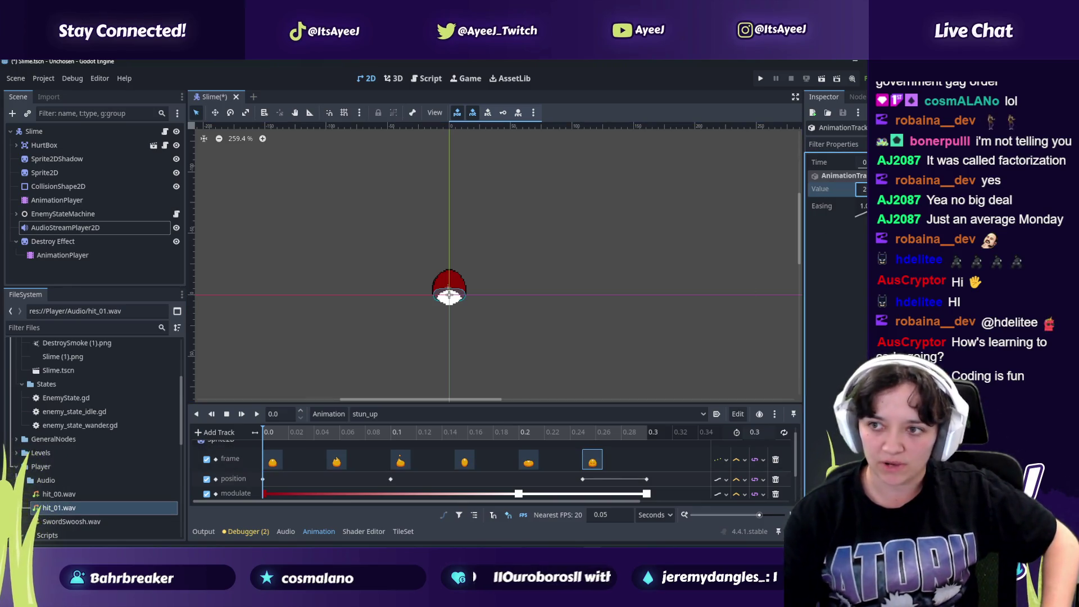
left_click(257, 415)
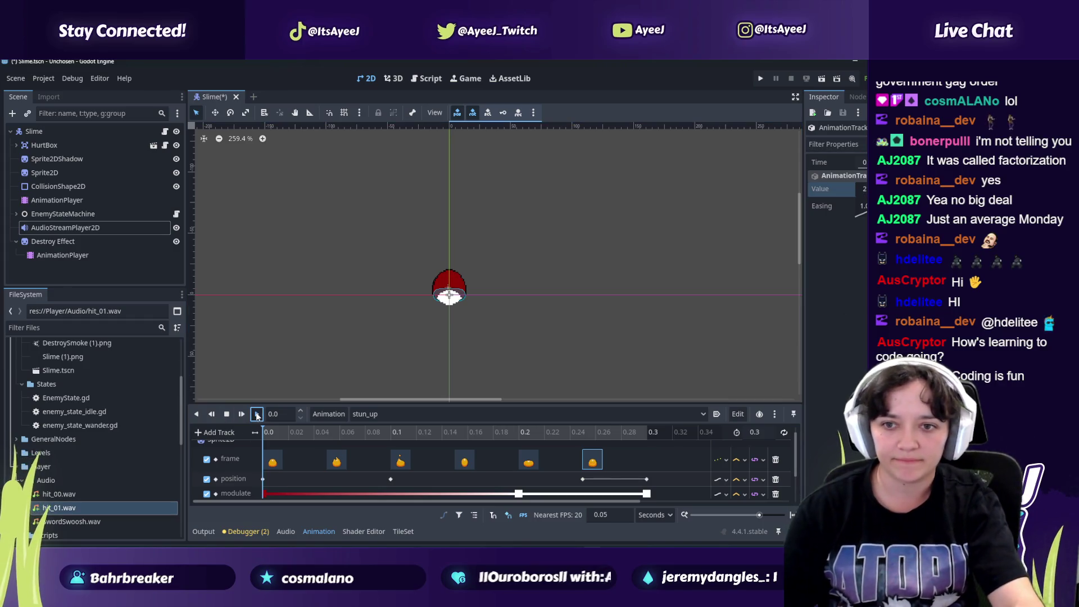
left_click(258, 415)
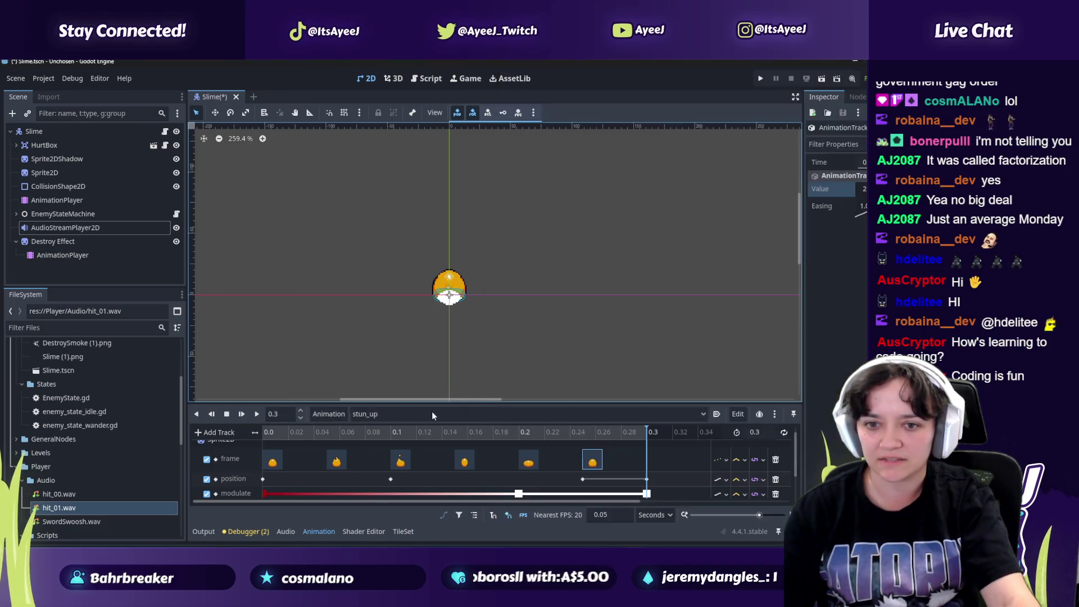
left_click(329, 414)
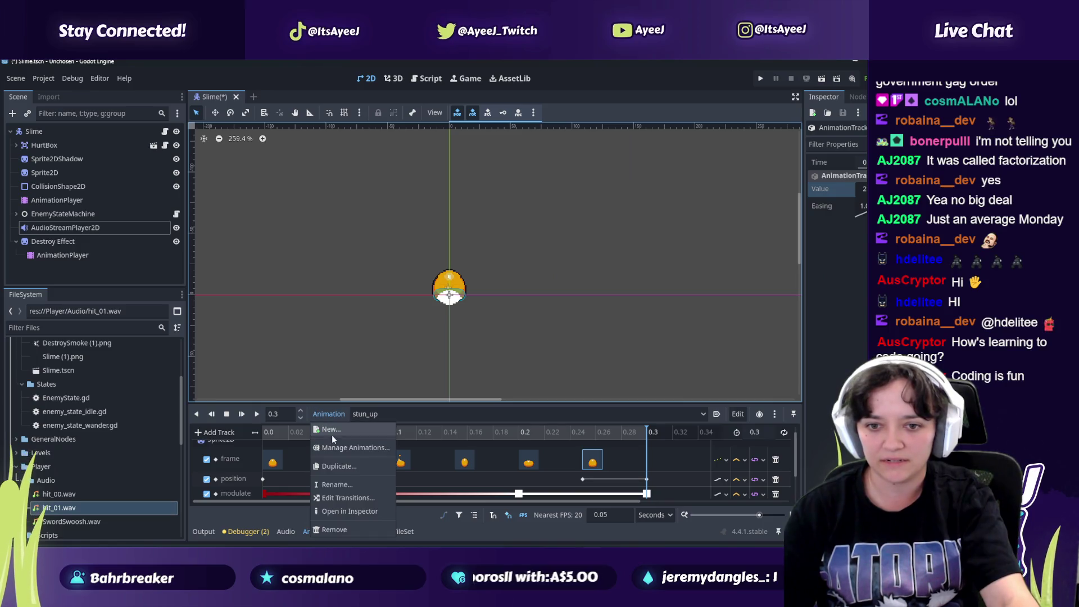
Step: Duplicate stun_up as stun_side and check its first three frame key values
left_click(338, 464)
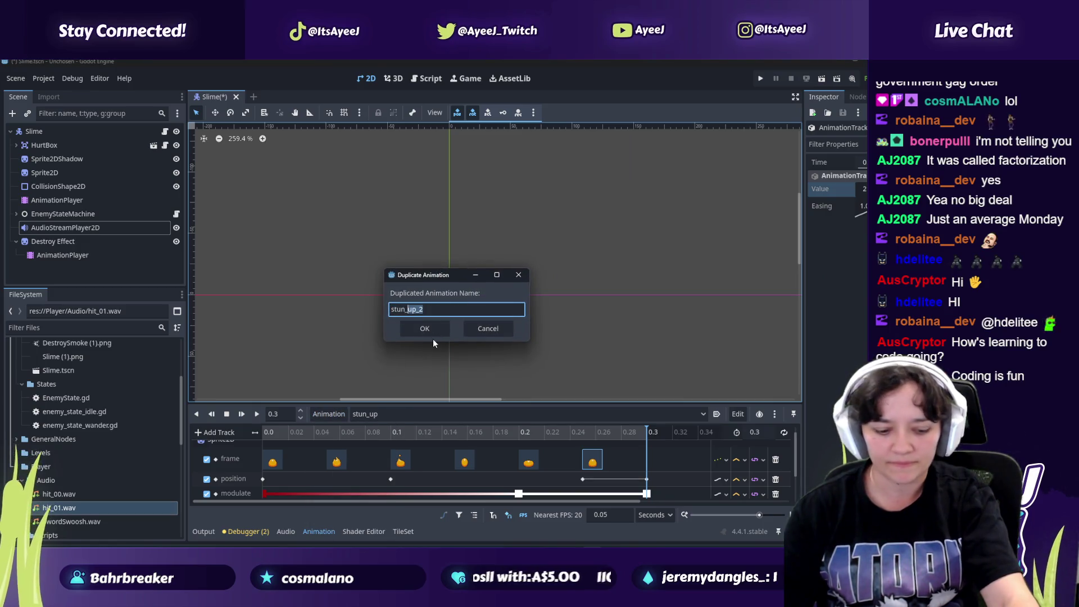
key("Return")
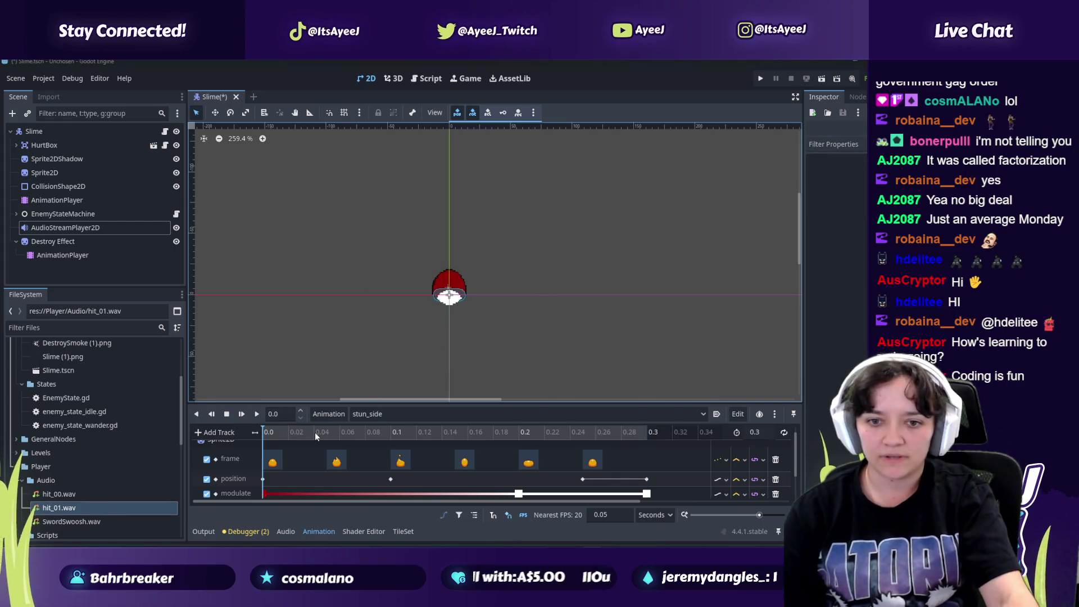
left_click(273, 461)
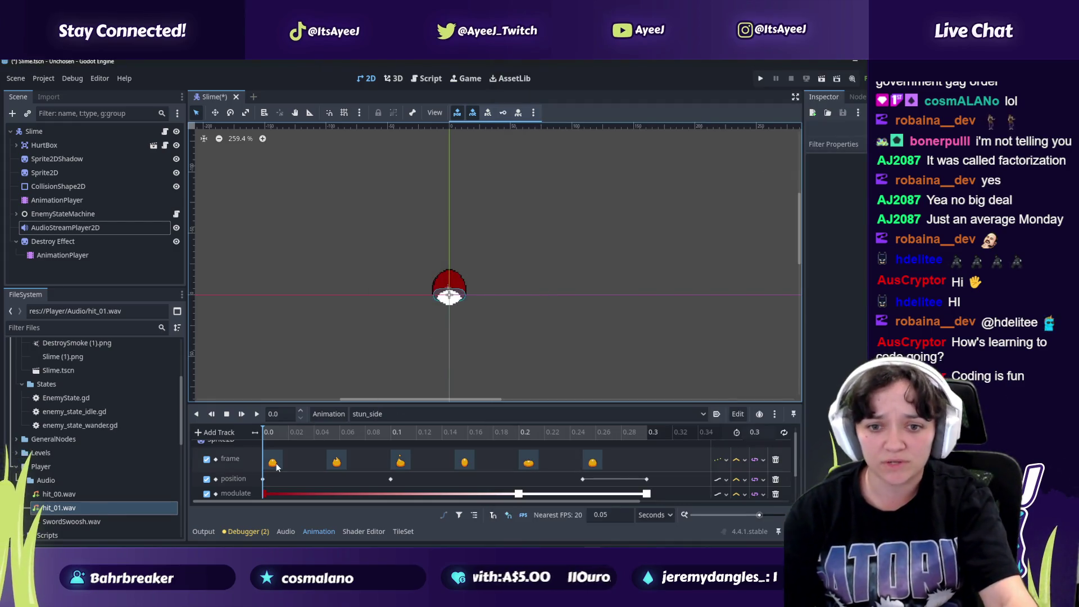
left_click(863, 189)
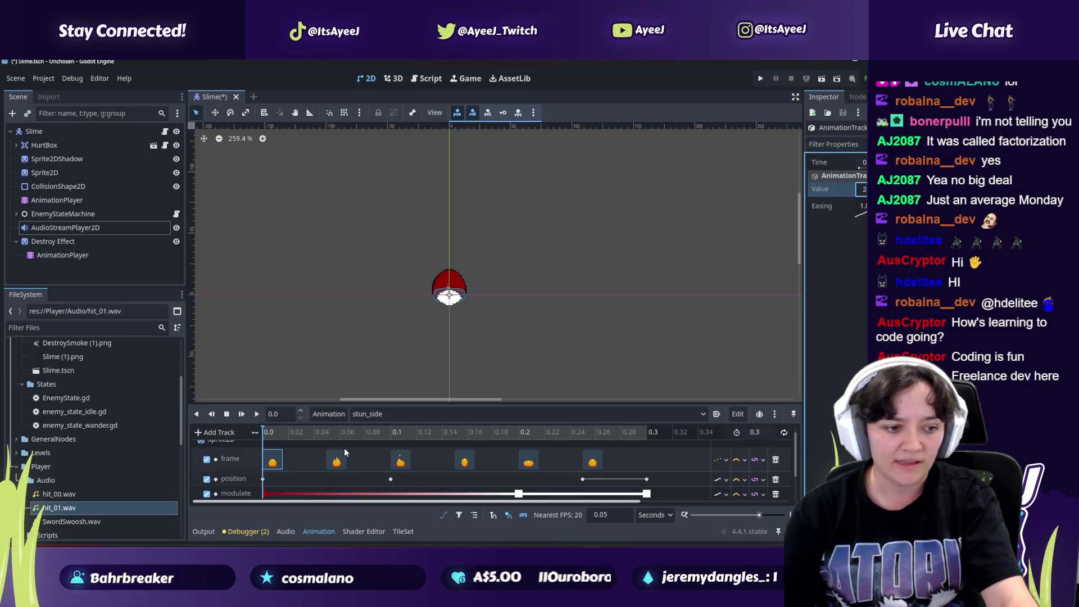
left_click(337, 460)
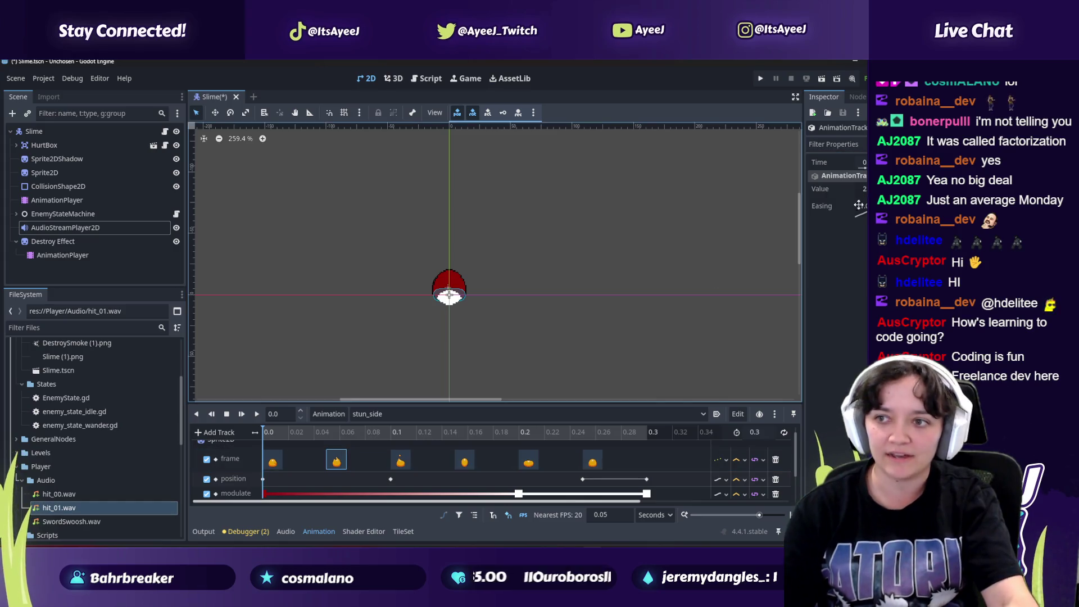
left_click(864, 188)
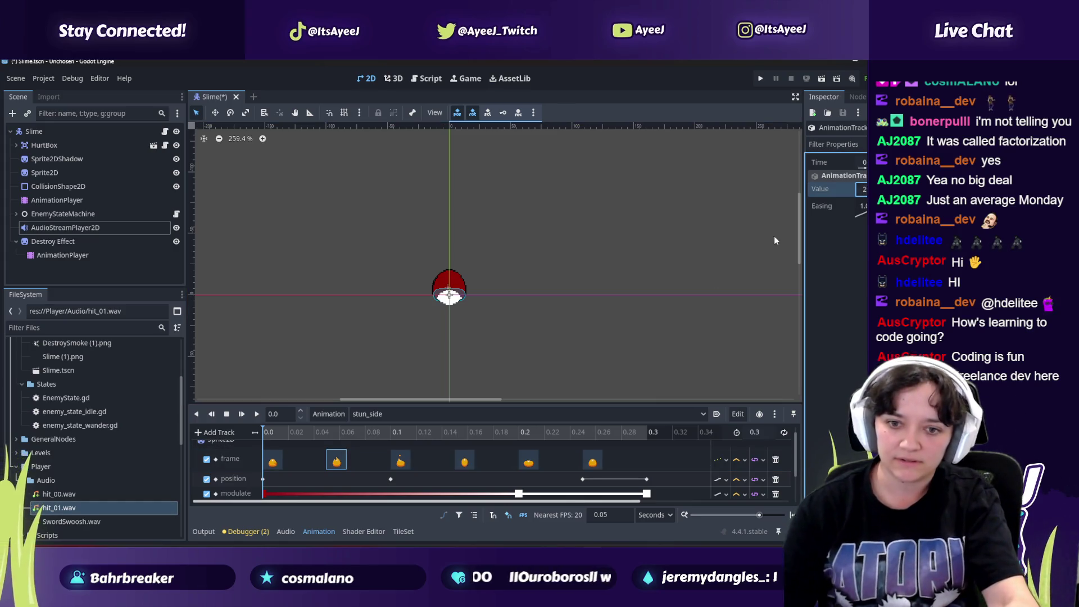
left_click(400, 460)
Step: Check the frame keys at 0.14, 0.2 and 0.24 against the tutorial, then preview stun_side
key("alt+Tab")
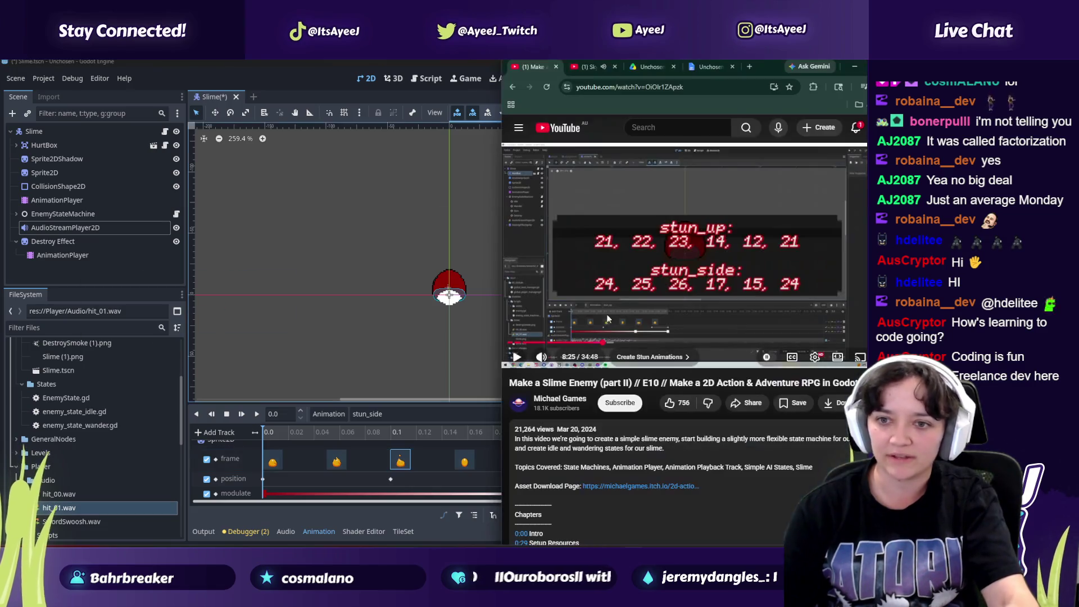
key("alt+Tab")
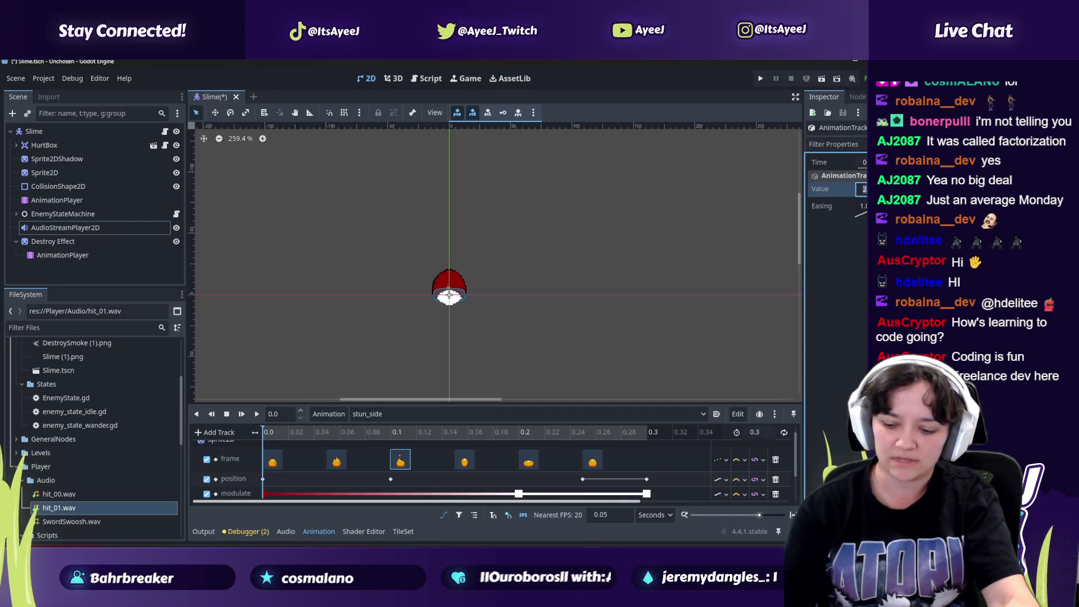
key("alt+Tab")
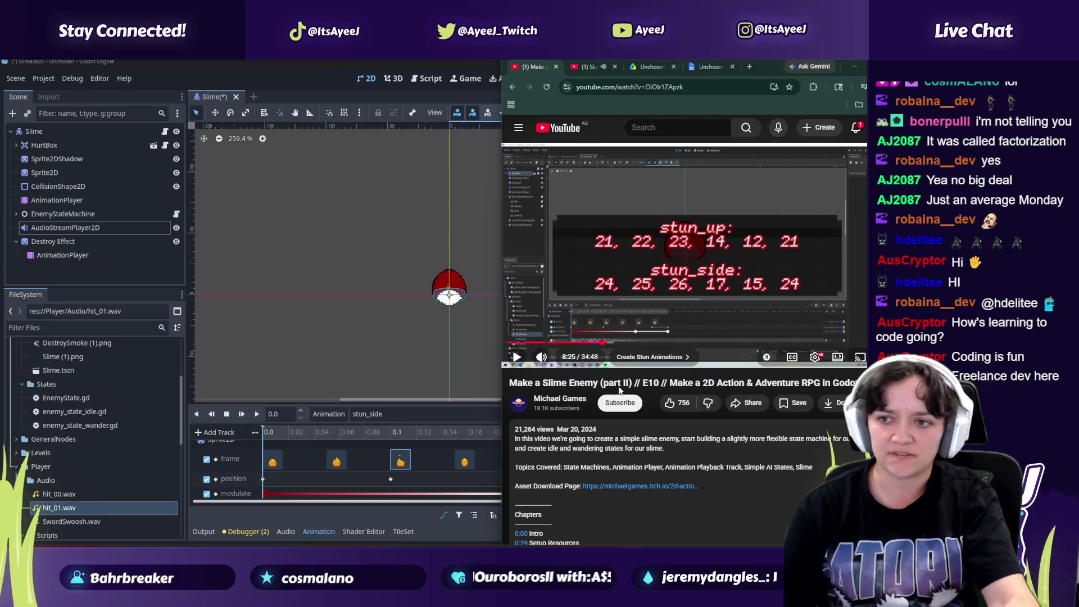
key("alt+Tab")
left_click(464, 461)
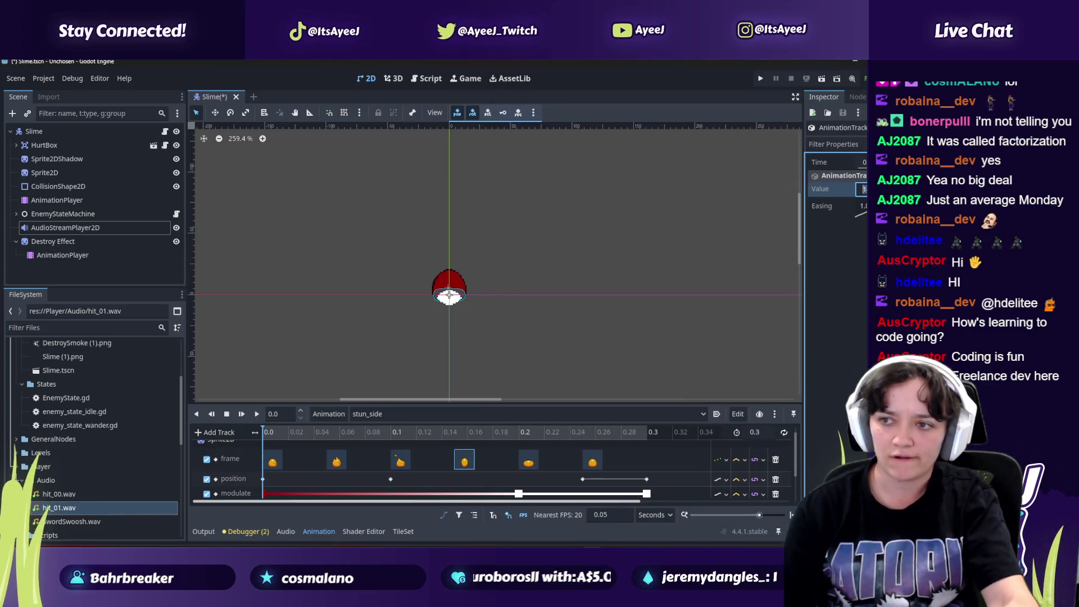
left_click(528, 460)
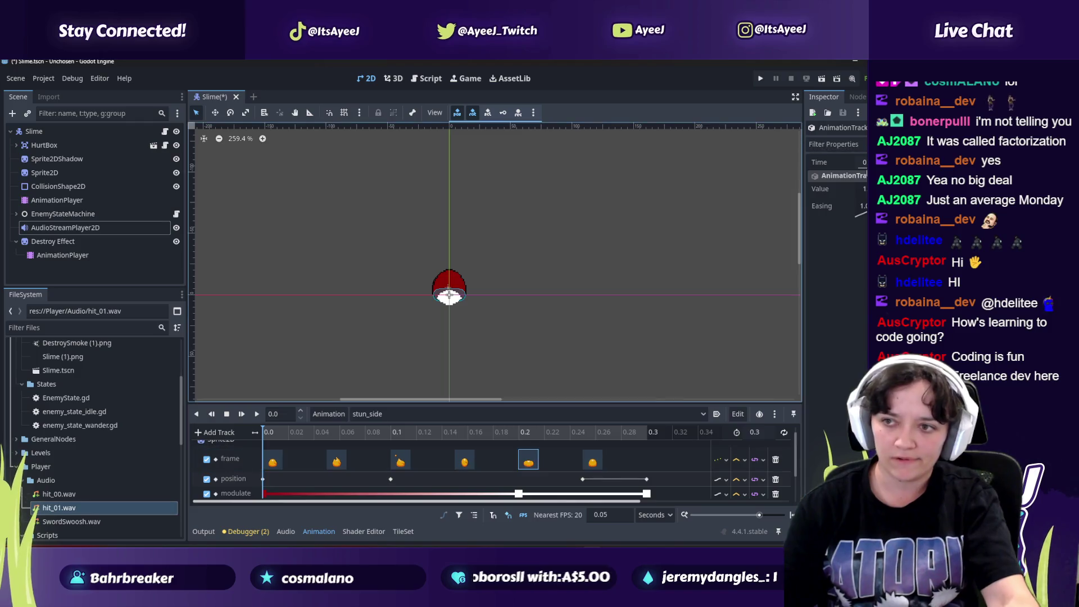
left_click(592, 460)
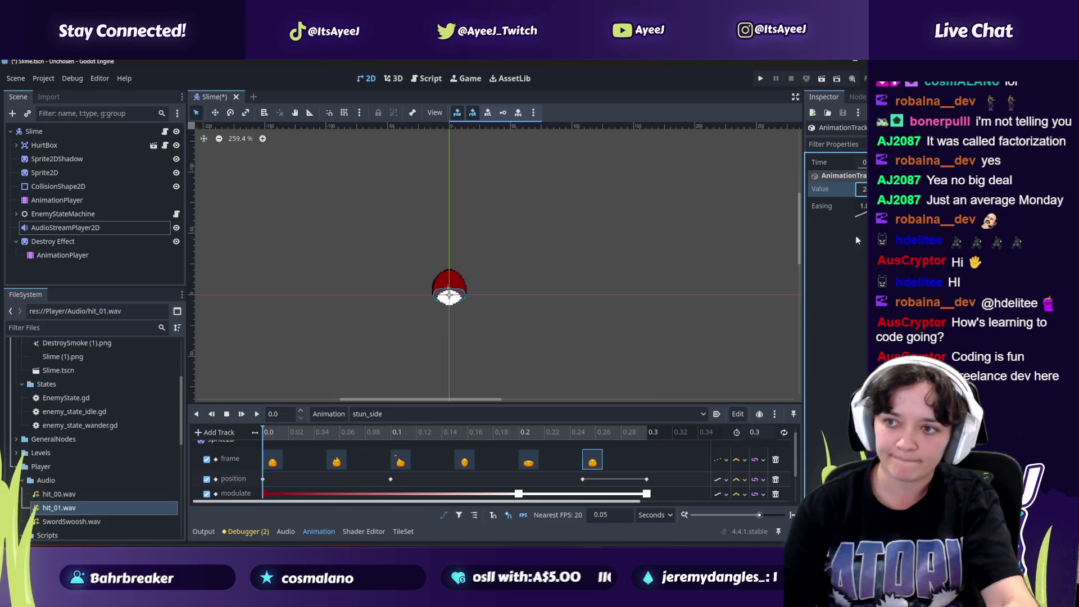
left_click(258, 416)
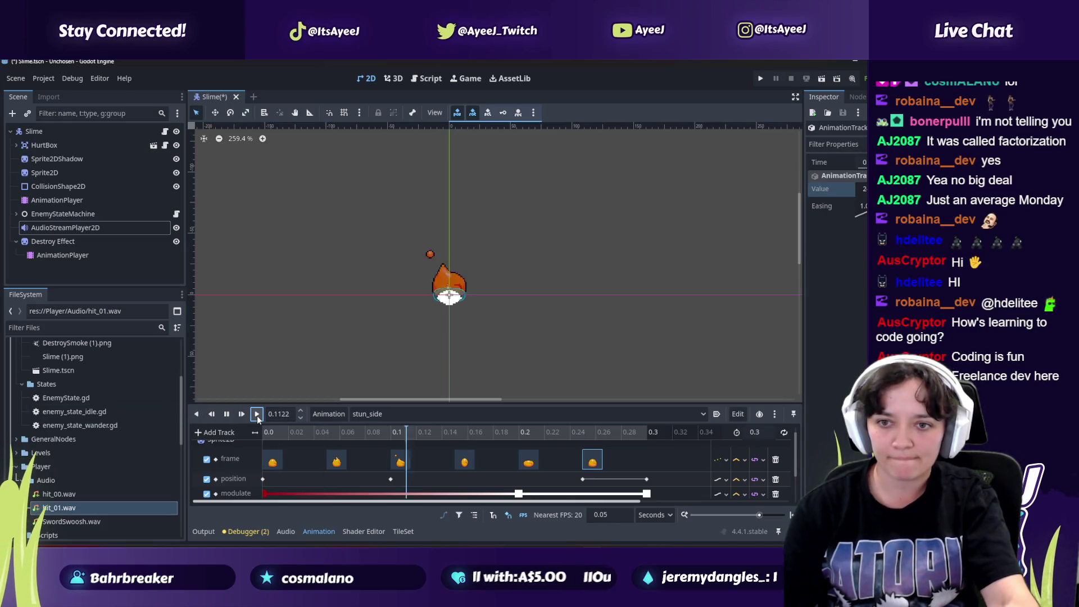
Step: Replay stun_side through to 0.3 and resume the tutorial in the browser
left_click(257, 416)
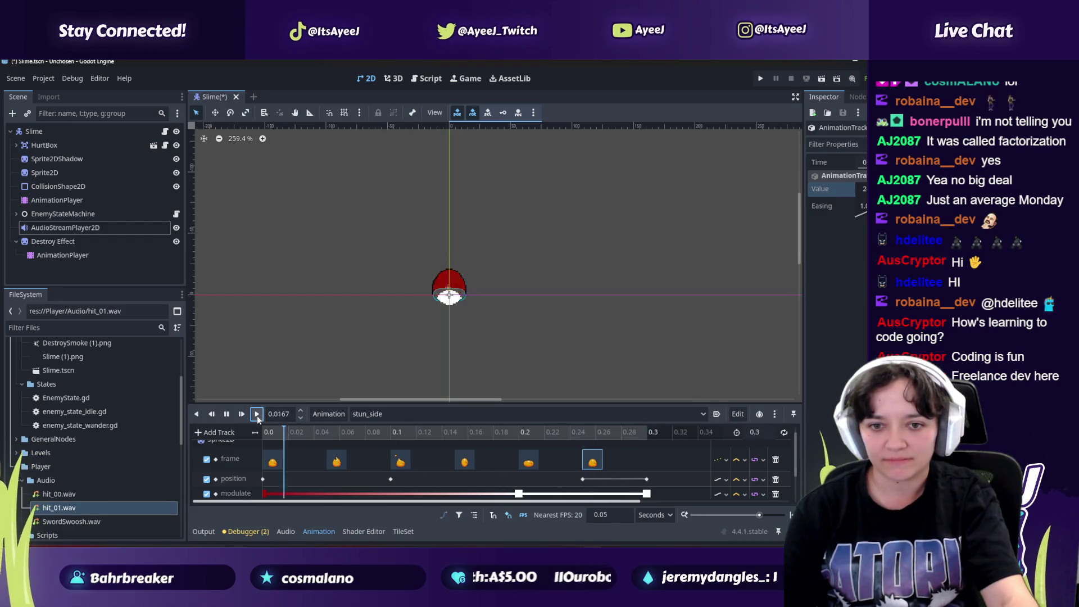
key("alt+Tab")
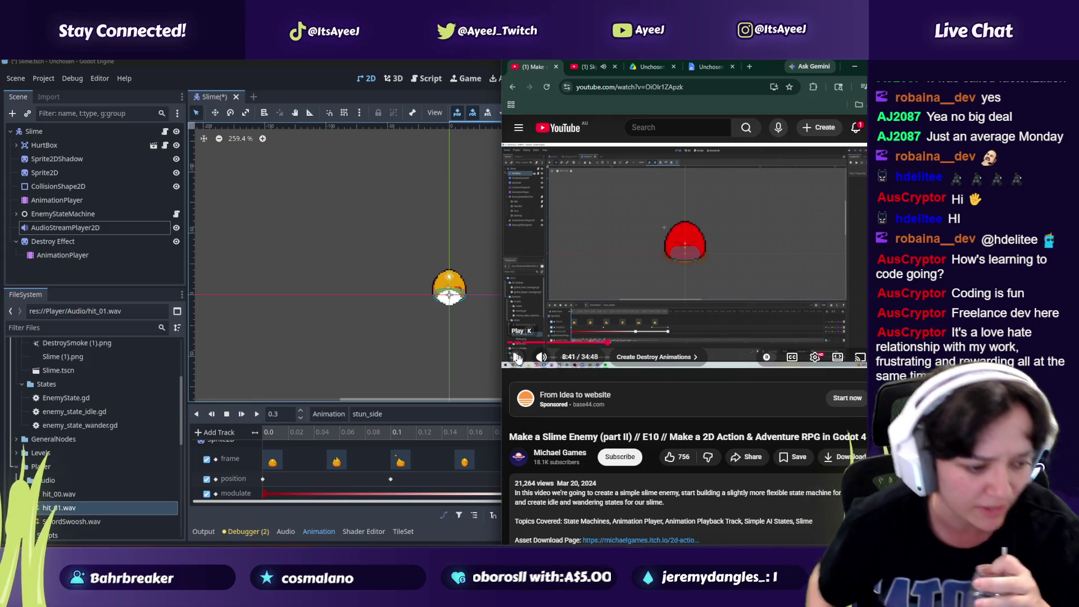
left_click(627, 279)
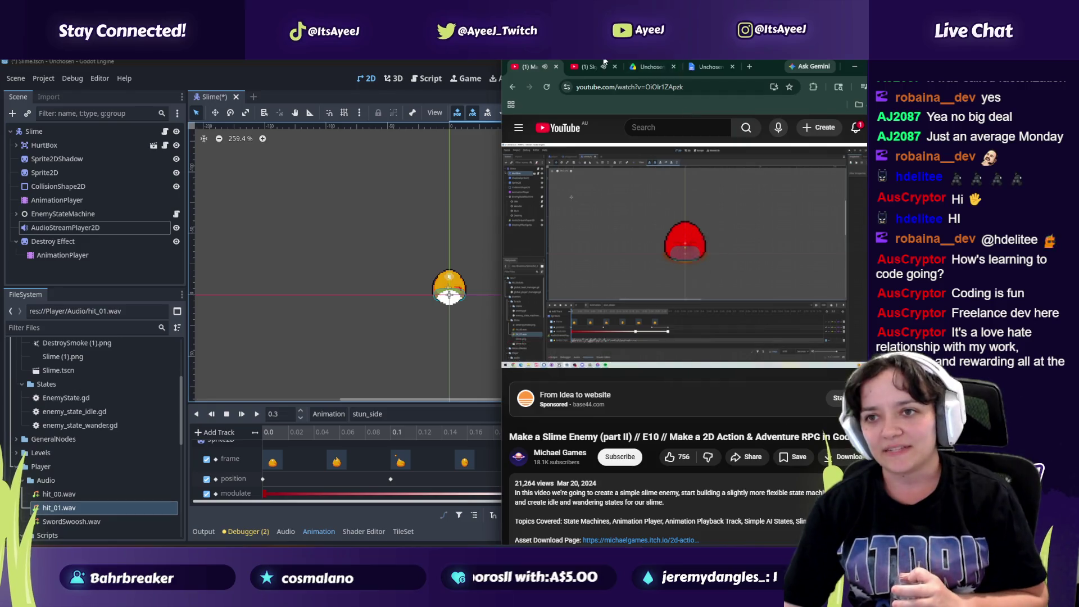
Step: Check the background music tab, then return to the slime tutorial and resume it
left_click(615, 545)
left_click(615, 545)
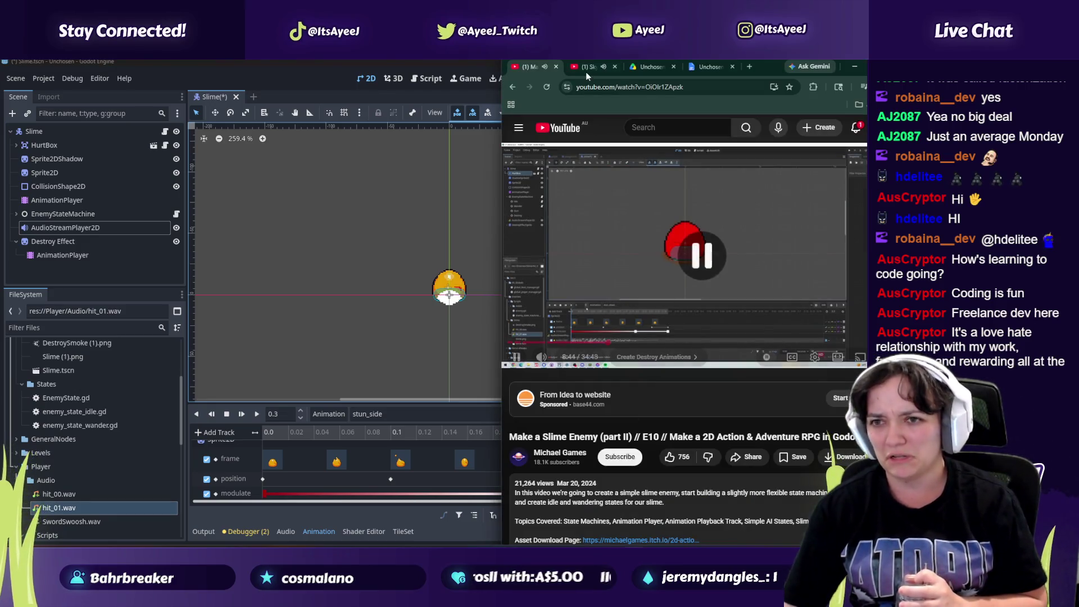
left_click(585, 69)
mouse_move(562, 363)
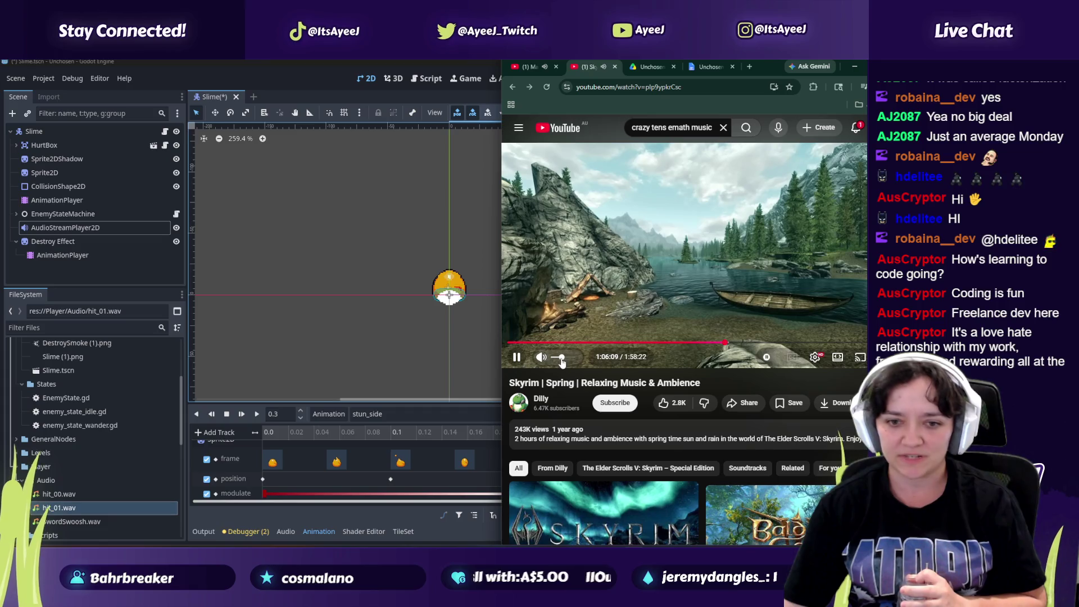
left_click(528, 68)
left_click(667, 261)
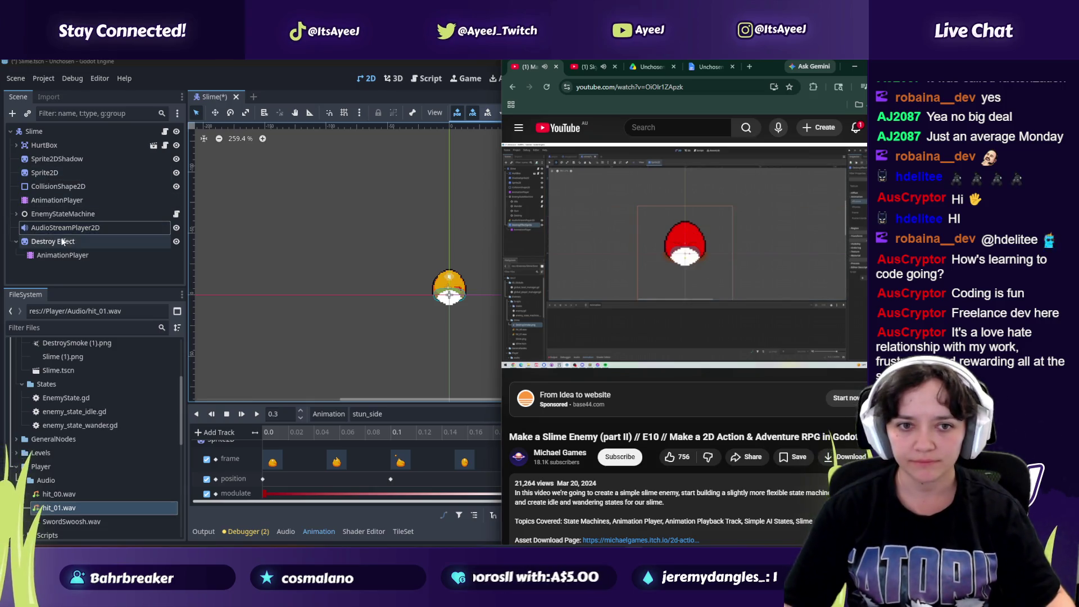
left_click(72, 242)
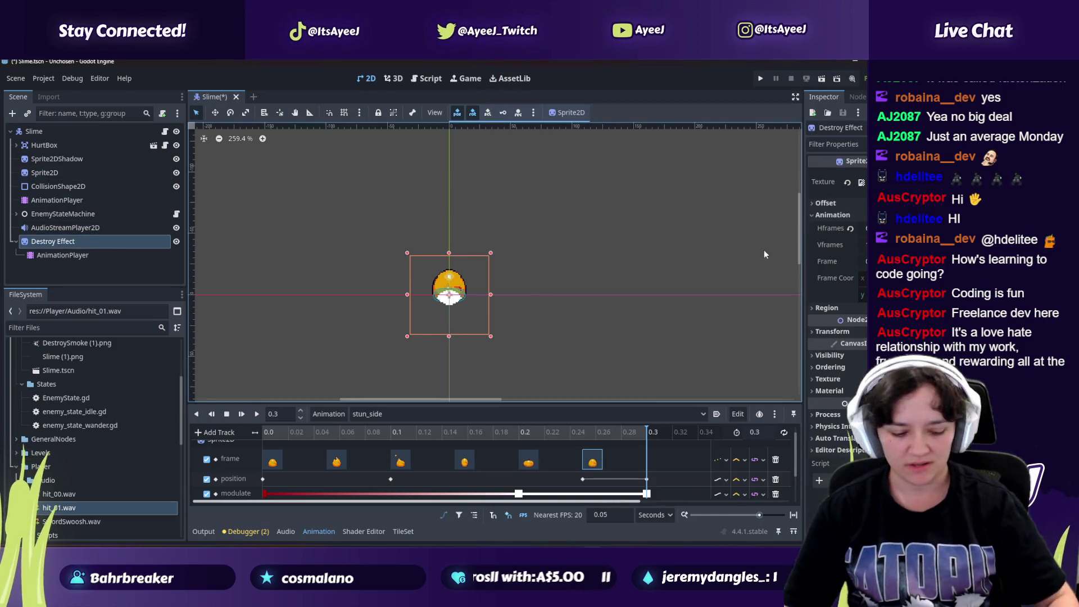
Step: Nudge the Destroy Effect sprite slightly upward while following the tutorial
key("alt+Tab")
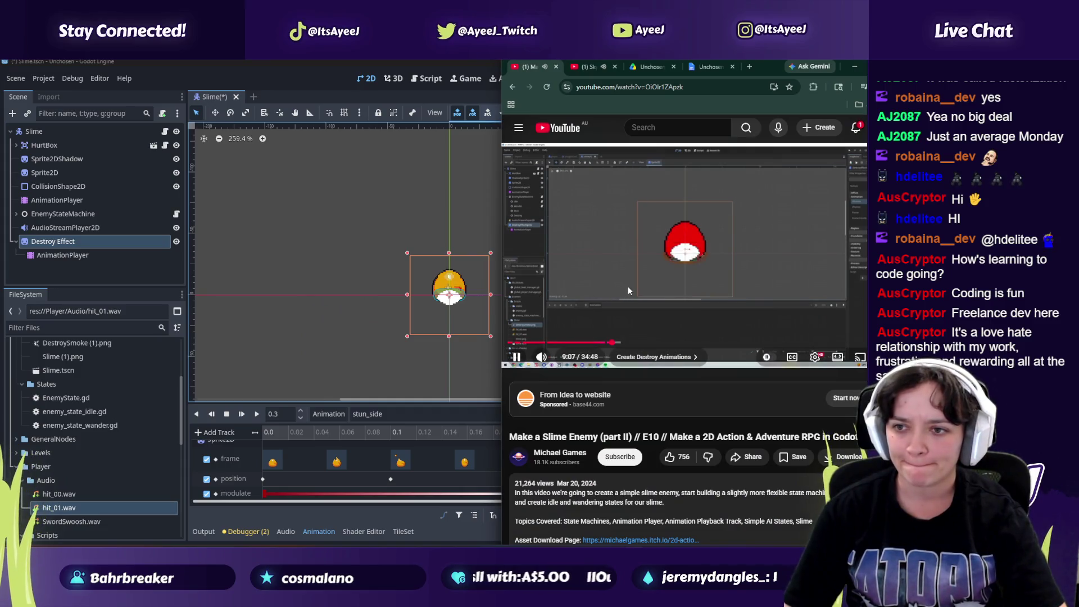
left_click(628, 287)
left_click(455, 314)
left_click_drag(447, 300, 447, 287)
key("alt+Tab")
left_click(545, 285)
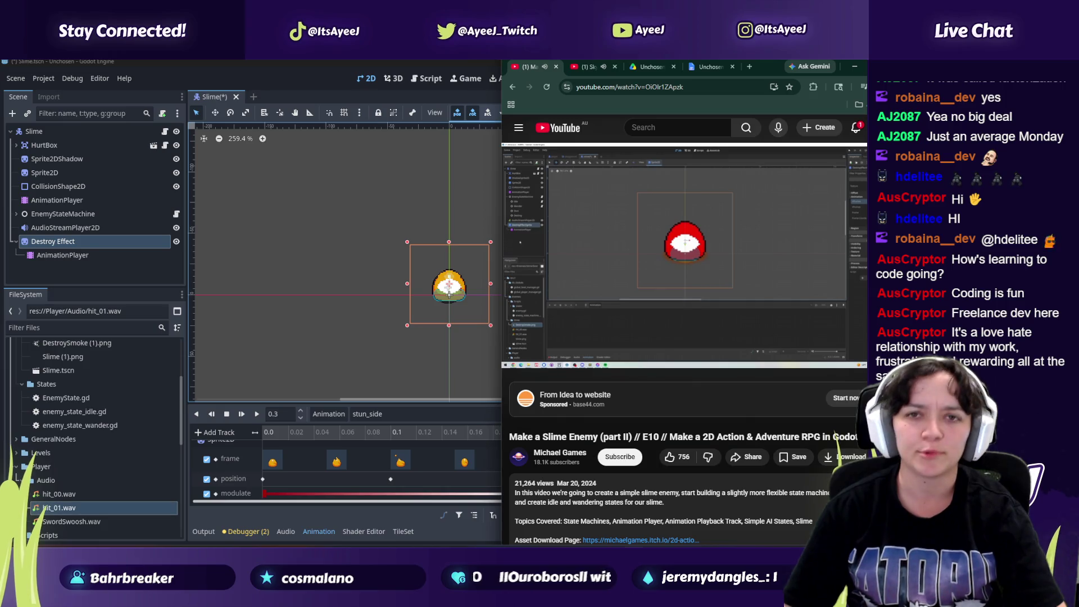
mouse_move(550, 284)
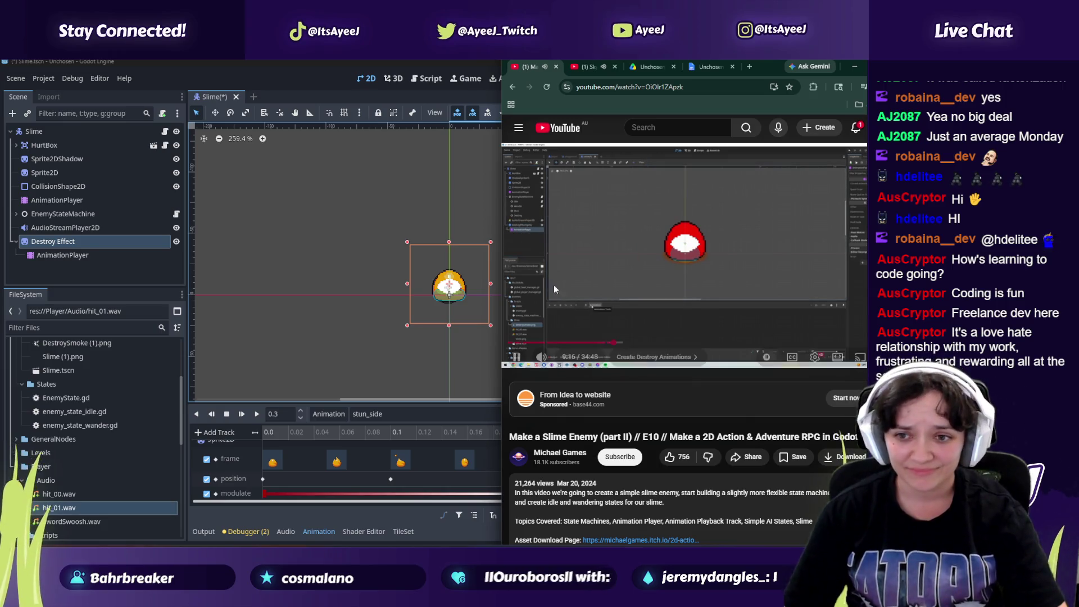
left_click(558, 318)
Step: Look over the AnimationPlayer node's options while stepping through the tutorial
right_click(121, 244)
left_click(116, 262)
key("alt+Tab")
left_click(535, 308)
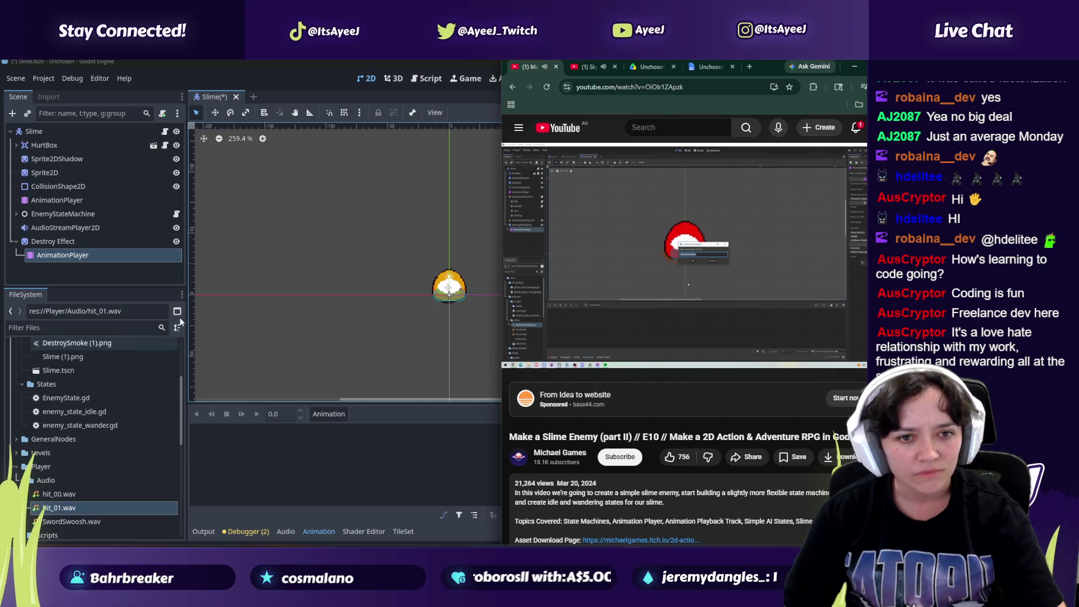
left_click(622, 286)
Step: Add a new animation named destroy to the Destroy Effect's AnimationPlayer
right_click(80, 251)
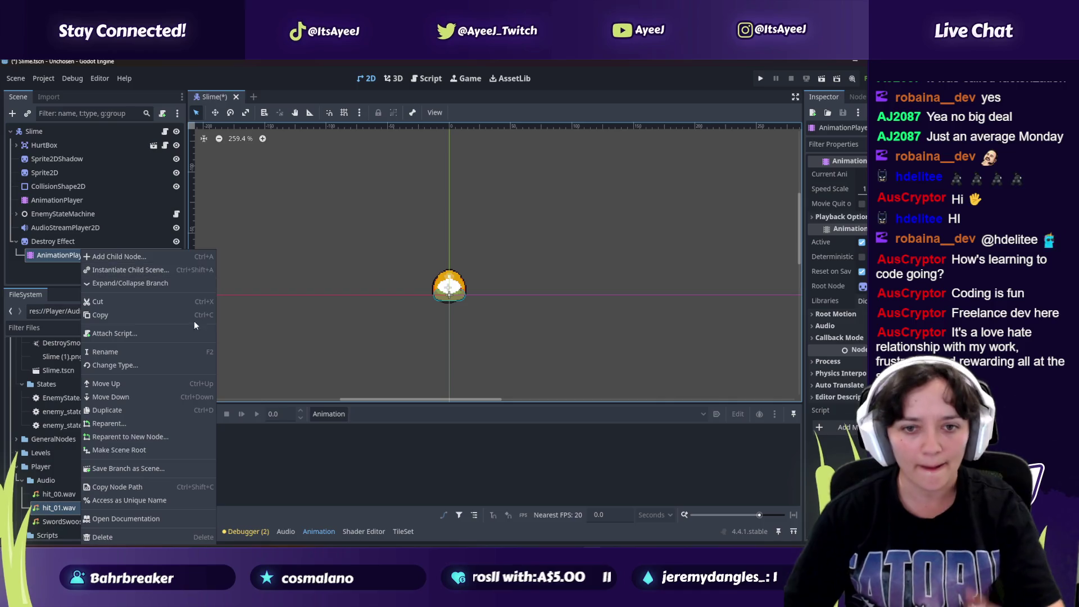
left_click(328, 420)
left_click(332, 420)
left_click(347, 429)
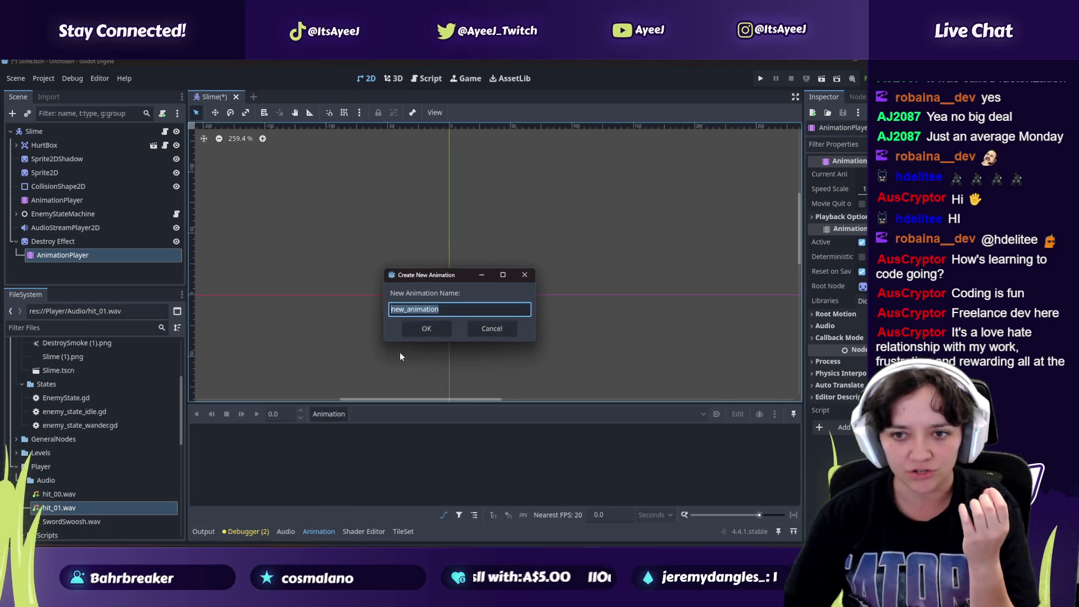
type("destroy")
left_click(433, 331)
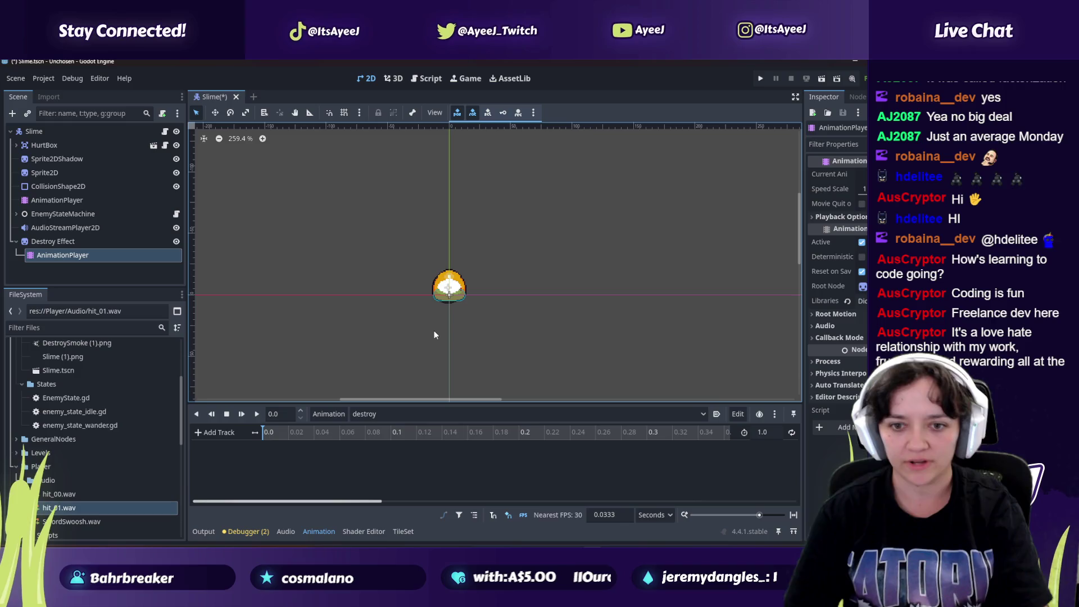
key("alt+Tab")
left_click(558, 283)
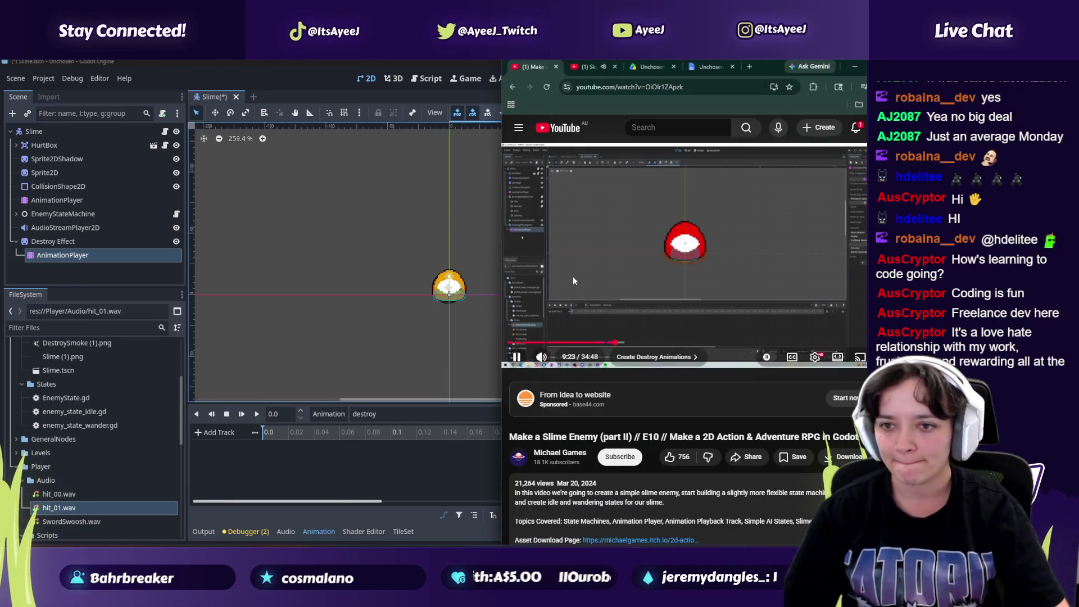
left_click(622, 280)
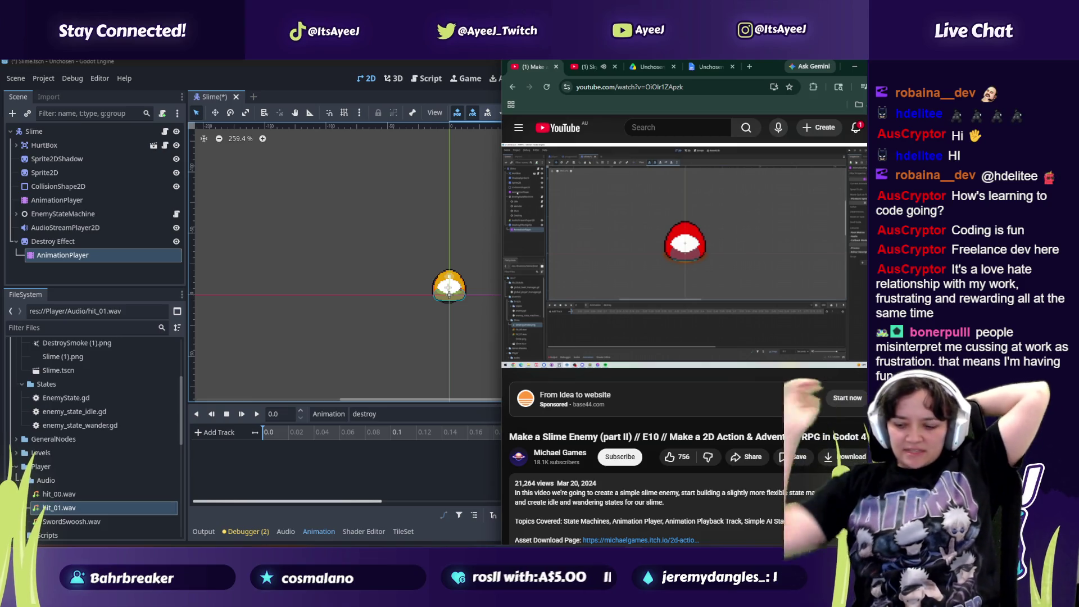
key("ctrl+4")
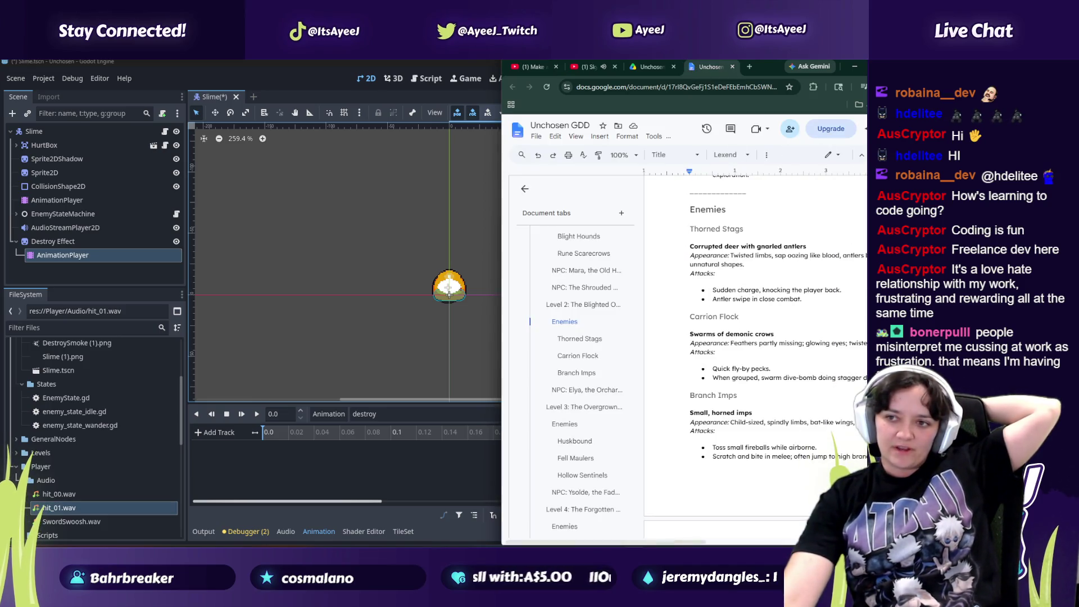
scroll(753, 354, "up", 15)
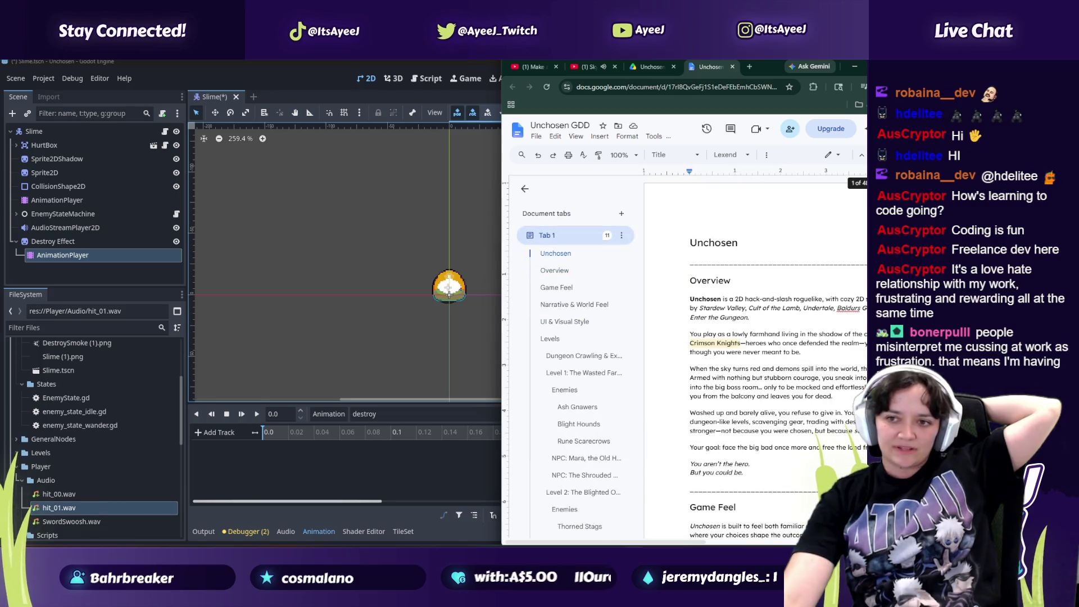
scroll(753, 354, "down", 20)
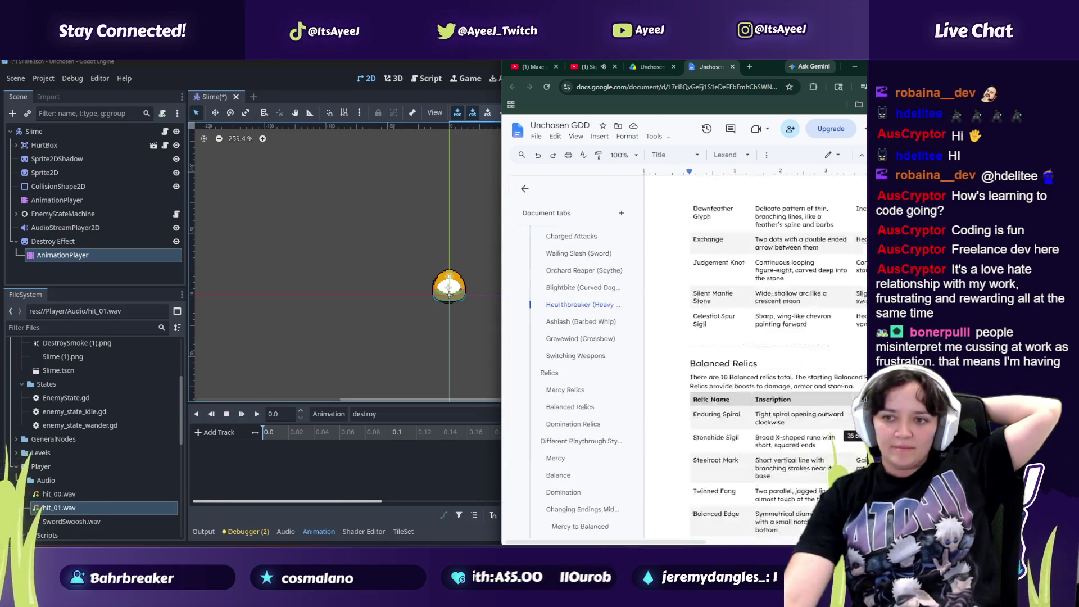
scroll(752, 354, "up", 10)
left_click(531, 67)
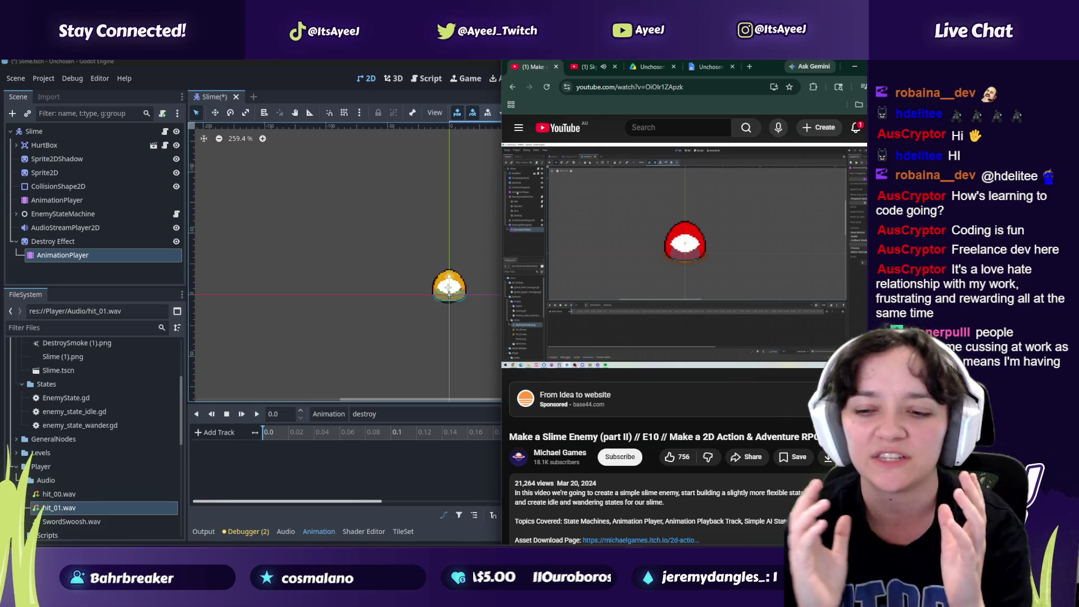
Step: Glance through the Unchosen GDD document, then return to the slime tutorial tab
left_click(710, 67)
scroll(688, 239, "down", 5)
left_click(531, 69)
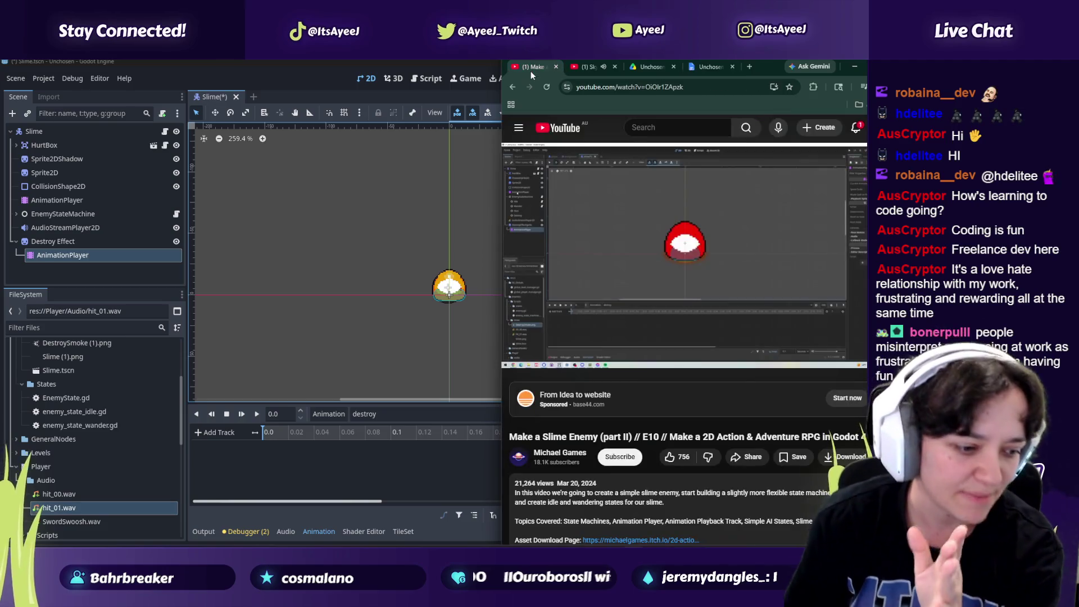
Step: Watch the tutorial to 9:46, pause it, and select Destroy Effect in Godot
mouse_move(558, 224)
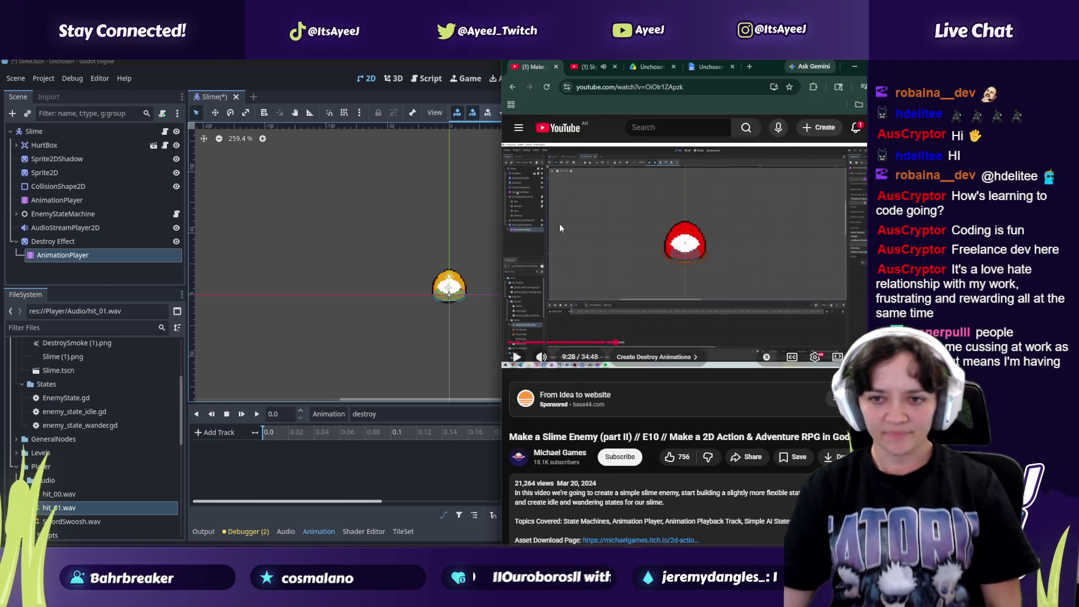
left_click(606, 260)
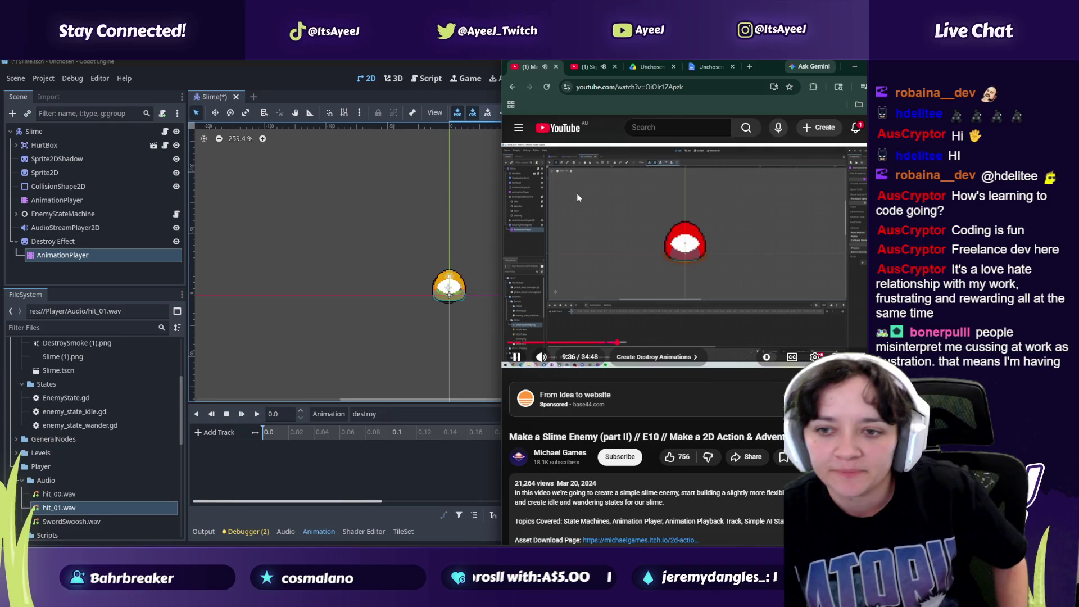
left_click(602, 240)
left_click(602, 239)
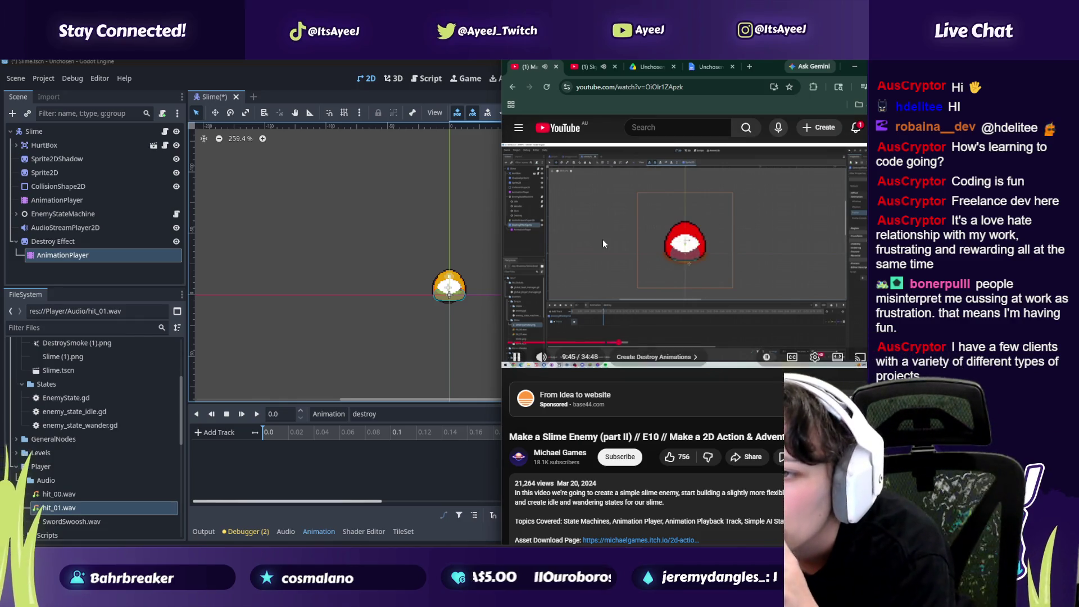
left_click(603, 241)
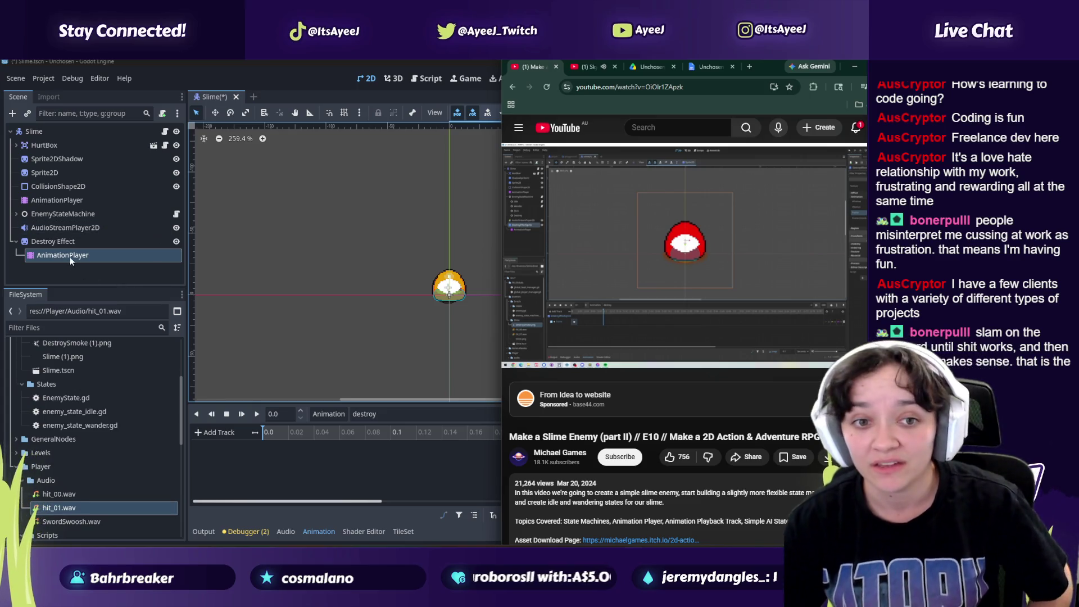
left_click(55, 241)
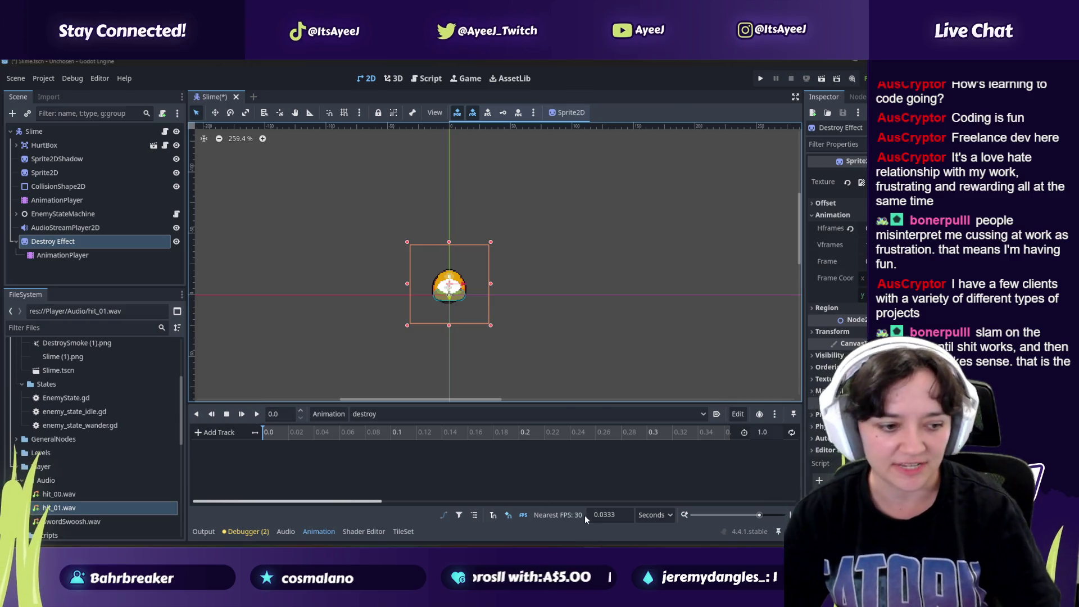
Step: Key the Destroy Effect sprite's Frame property, creating a frame track in destroy
key("alt+Tab")
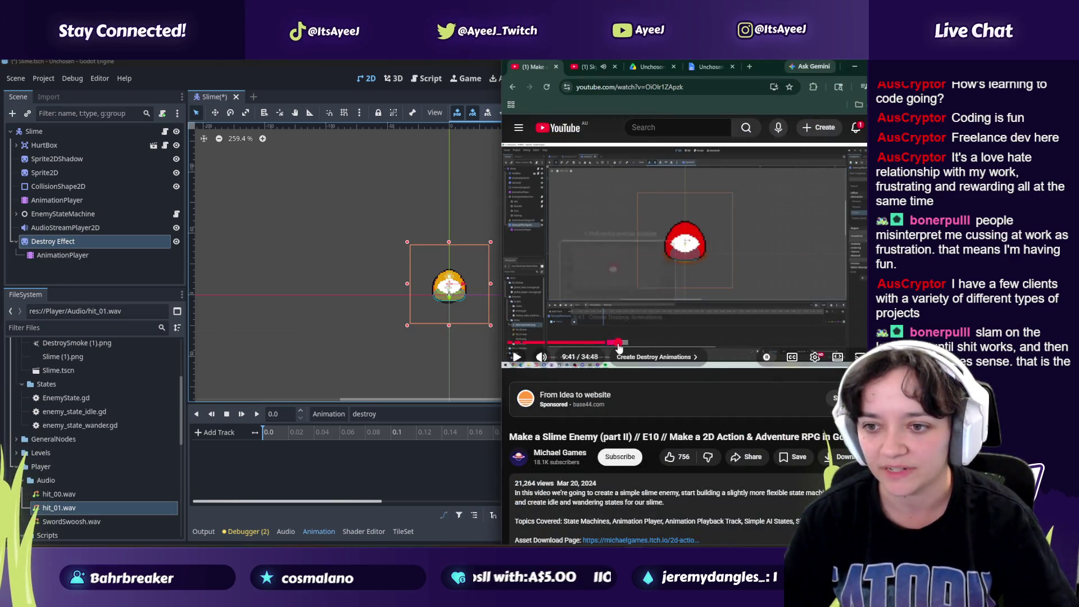
left_click(623, 309)
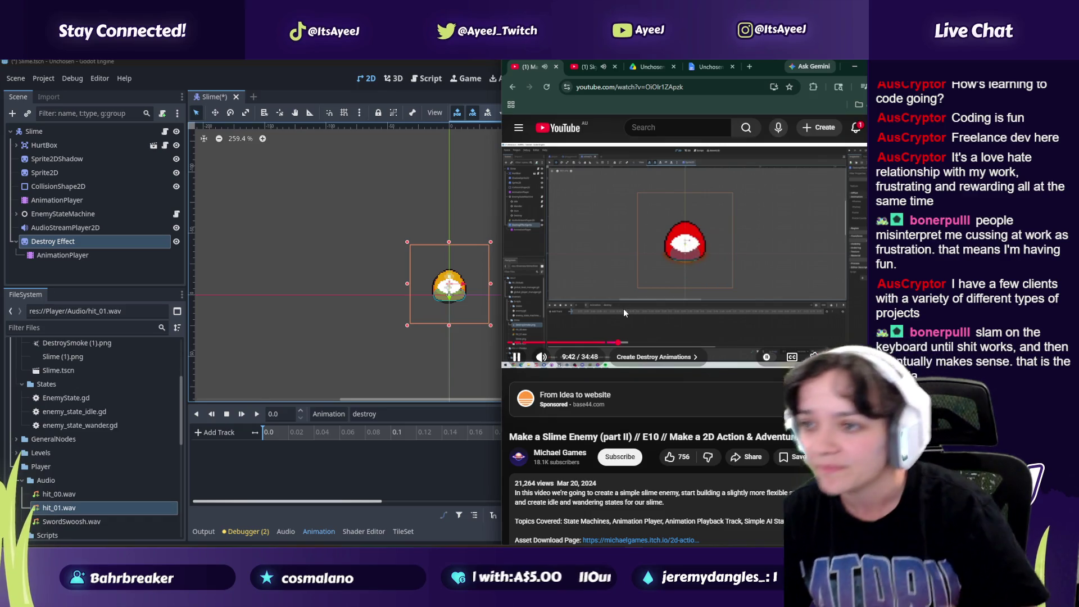
left_click(623, 309)
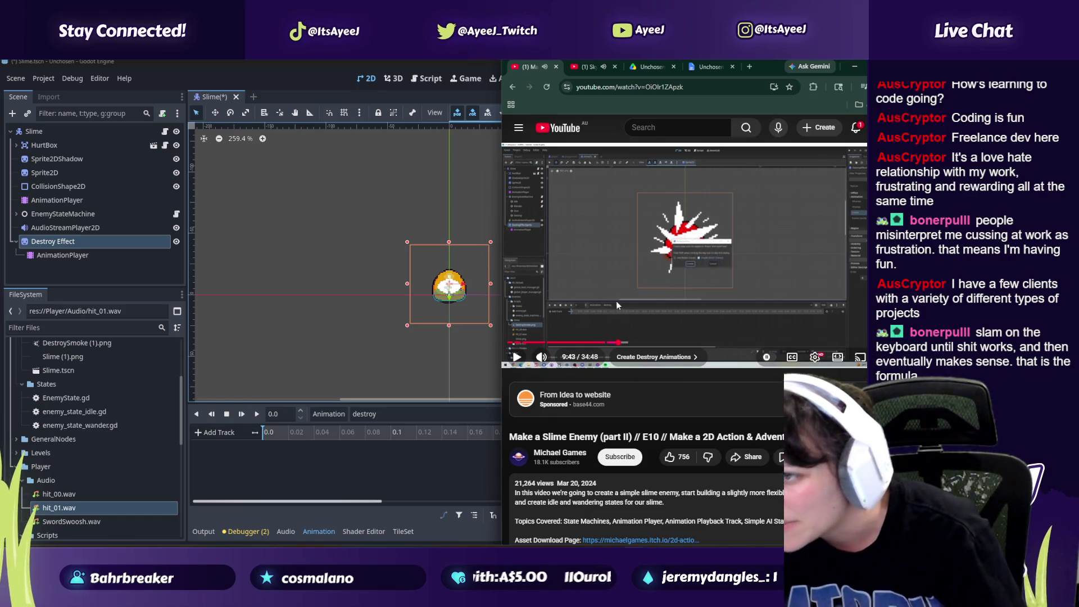
key("alt+Tab")
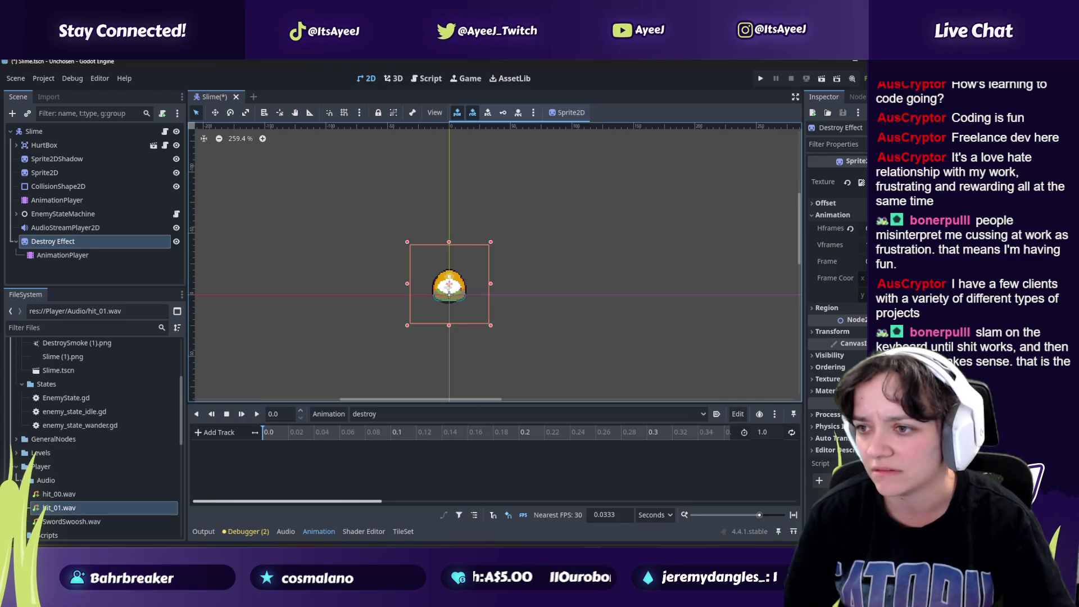
left_click(909, 262)
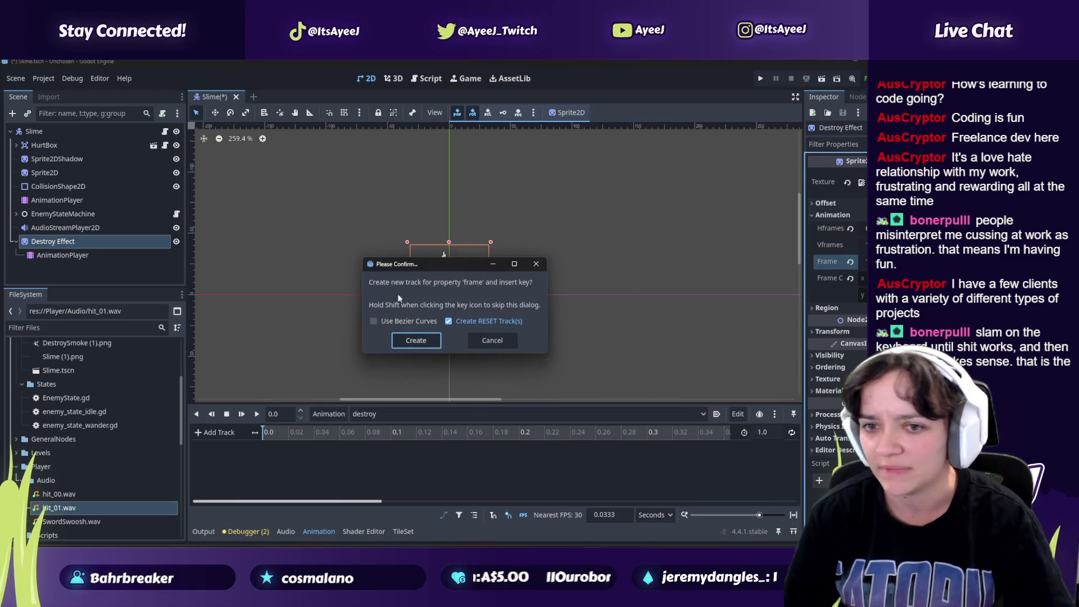
left_click(417, 342)
Step: Shift the frame keyframe to 0.0333 and return the playhead to the start
key("alt+Tab")
left_click(605, 268)
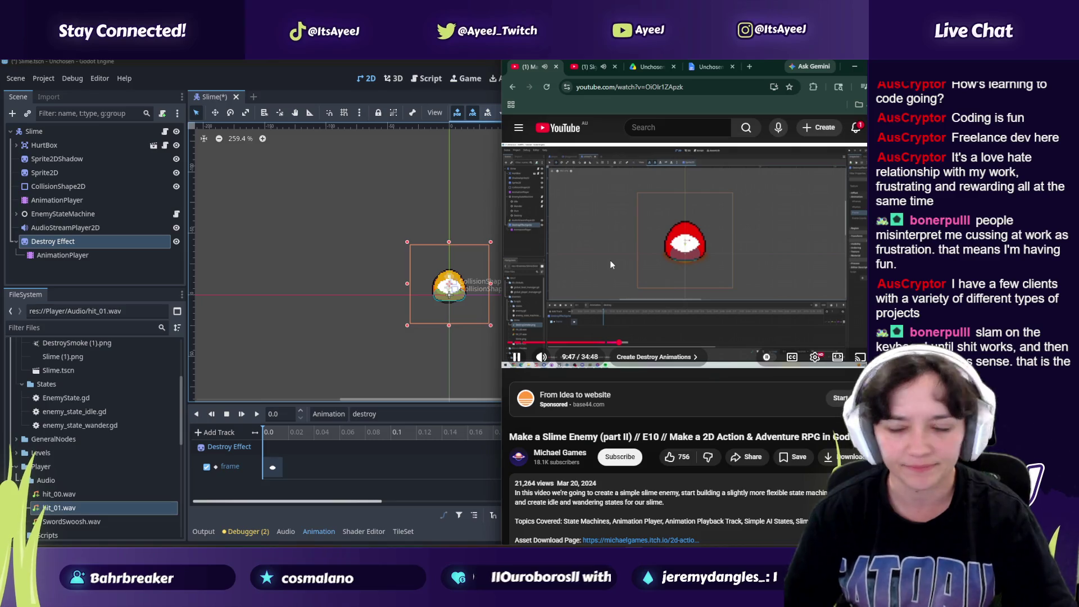
left_click(610, 262)
key("alt+Tab")
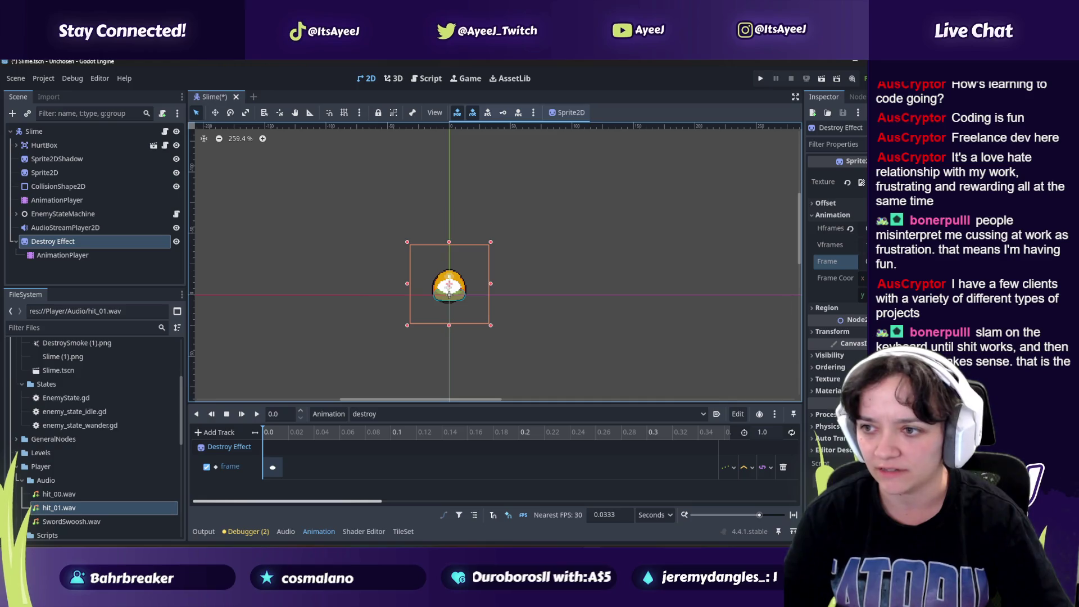
scroll(866, 261, "up", 1)
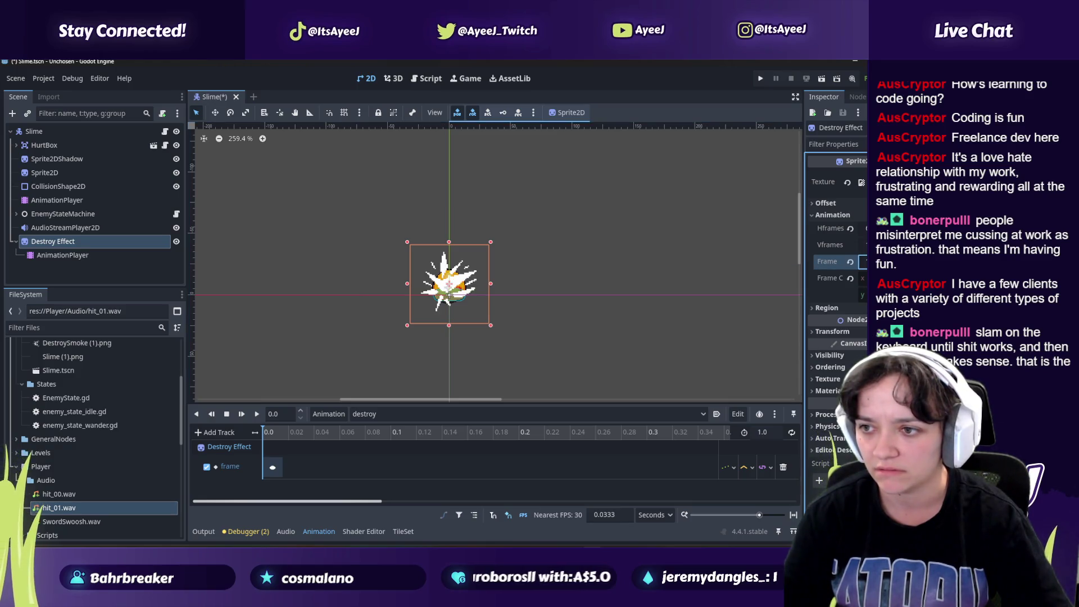
scroll(866, 261, "up", 1)
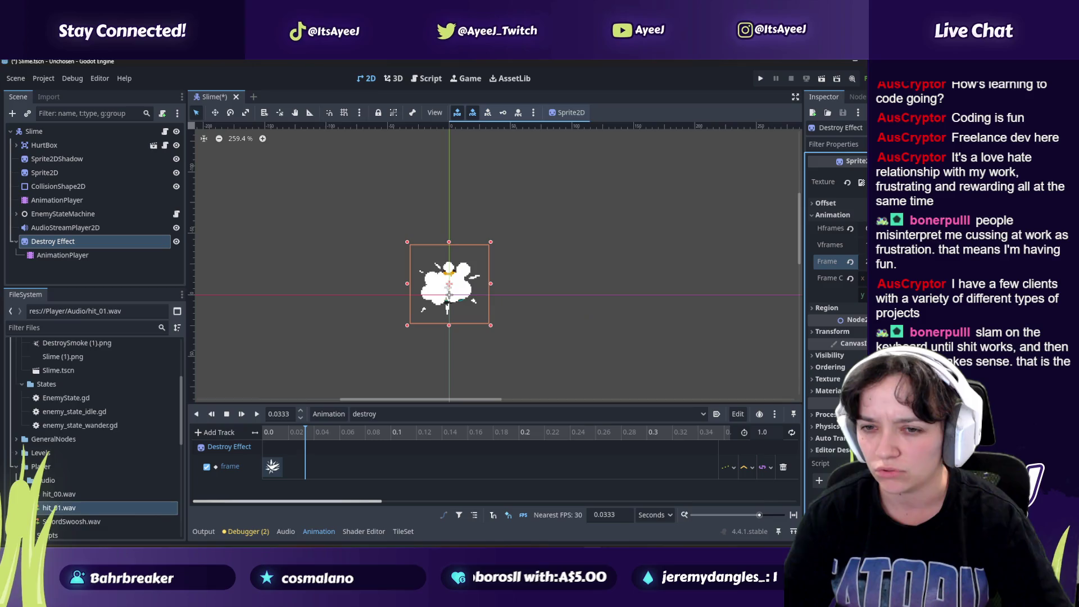
left_click_drag(272, 467, 316, 472)
left_click(270, 473)
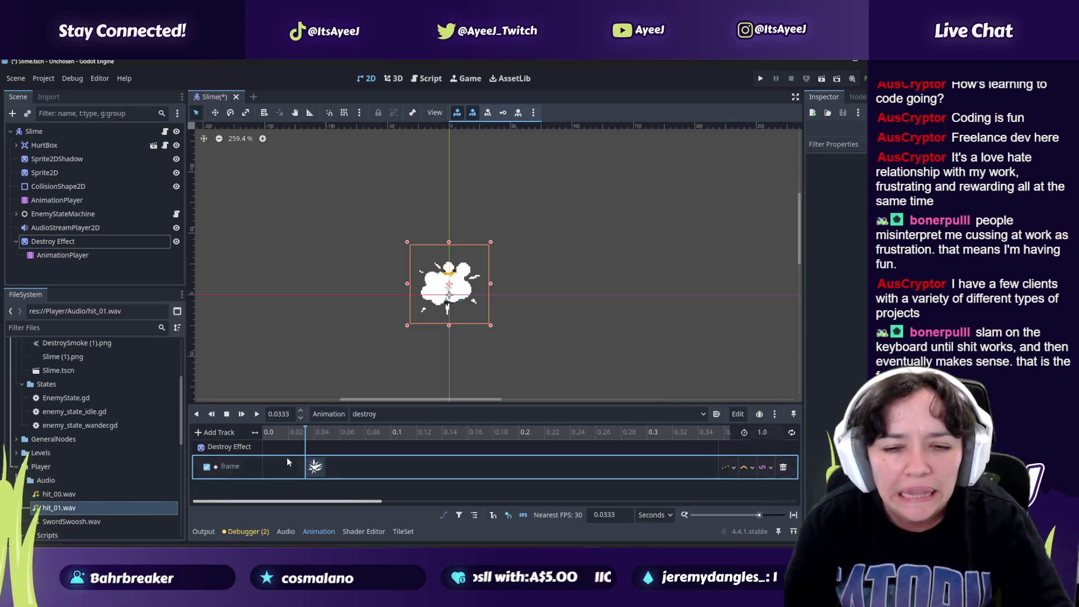
left_click_drag(308, 430, 263, 432)
Step: Reset the sprite frame, then key six successive burst frames from 0.0 to 0.2333
left_click(114, 242)
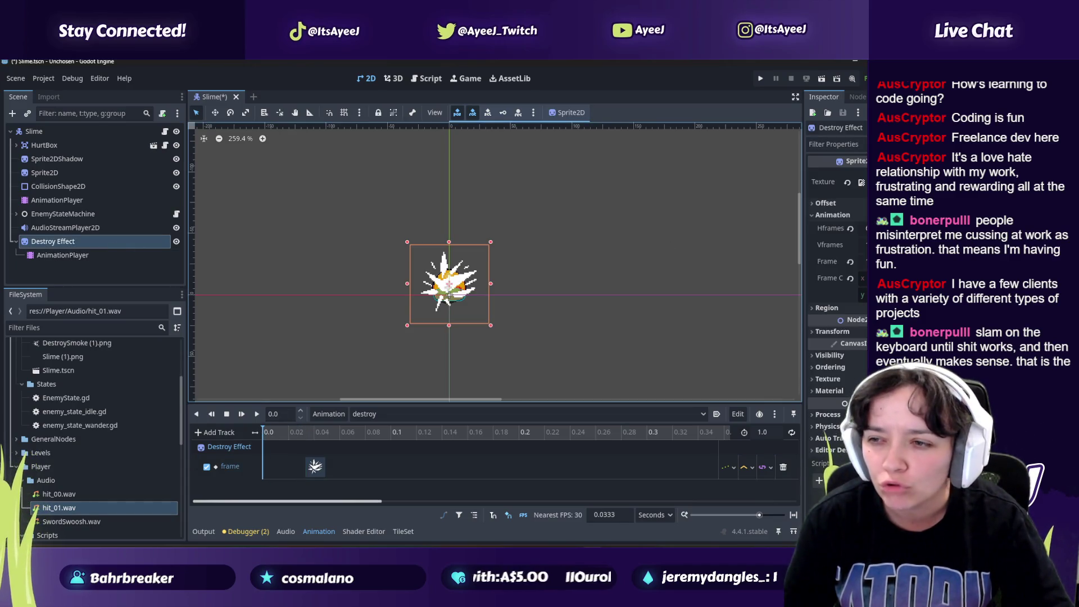
left_click(850, 262)
left_click(865, 261)
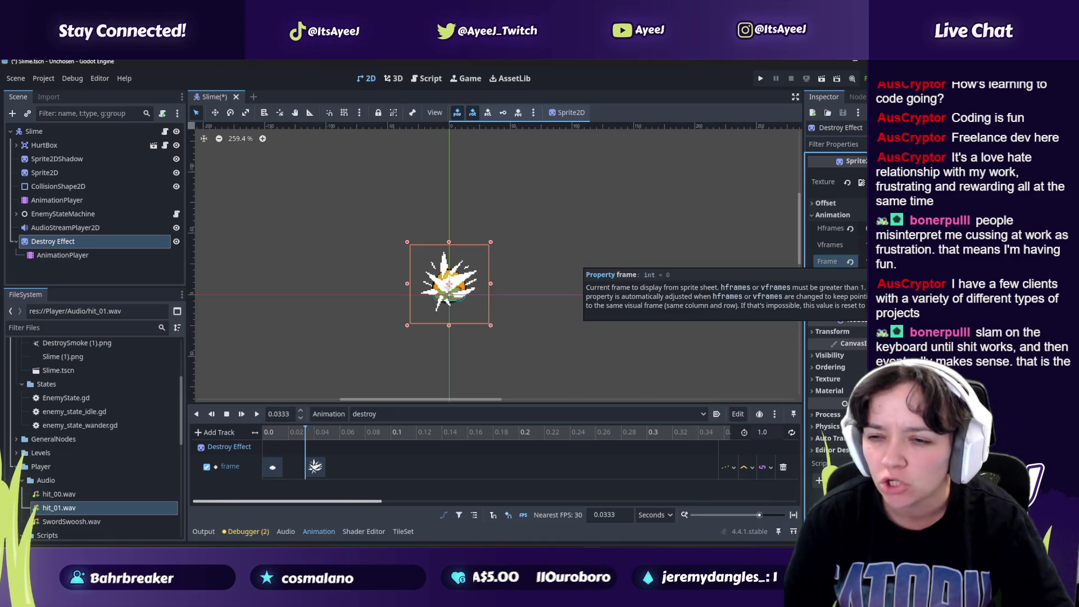
left_click(865, 261)
left_click(865, 261)
left_click(865, 262)
left_click(866, 261)
left_click(865, 261)
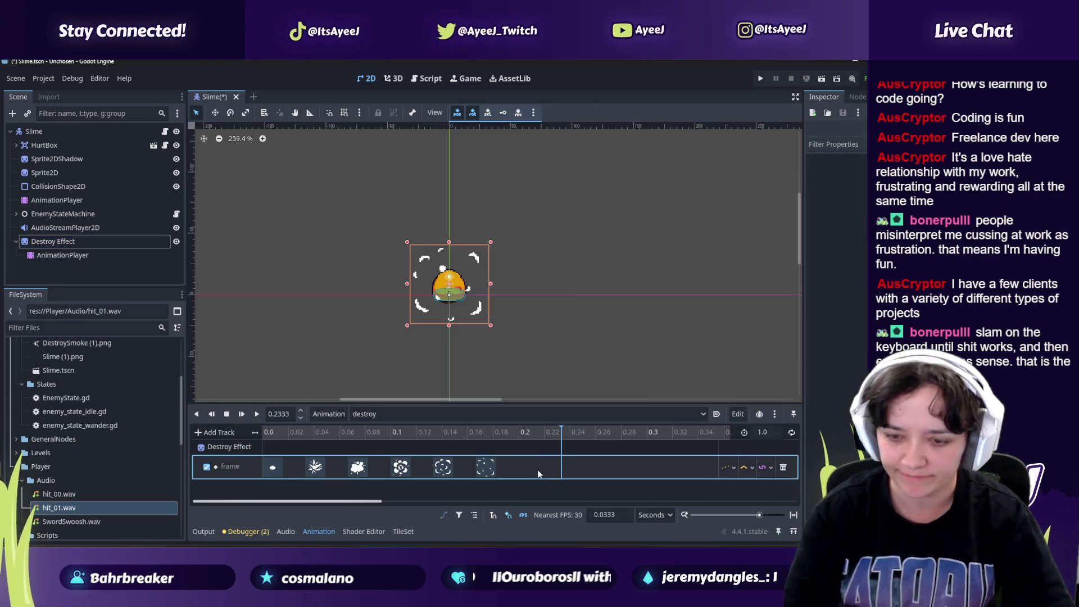
key("alt+Tab")
left_click(678, 279)
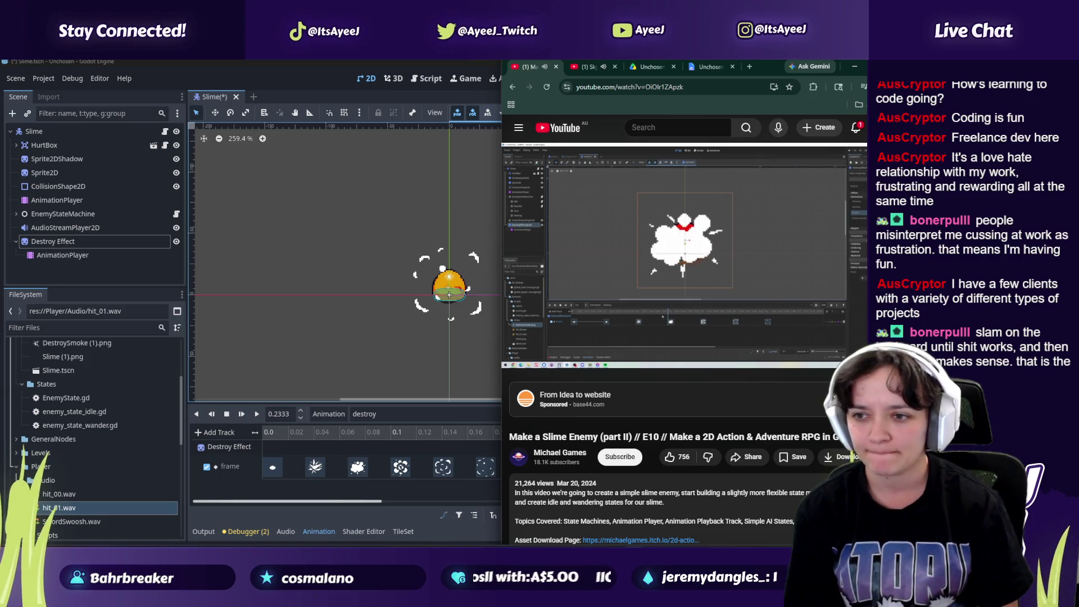
Step: Preview the destroy animation from the start, then resume the tutorial
key("space")
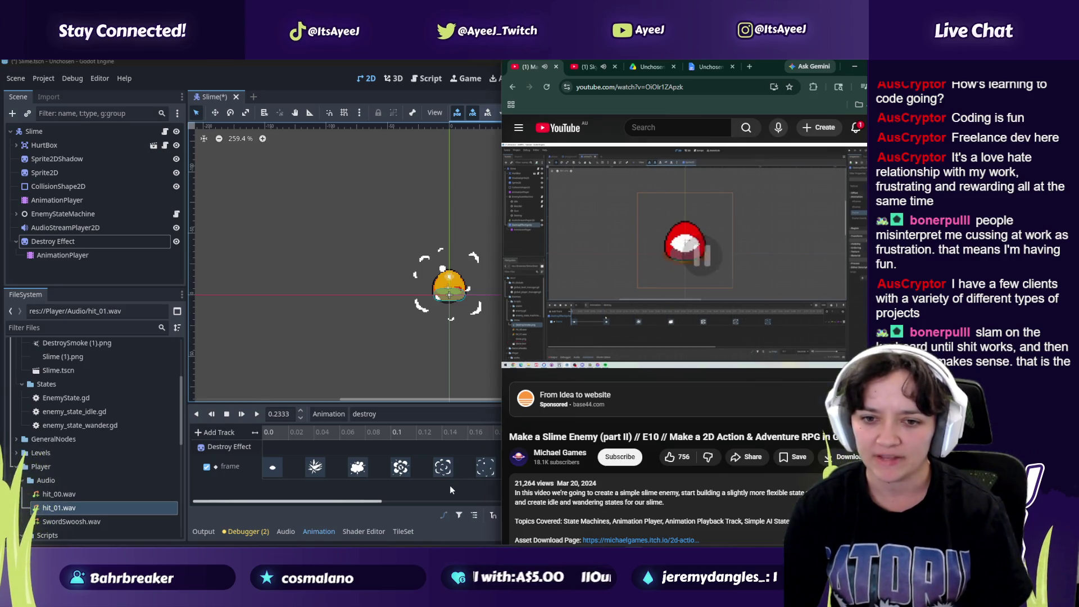
key("alt+Tab")
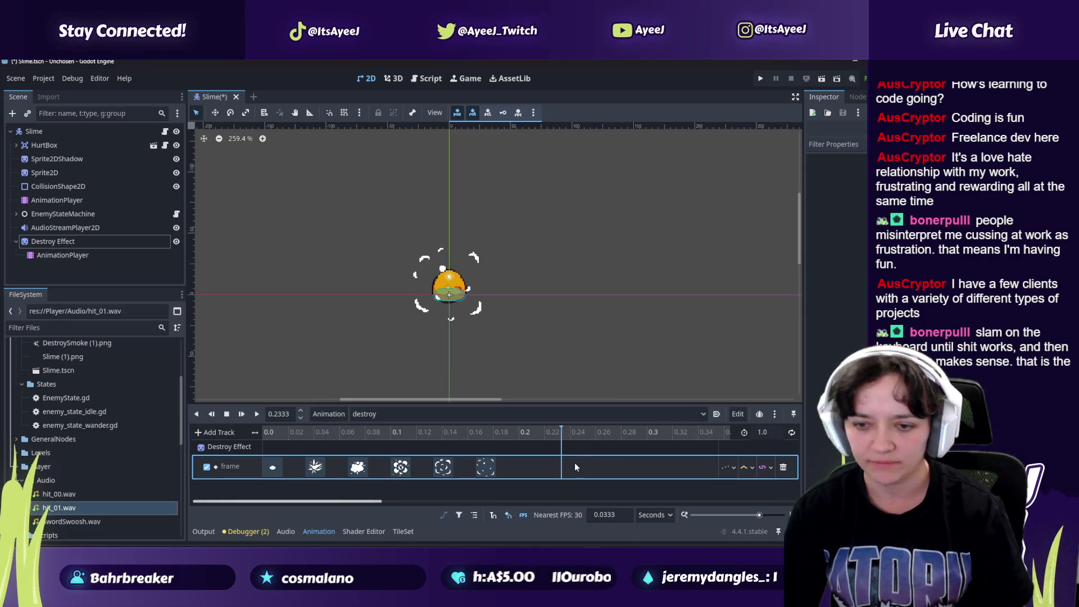
left_click(254, 416)
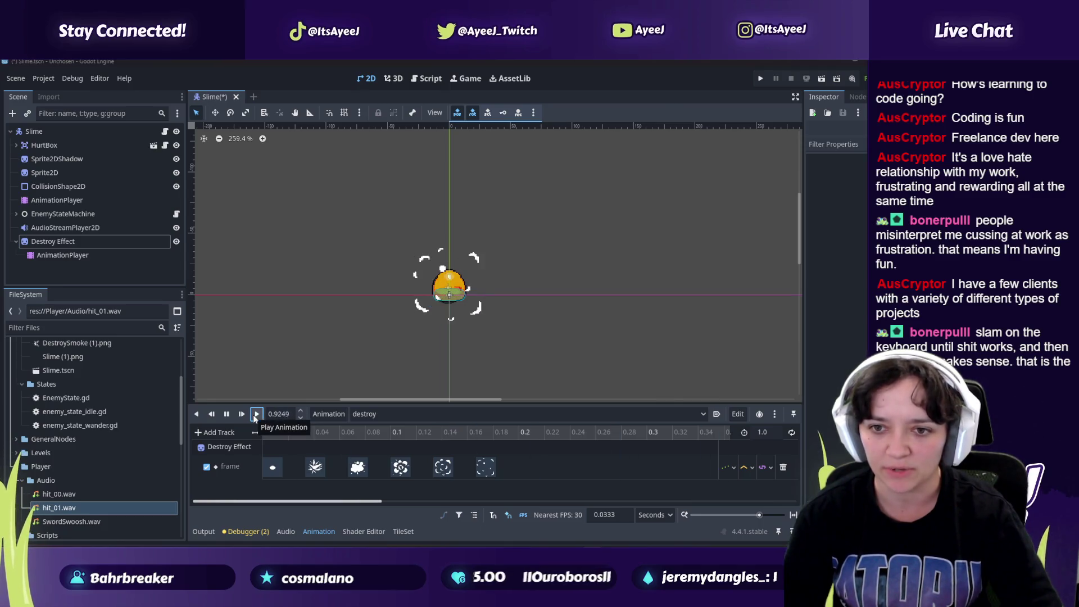
key("alt+Tab")
left_click(668, 294)
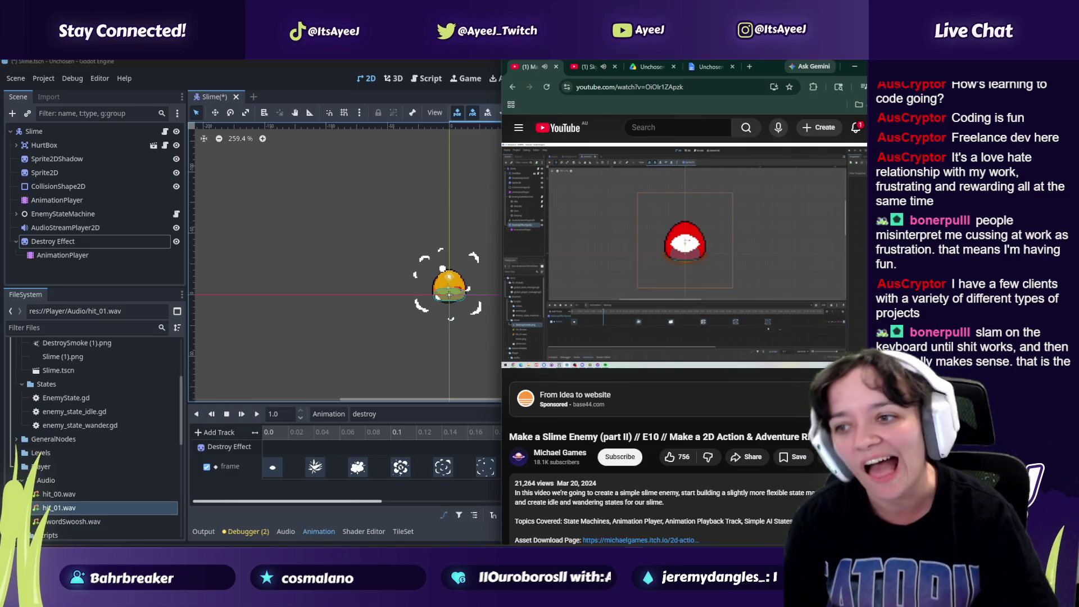
Step: Watch the tutorial to about 10:39, then select Destroy Effect in Godot
mouse_move(659, 292)
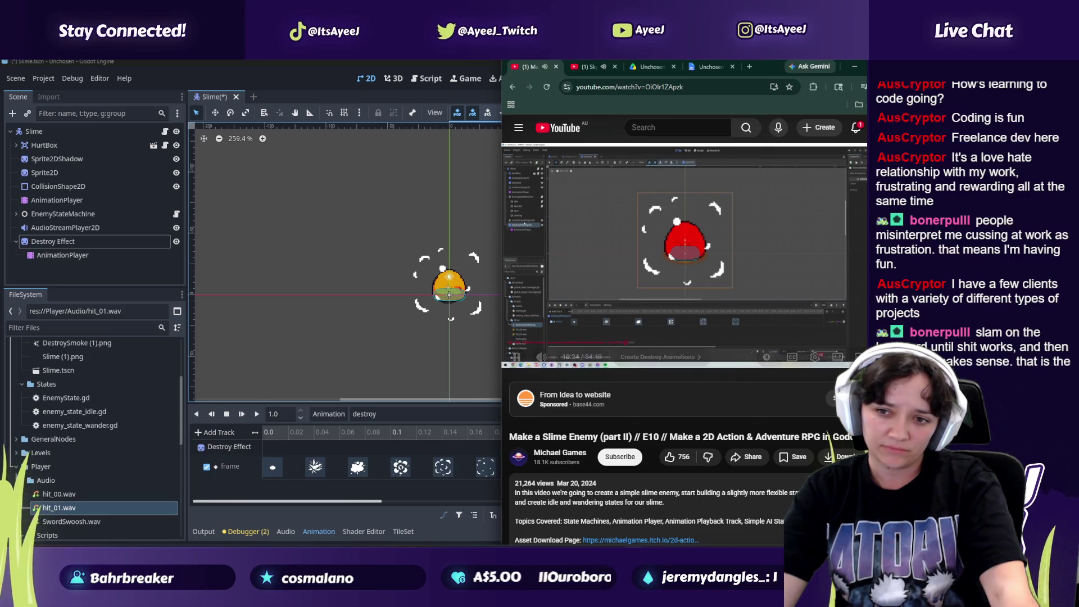
mouse_move(563, 288)
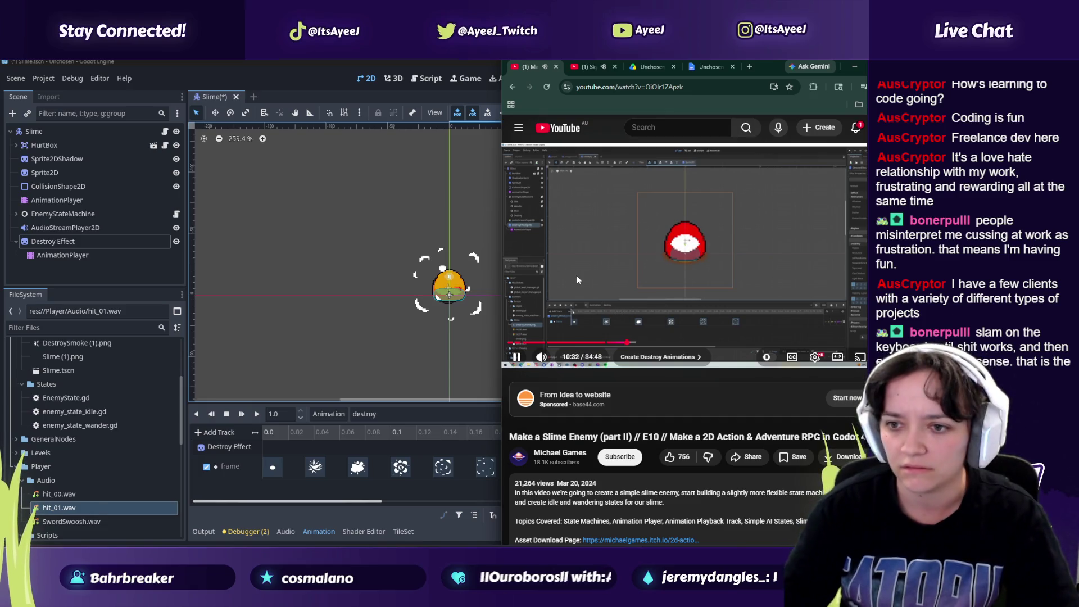
left_click(576, 274)
left_click(612, 292)
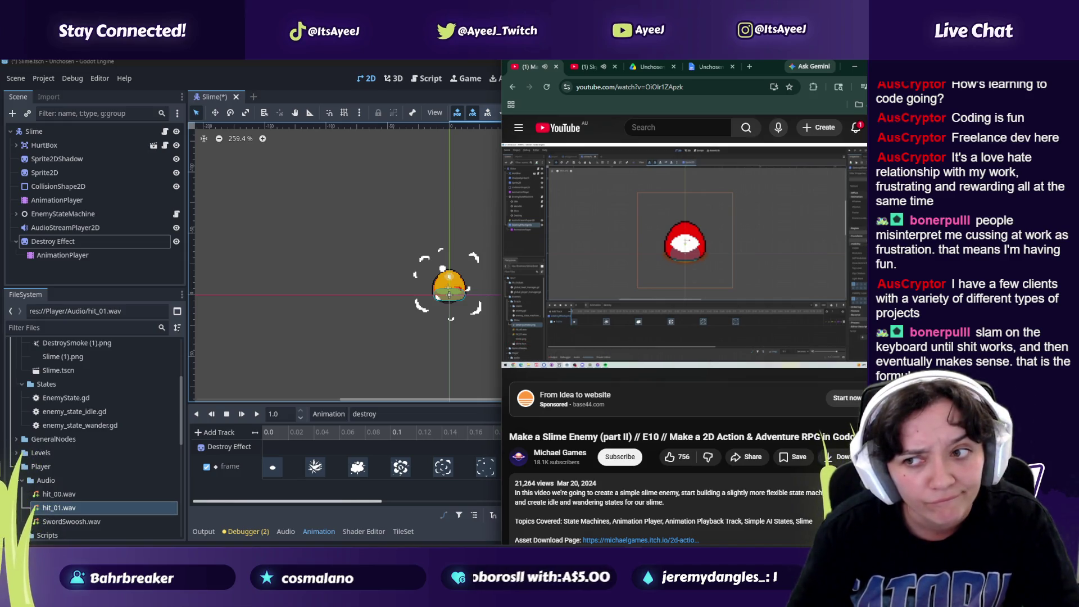
left_click(685, 248)
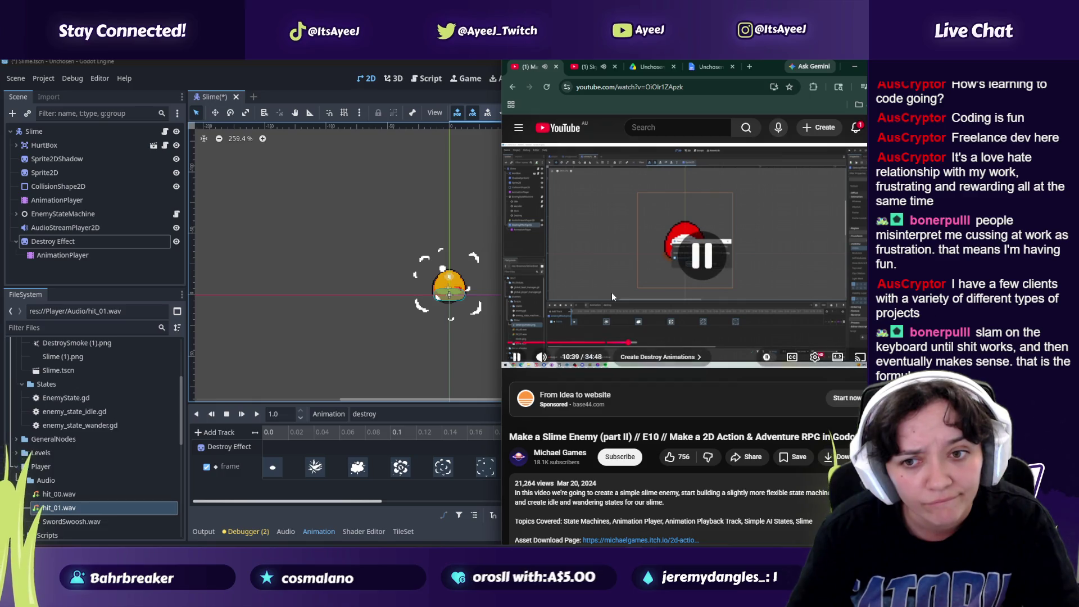
left_click(76, 246)
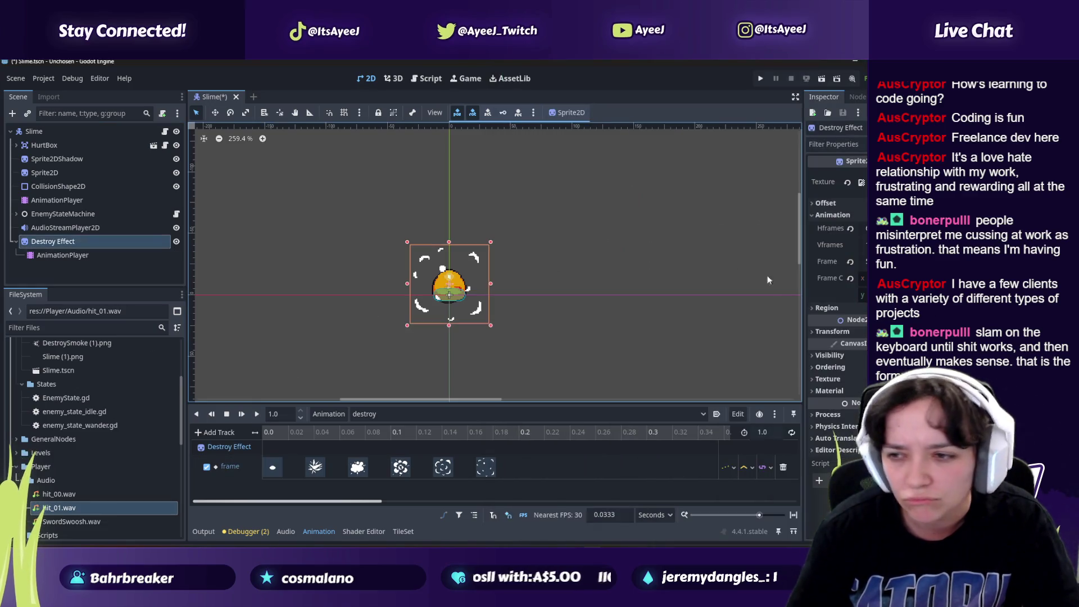
Step: Key Destroy Effect's Visible property, creating a visible track with a key at 0
left_click(830, 355)
left_click(893, 369)
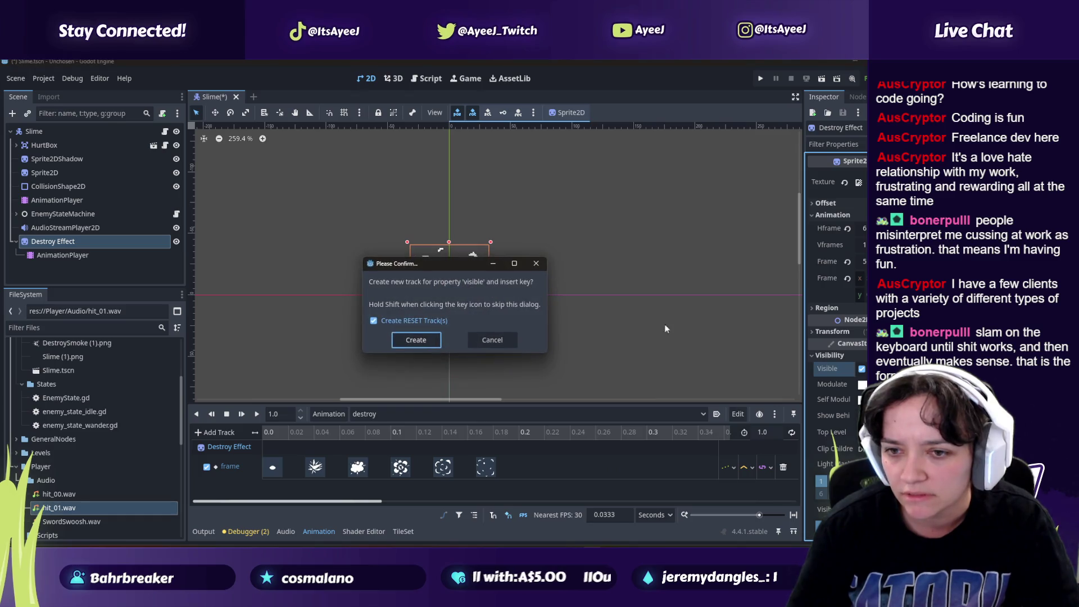
left_click(415, 340)
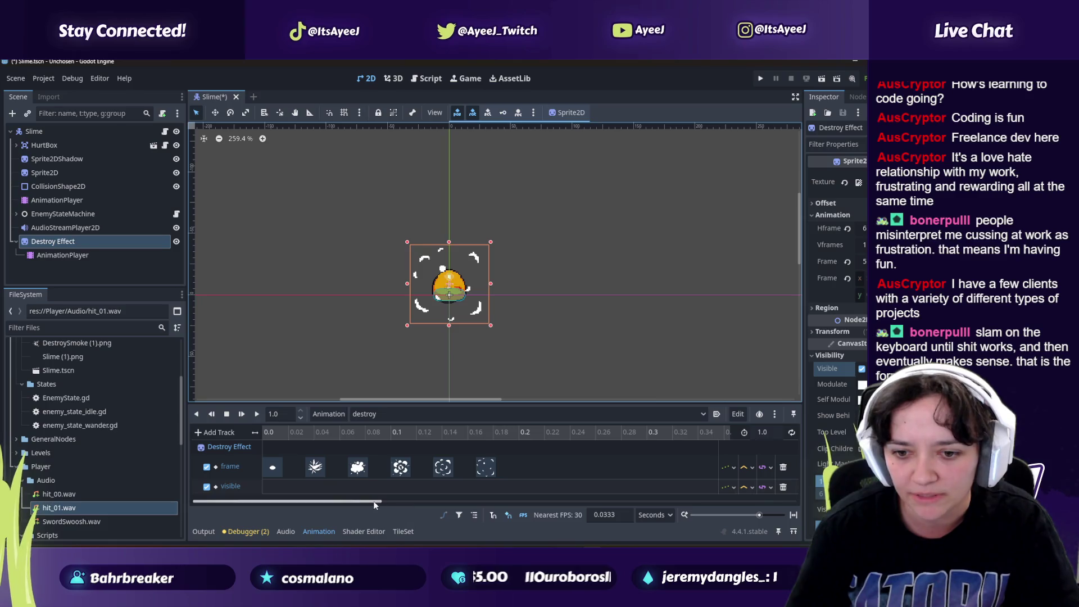
right_click(275, 485)
left_click(291, 491)
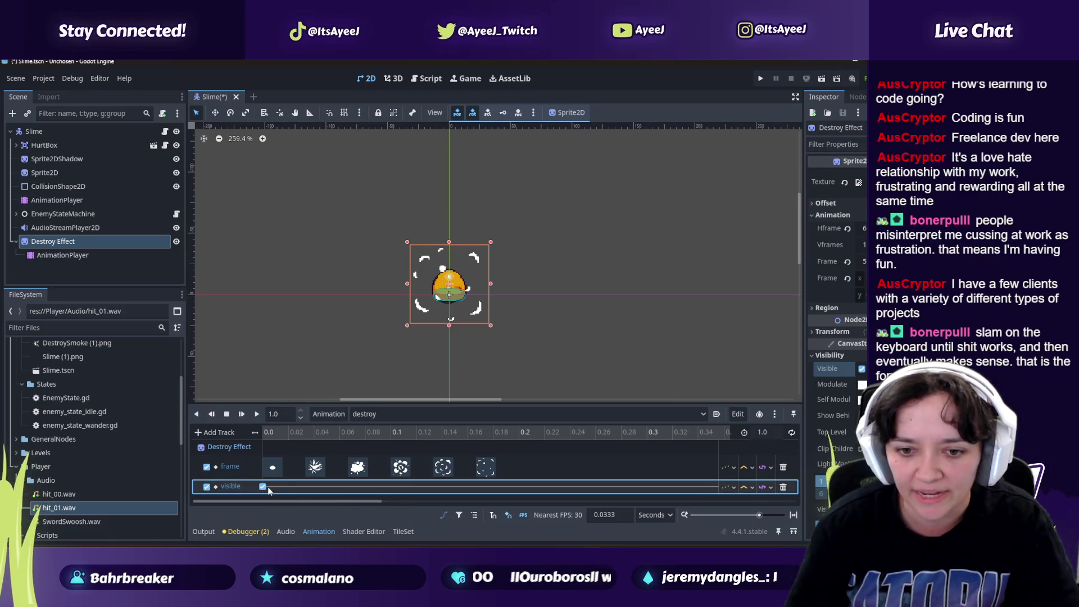
Step: Add a later visible key at about 0.6 s and delete the stray 0.3 s key
key("alt+Tab")
left_click(638, 266)
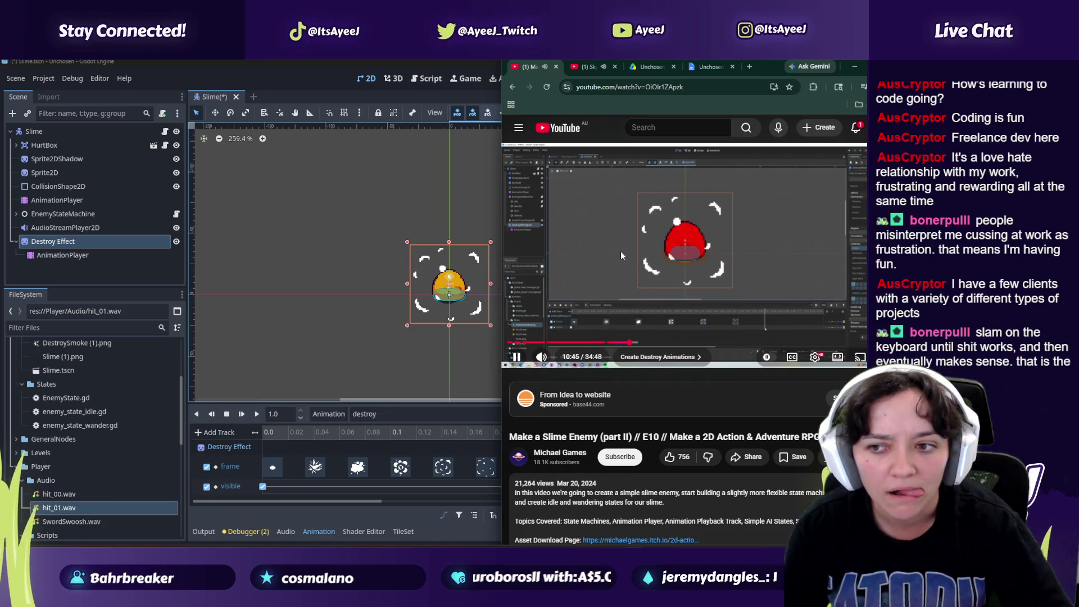
key("alt+Tab")
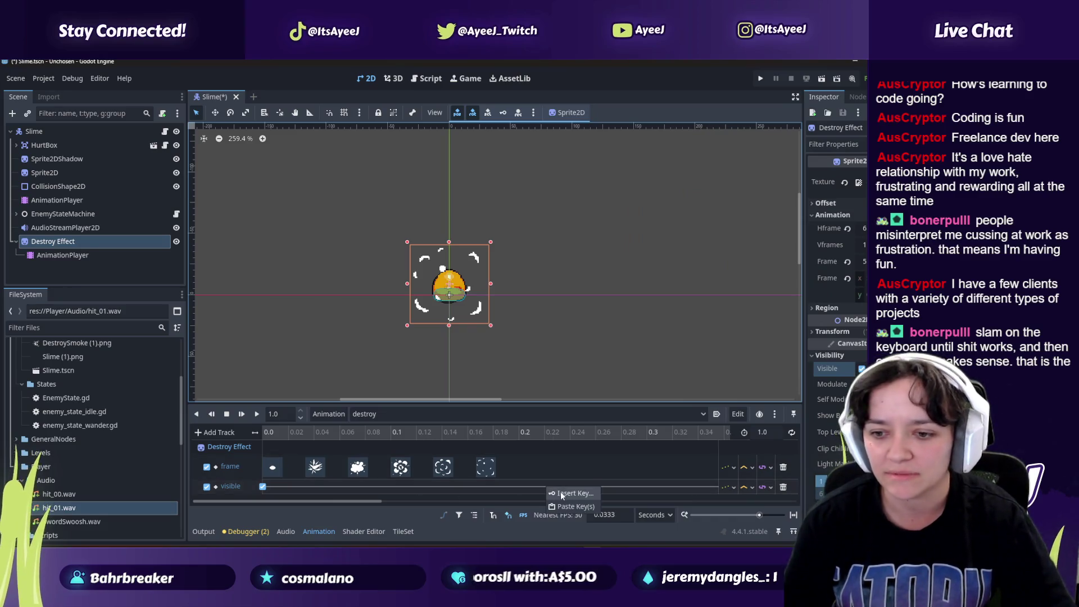
left_click(571, 493)
left_click_drag(561, 487, 651, 486)
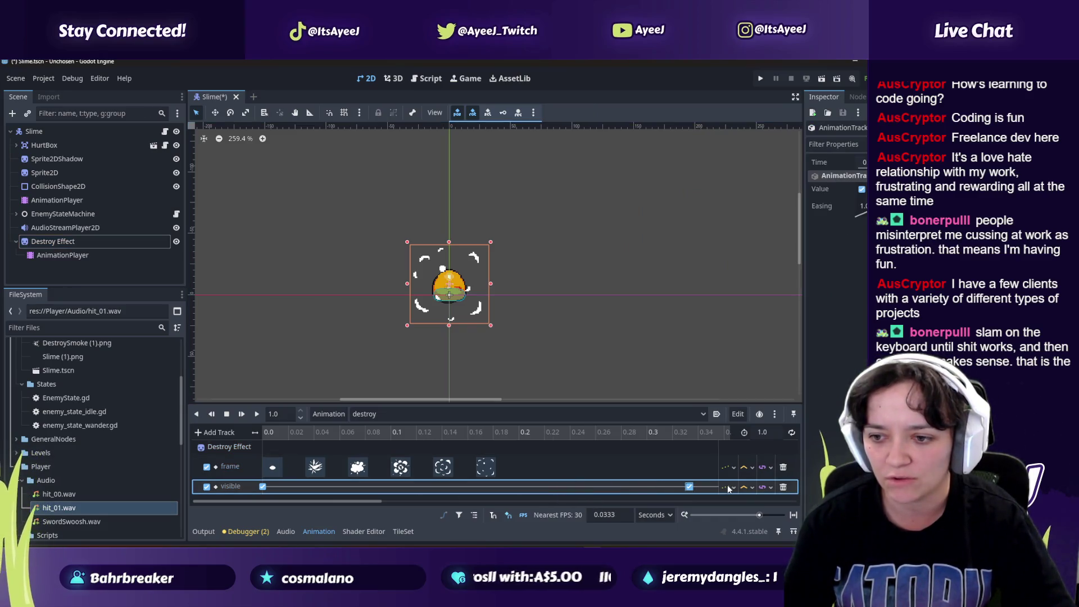
left_click_drag(759, 515, 746, 515)
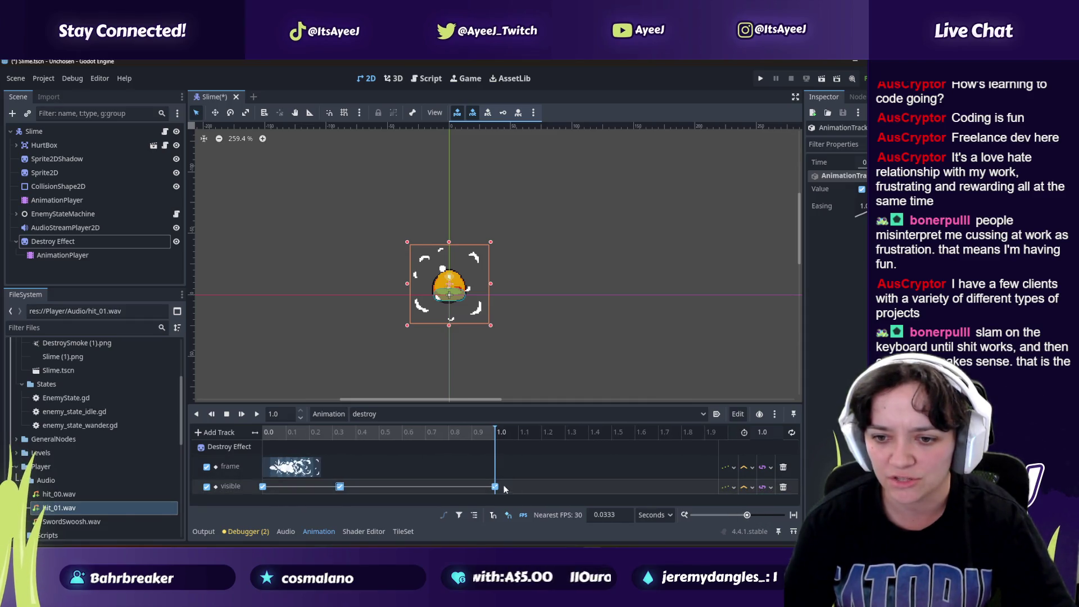
left_click(340, 486)
key("Delete")
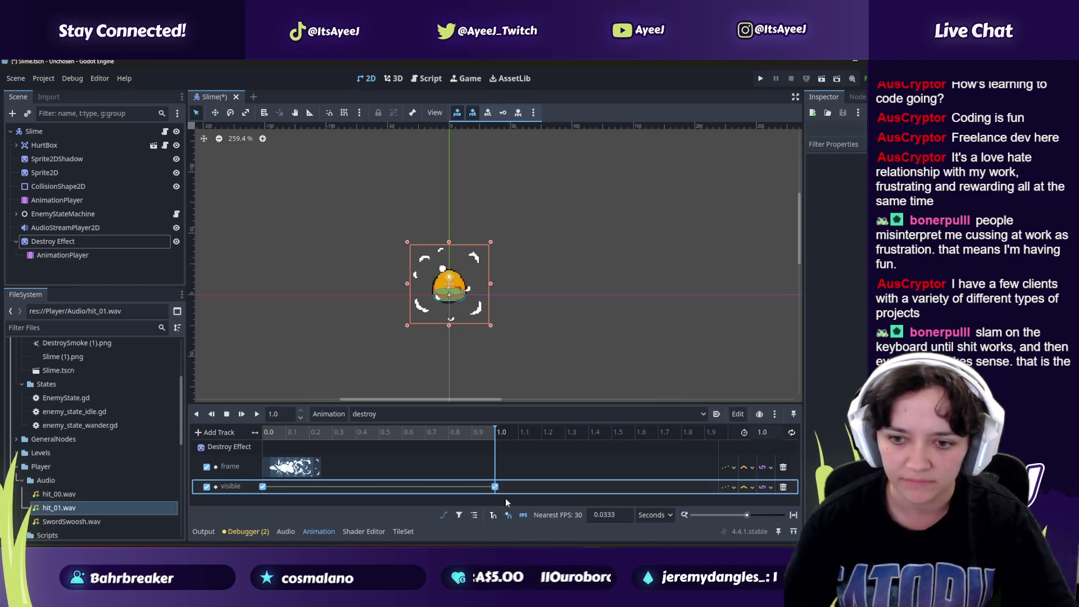
left_click_drag(495, 487, 409, 488)
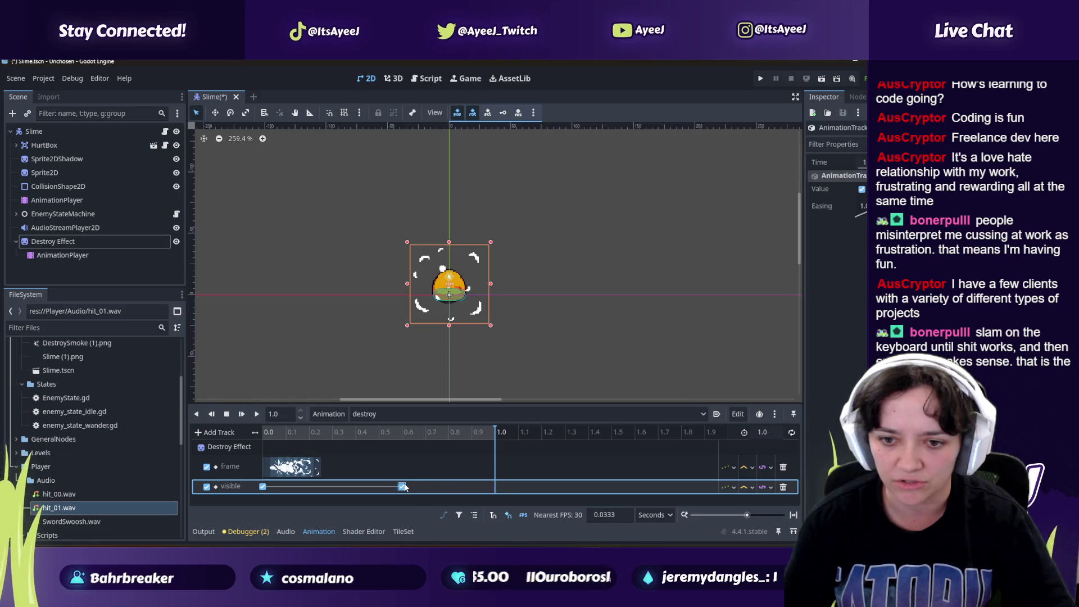
Step: Turn Visible off on the ~0.6 s key, replay the destroy animation, and resume the tutorial
left_click(861, 190)
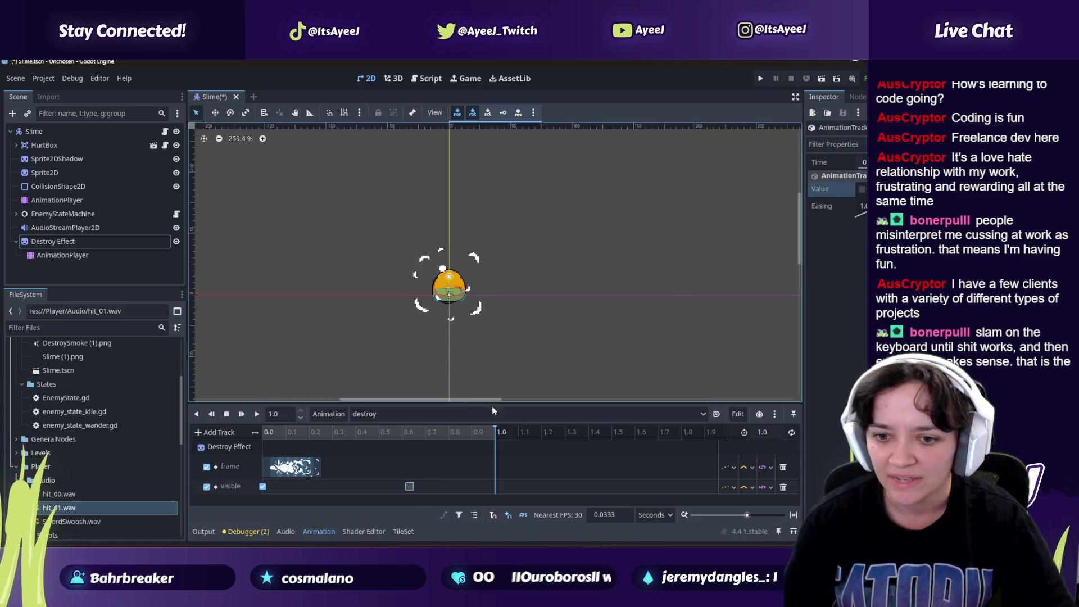
left_click(242, 414)
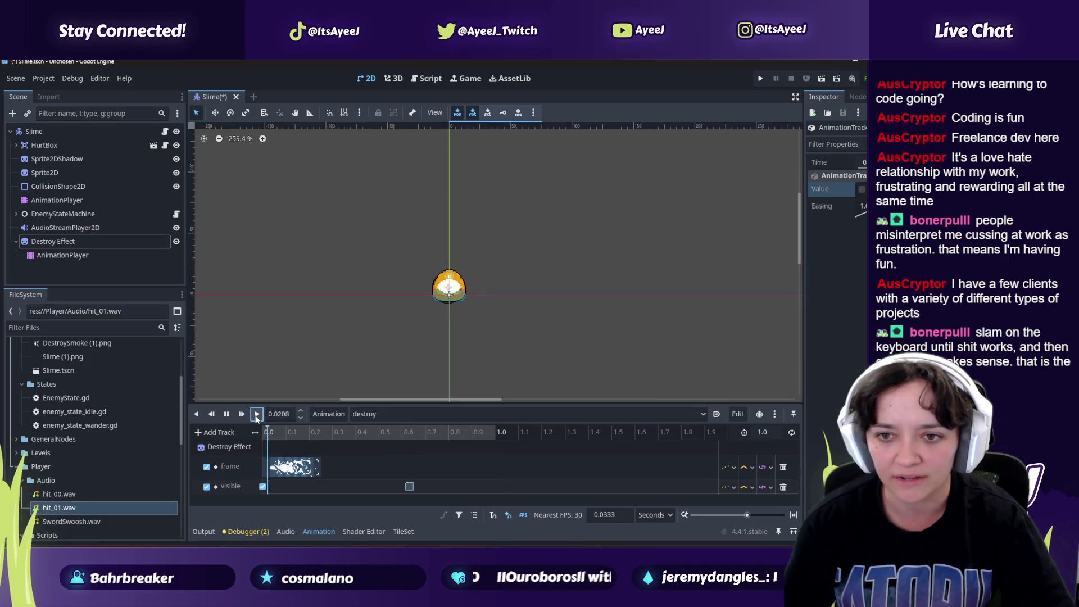
left_click(256, 417)
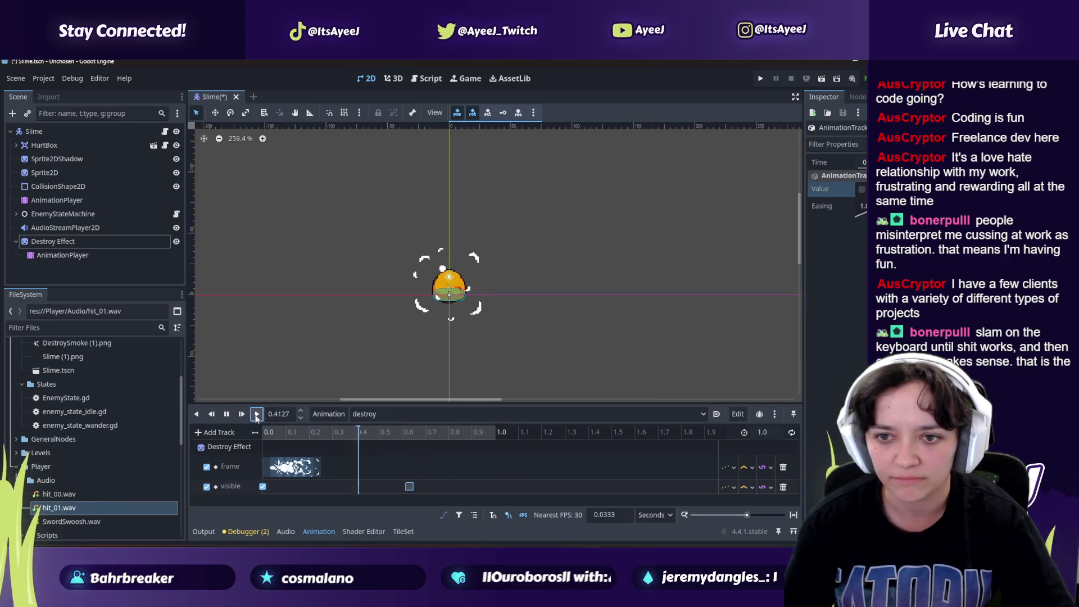
left_click(256, 417)
left_click(256, 416)
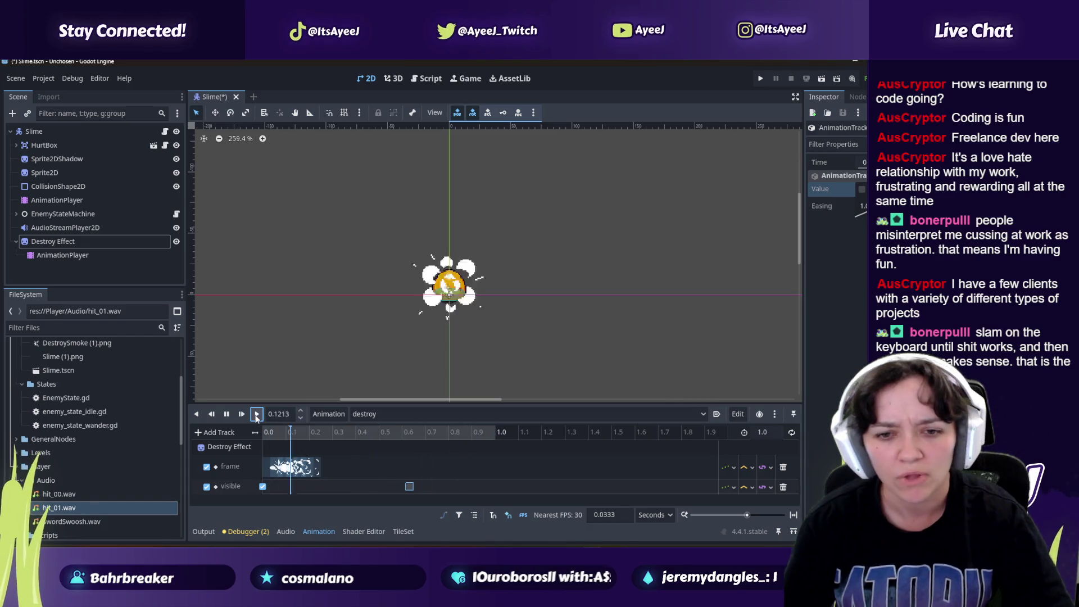
left_click(256, 416)
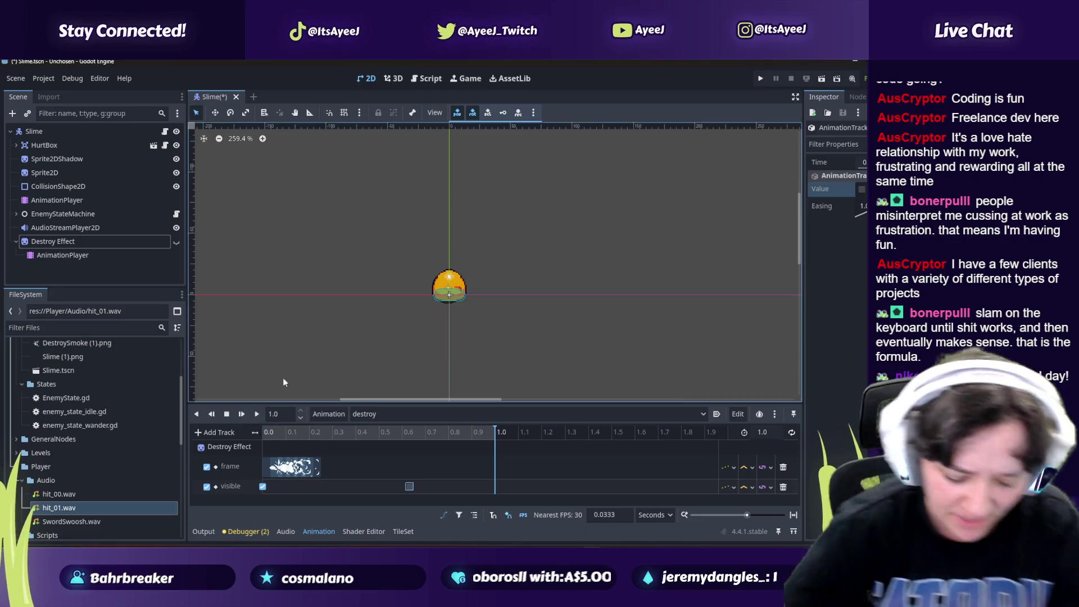
key("alt+Tab")
left_click(650, 272)
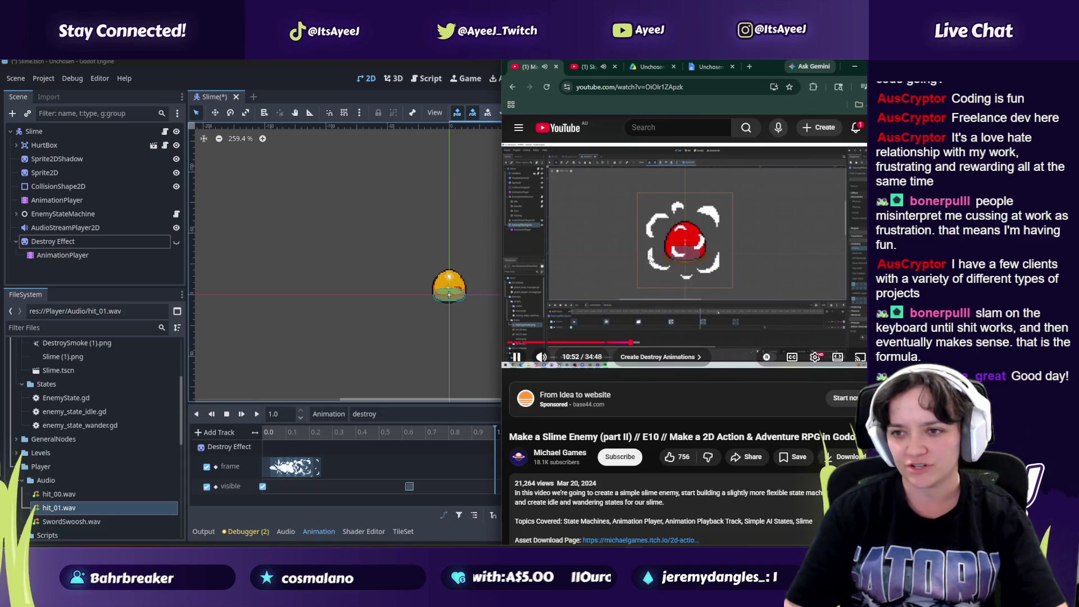
Step: Pause the tutorial near 10:54 and scroll the timeline back to show the six frame keys
left_click(648, 248)
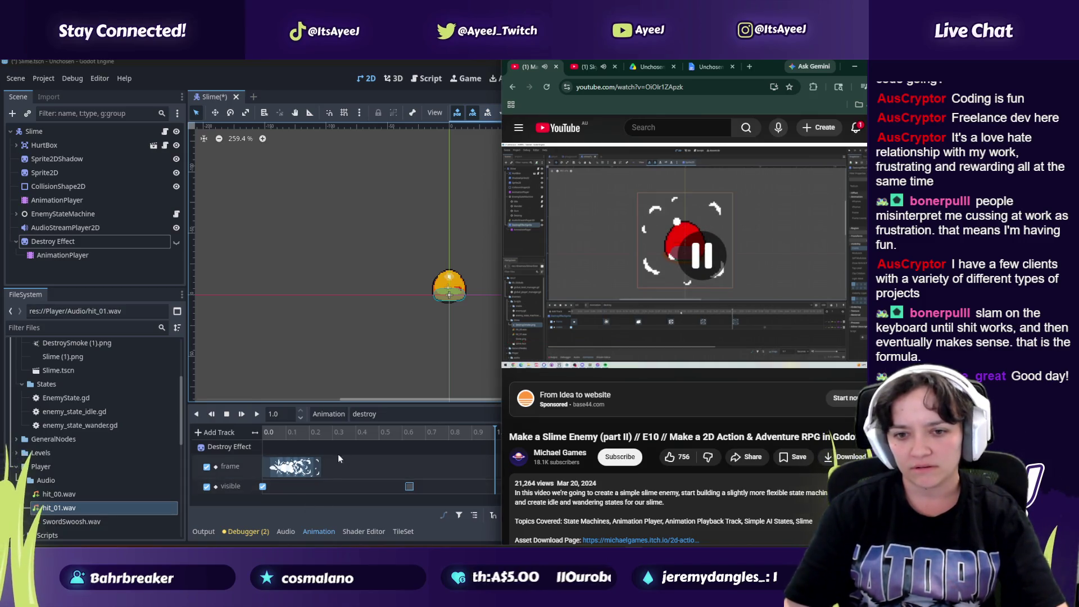
left_click(316, 470)
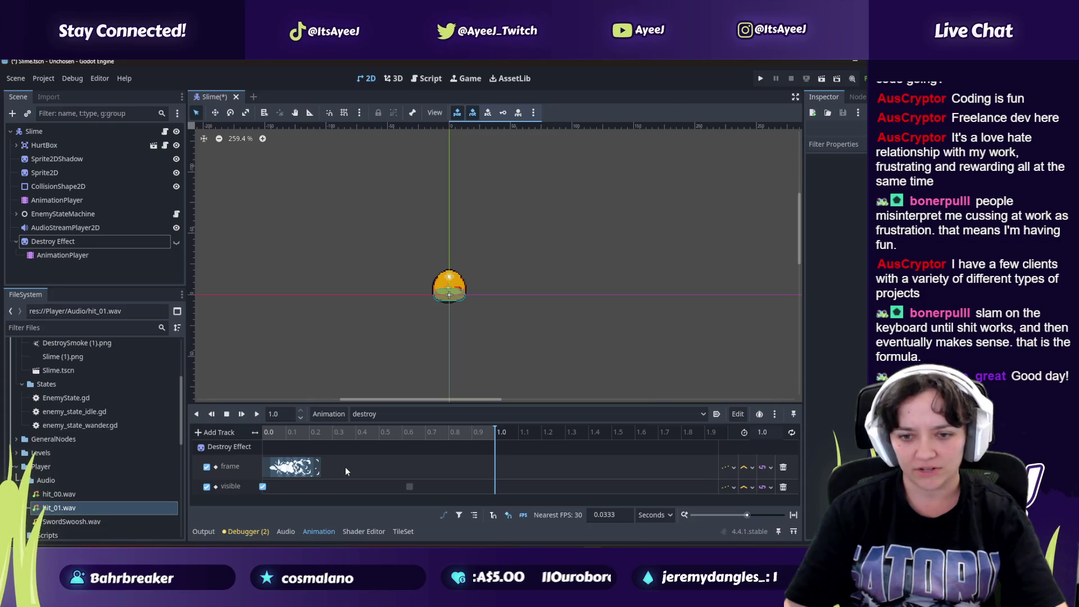
key("alt+Tab")
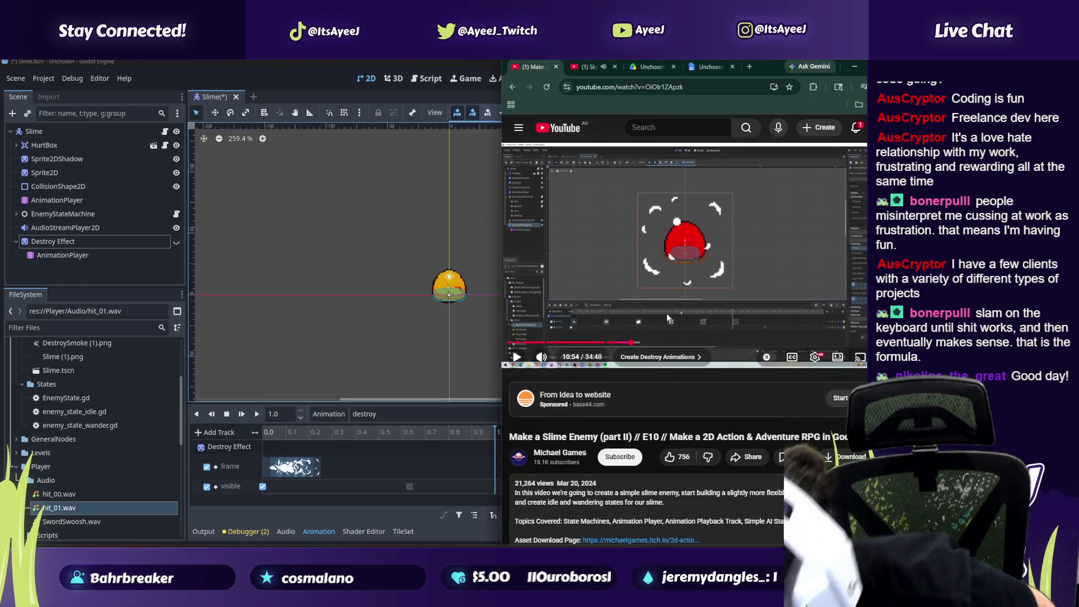
key("alt+Tab")
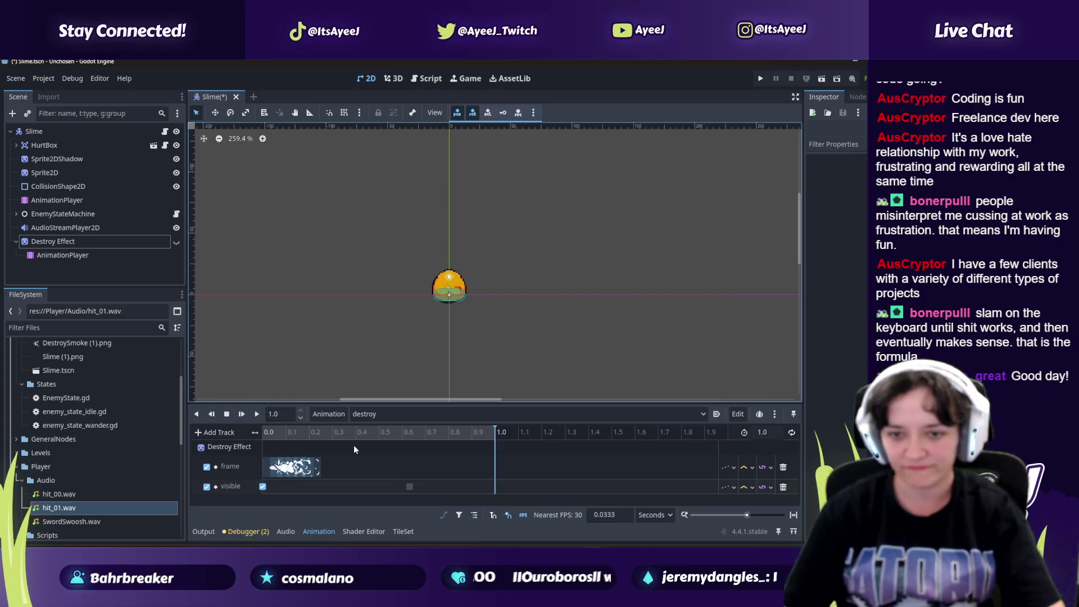
scroll(742, 515, "up", 3)
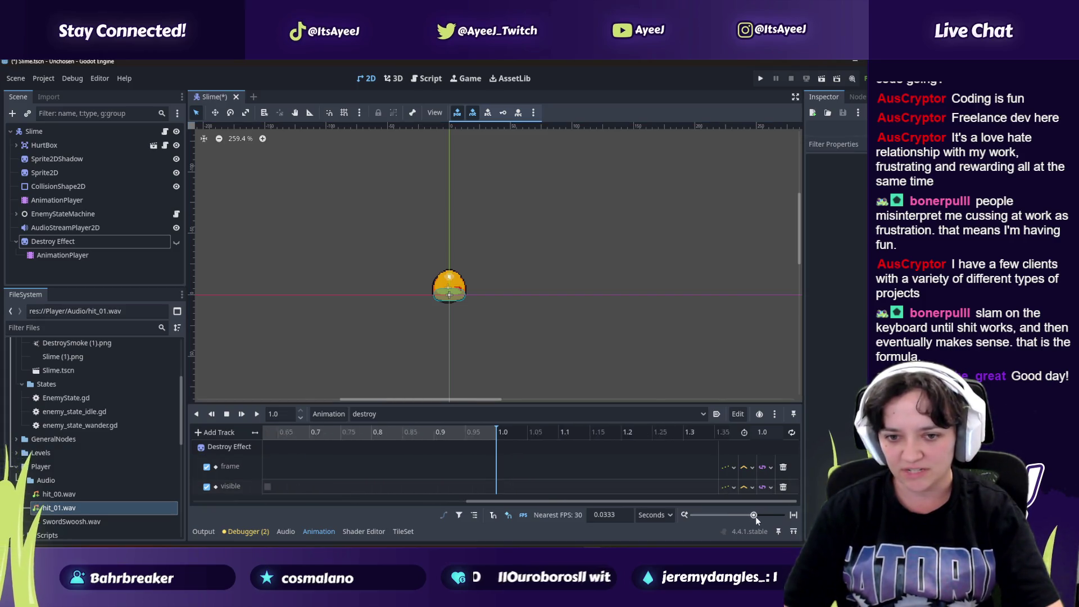
scroll(741, 515, "down", 5)
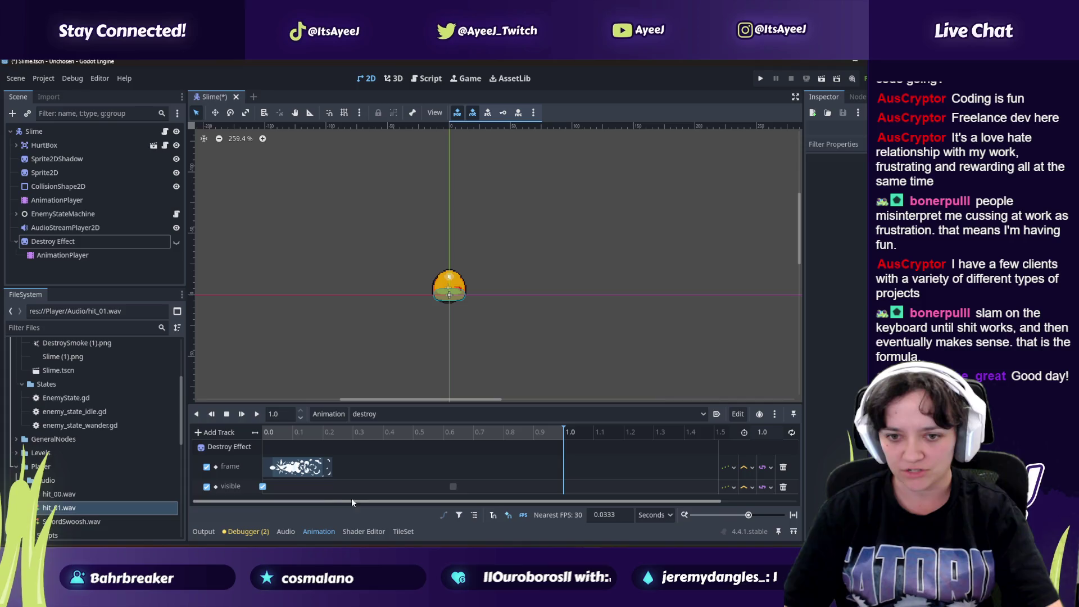
scroll(738, 515, "down", 2)
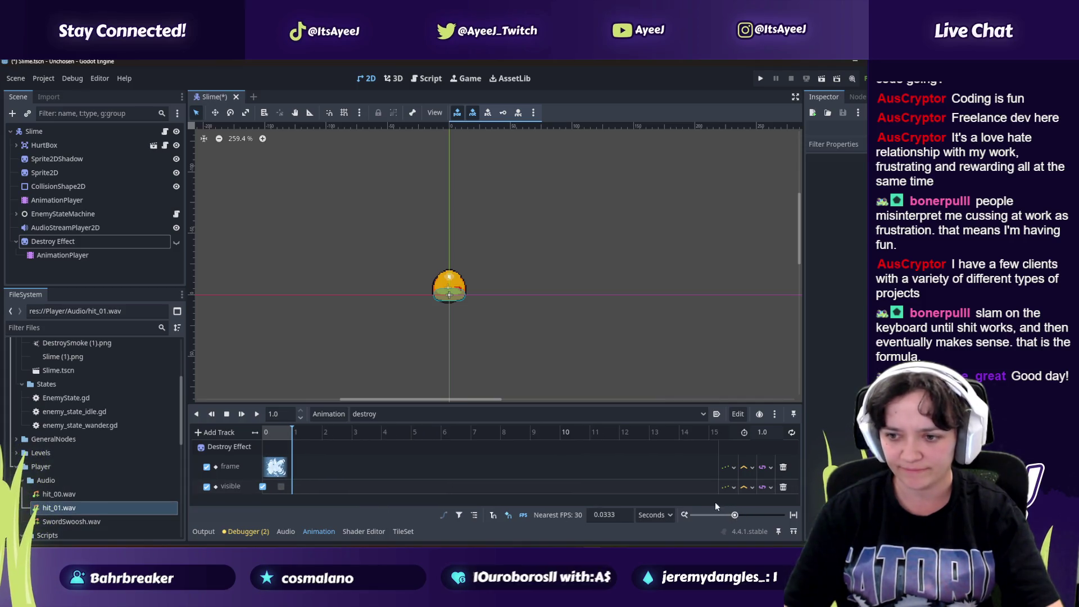
scroll(743, 515, "up", 8)
left_click_drag(690, 506, 334, 500)
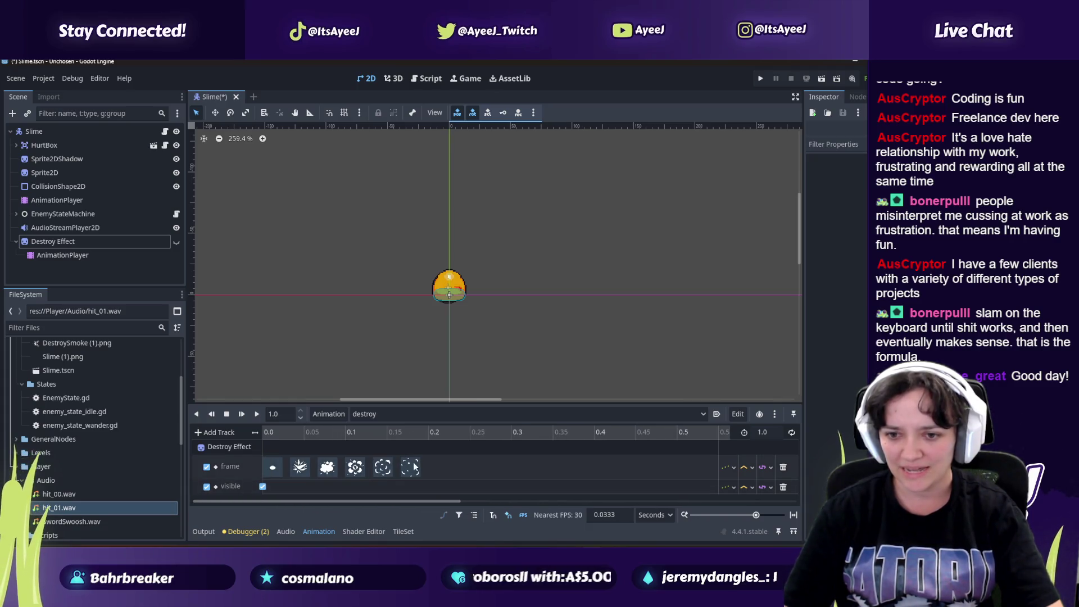
Step: Spread the destroy frame keys roughly 0.1 s apart, ending near 0.55 s
left_click(433, 476)
left_click_drag(288, 467, 354, 467)
left_click(512, 471)
mouse_move(512, 472)
left_mouse_down()
mouse_move(371, 462)
mouse_move(485, 469)
left_mouse_up()
mouse_move(579, 457)
left_mouse_down()
mouse_move(453, 477)
mouse_move(714, 467)
left_mouse_up()
Step: Replay the destroy animation several times to check timing, then resume the tutorial
left_click(257, 414)
left_click(257, 414)
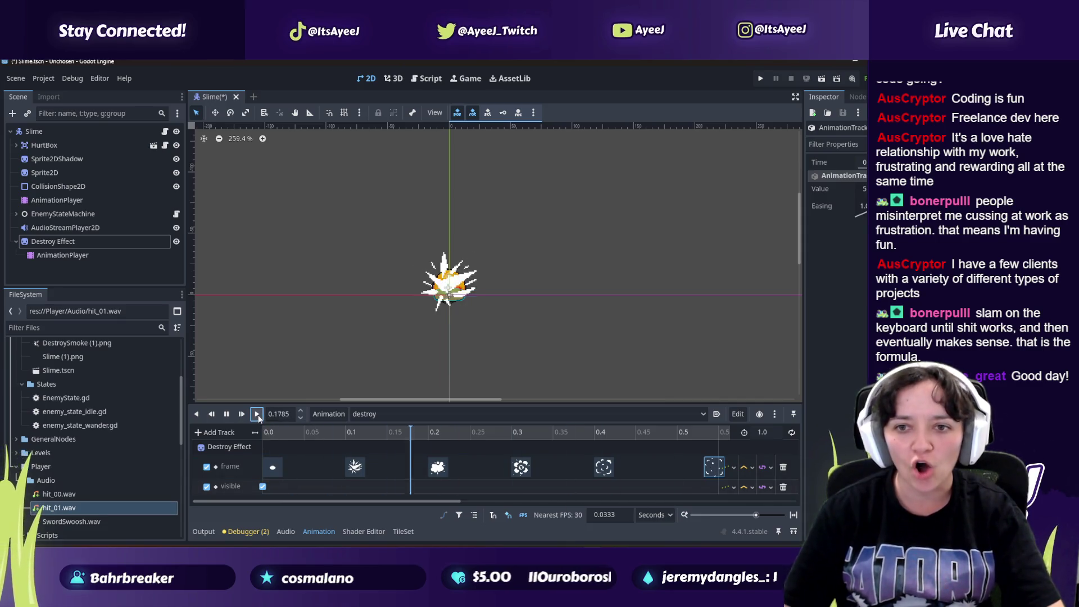
left_click(257, 414)
left_click(257, 414)
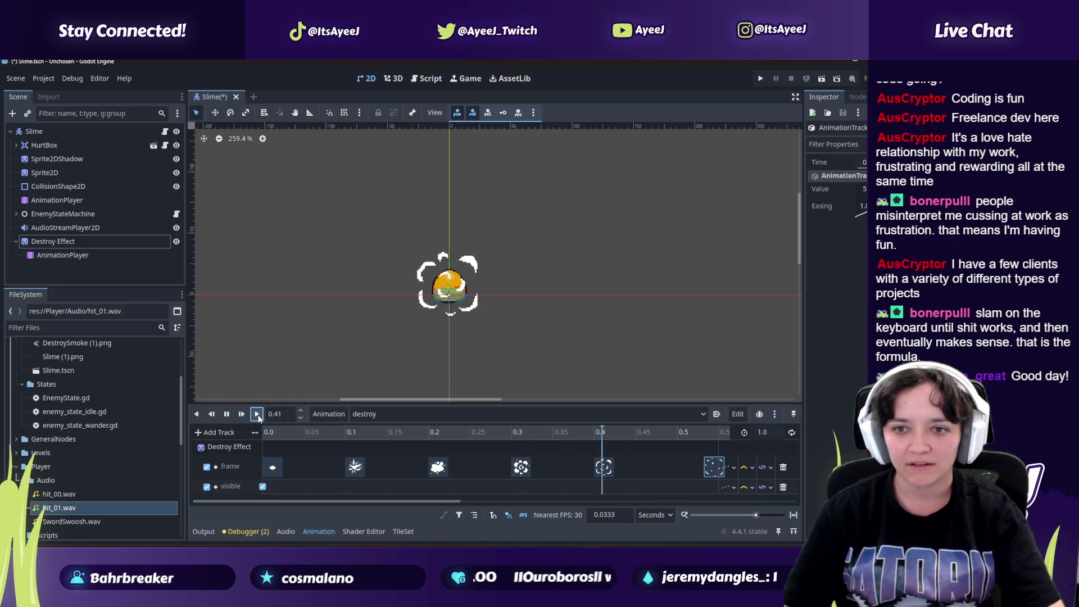
left_click(257, 414)
left_click(257, 414)
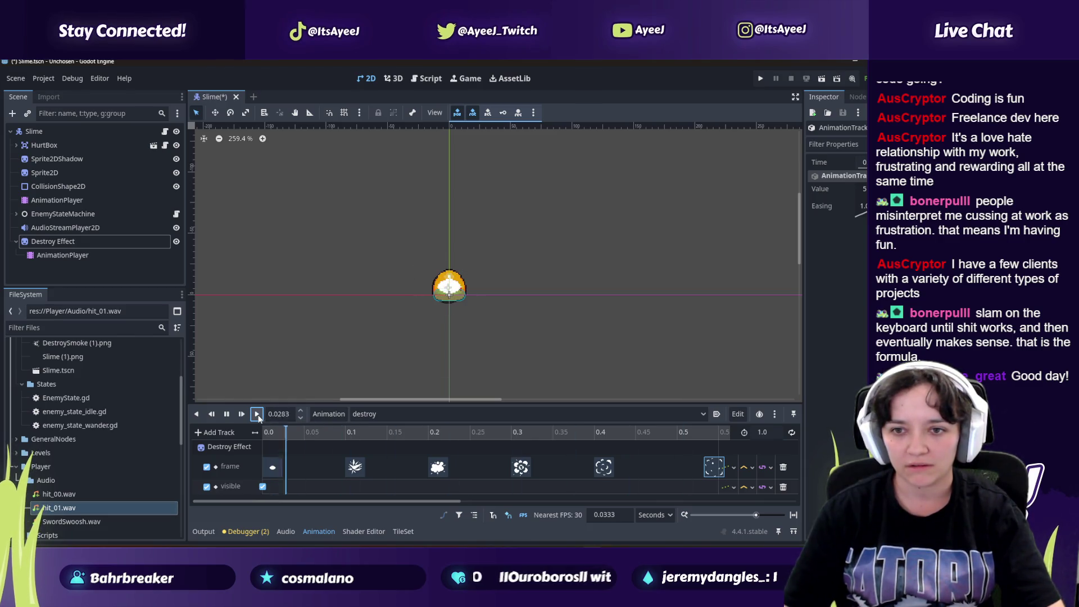
key("alt+Tab")
left_click(656, 314)
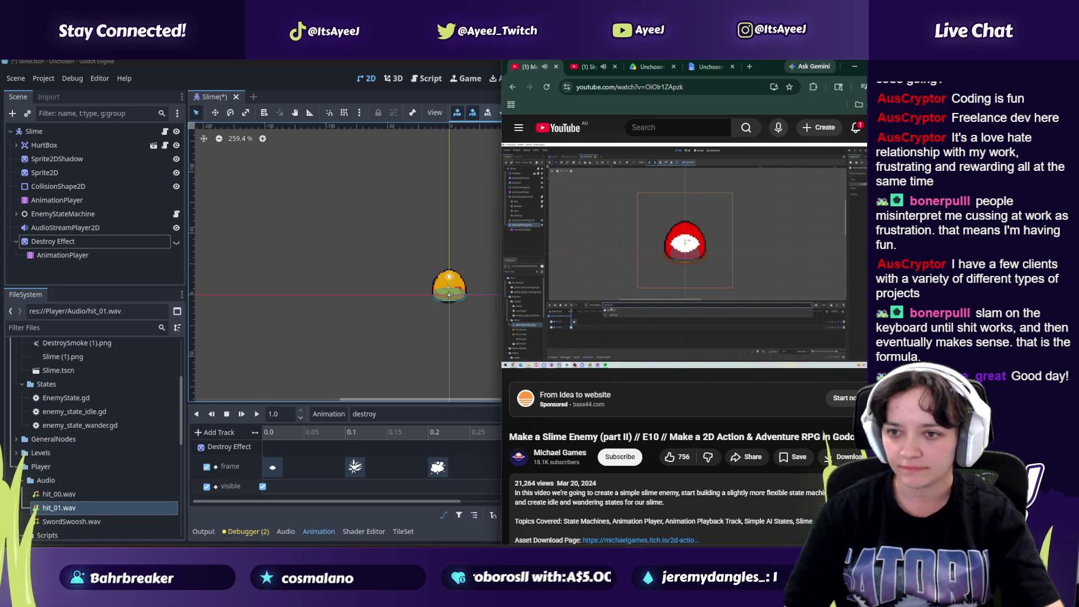
Step: Pause the tutorial and inspect the visible key in Destroy Effect's RESET animation
left_click(624, 291)
left_click(267, 498)
left_click(366, 418)
left_click(367, 430)
left_click(263, 488)
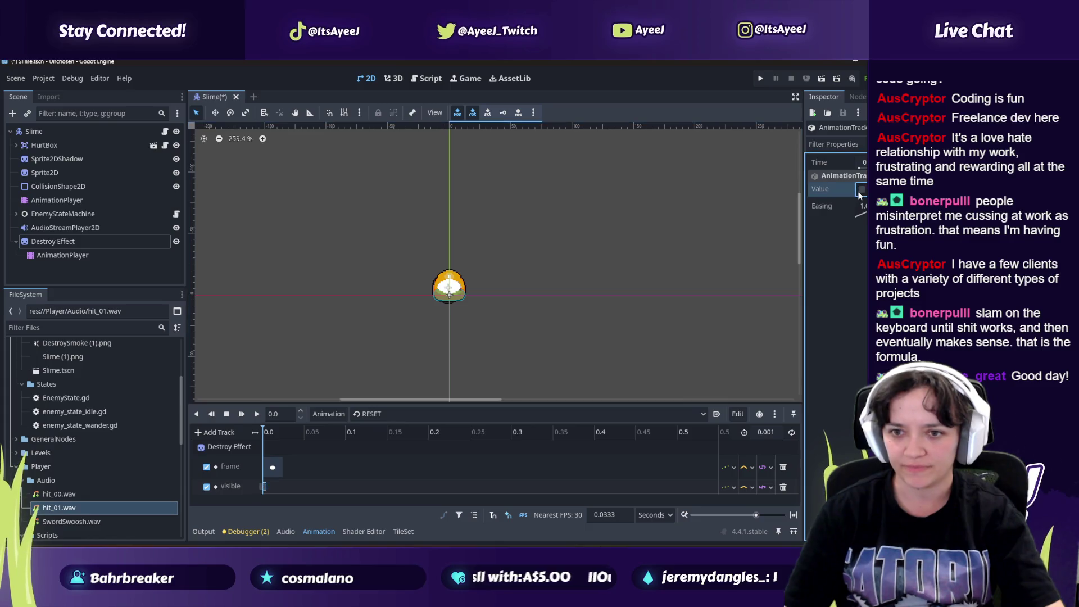
Step: Watch more of the tutorial past an ad, then switch Destroy Effect back to destroy
key("alt+Tab")
left_click(612, 257)
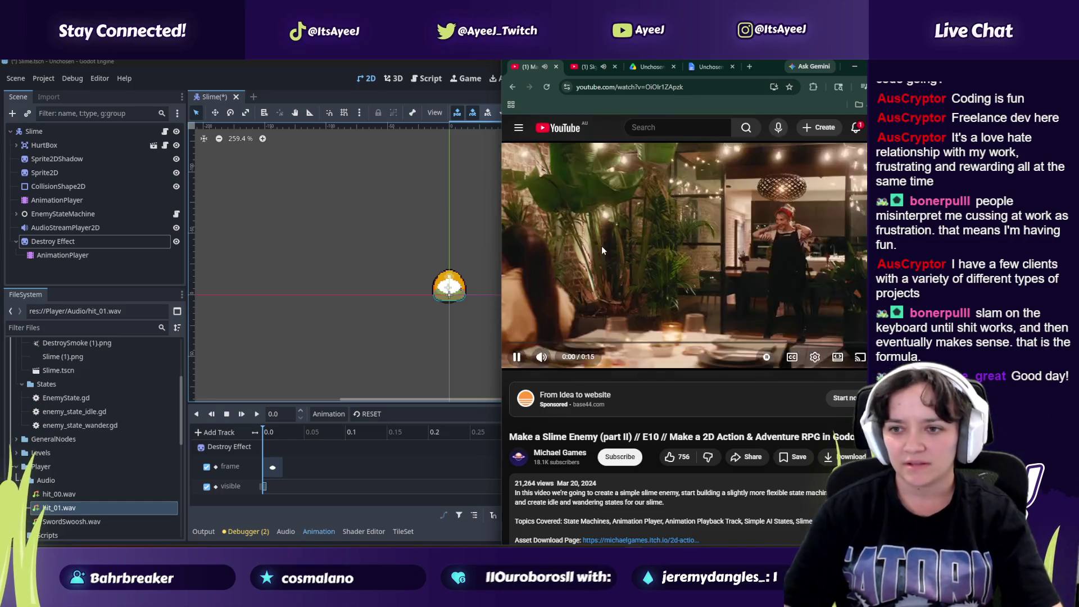
left_click(601, 245)
left_click(361, 470)
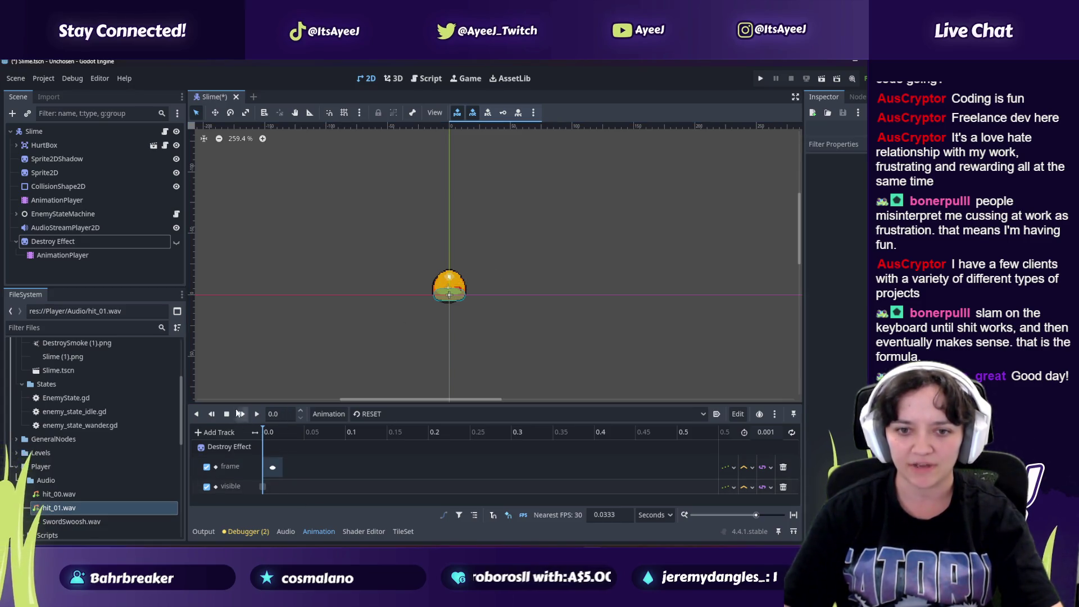
left_click(364, 414)
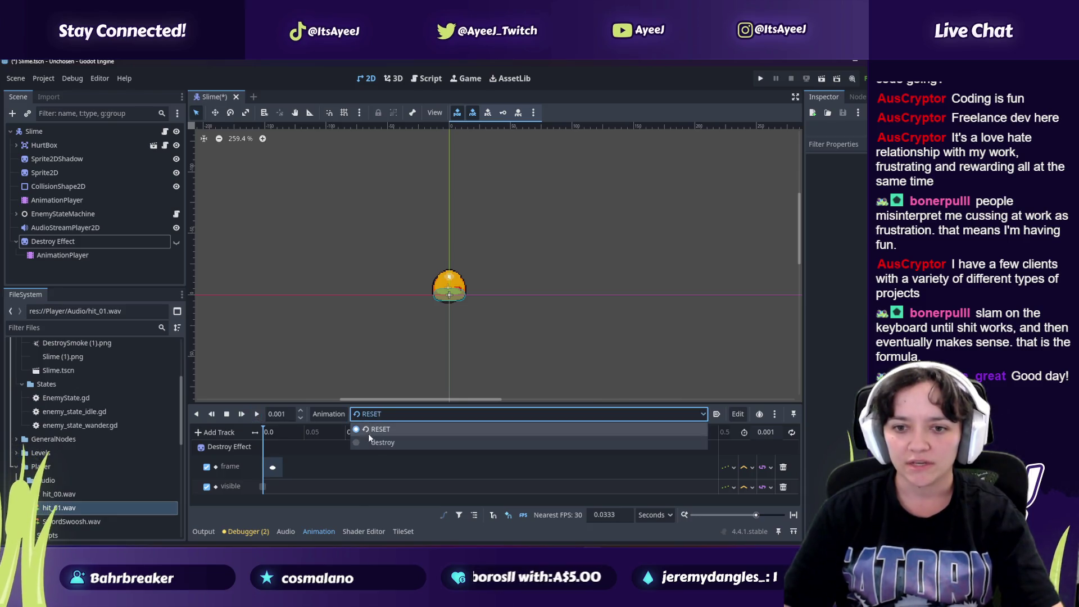
left_click(365, 441)
Step: Replay the destroy animation, then leave the Destroy Effect player on RESET
left_click(256, 414)
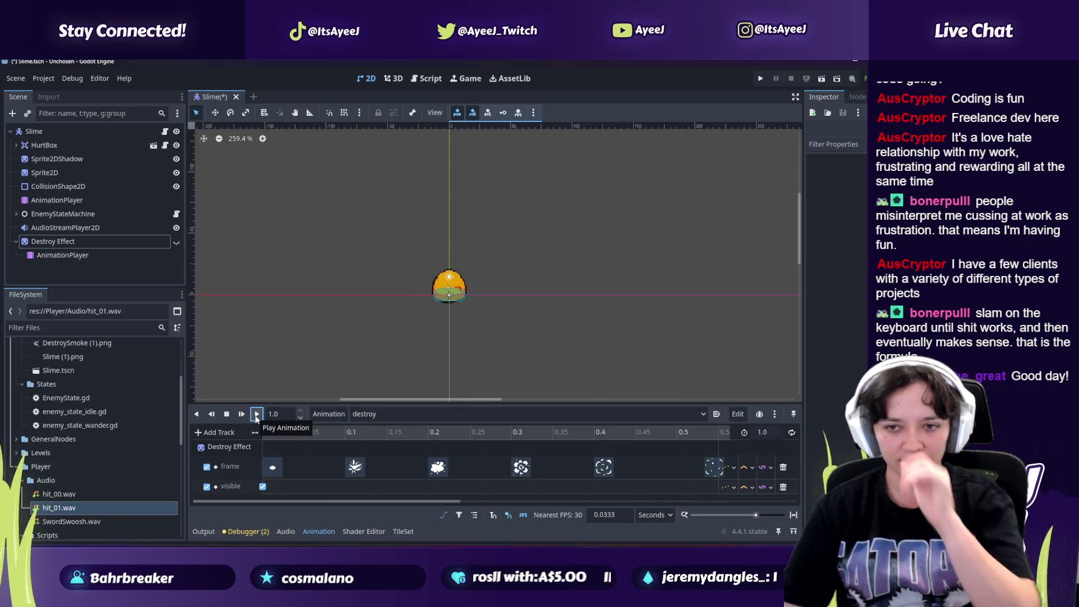
left_click(257, 415)
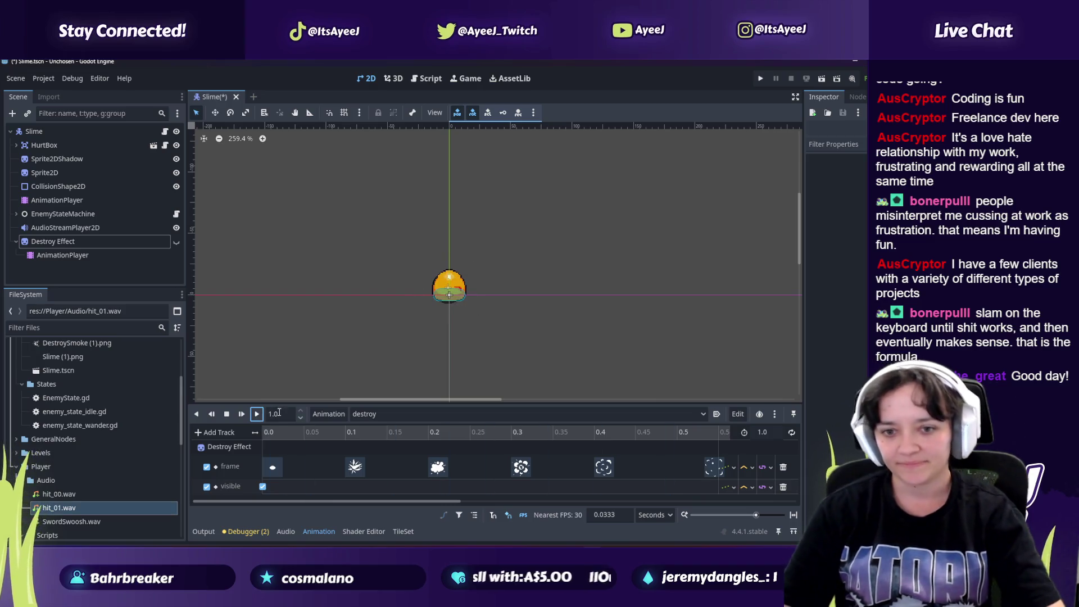
left_click(380, 413)
left_click(386, 427)
key("alt+Tab")
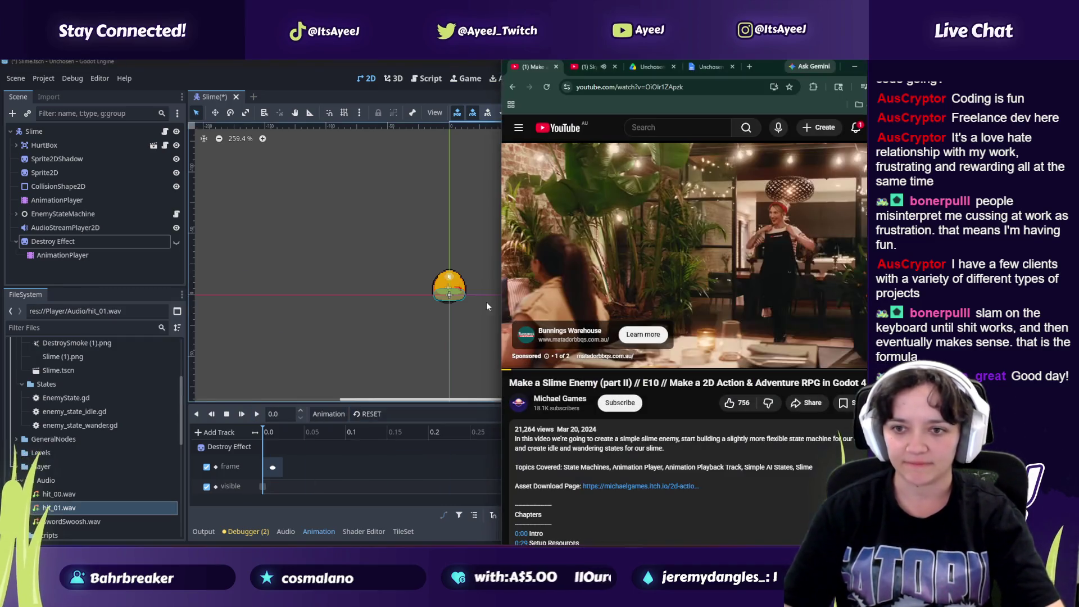
Step: Mute and skip the YouTube ad, then unmute and play the tutorial
left_click(629, 282)
left_click(541, 357)
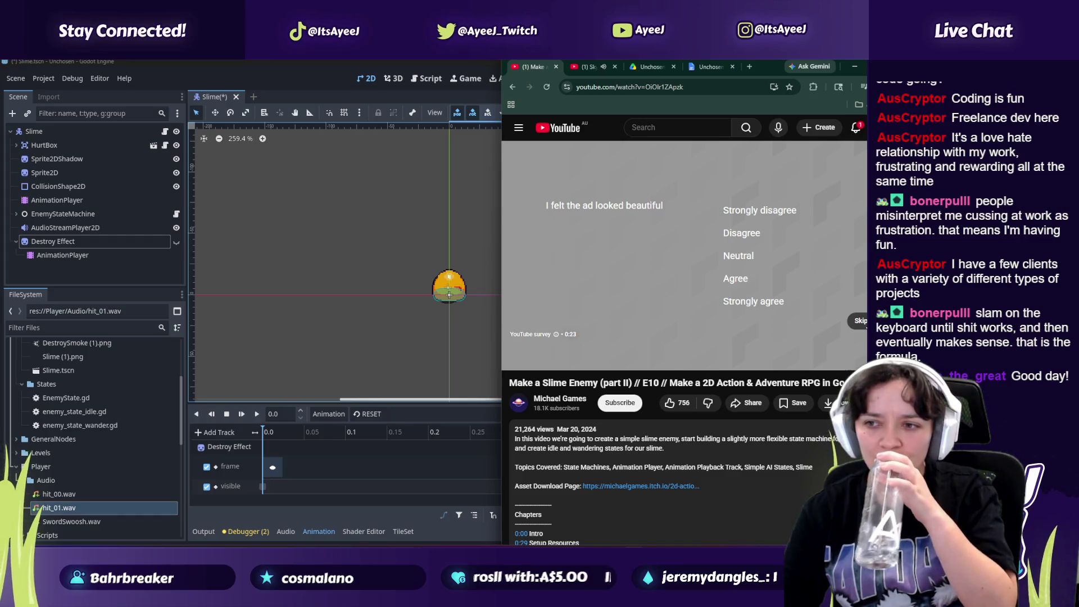
left_click(859, 320)
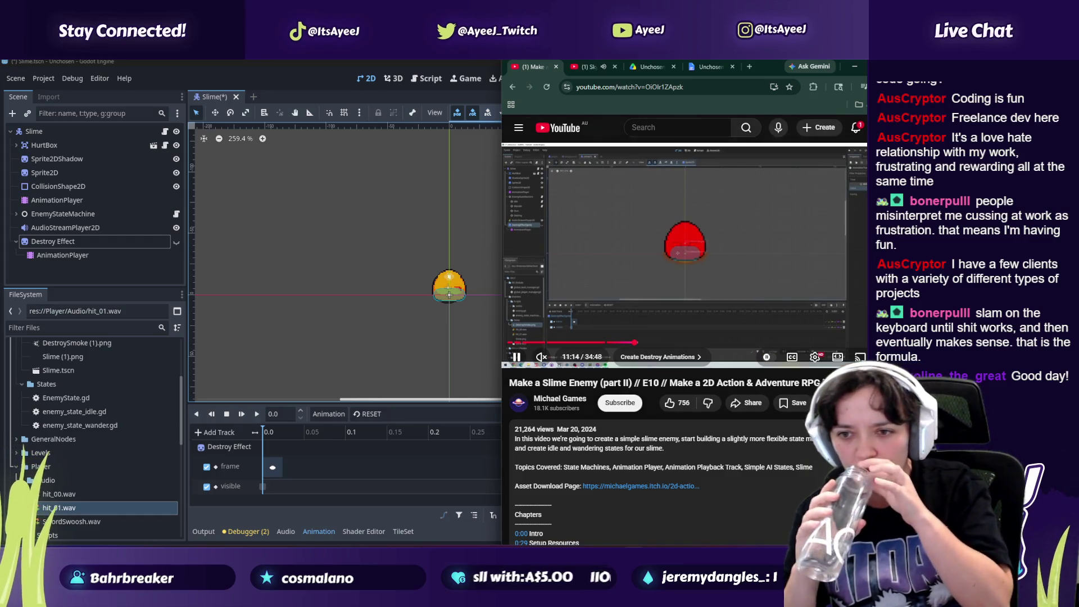
left_click(542, 358)
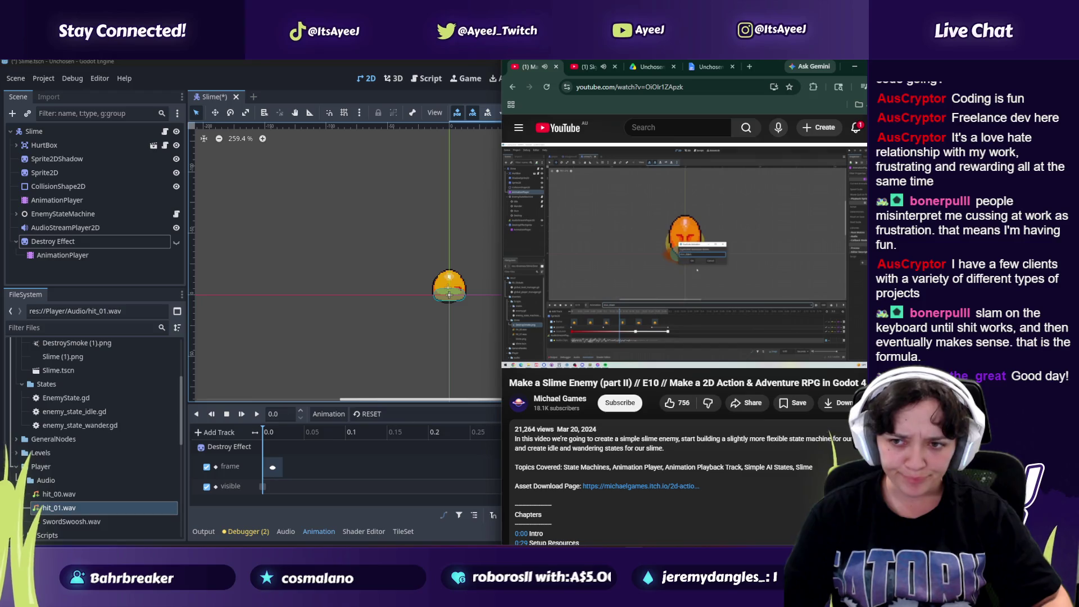
left_click(685, 253)
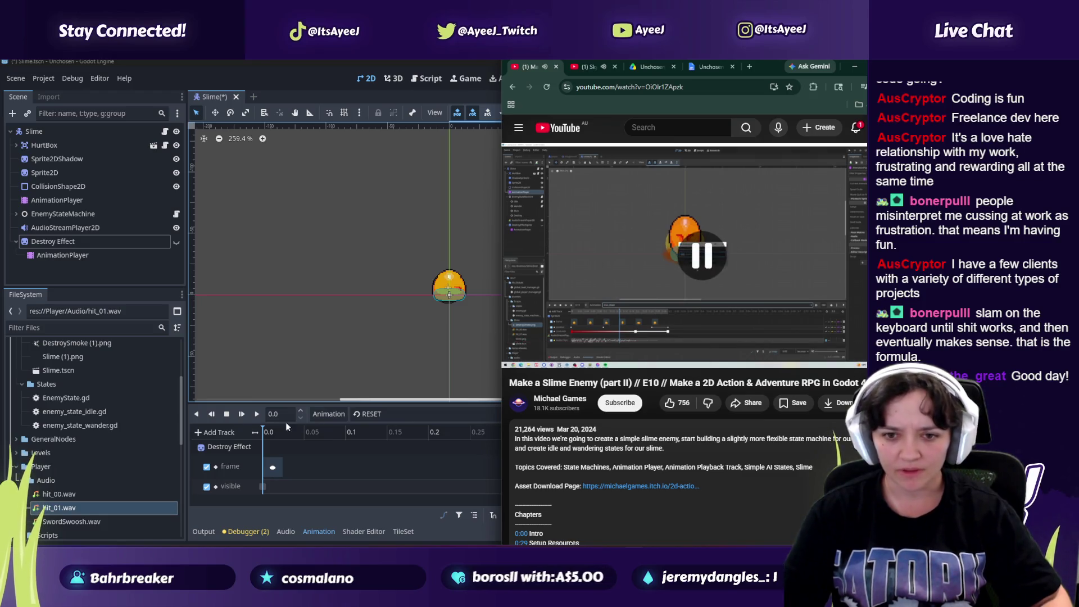
Step: Pause the tutorial at 11:36 and open the Slime AnimationPlayer's animation list in Godot
mouse_move(136, 356)
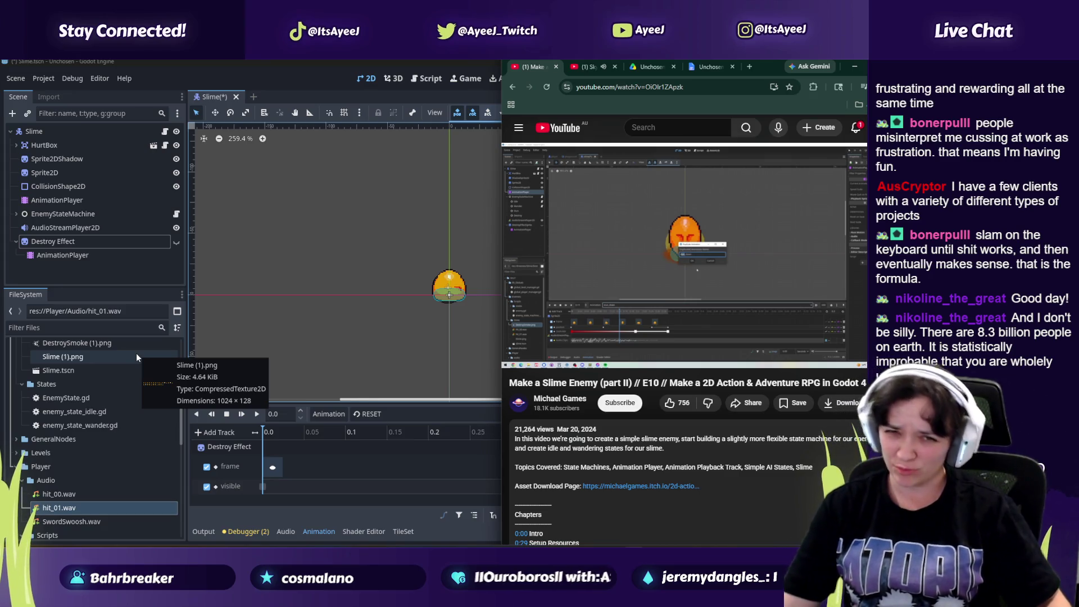
left_click(587, 248)
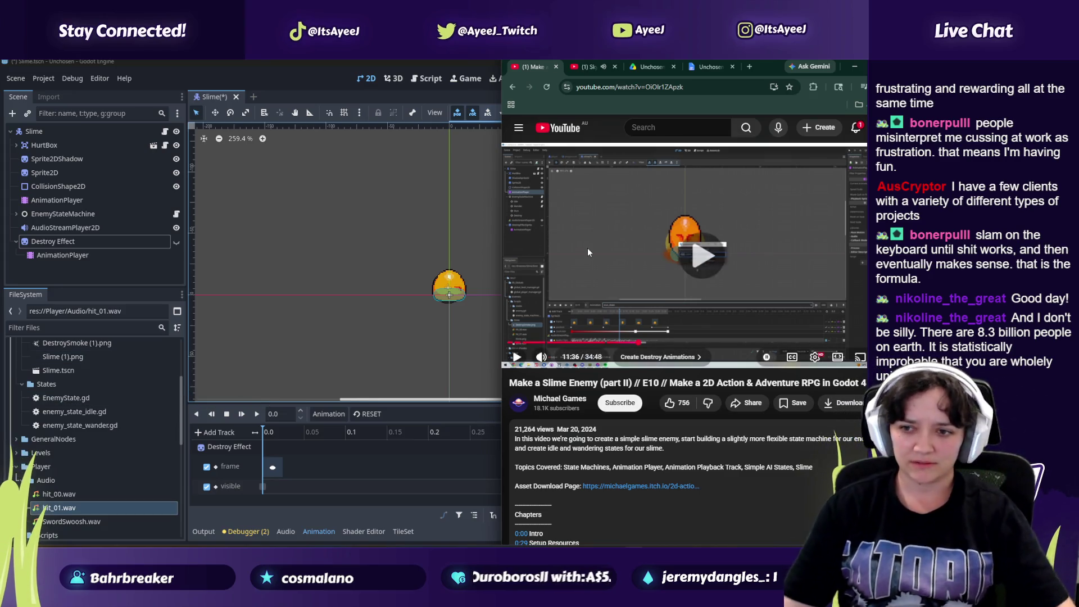
left_click(588, 247)
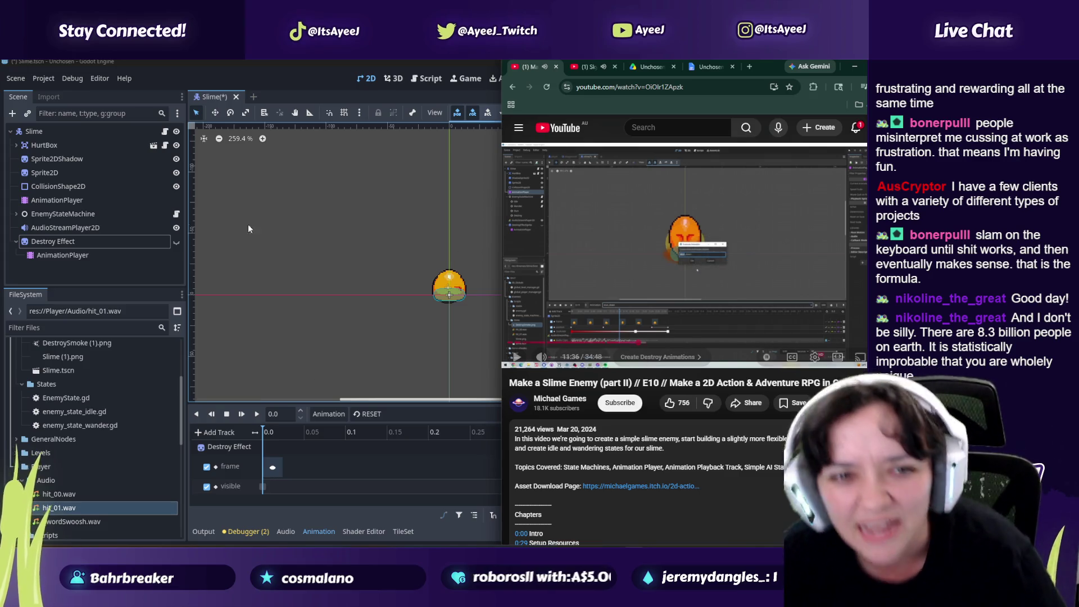
left_click(69, 200)
left_click(393, 413)
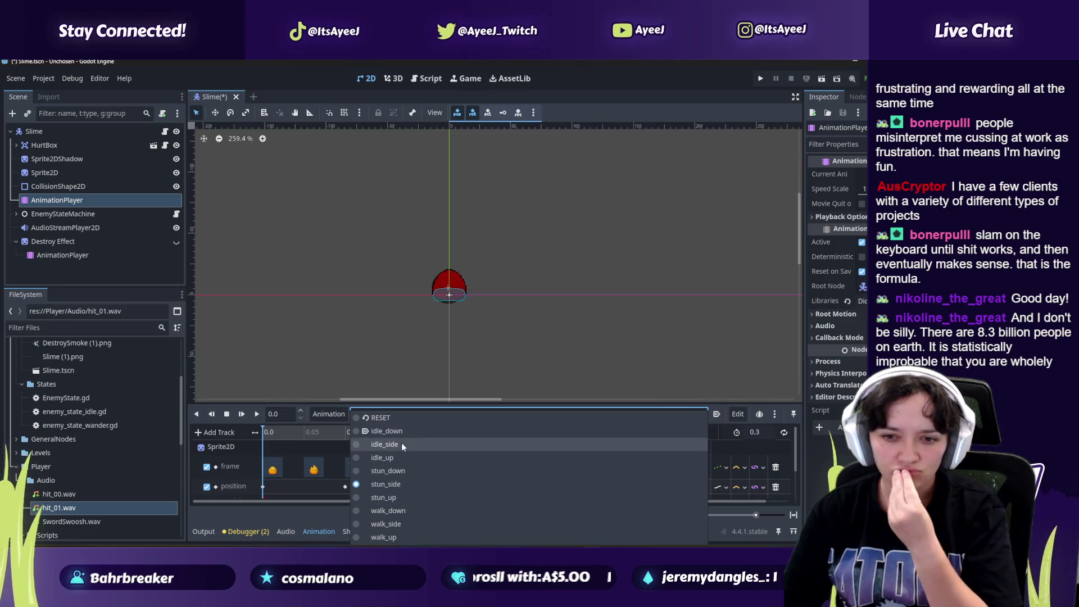
Step: Duplicate idle_down as destroy_down, then resume the tutorial
left_click(371, 430)
left_click(318, 416)
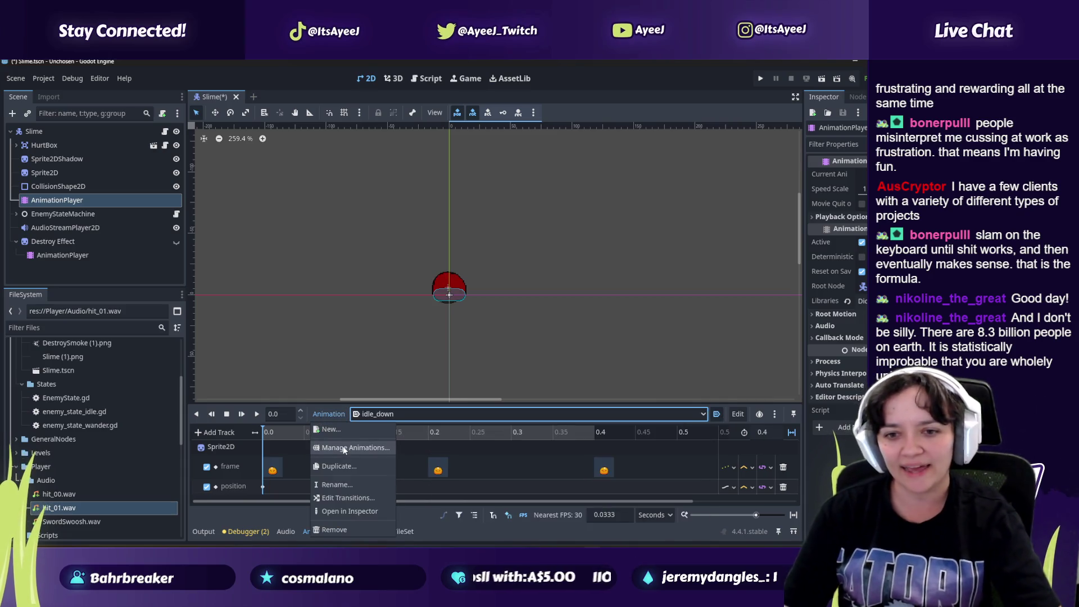
left_click(338, 467)
type("destroy_down")
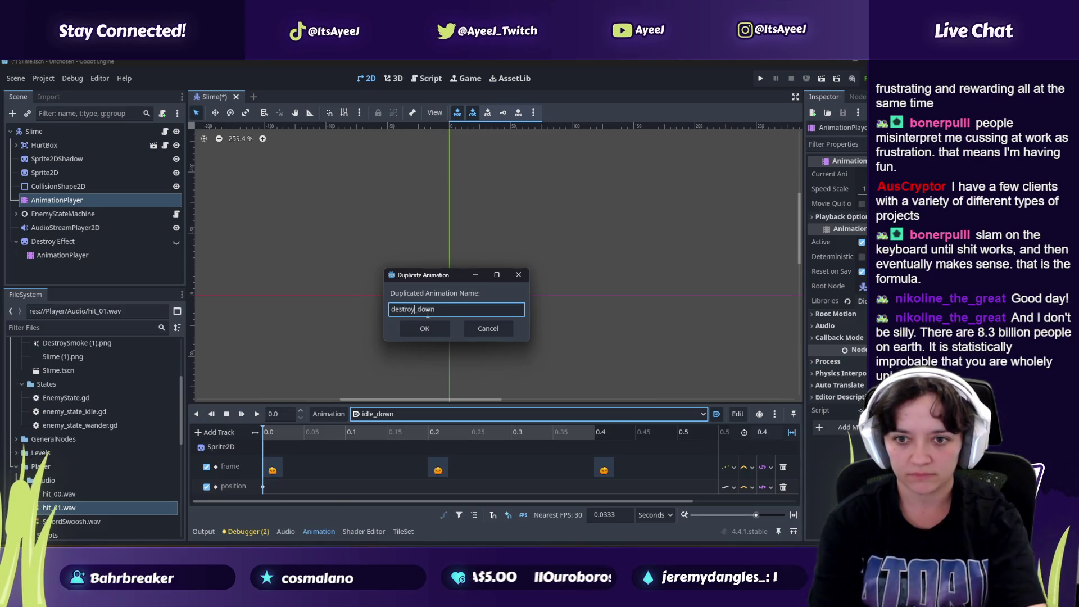
key("Return")
key("alt+Tab")
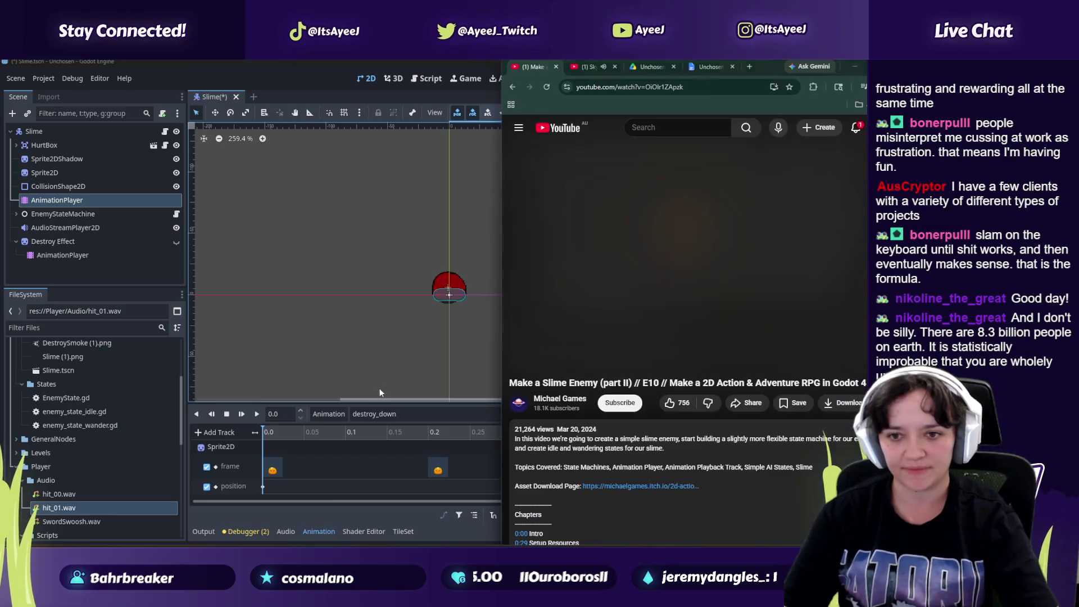
left_click(646, 258)
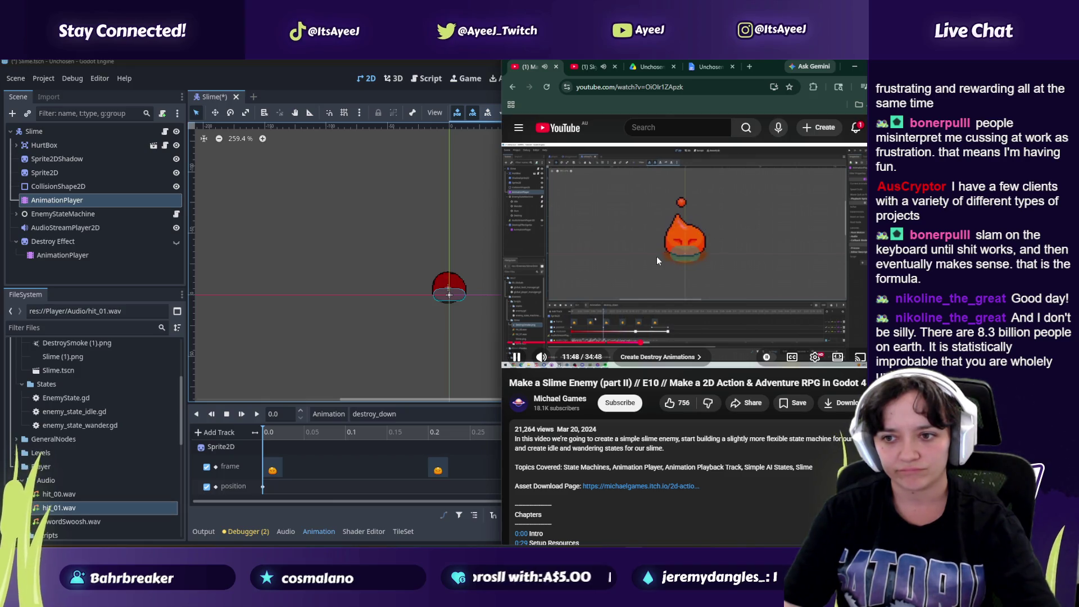
Step: Set destroy_down's animation length to 1 second
left_click(600, 296)
key("alt+Tab")
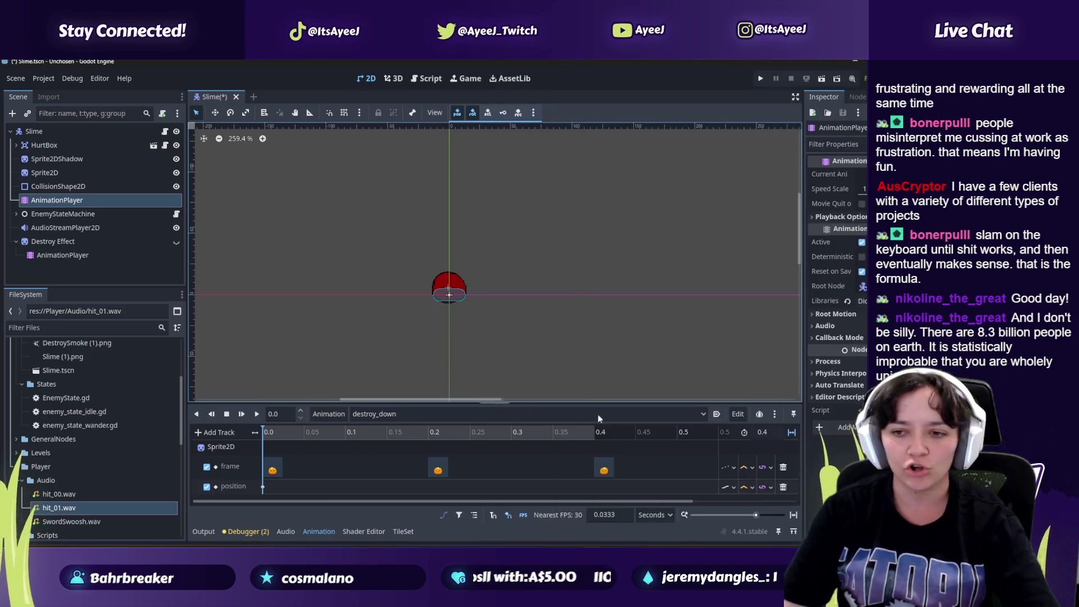
left_click(763, 431)
type("1")
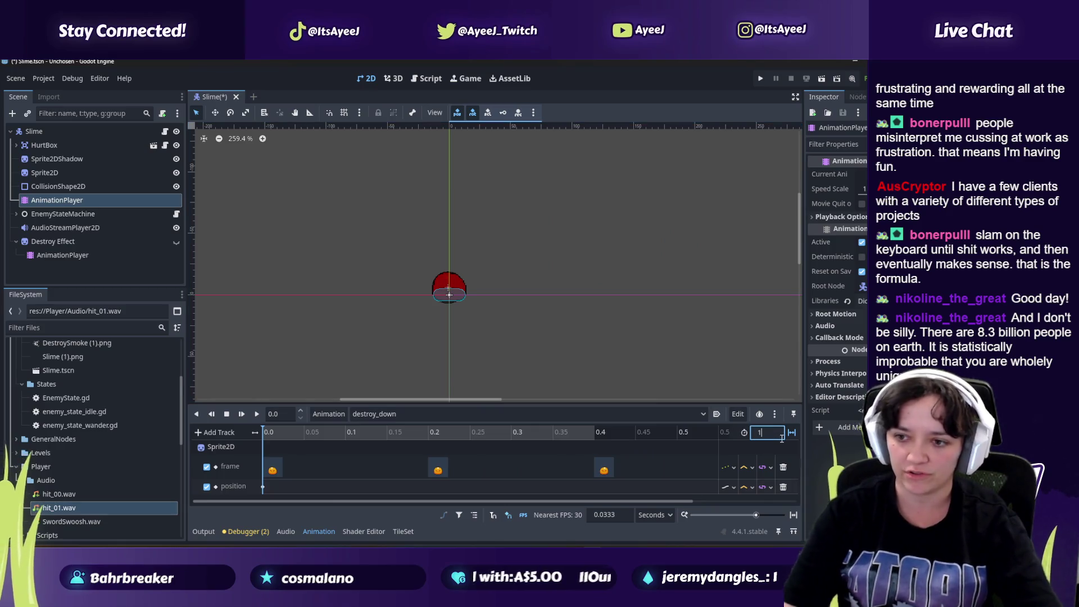
key("Return")
Step: Watch the tutorial to 12:01, then return to the Godot editor
key("alt+Tab")
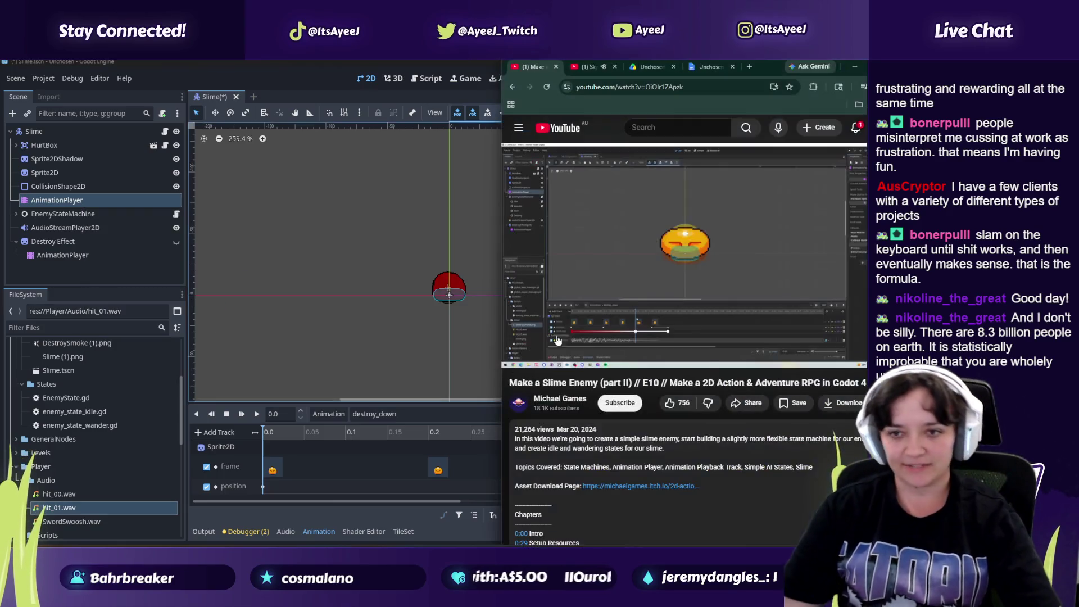
left_click(641, 277)
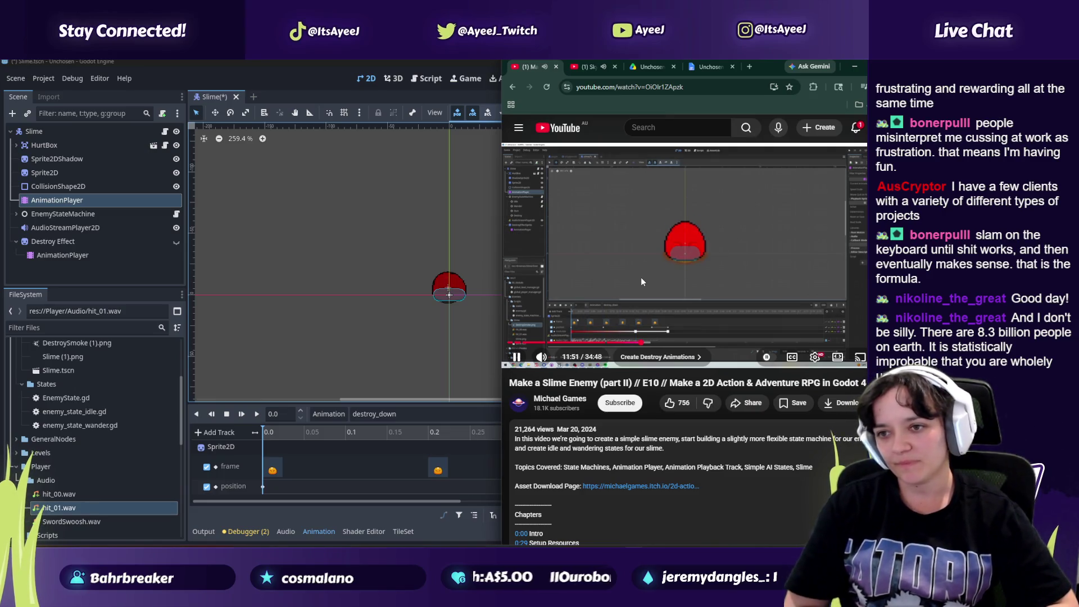
left_click(639, 277)
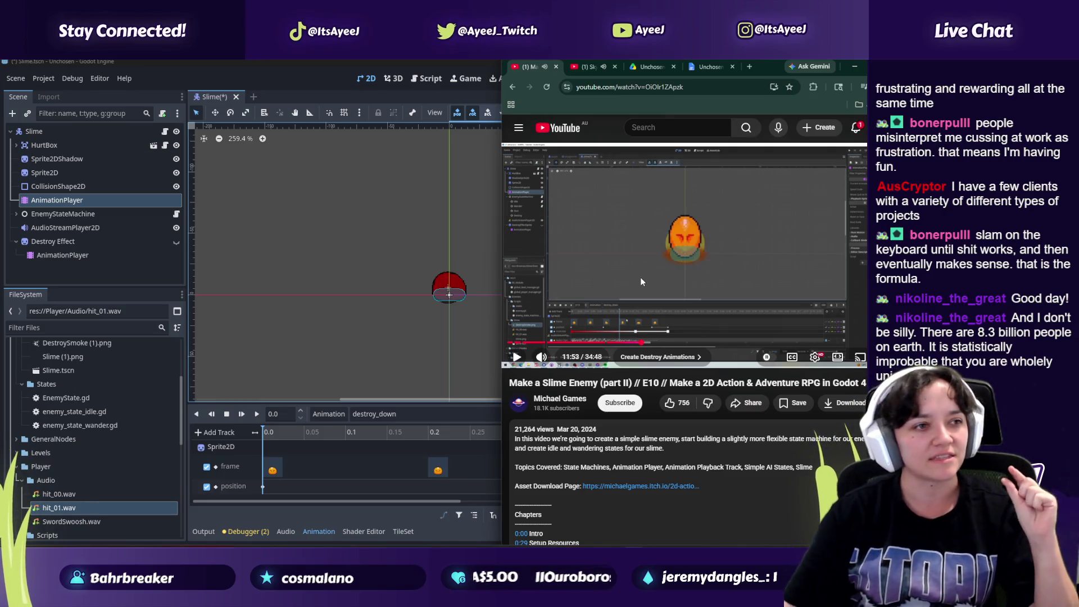
left_click(641, 277)
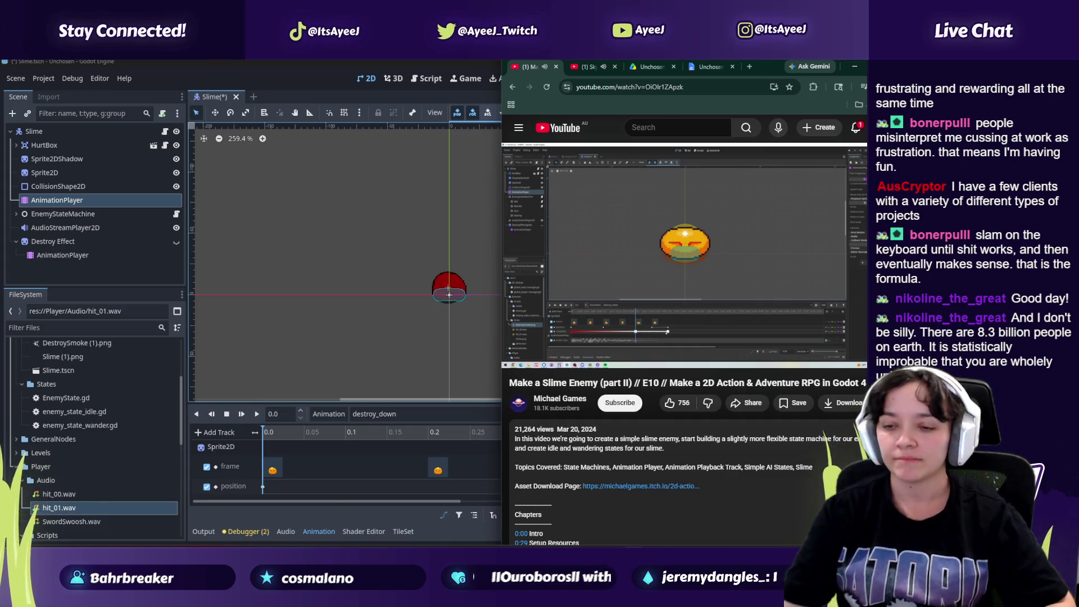
left_click(666, 278)
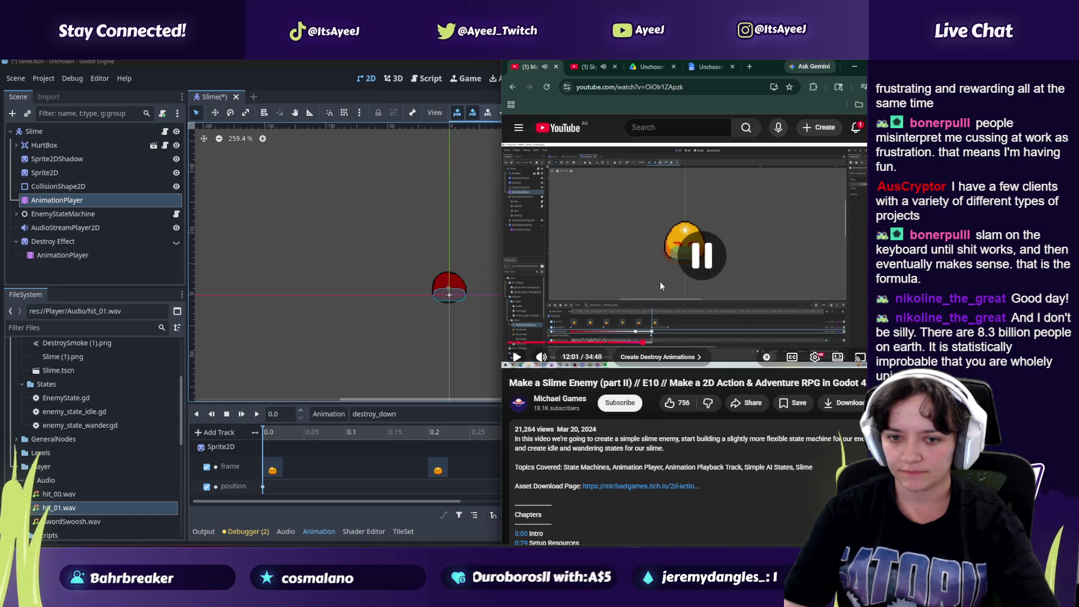
left_click(427, 477)
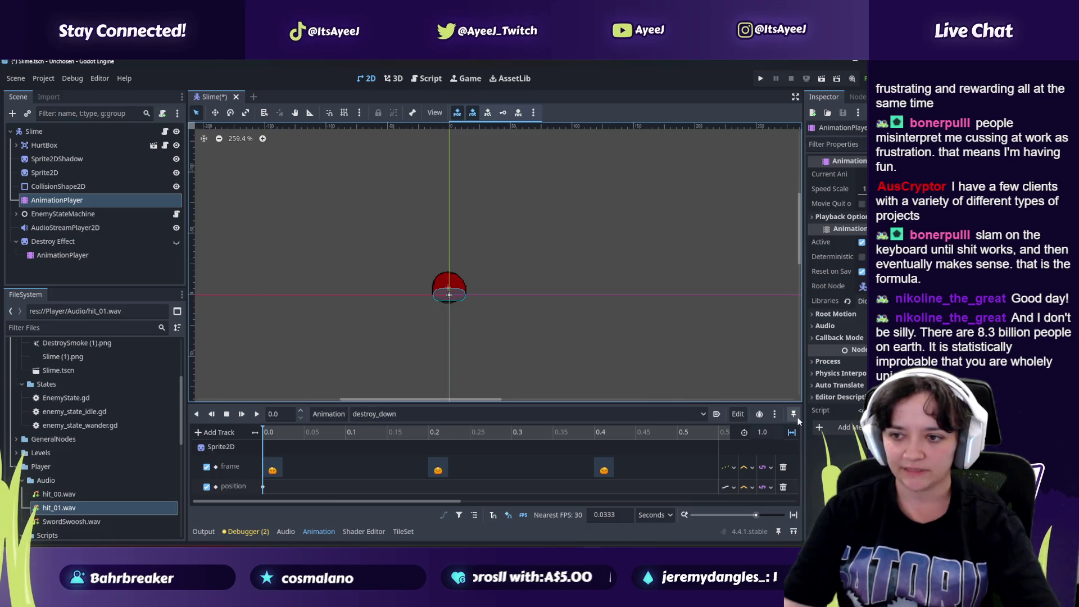
left_click(773, 415)
Step: Open and dismiss the Animation editing options menu
left_click(738, 415)
left_click(737, 416)
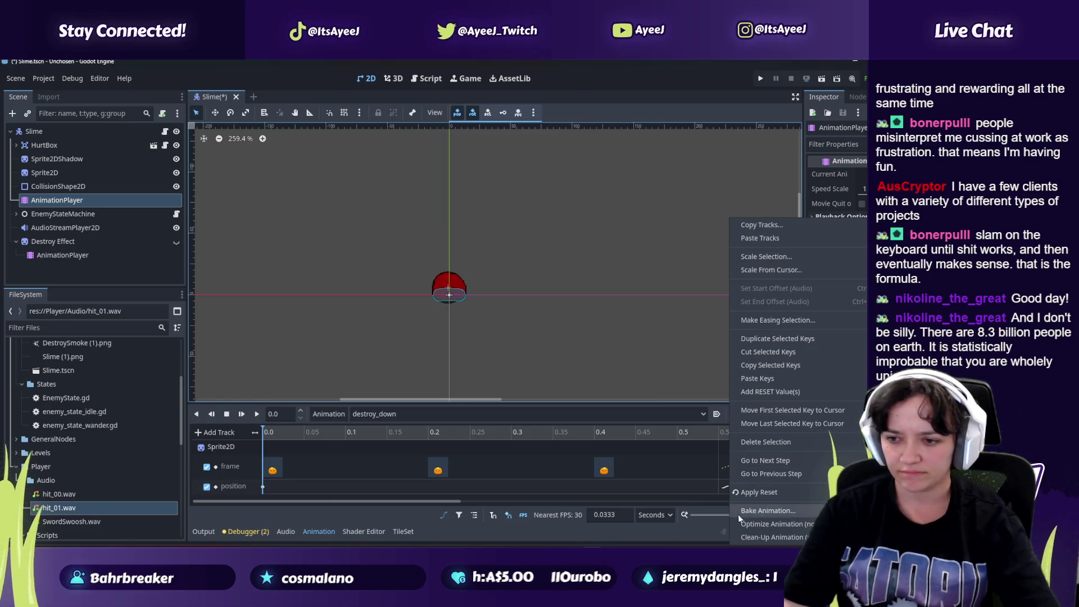
left_click(326, 407)
left_click(328, 414)
left_click(370, 414)
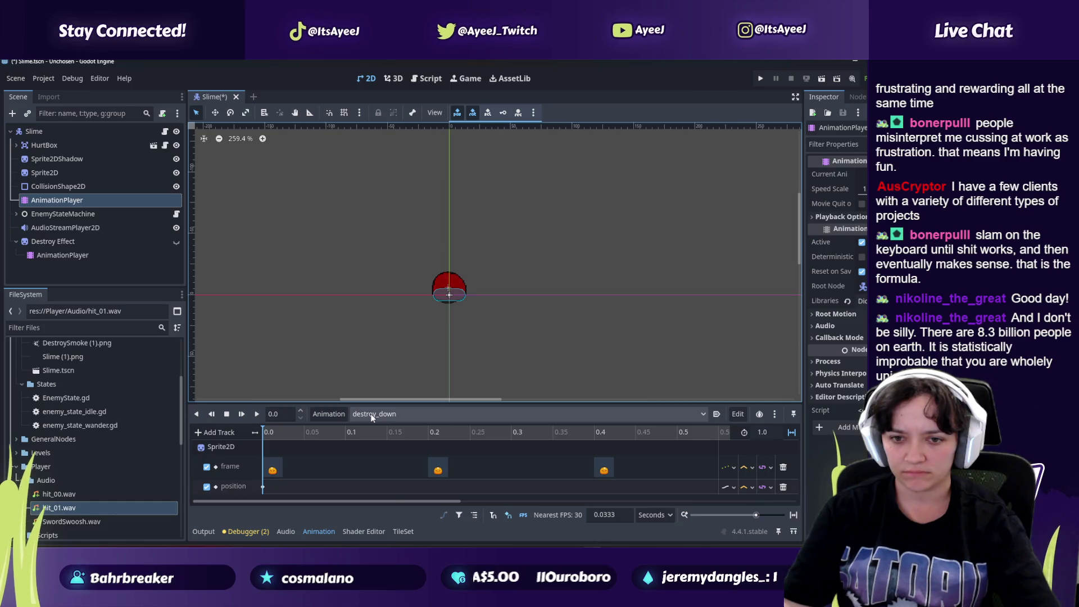
Step: In Manage Animations, delete destroy_down from the [Global] library and close the dialog
left_click(336, 411)
left_click(346, 447)
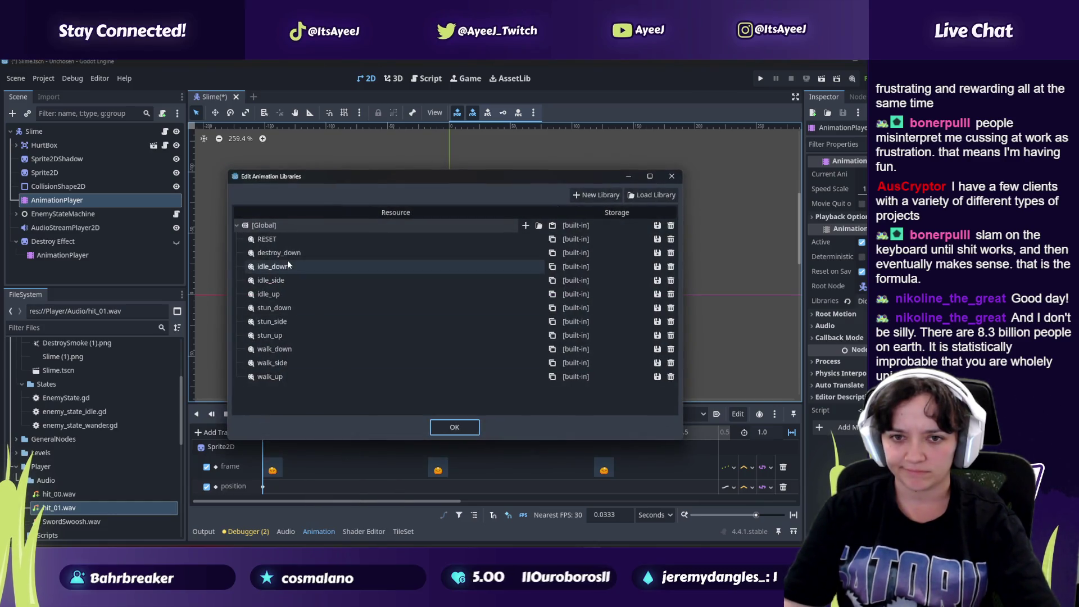
double_click(280, 252)
key("Escape")
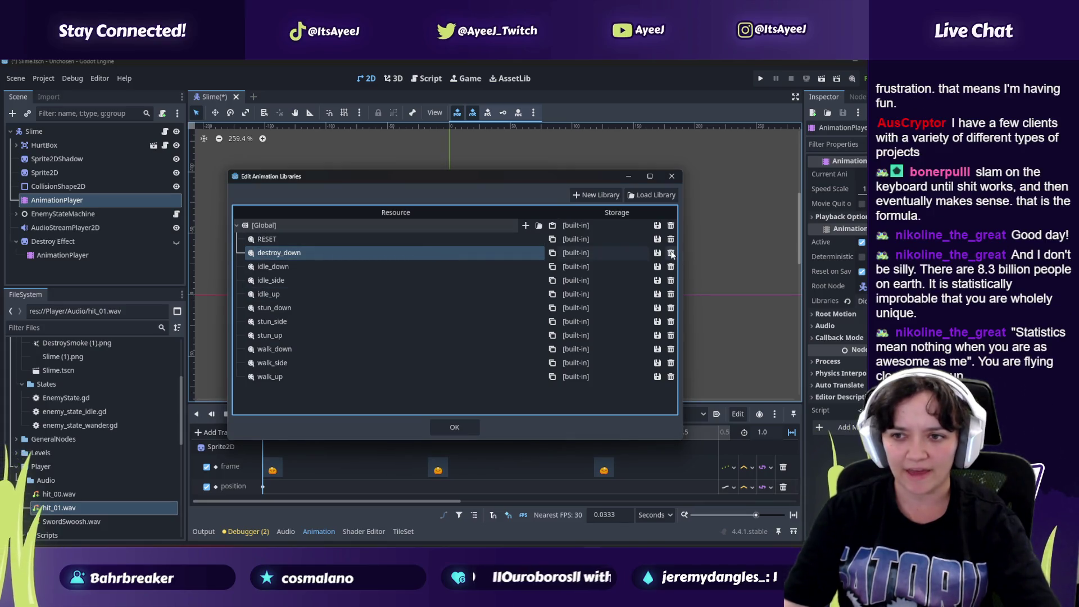
left_click(671, 253)
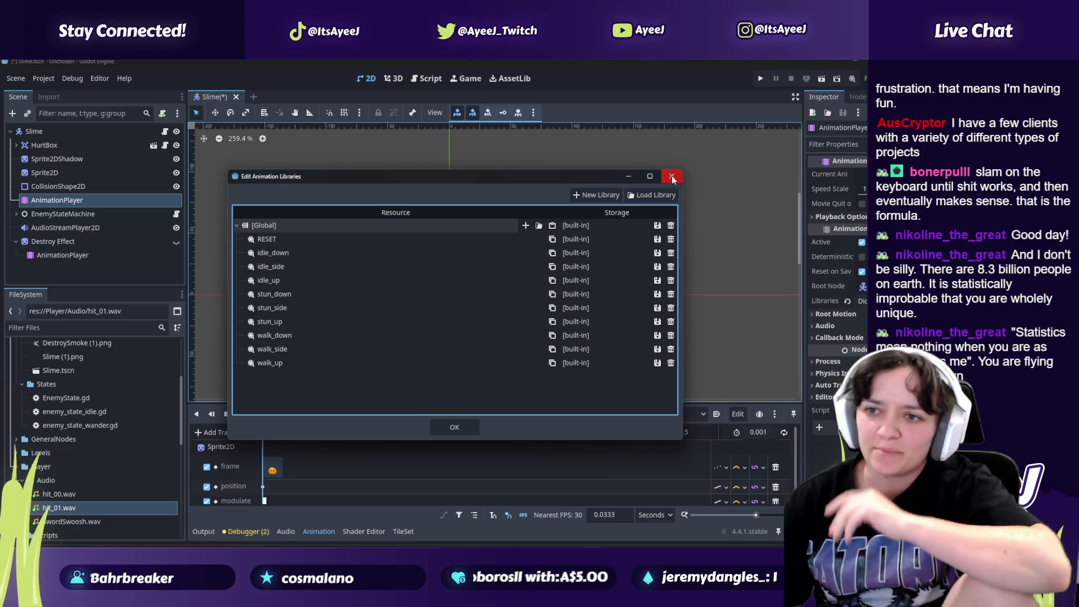
left_click(454, 427)
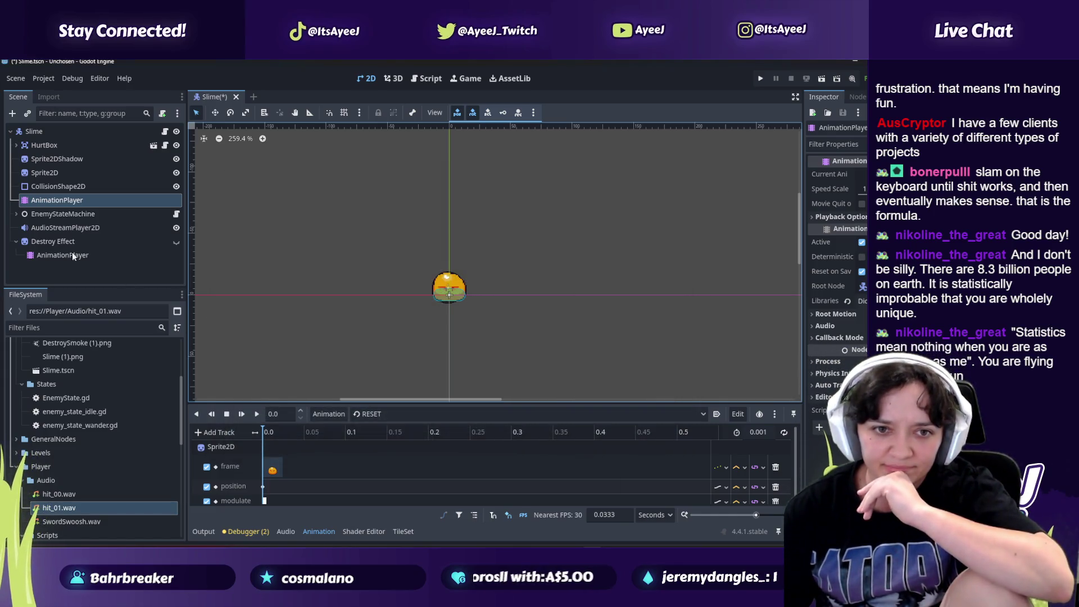
Step: Inspect the destroy animation in the Destroy Effect's AnimationPlayer
left_click(57, 255)
left_click(374, 414)
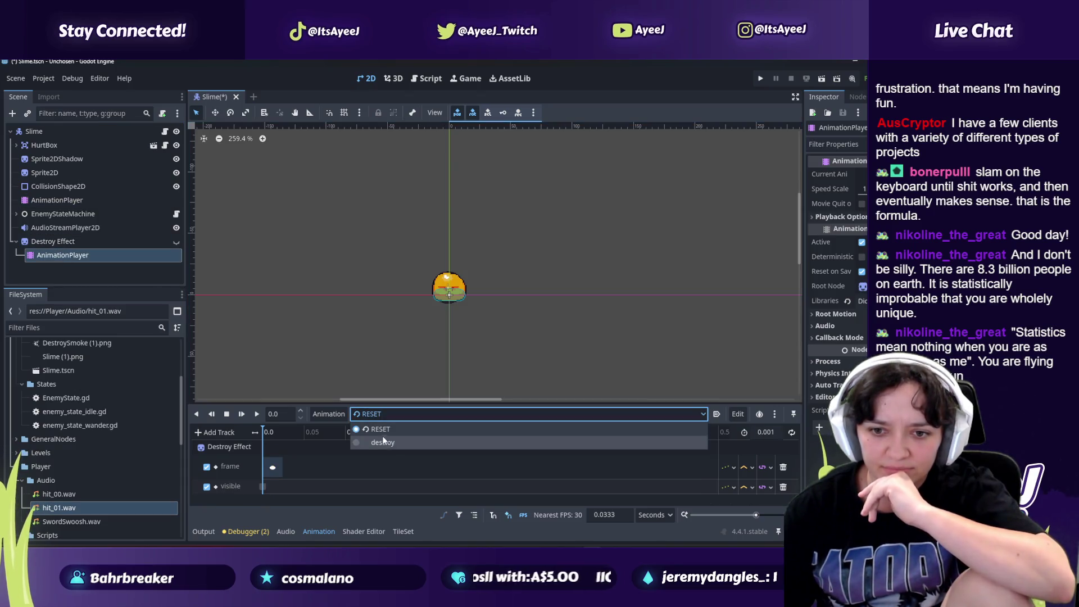
left_click(386, 444)
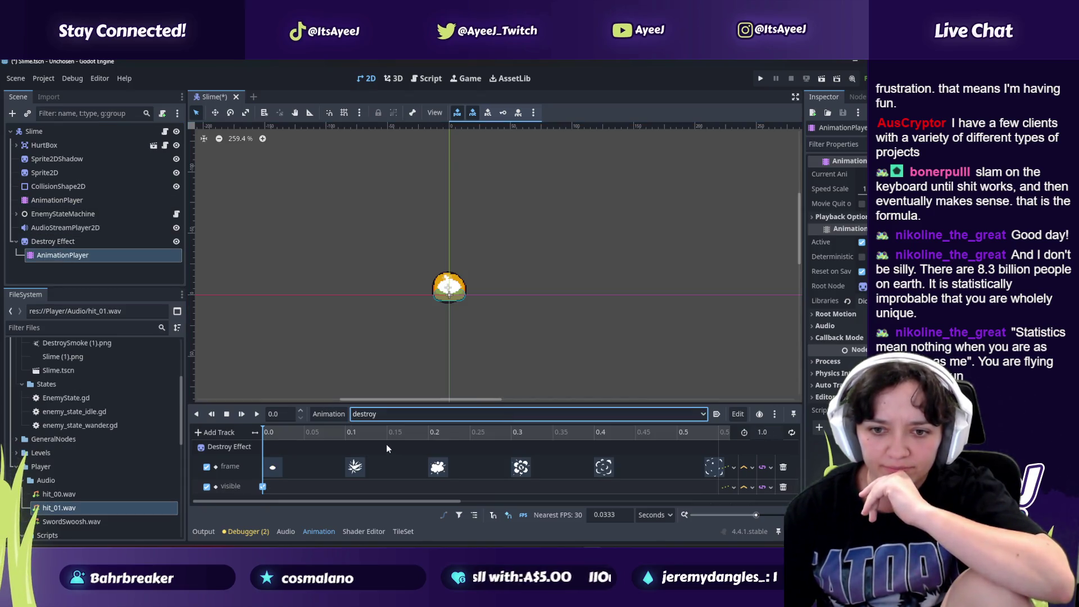
Step: Show the stun_down animation in the Slime's main AnimationPlayer
left_click(56, 200)
left_click(392, 414)
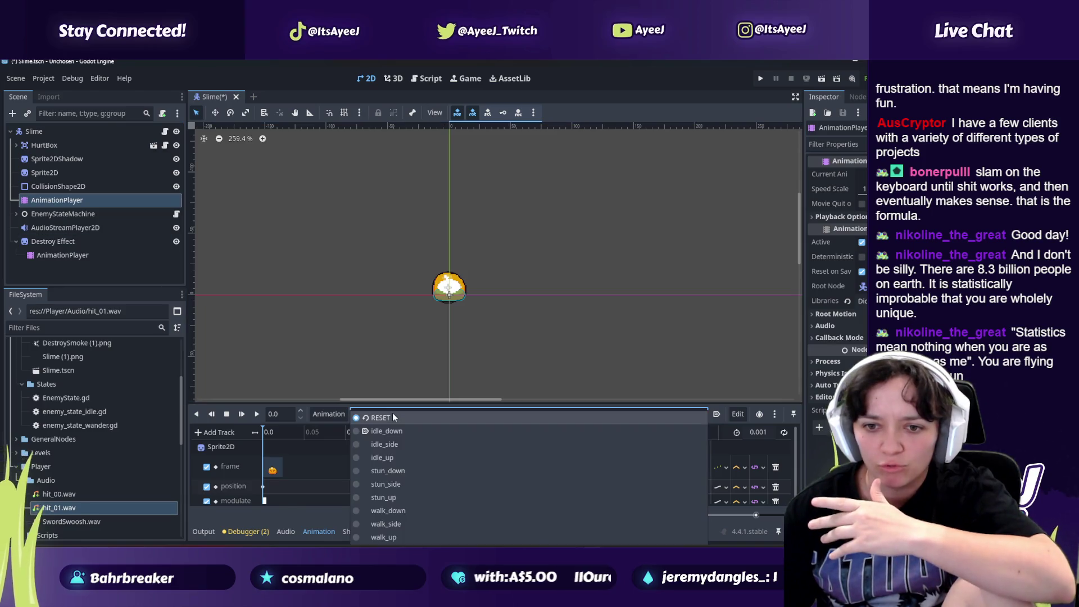
left_click(400, 468)
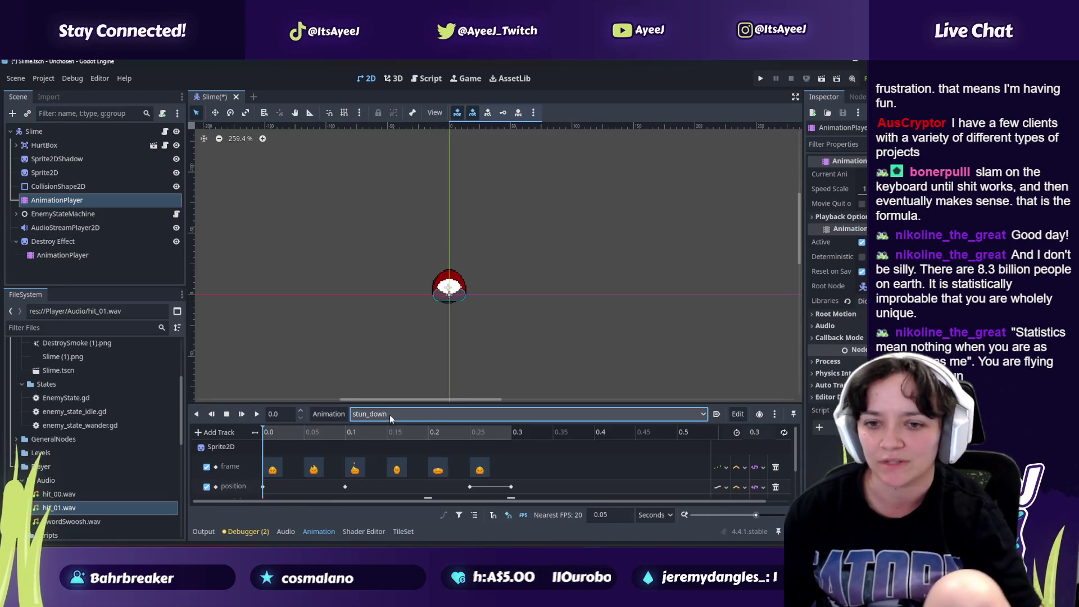
Step: Look at the Manage Animations window, dismiss the options, and switch to the browser
left_click(340, 415)
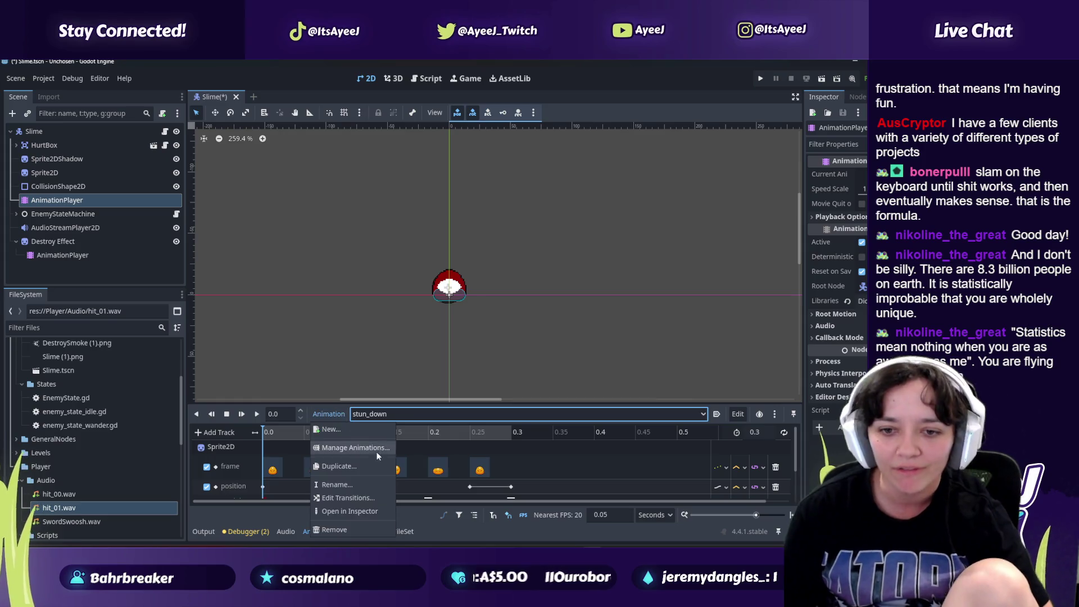
left_click(336, 453)
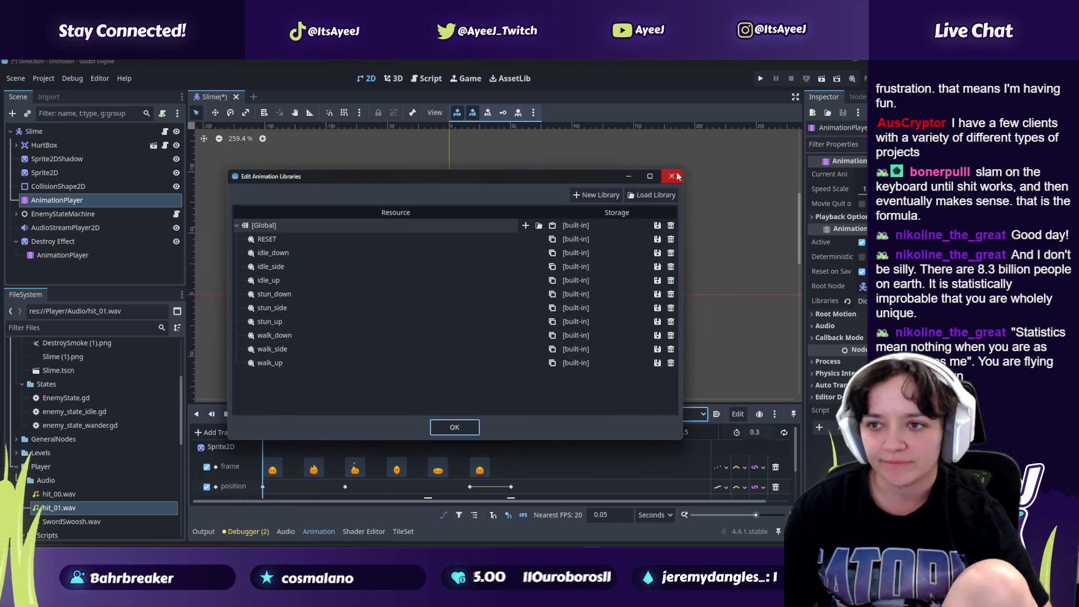
left_click(676, 174)
left_click(335, 416)
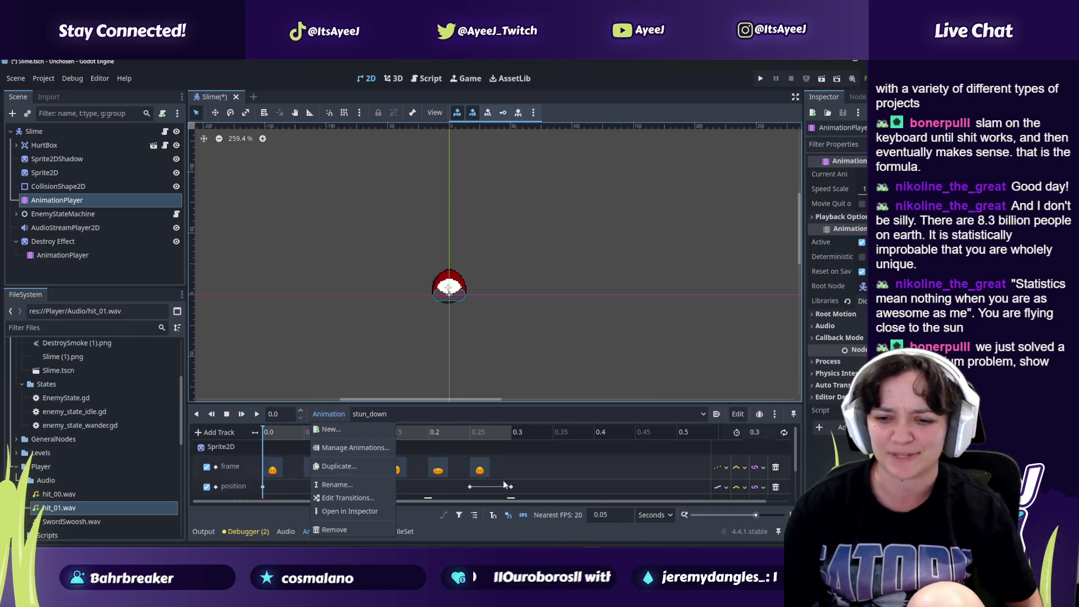
key("Escape")
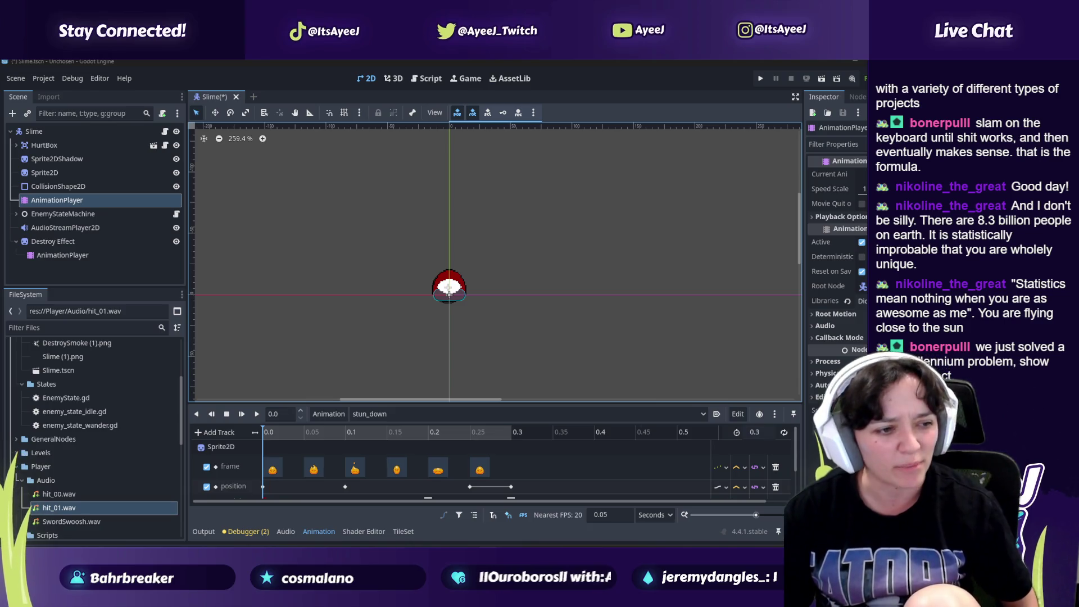
key("alt+Tab")
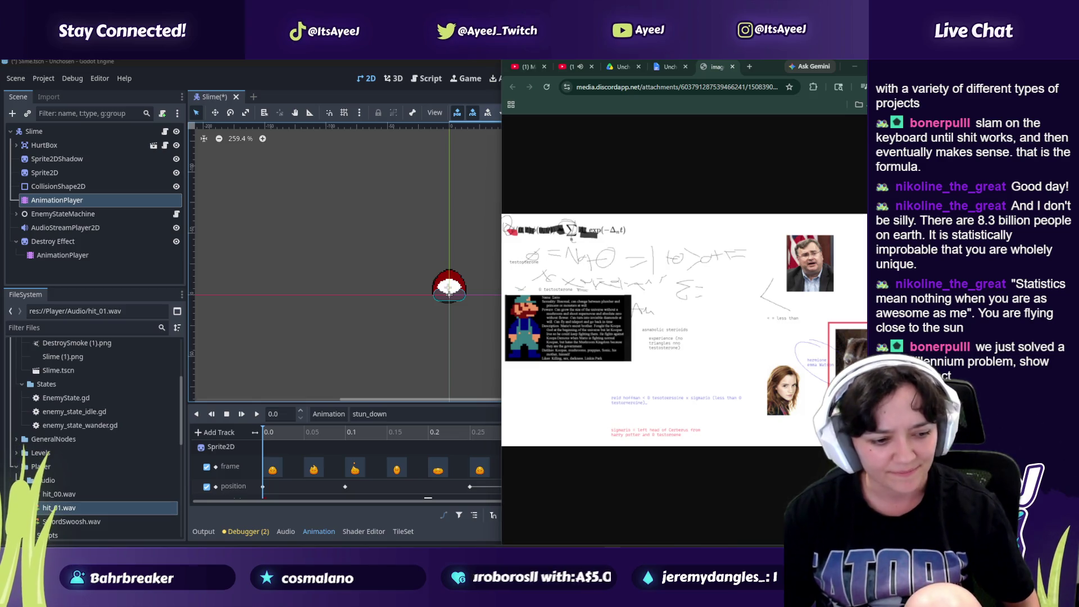
Step: Maximize Chrome to view the image, then close the image.png tab to return to the YouTube tutorial
double_click(758, 67)
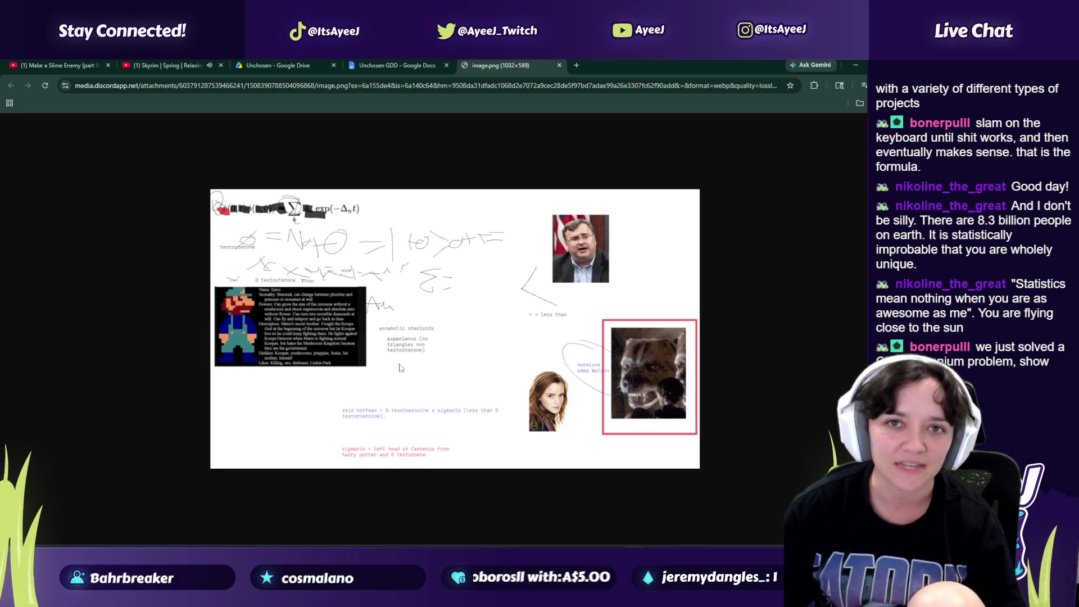
left_click(560, 65)
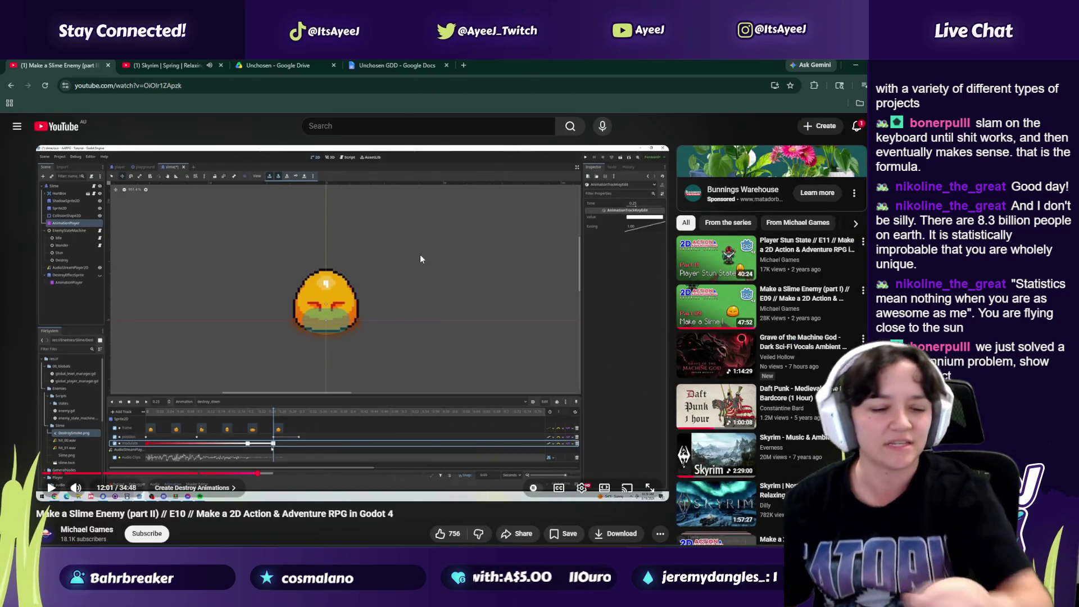
Step: Resume the tutorial, then back in Godot look at and close the animation libraries manager
left_click(434, 349)
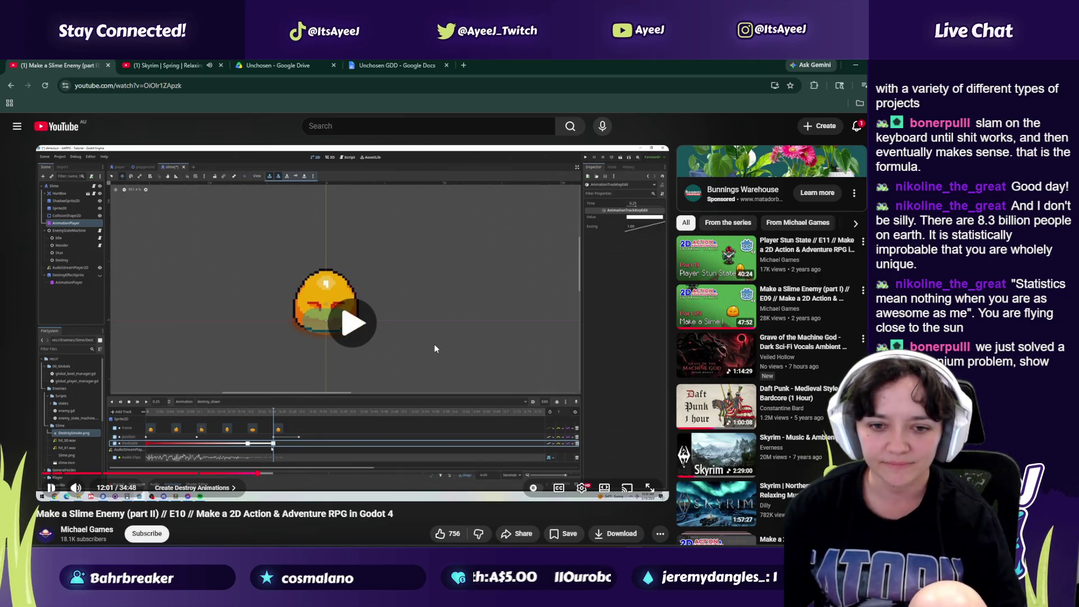
key("alt+Tab")
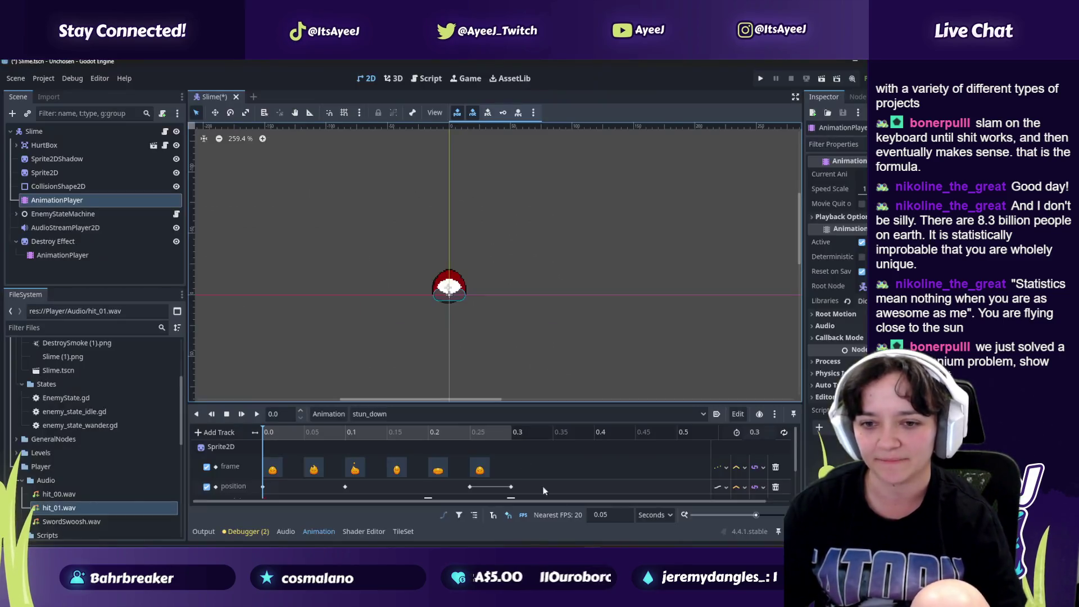
left_click(318, 413)
left_click(342, 450)
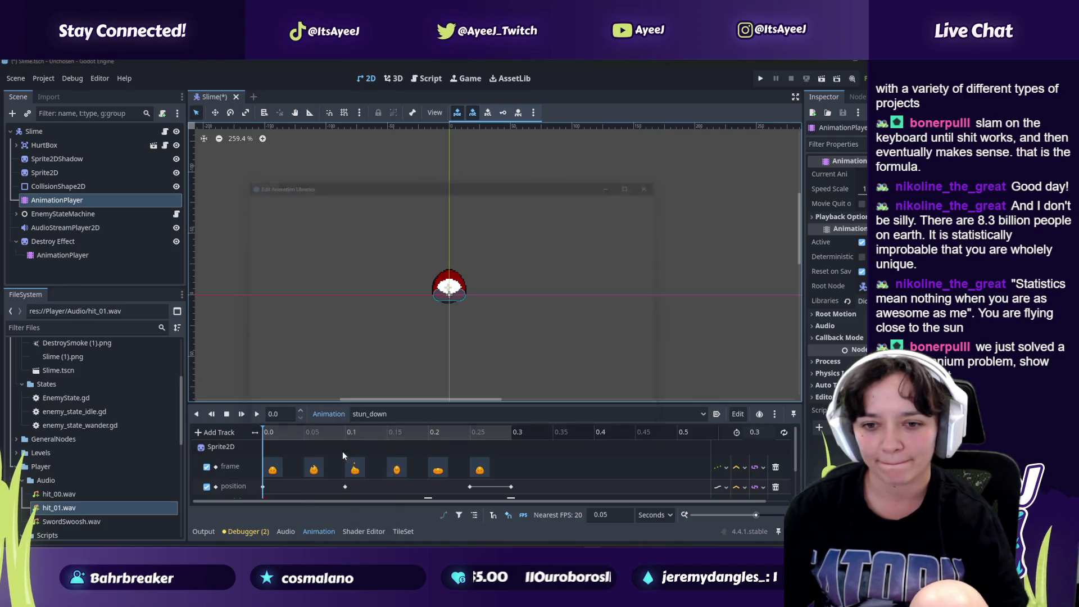
left_click(671, 176)
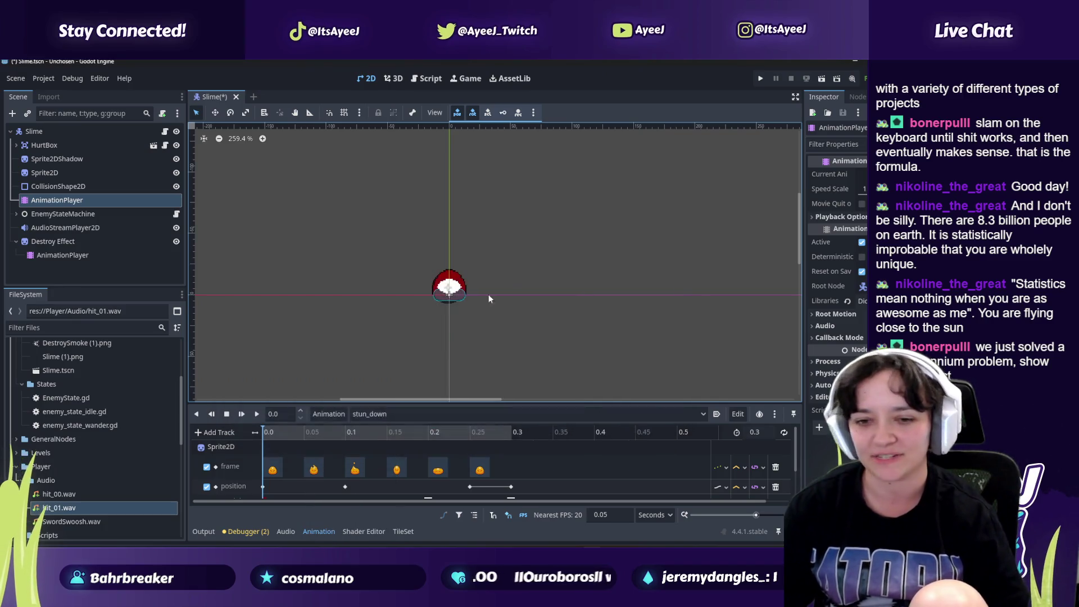
left_click(326, 414)
Step: Duplicate stun_down as a new animation named destroy_down
left_click(338, 466)
left_click(408, 310)
key("BackSpace")
key("BackSpace")
key("BackSpace")
type("destroy_down_2")
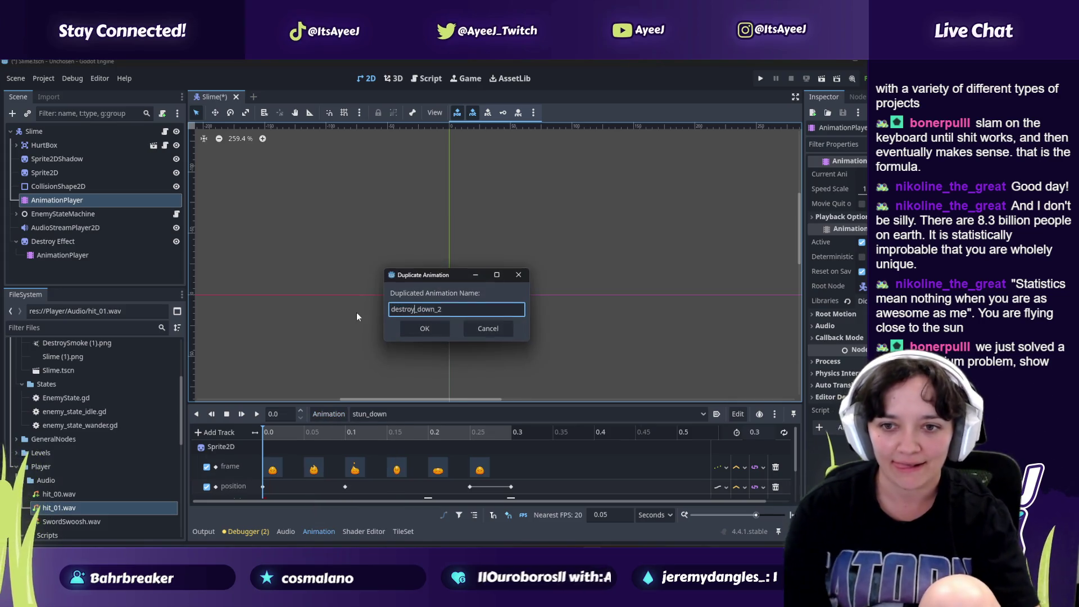
left_click(474, 307)
key("BackSpace")
key("BackSpace")
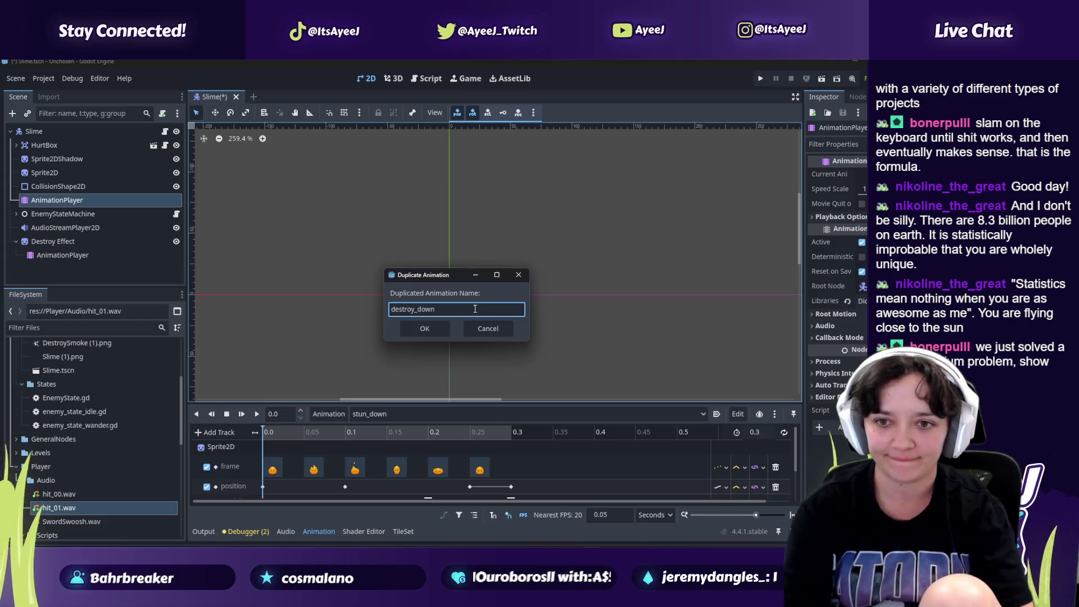
key("Return")
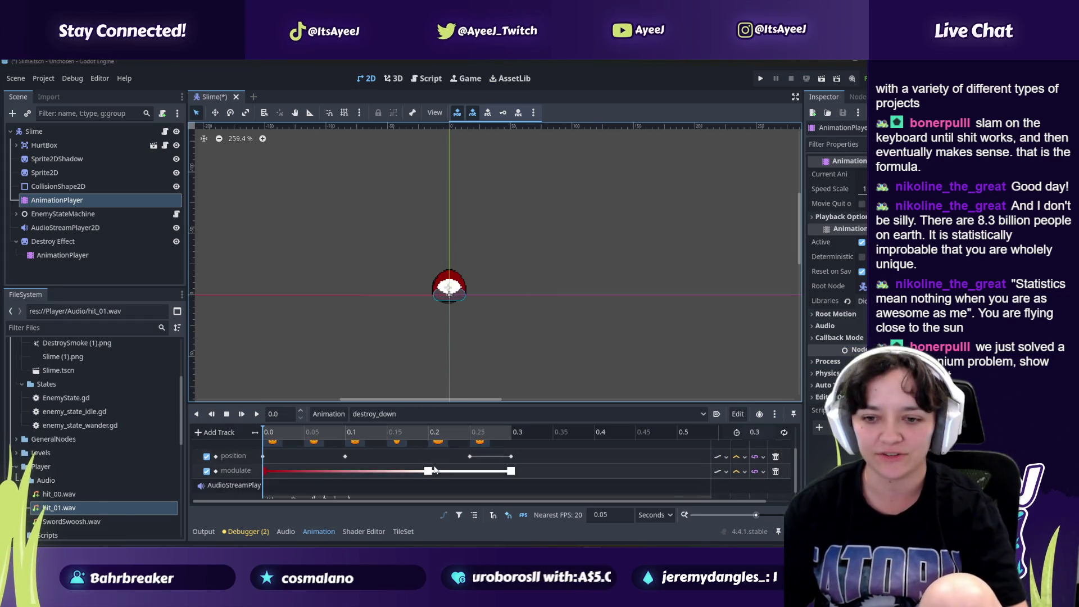
Step: Set destroy_down's length to 1.0 seconds and select the modulate keyframe at 0.25
key("alt+Tab")
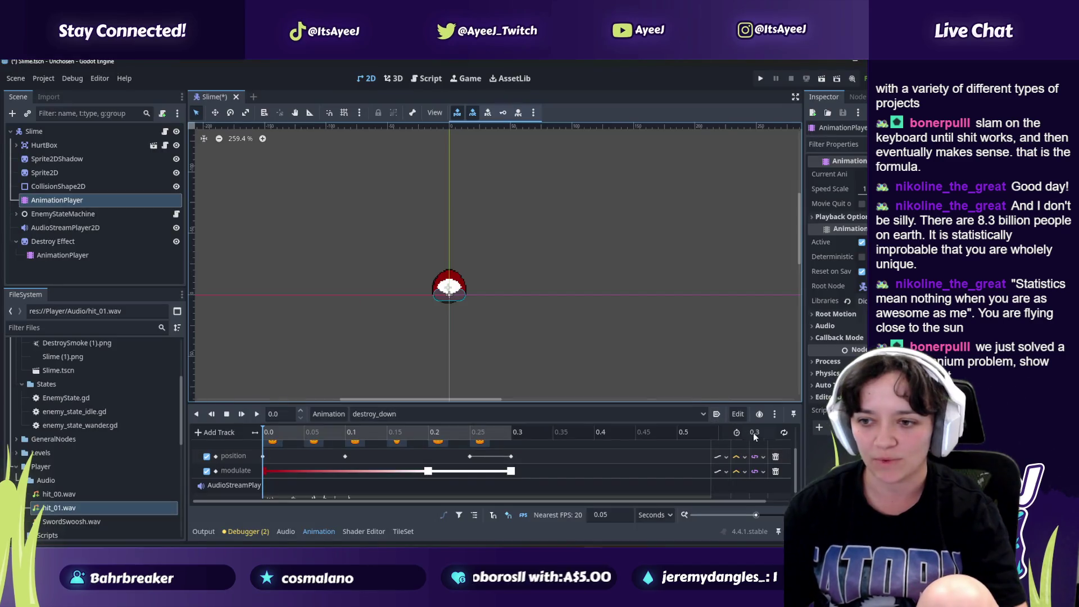
left_click(754, 439)
type("1.0")
key("Return")
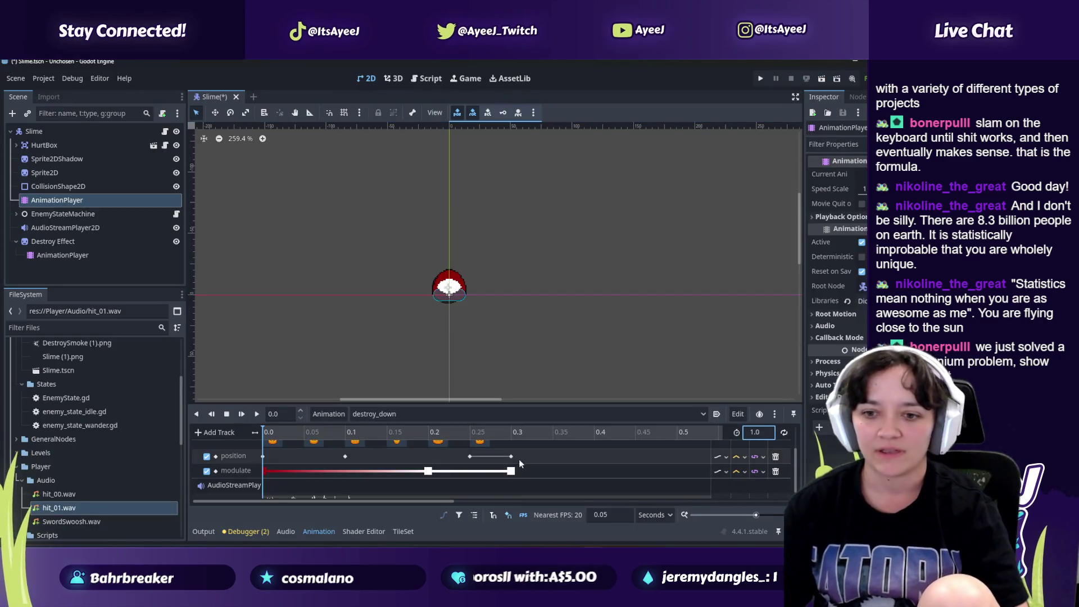
key("alt+Tab")
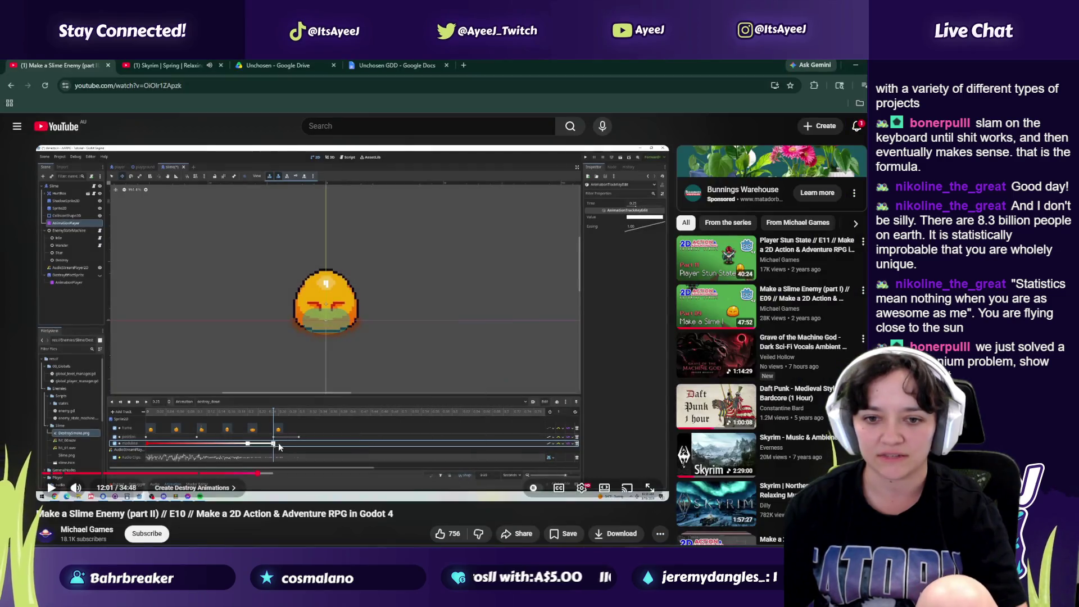
key("alt+Tab")
left_click(469, 471)
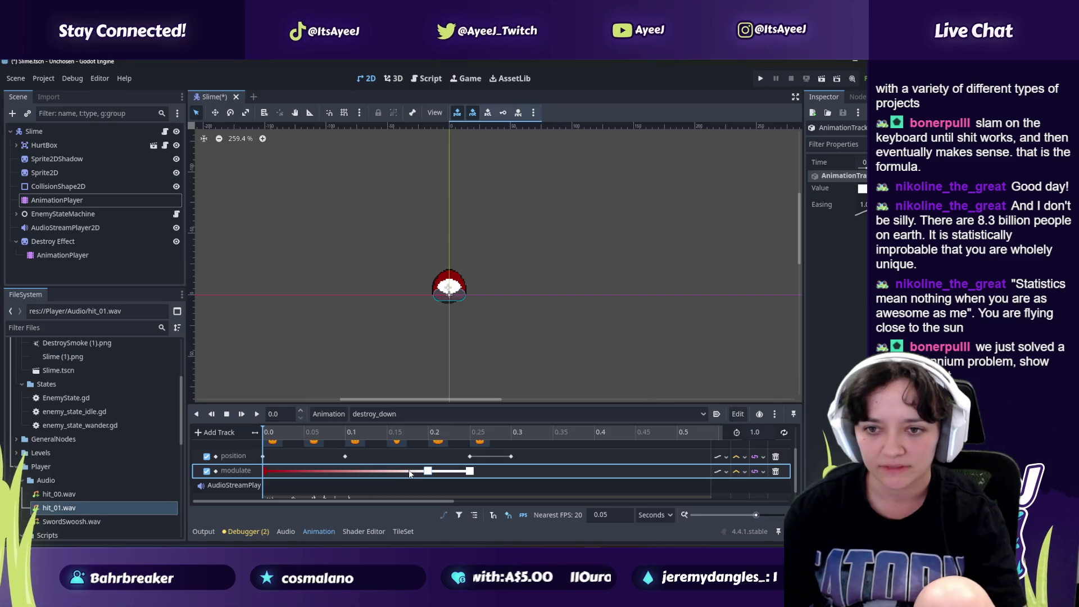
Step: Watch the next part of the tutorial video before returning to Godot
key("alt+Tab")
left_click(356, 396)
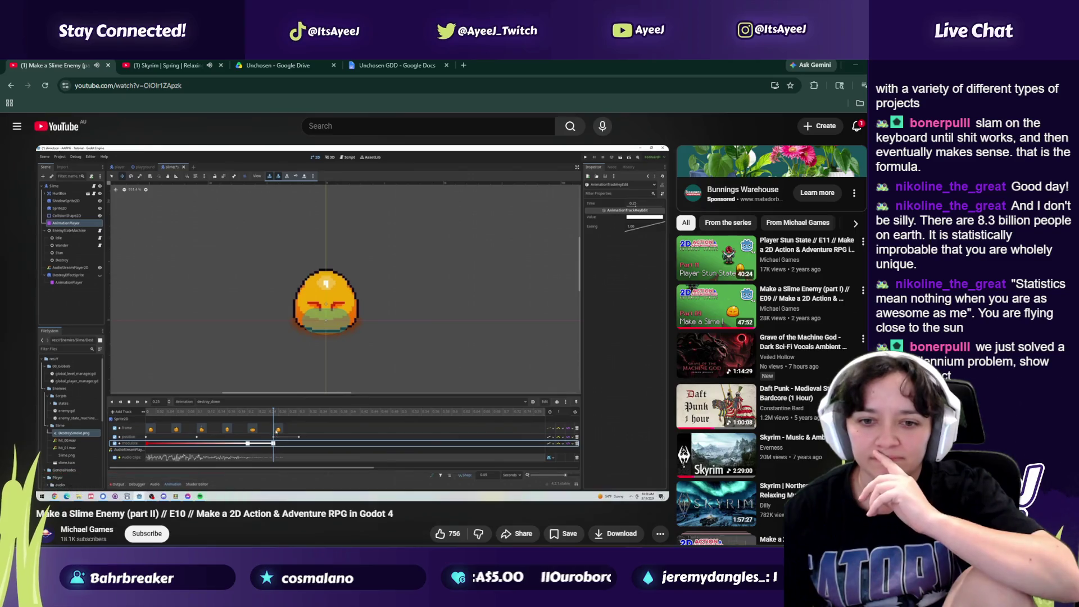
key("alt+Tab")
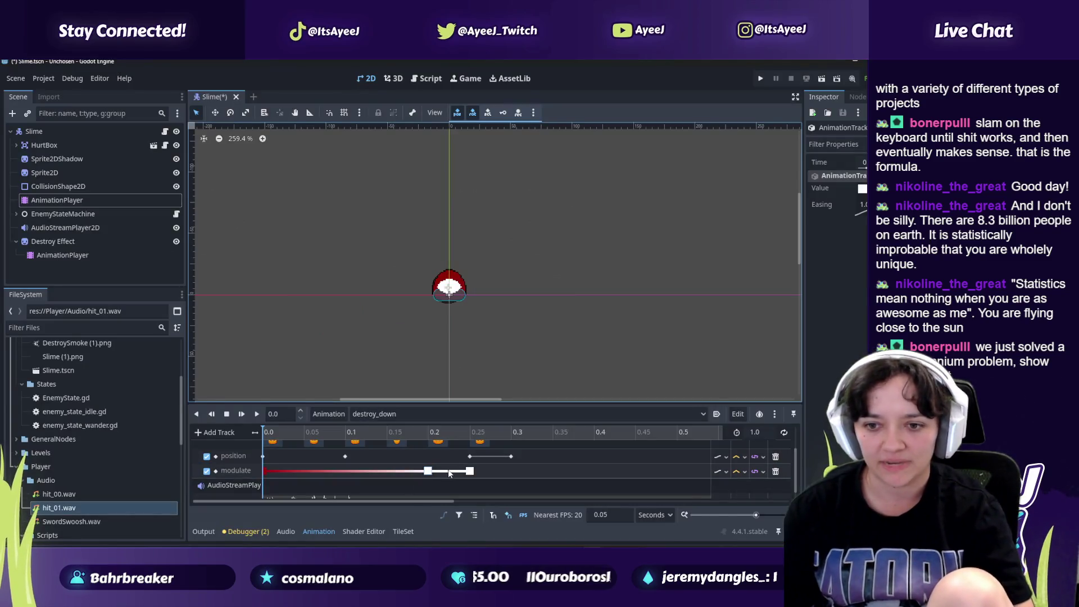
key("alt+Tab")
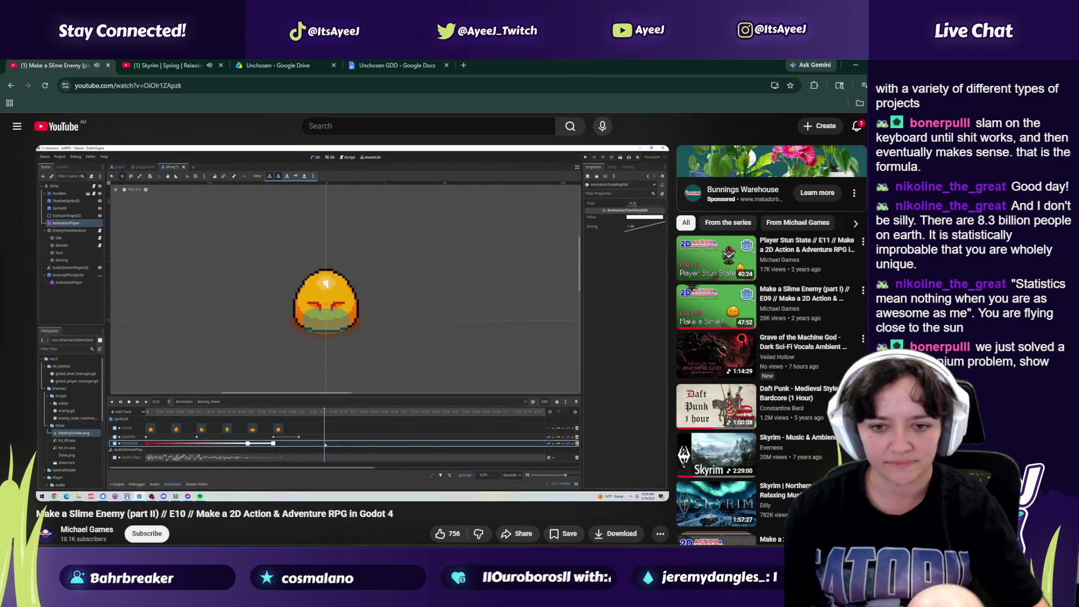
left_click(374, 362)
key("alt+Tab")
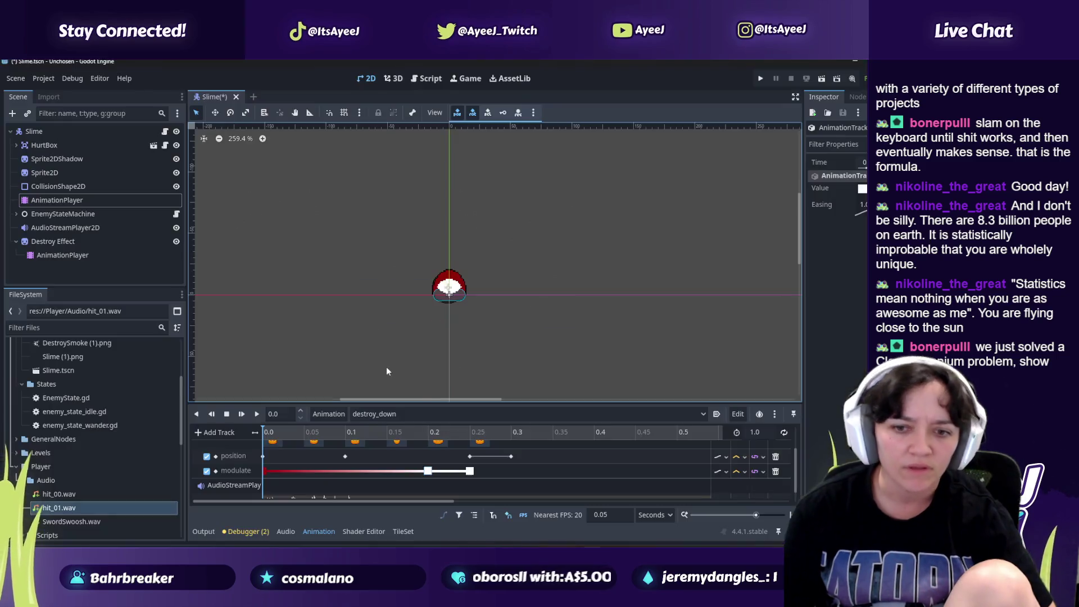
Step: Add a new modulate keyframe at the end of the track and open its colour picker
left_click(504, 470)
right_click(507, 471)
left_click(534, 478)
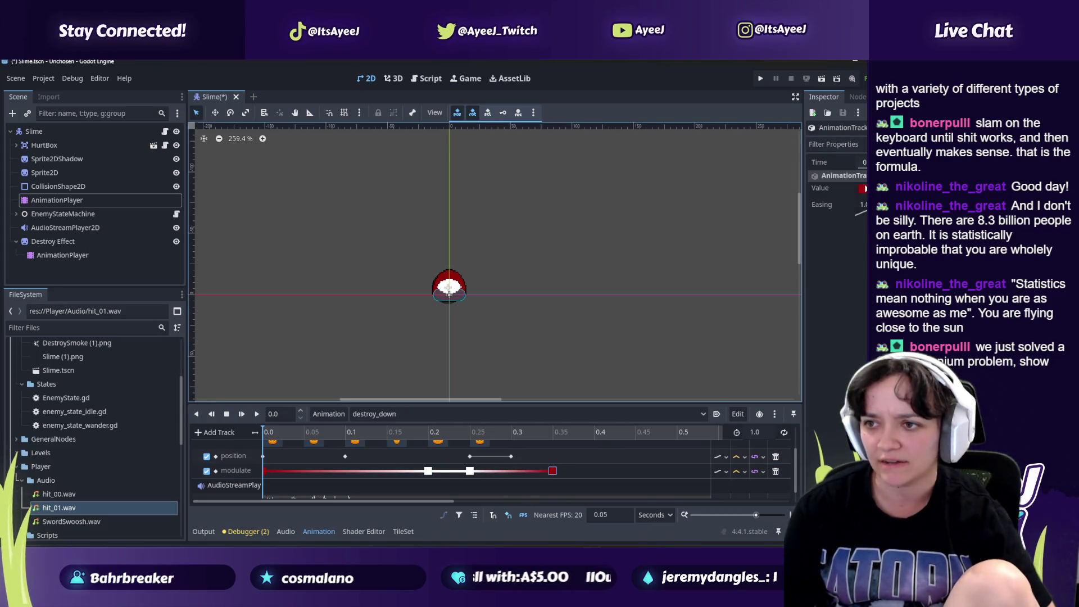
left_click(863, 188)
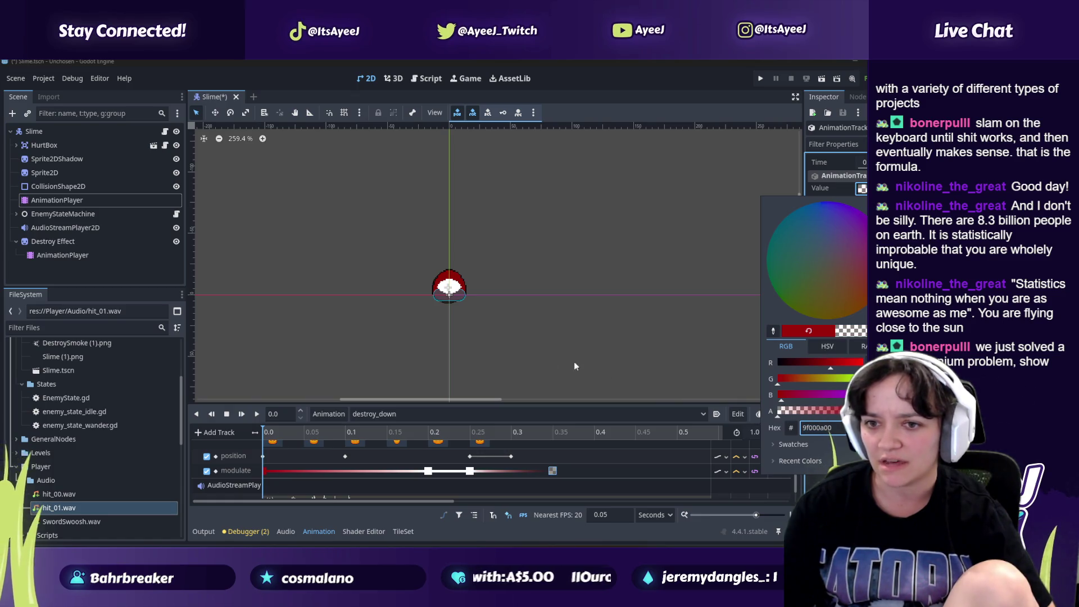
Step: Preview the destroy_down fade and check the modulate key's colour without changing it
key("alt+Tab")
left_click(506, 342)
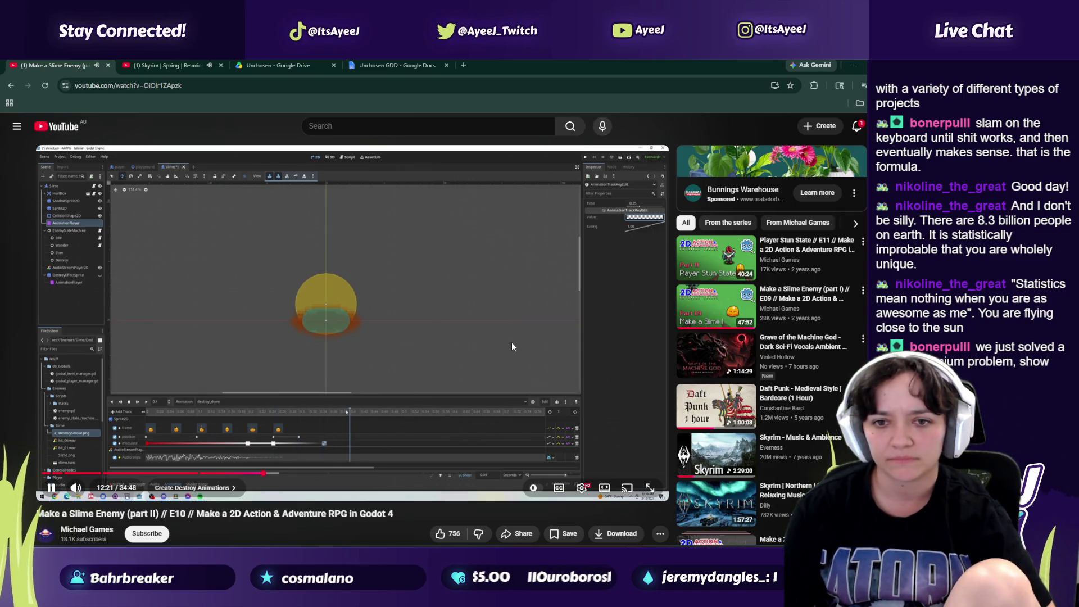
left_click(511, 342)
key("alt+Tab")
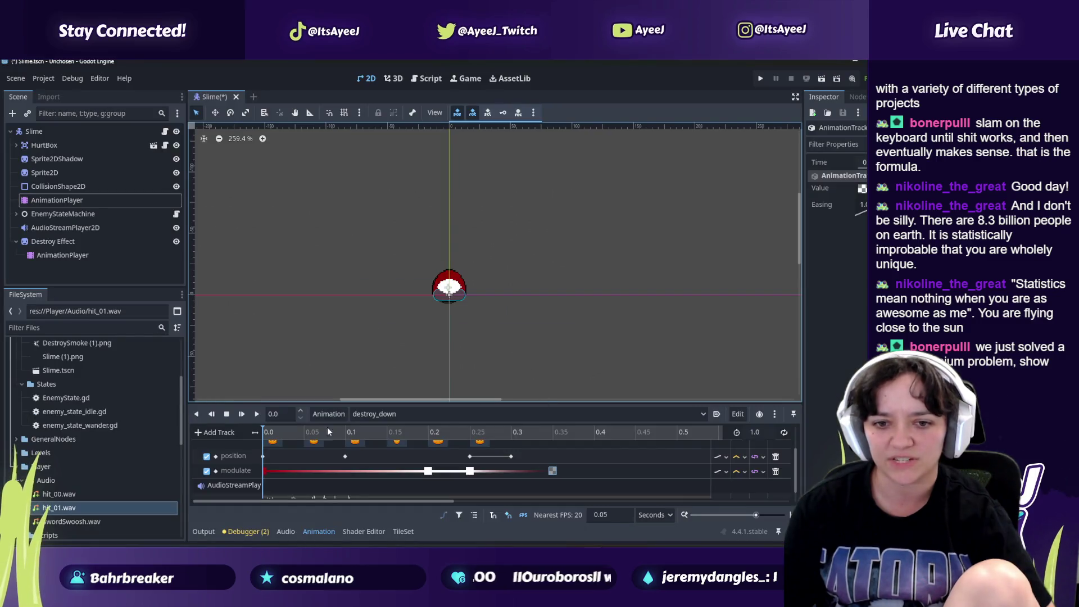
left_click(257, 413)
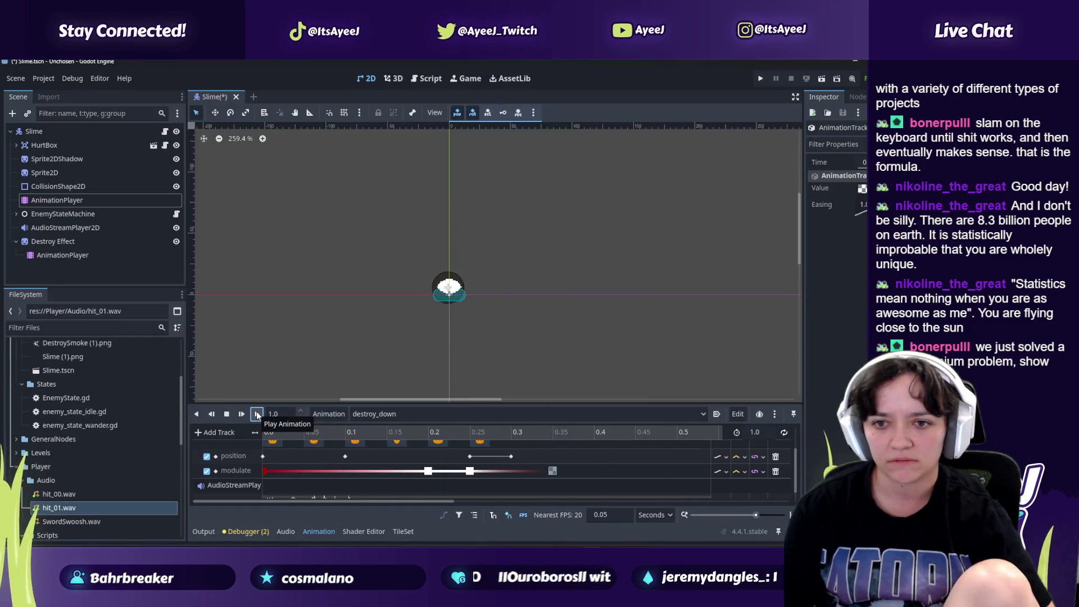
left_click(258, 413)
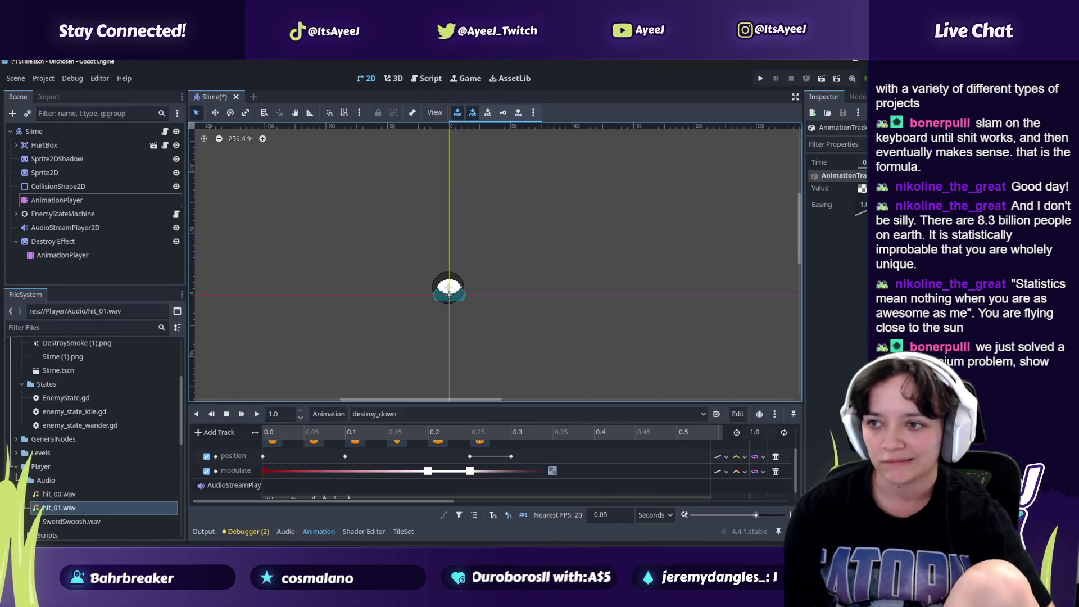
left_click(862, 188)
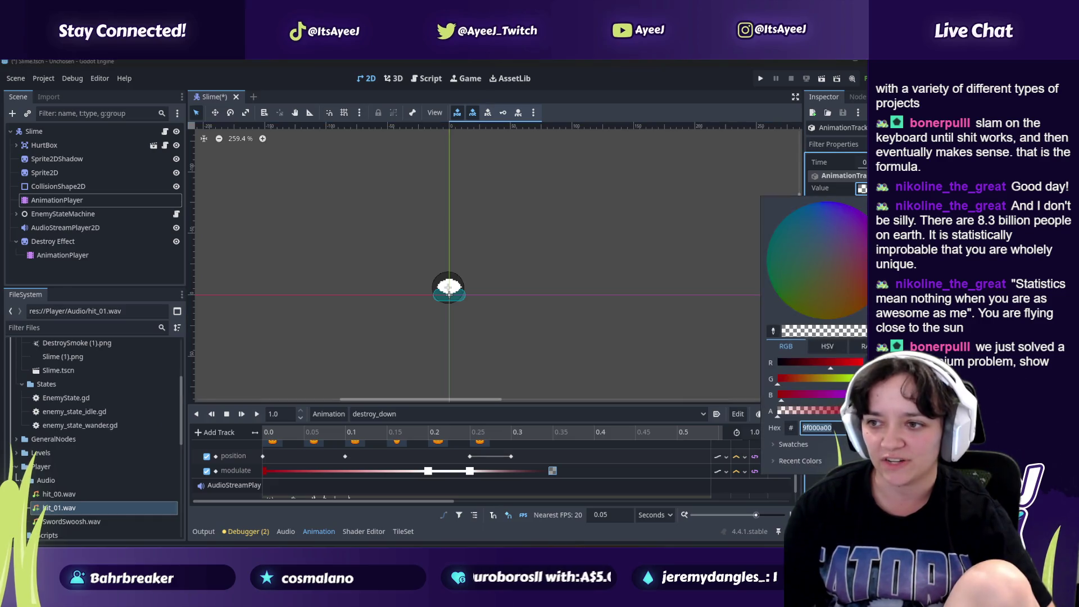
left_click(576, 477)
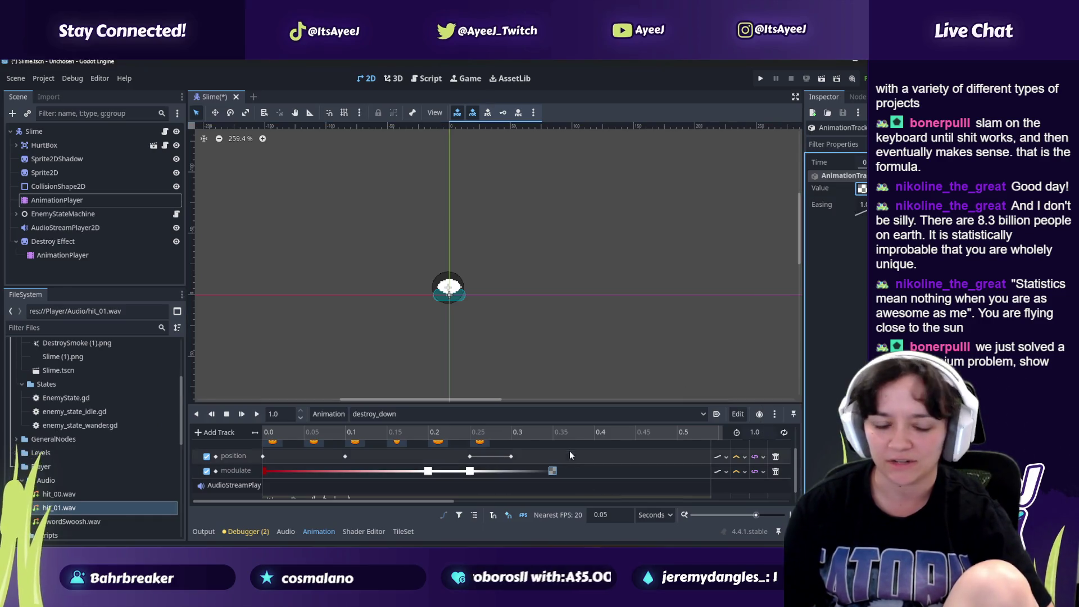
Step: Watch the next part of the tutorial video
key("alt+Tab")
left_click(561, 276)
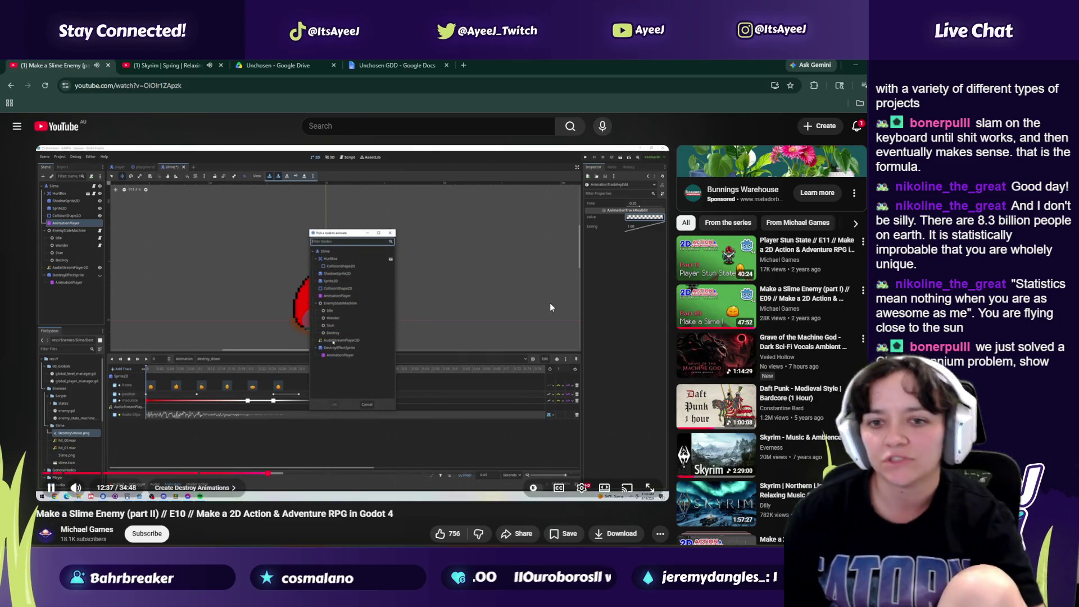
left_click(527, 303)
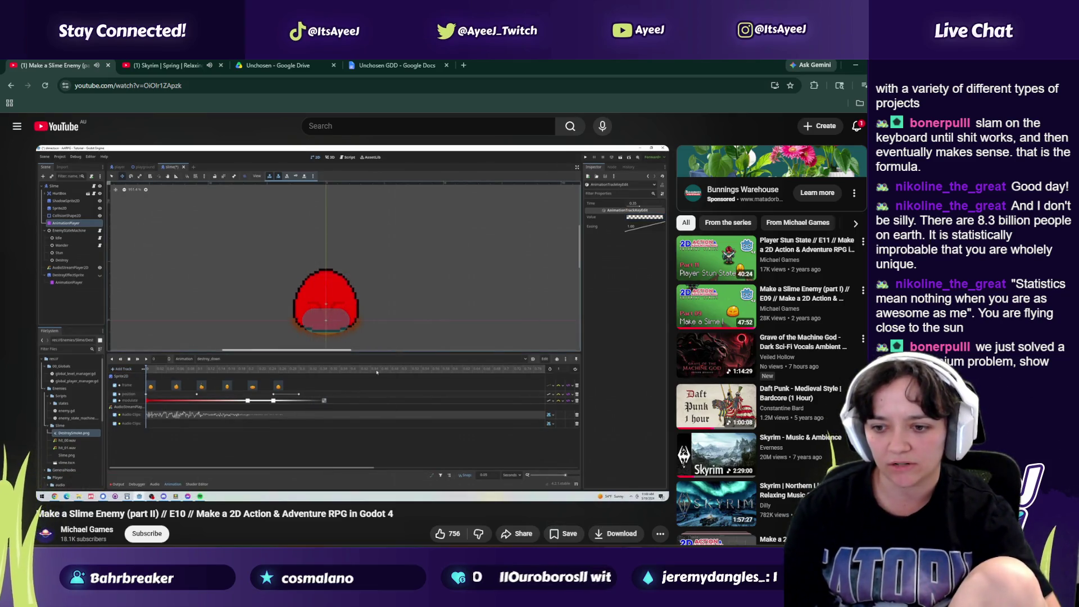
Step: Add an Audio Playback Track targeting AudioStreamPlayer2D to destroy_down
key("alt+Tab")
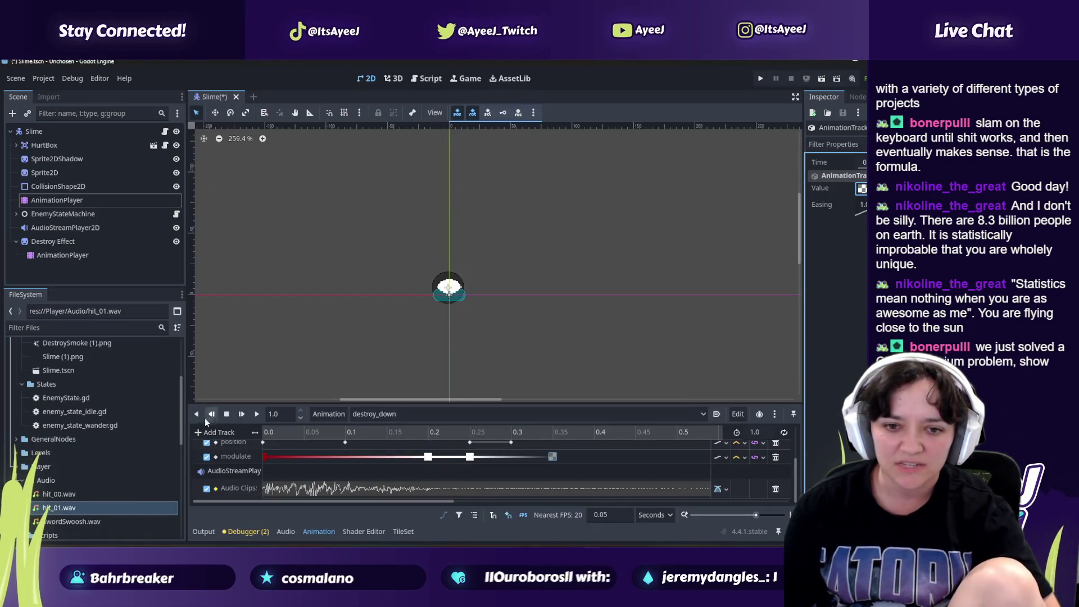
left_click(217, 431)
left_click(231, 523)
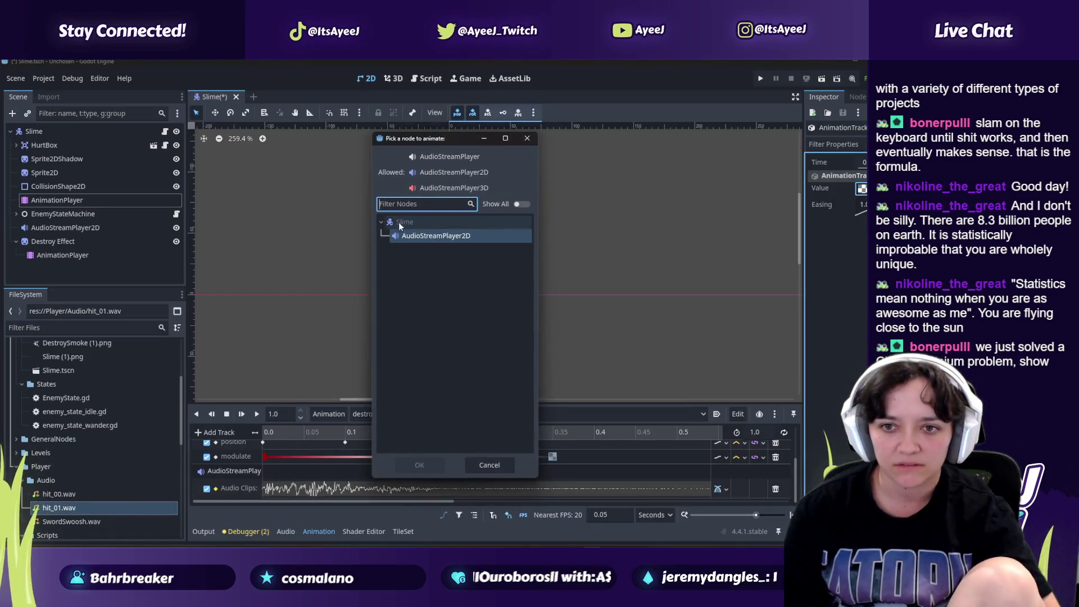
double_click(439, 237)
scroll(312, 481, "down", 1)
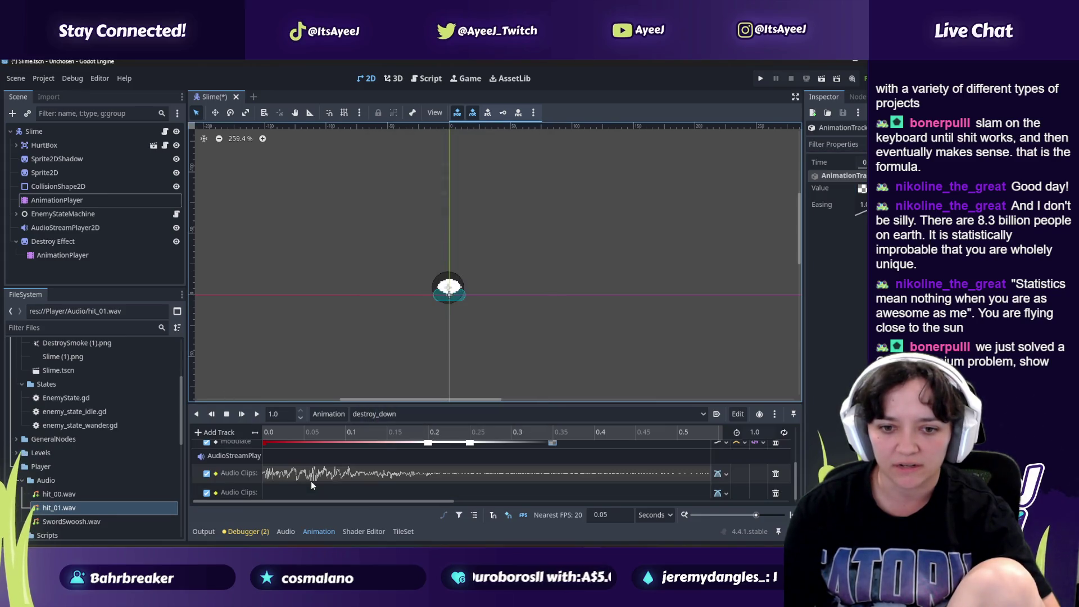
Step: Follow the tutorial and inspect the AudioStreamPlayer2D node's settings
key("alt+Tab")
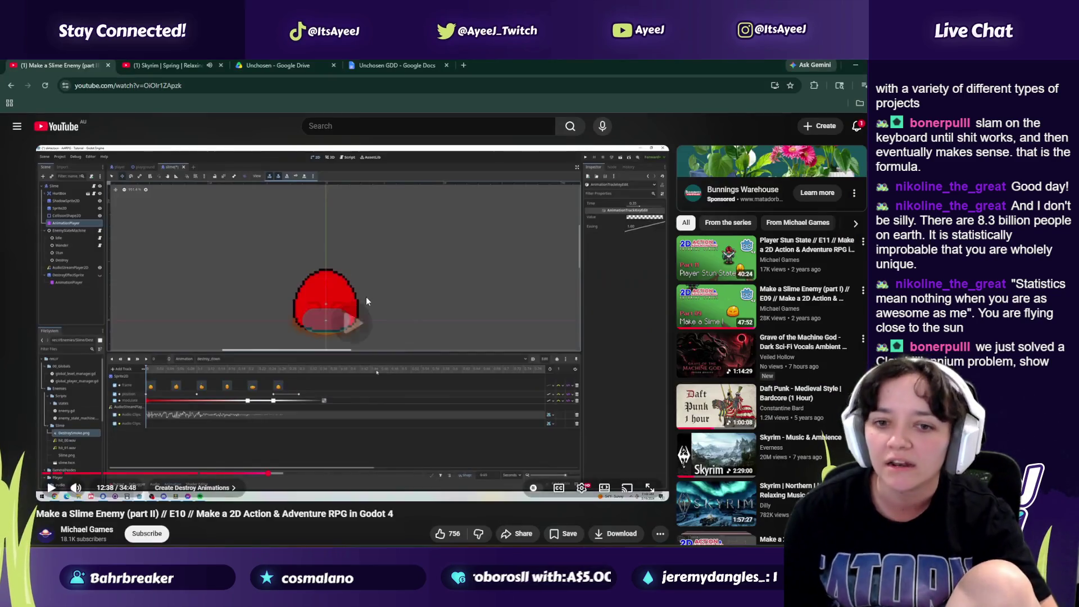
left_click(366, 296)
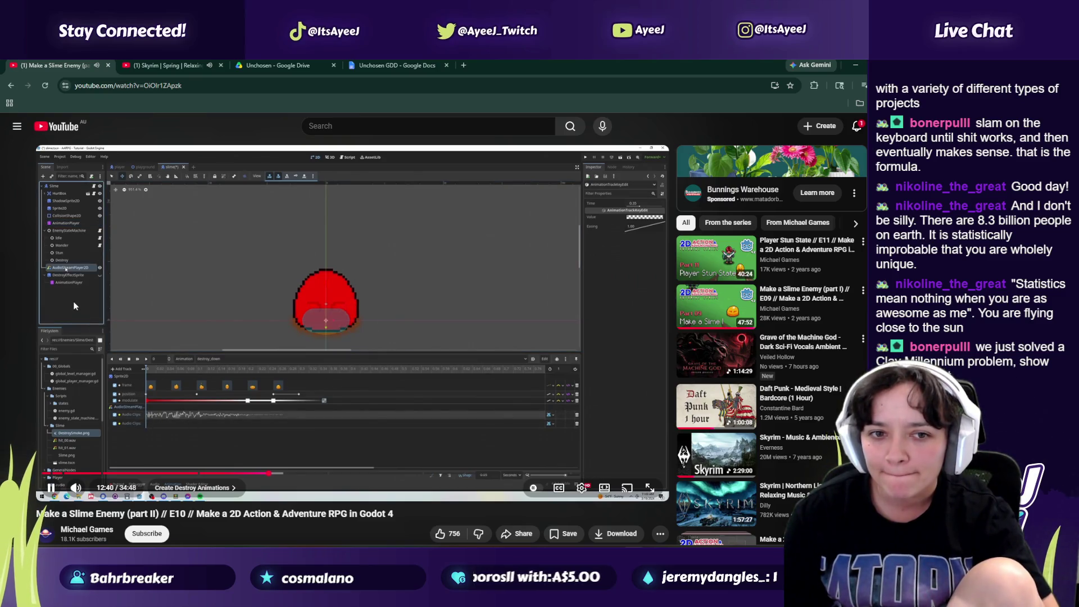
left_click(523, 302)
key("alt+Tab")
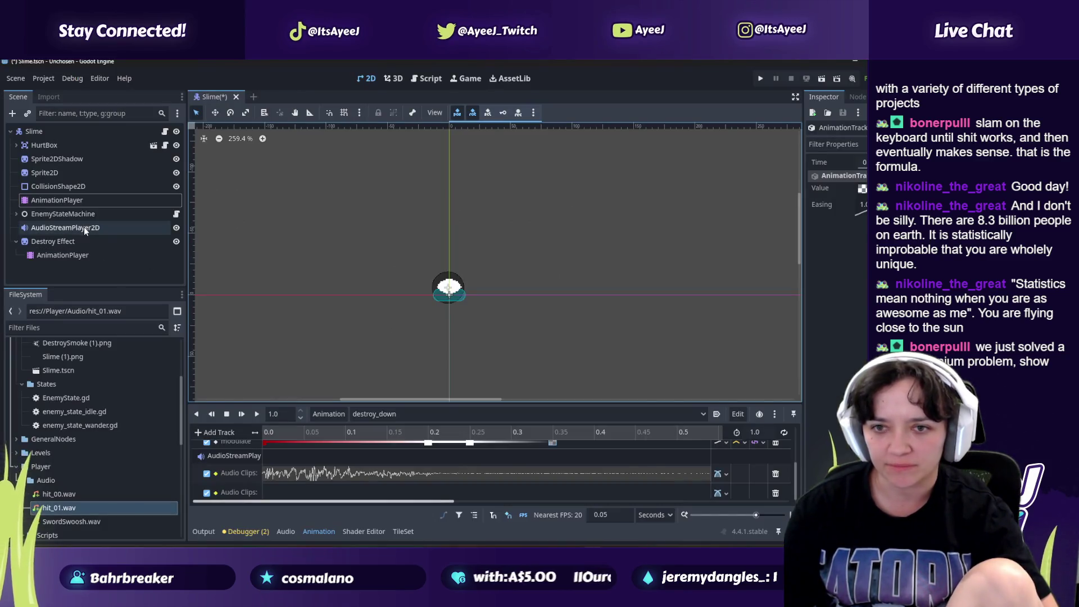
left_click(84, 229)
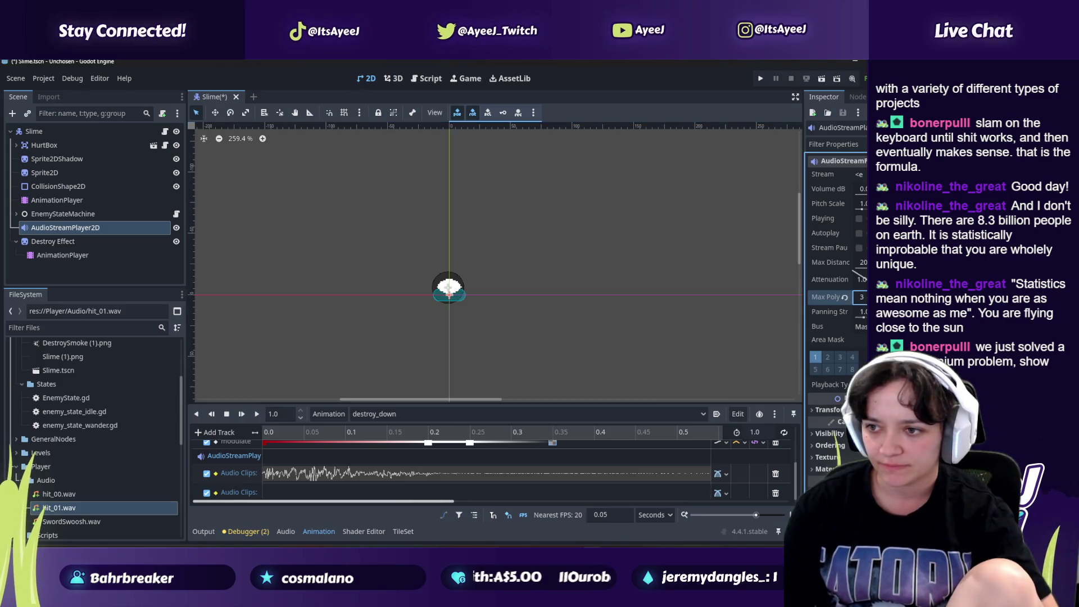
key("alt+Tab")
left_click(342, 292)
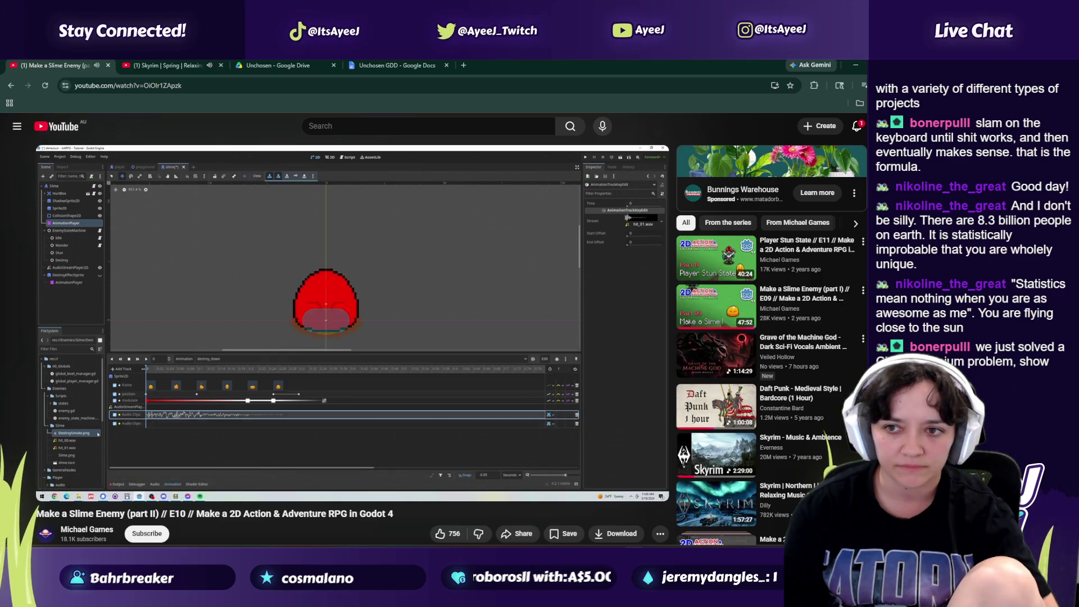
left_click(257, 416)
Step: Place hit_00.wav on the second audio track and preview both hit sounds
key("alt+Tab")
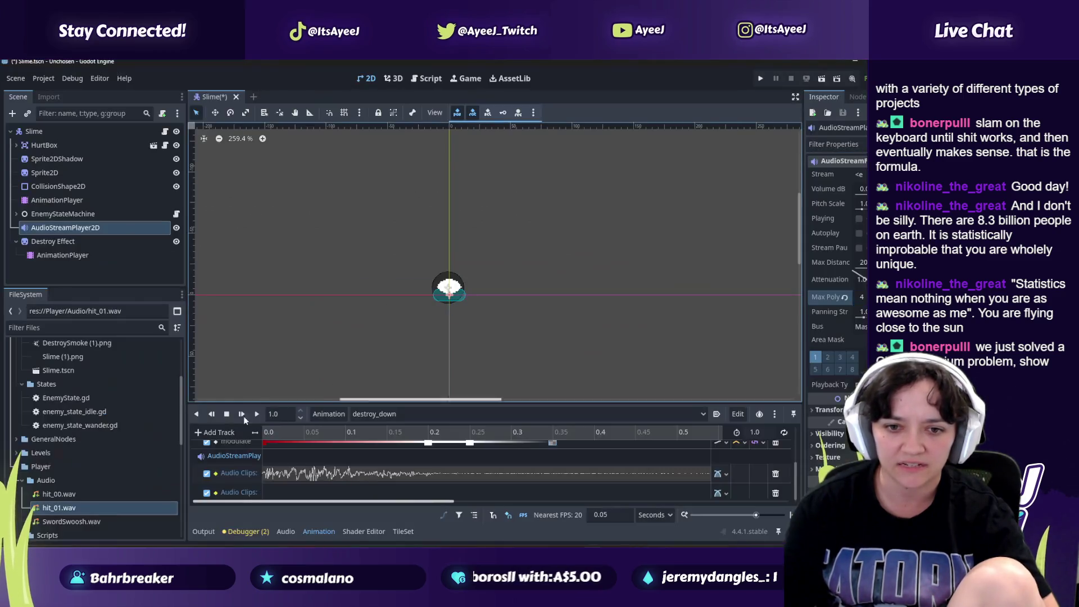
left_click_drag(59, 494, 318, 494)
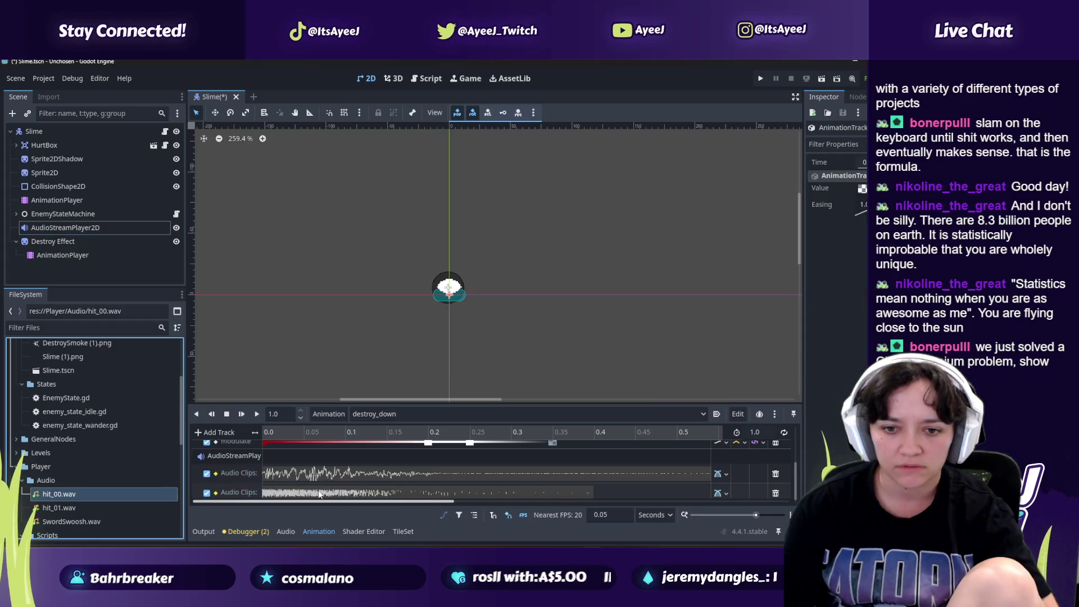
left_click(256, 413)
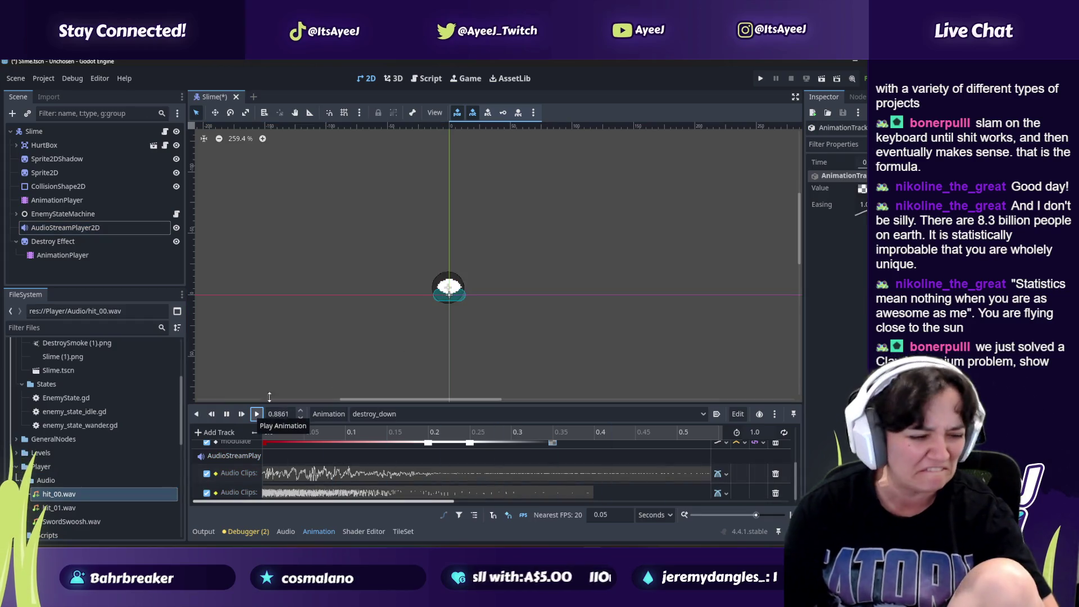
key("alt+Tab")
left_click(428, 285)
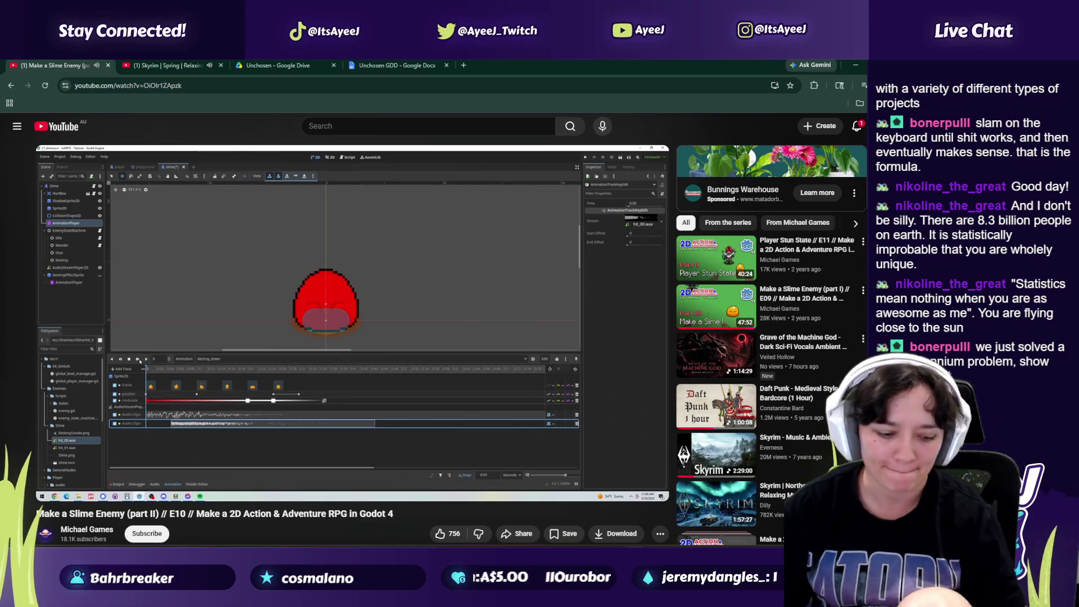
Step: Shift the hit_00.wav clip slightly later and replay the animation
key("alt+Tab")
left_click_drag(276, 491, 317, 491)
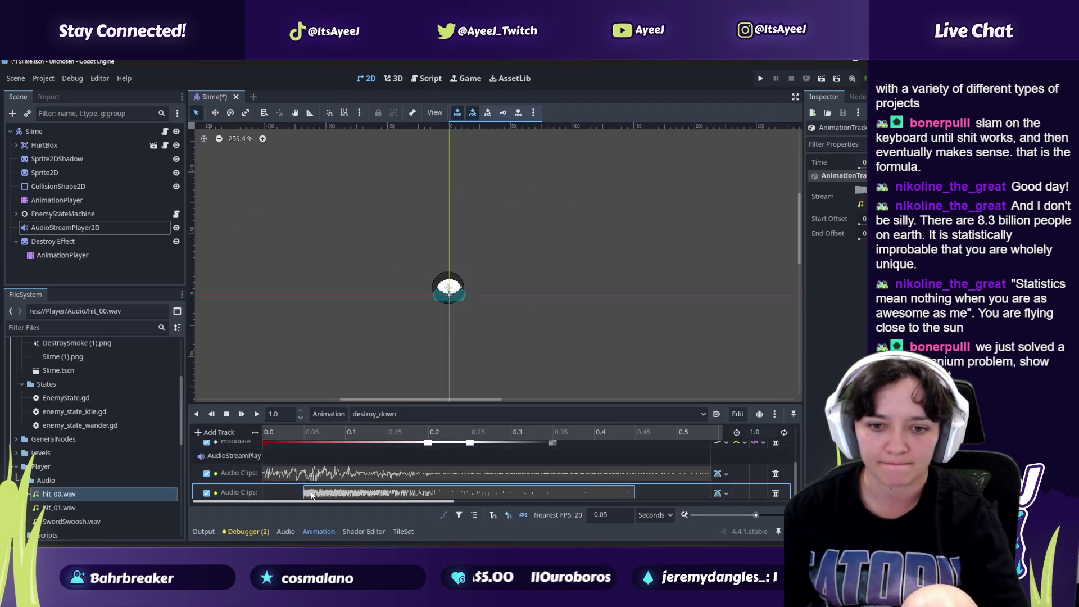
left_click(257, 413)
key("alt+Tab")
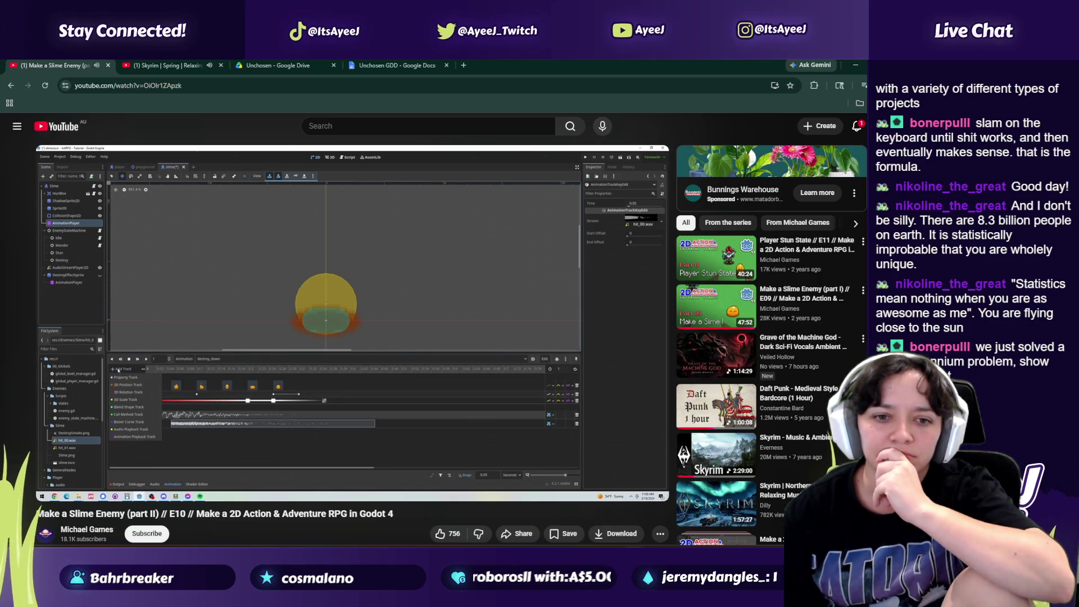
Step: Add an Animation Playback Track targeting Destroy Effect's AnimationPlayer and preview destroy_down
left_click(412, 392)
key("alt+Tab")
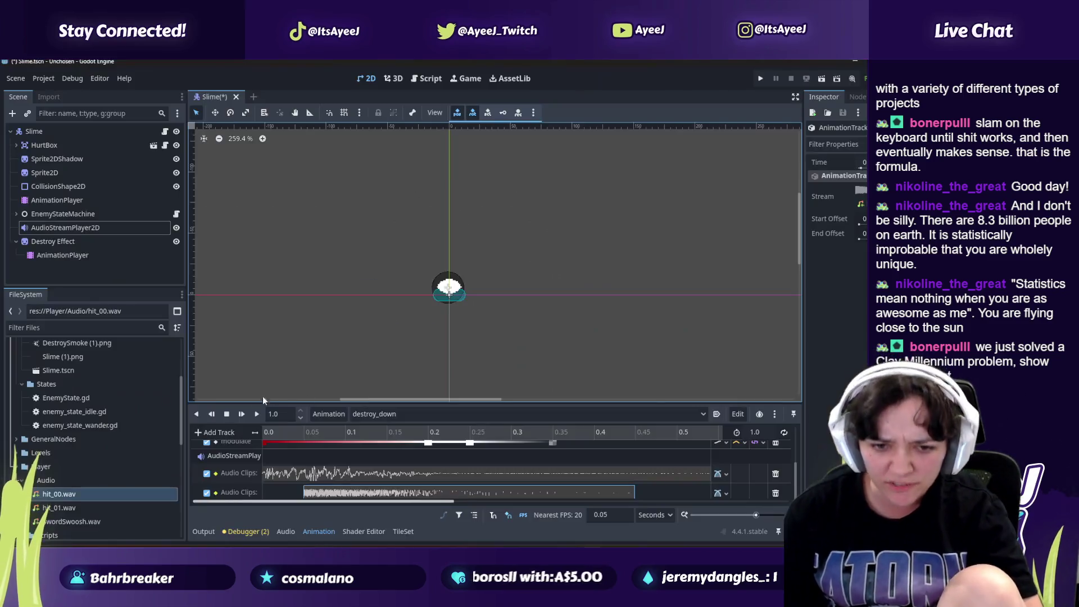
left_click(220, 432)
left_click(228, 537)
left_click(439, 232)
left_click(417, 465)
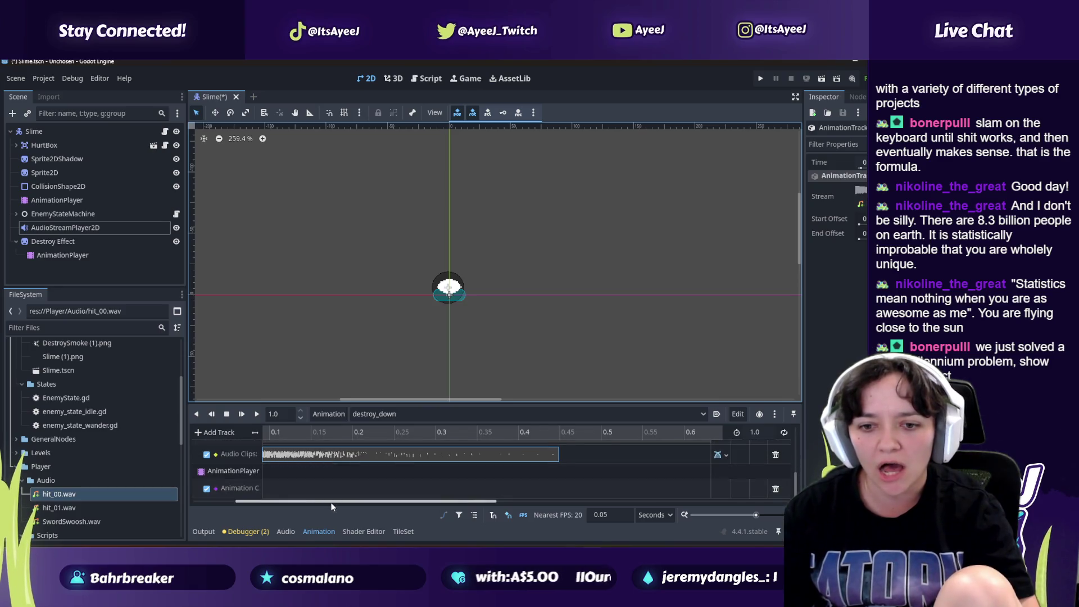
scroll(333, 492, "left", 3)
left_click(257, 414)
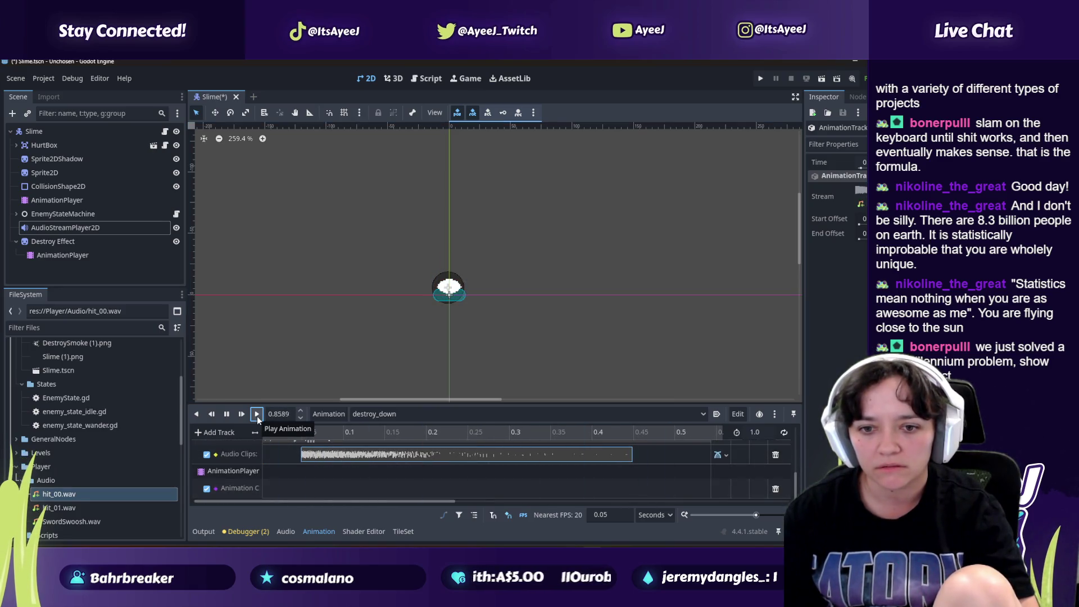
Step: Insert a key at time 0 on the new track set to play destroy
key("alt+Tab")
left_click(395, 279)
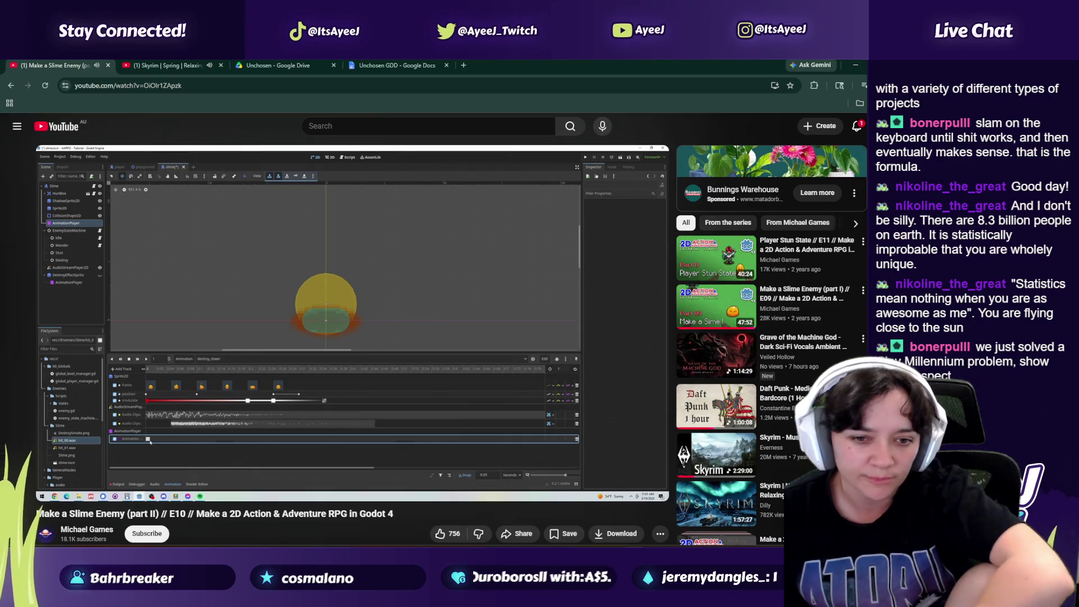
key("alt+Tab")
right_click(271, 491)
left_click(291, 481)
left_click(267, 490)
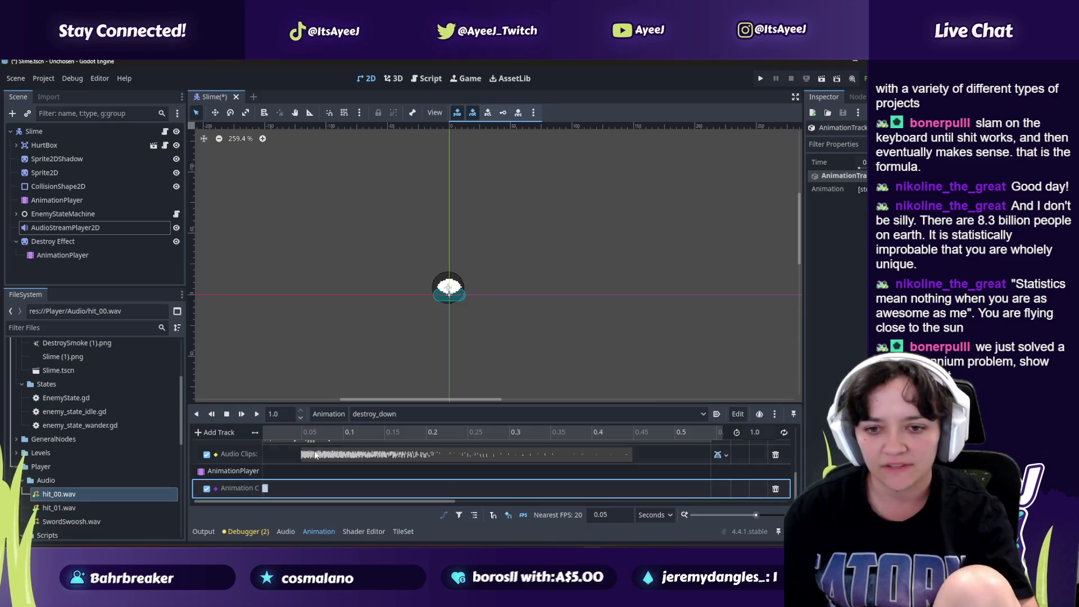
left_click(862, 188)
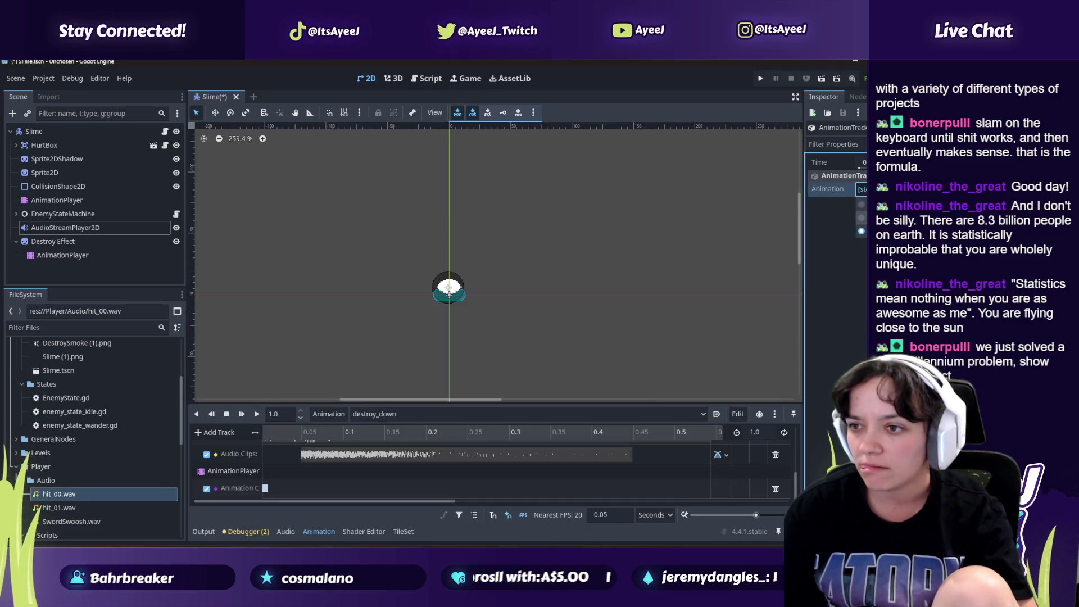
left_click(862, 231)
Step: Preview destroy_down with the destroy effect, then resume the tutorial
left_click(256, 414)
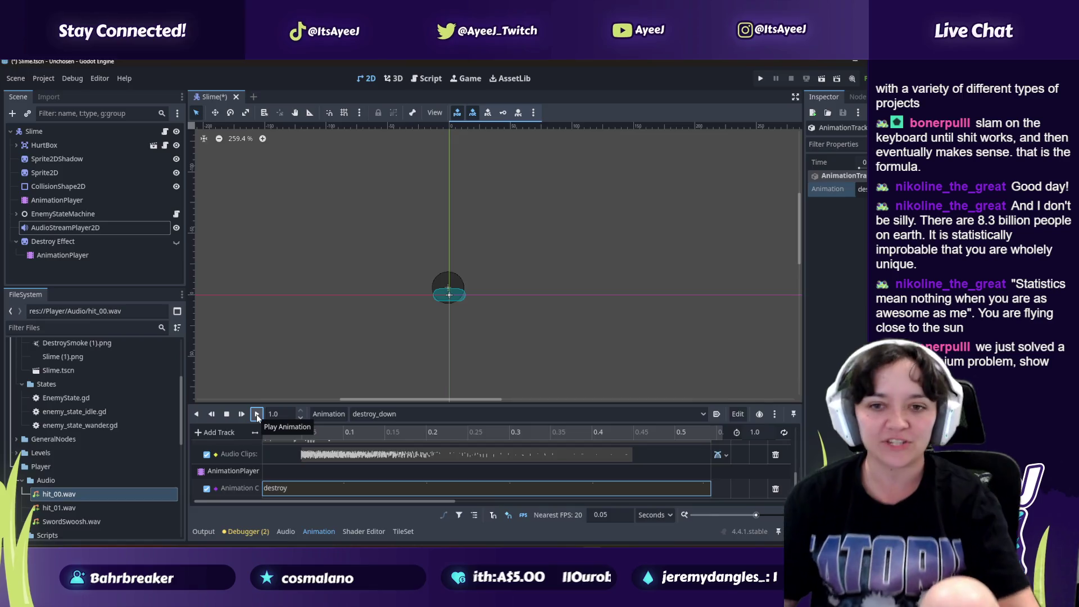
key("alt+Tab")
left_click(372, 356)
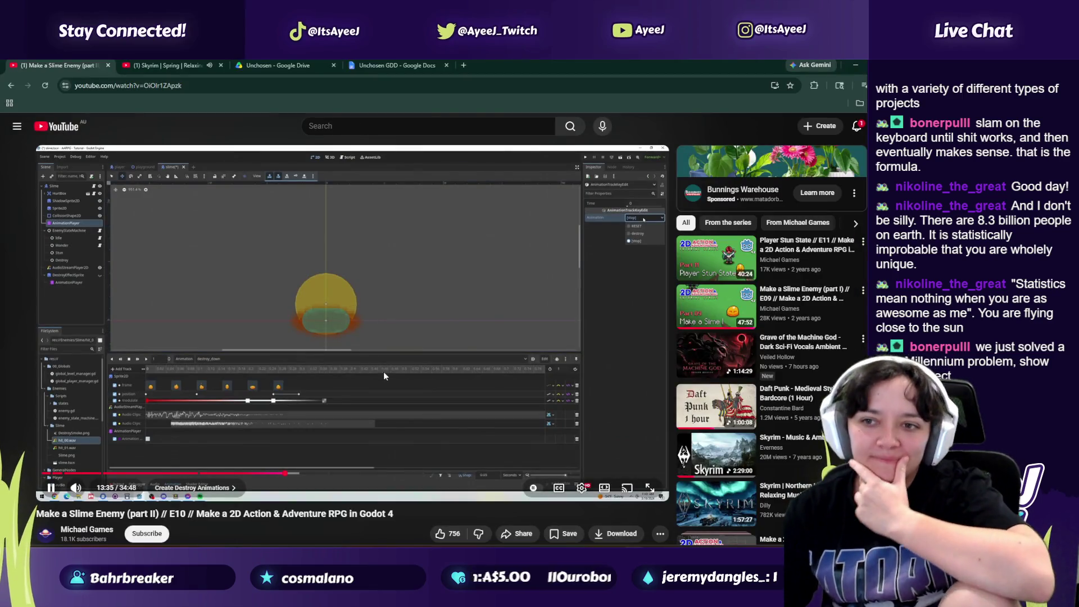
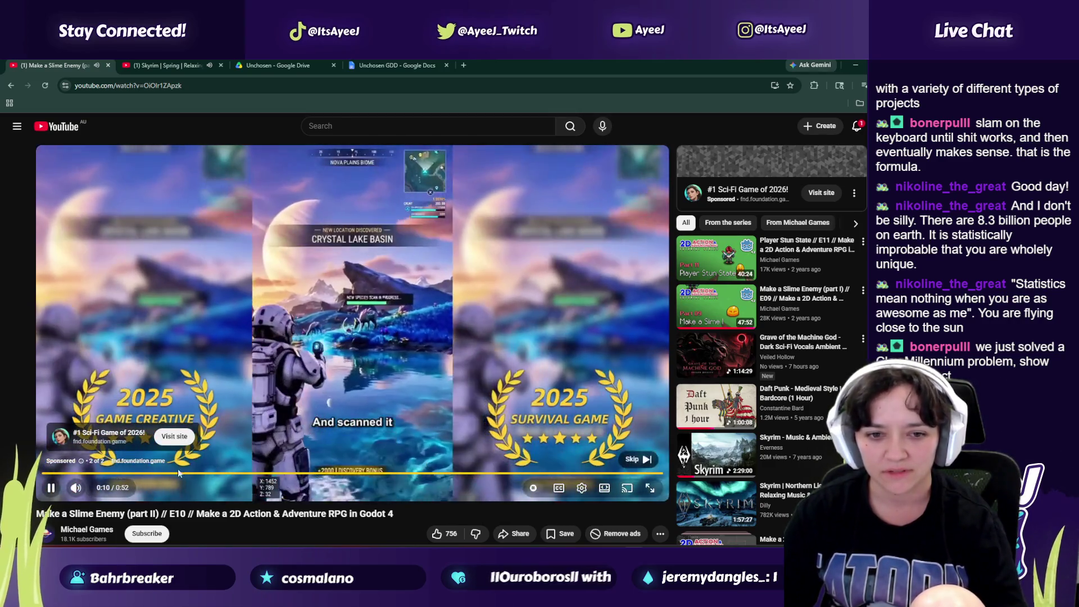
Step: Skip the ad, pause the tutorial, and start Copy Tracks for destroy_down in Godot
left_click(632, 459)
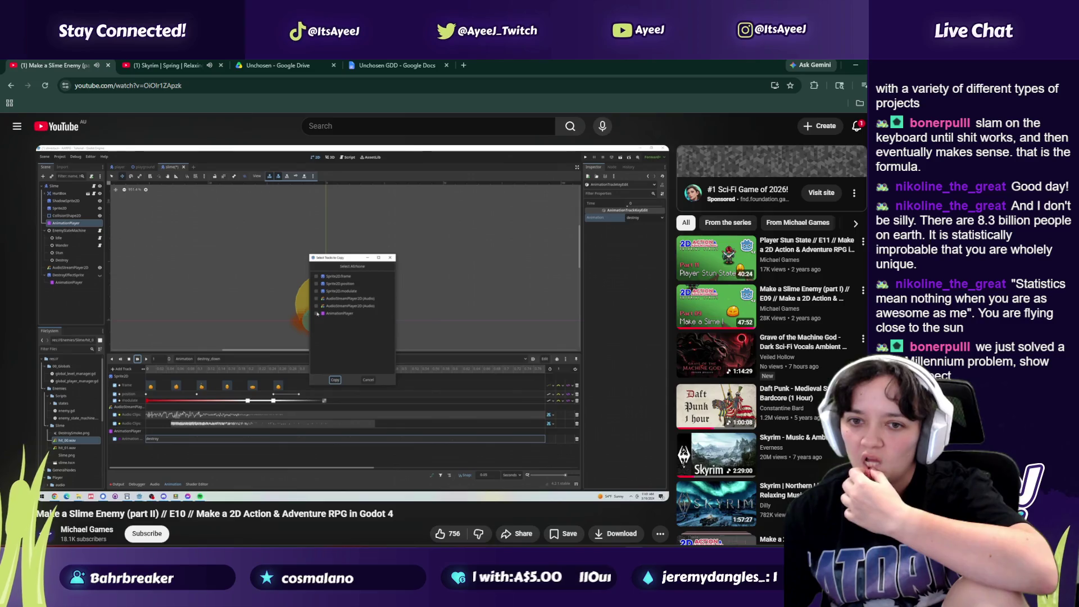
left_click(353, 435)
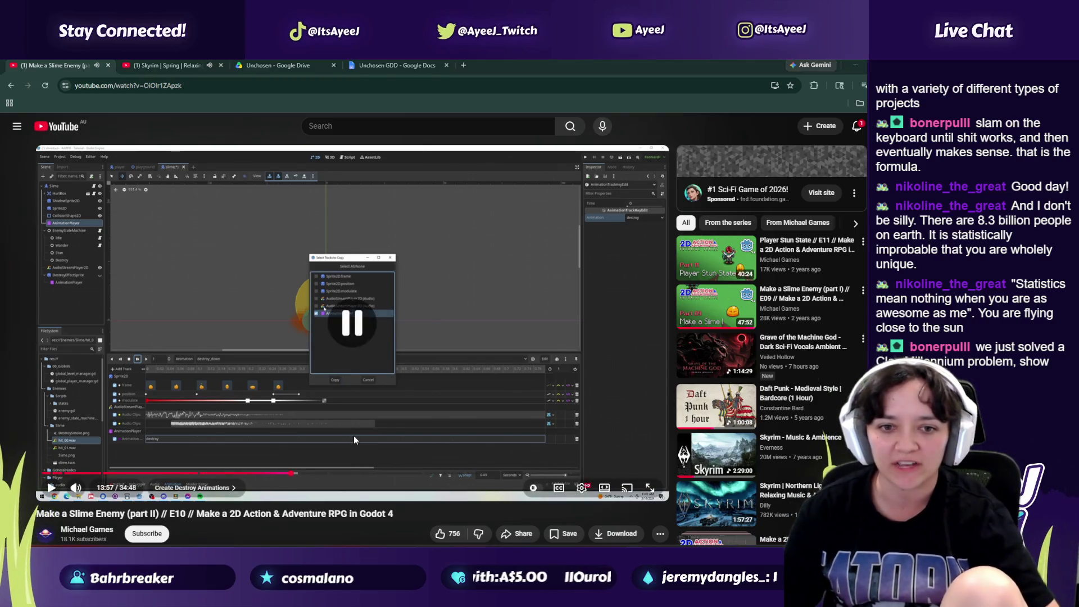
key("alt+Tab")
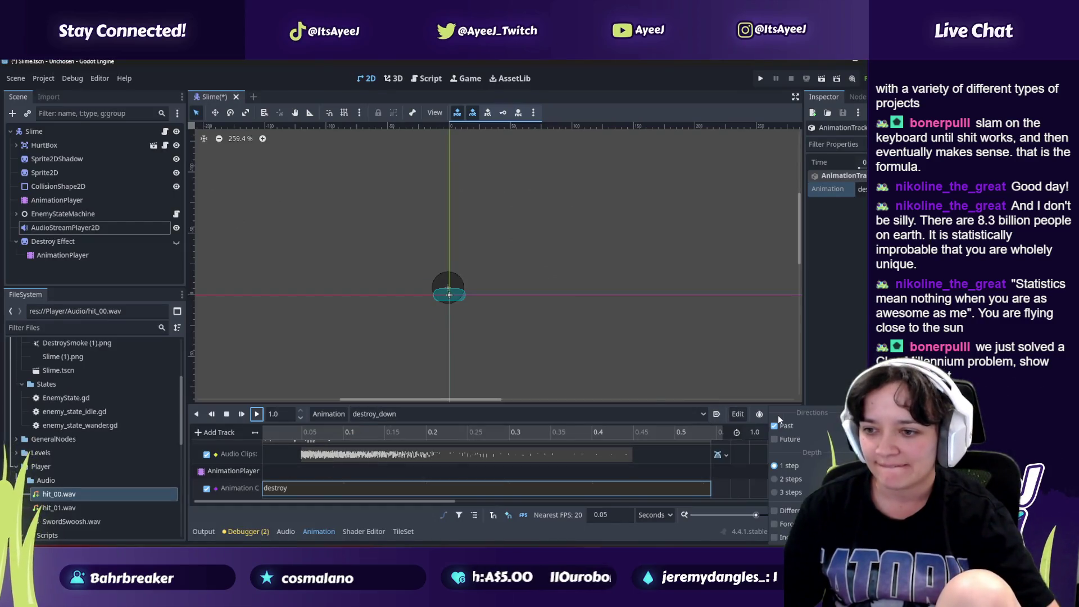
left_click(739, 414)
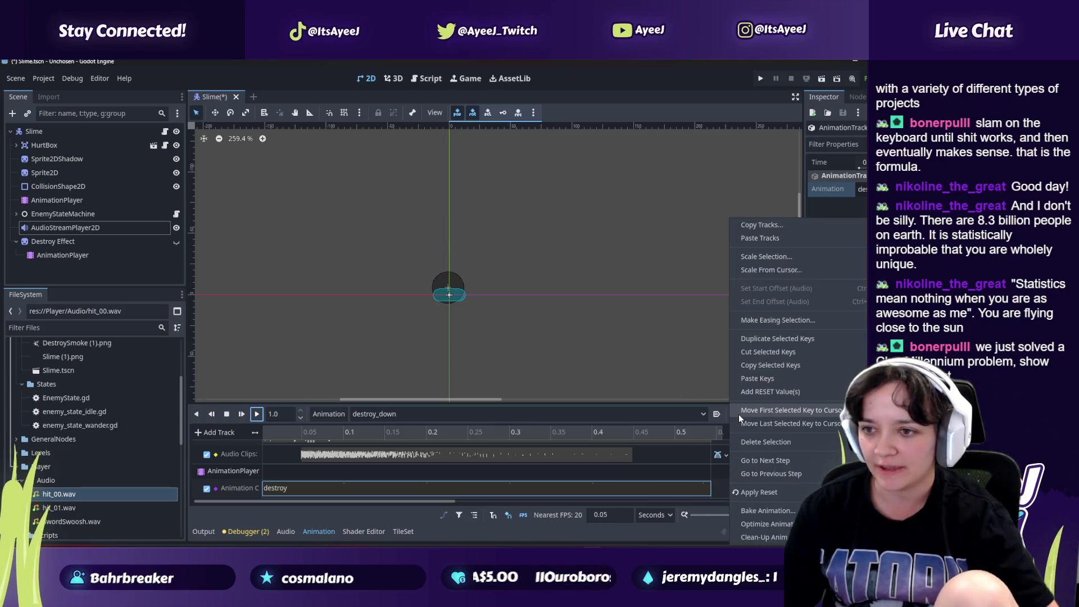
left_click(756, 228)
Step: Play the tutorial on to its track-copying step at about 14:08 and pause it
key("alt+Tab")
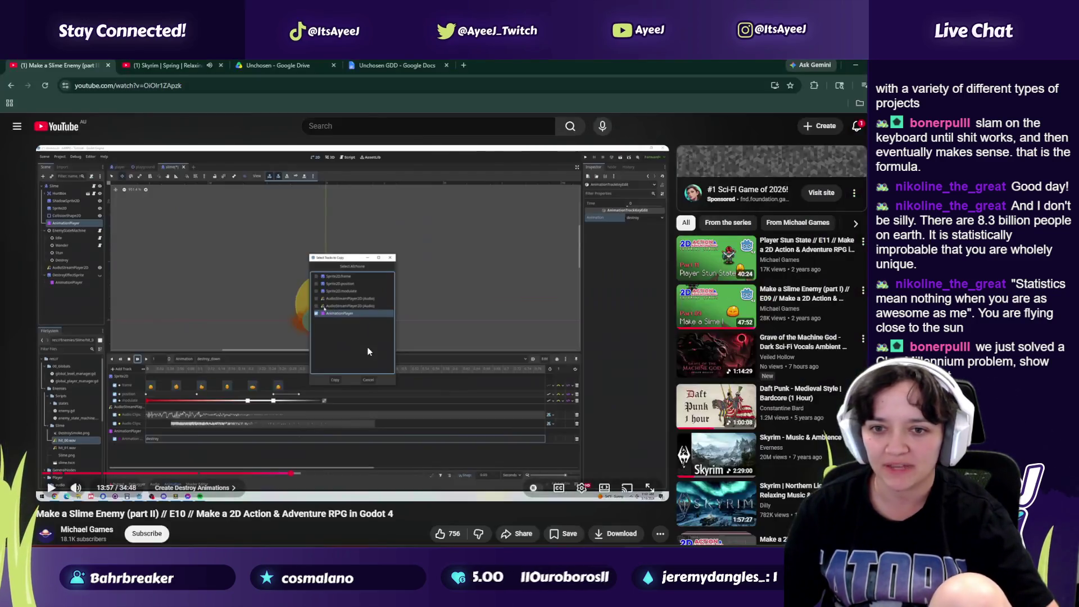
left_click(399, 352)
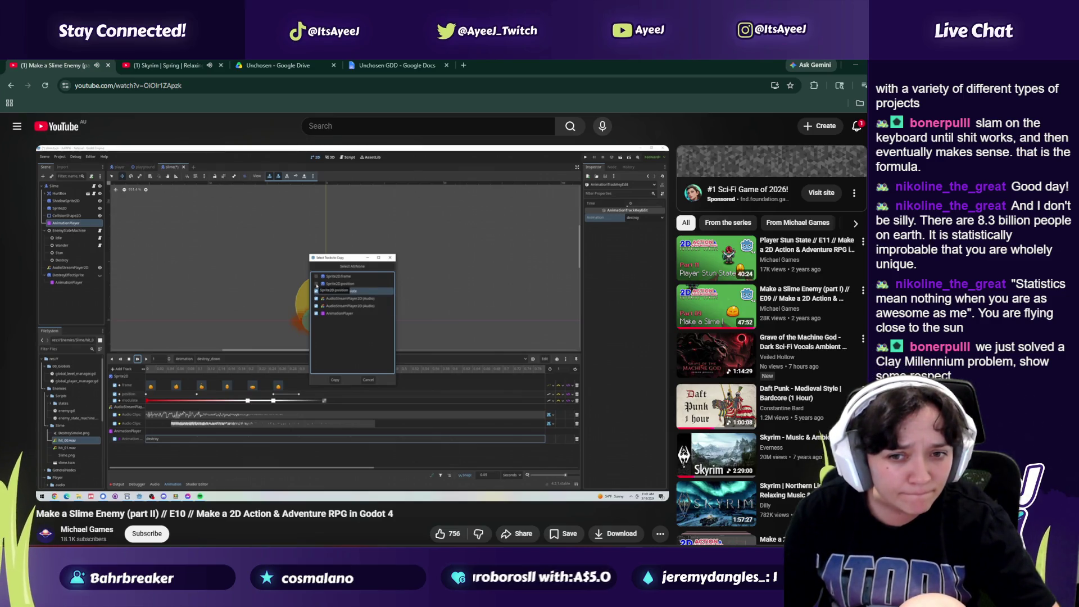
left_click(430, 362)
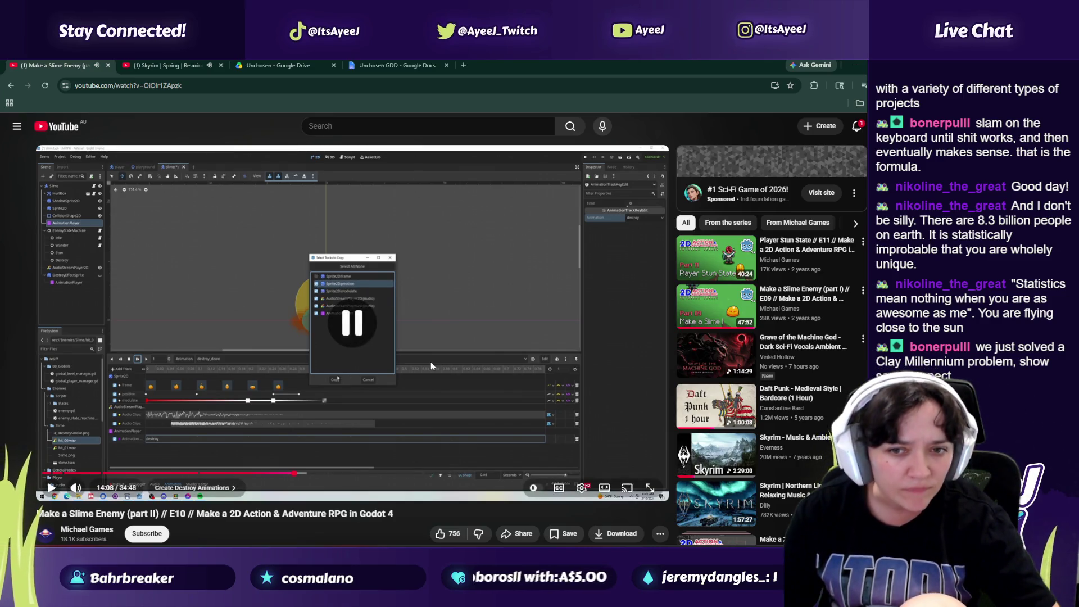
key("alt+Tab")
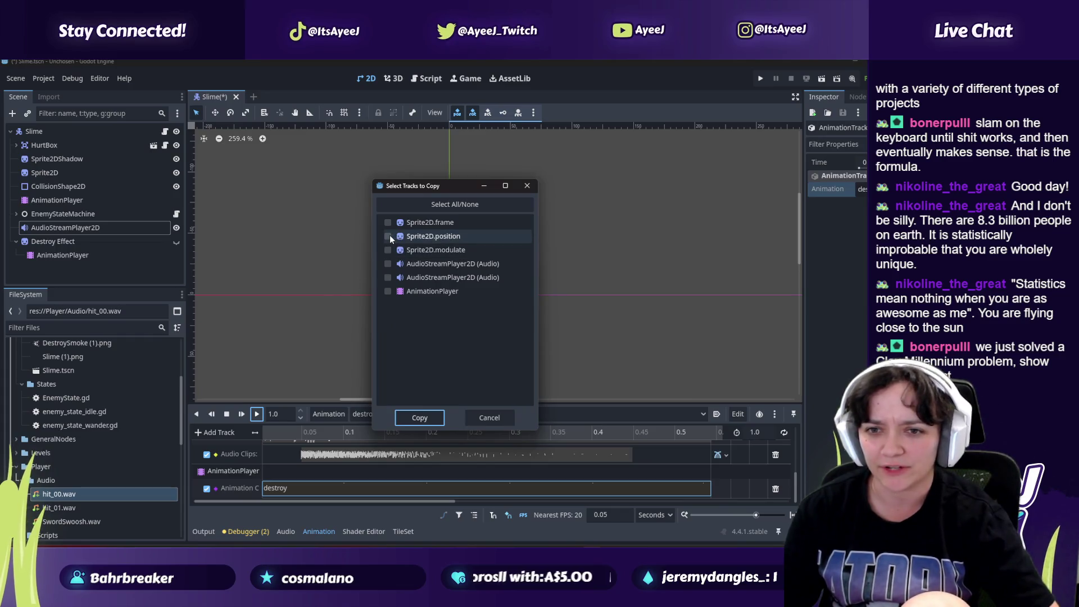
Step: Copy destroy_down's position, modulate, both AudioStreamPlayer2D and AnimationPlayer tracks
left_click(388, 236)
left_click(388, 249)
left_click(387, 264)
left_click(388, 276)
left_click(387, 291)
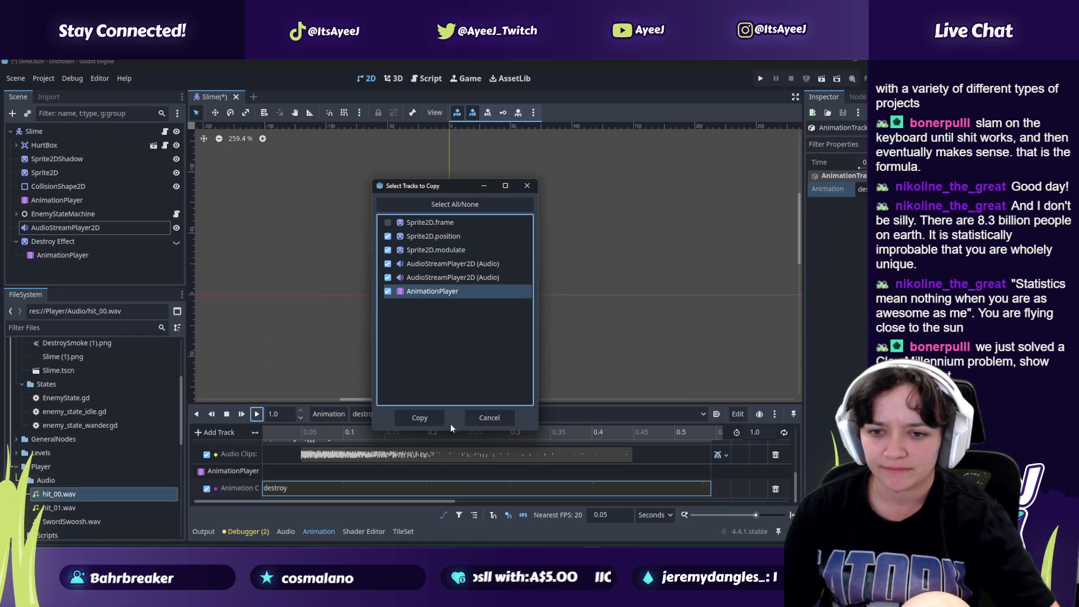
left_click(430, 419)
Step: Watch the tutorial to about 14:18, then load the stun_down animation
key("alt+Tab")
left_click(473, 337)
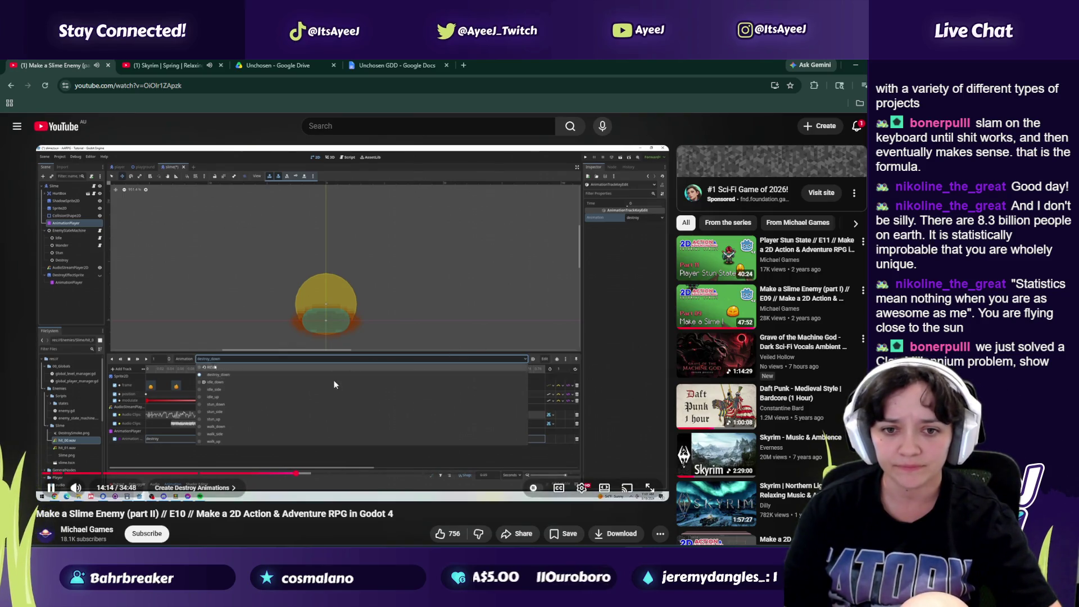
left_click(276, 416)
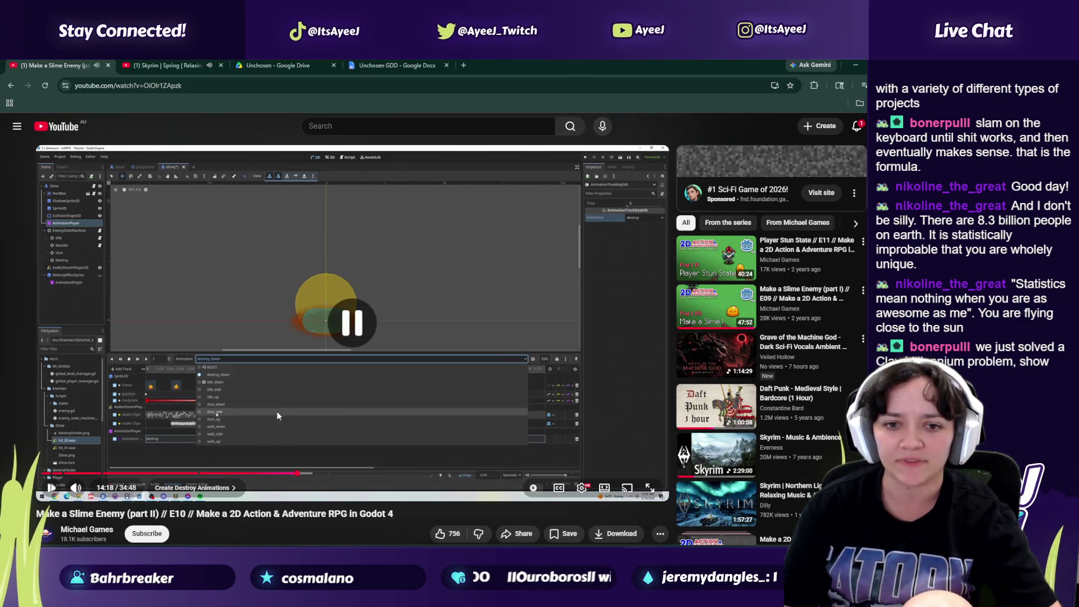
key("alt+Tab")
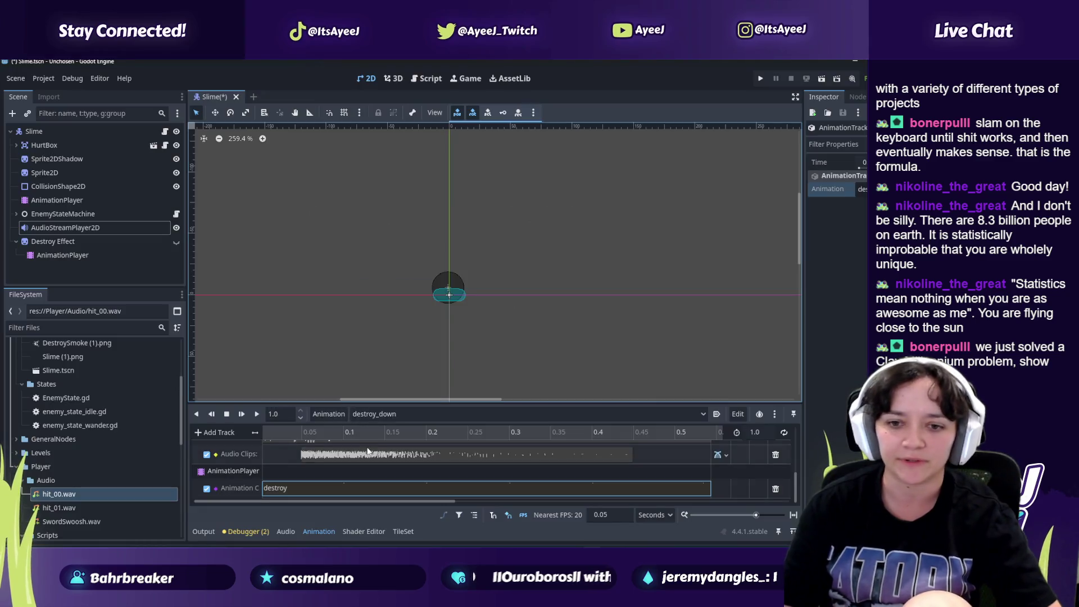
left_click(375, 415)
left_click(388, 470)
left_click(377, 419)
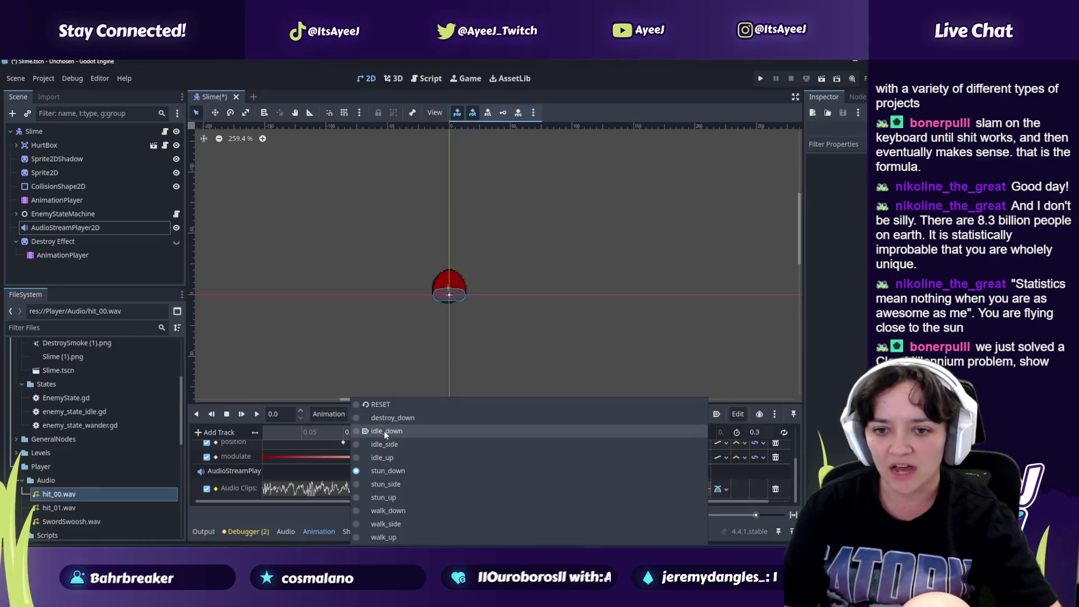
Step: Duplicate the stun_side animation as destroy_side
left_click(386, 483)
left_click(329, 415)
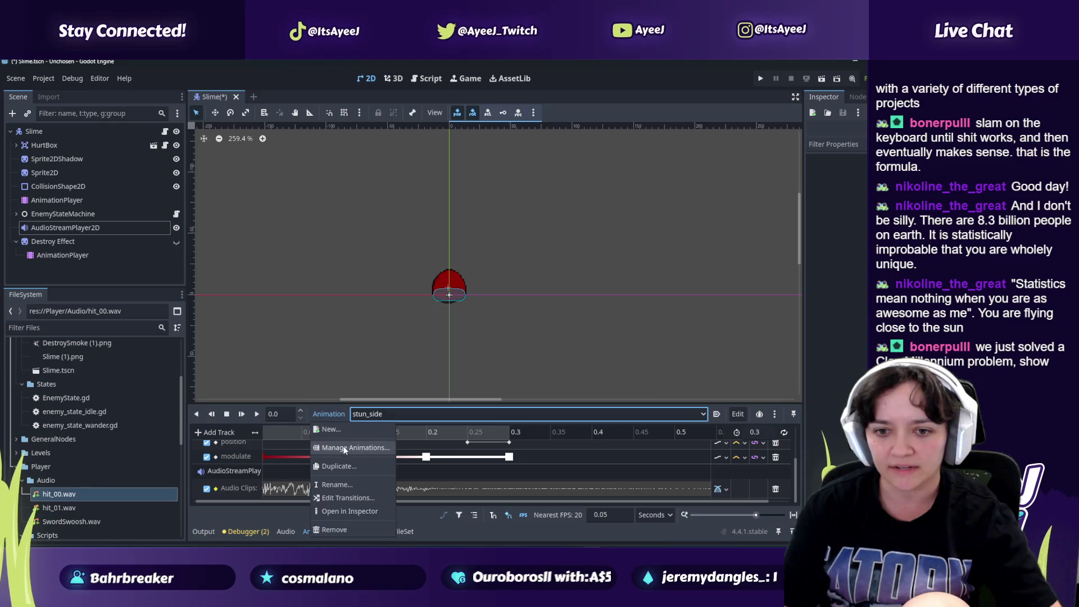
left_click(345, 465)
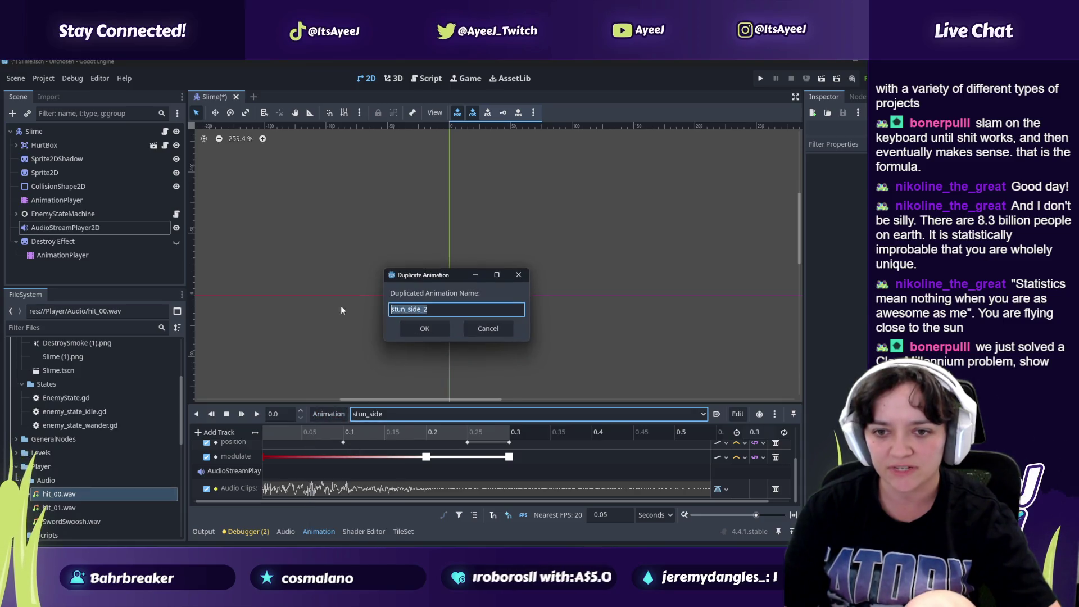
type("destroy_side")
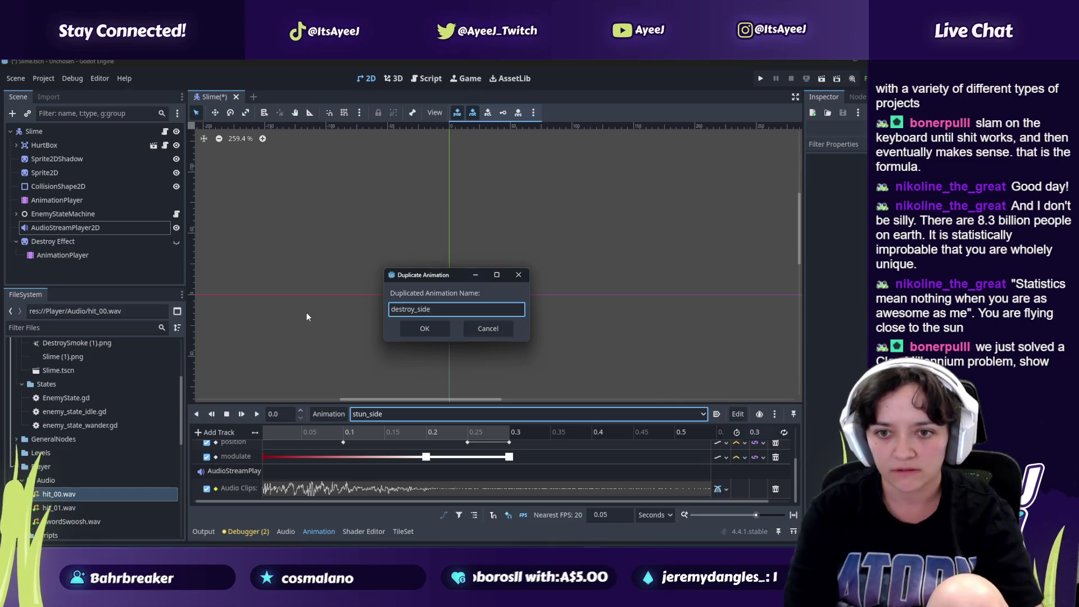
key("Return")
Step: Paste the copied tracks into destroy_side, set its length to 1.0 seconds, and preview it
left_click(739, 413)
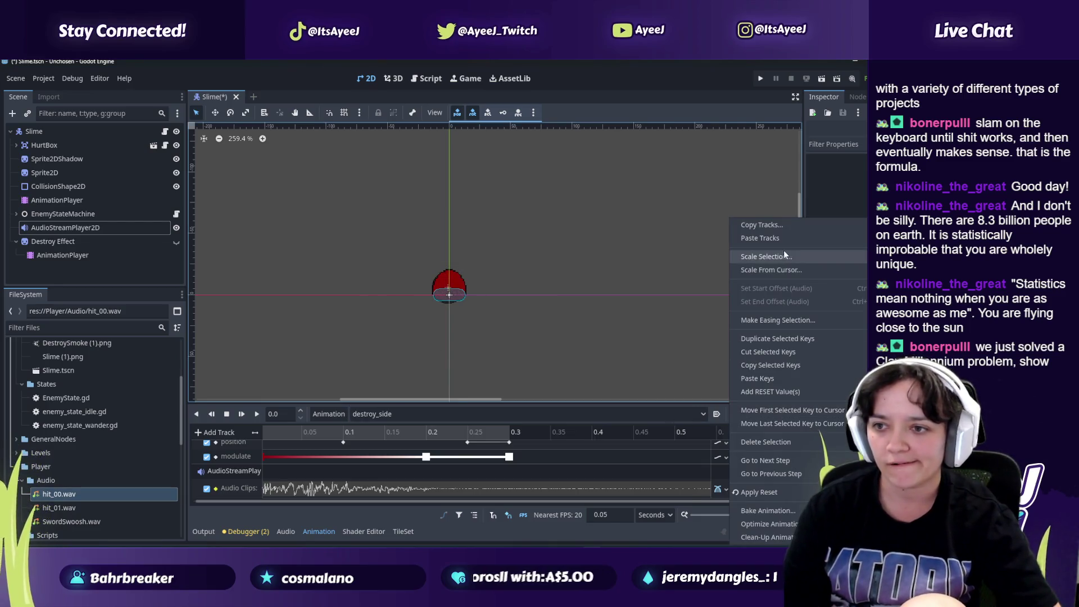
left_click(764, 238)
left_click(256, 414)
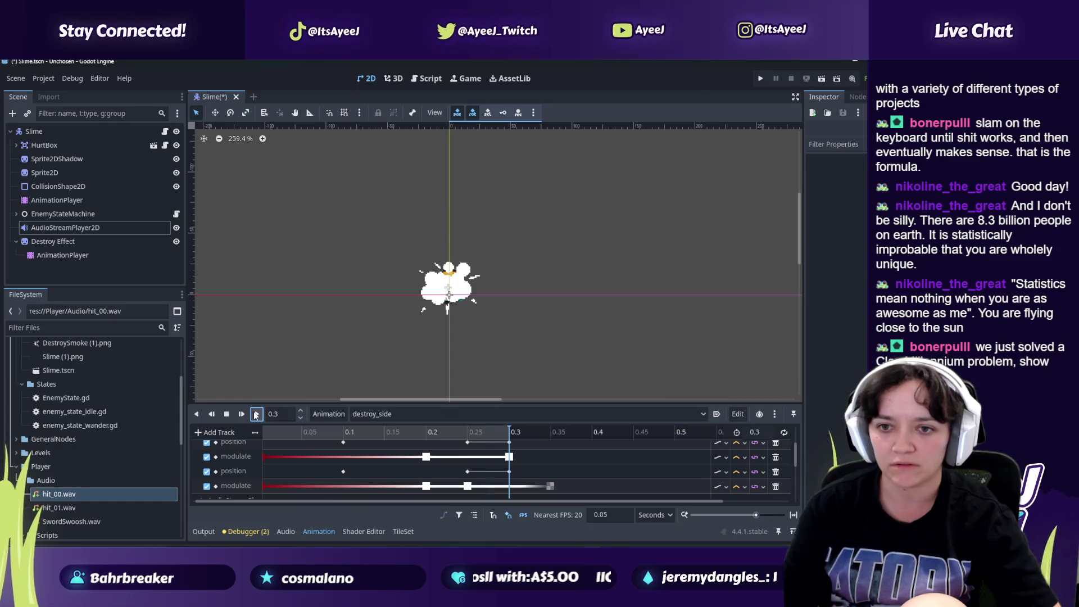
left_click(255, 415)
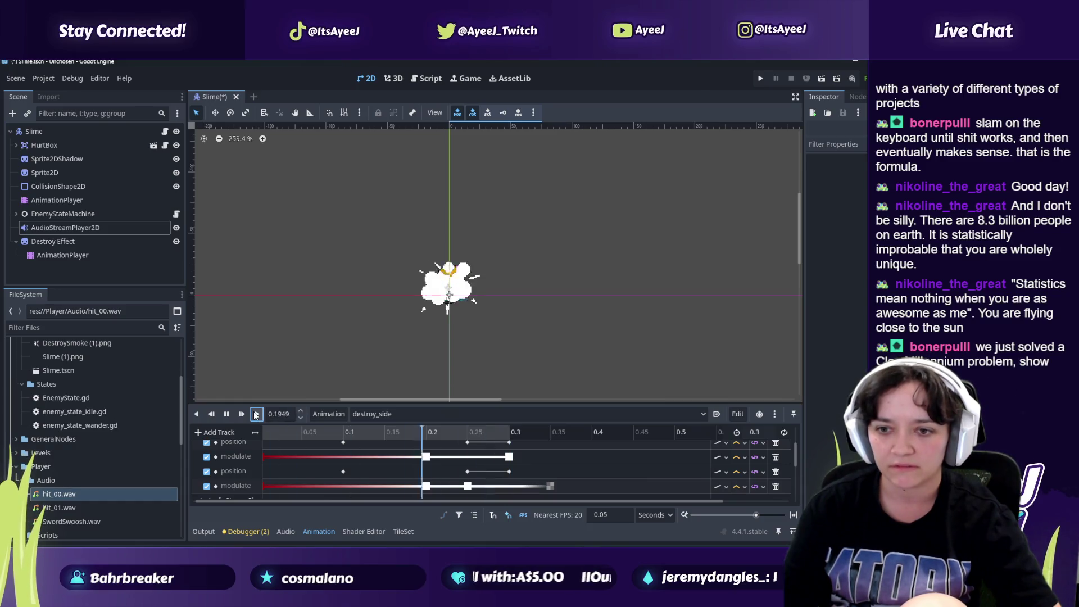
left_click(256, 414)
left_click(255, 415)
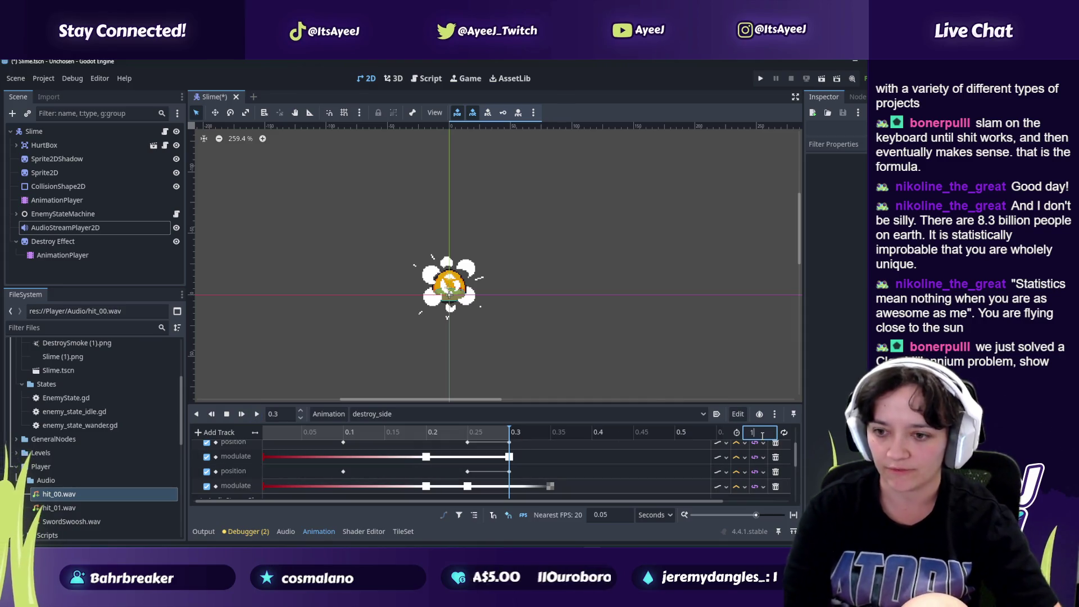
key("Return")
left_click(255, 415)
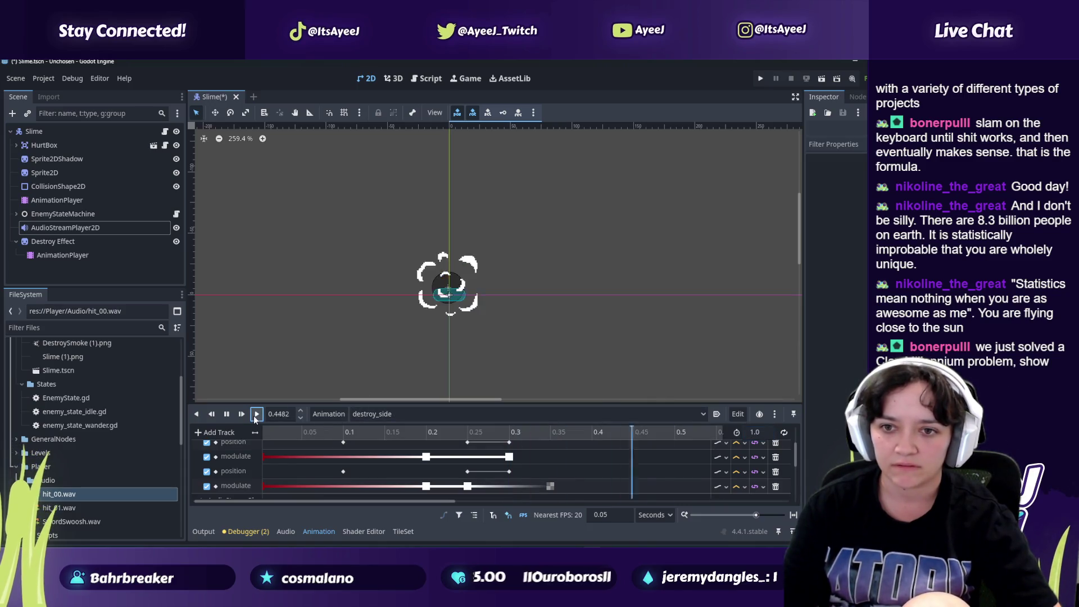
left_click(256, 415)
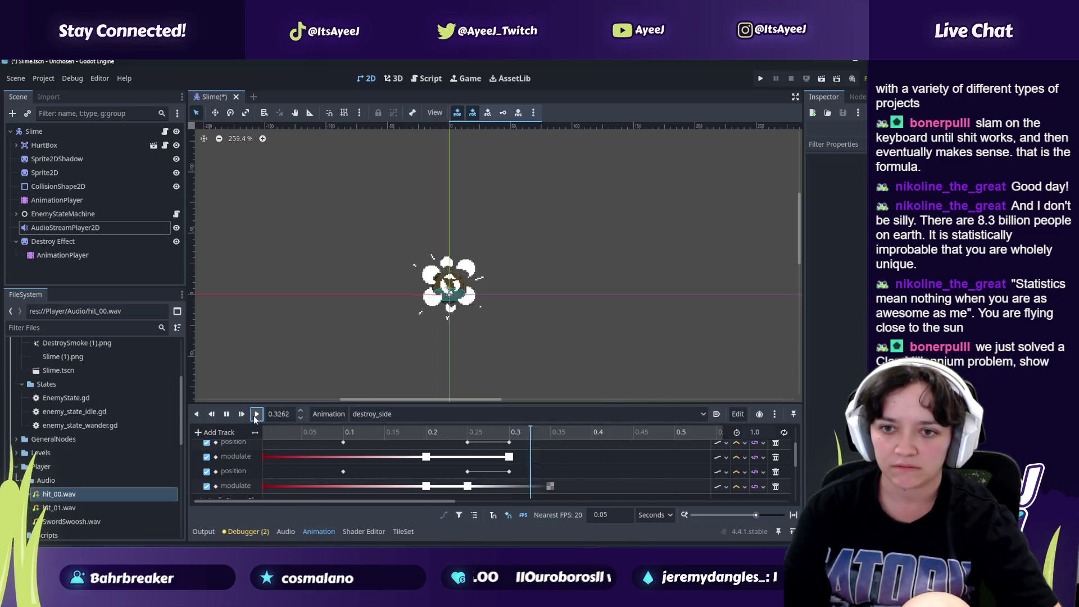
Step: Duplicate the stun_up animation as destroy_up
left_click(385, 414)
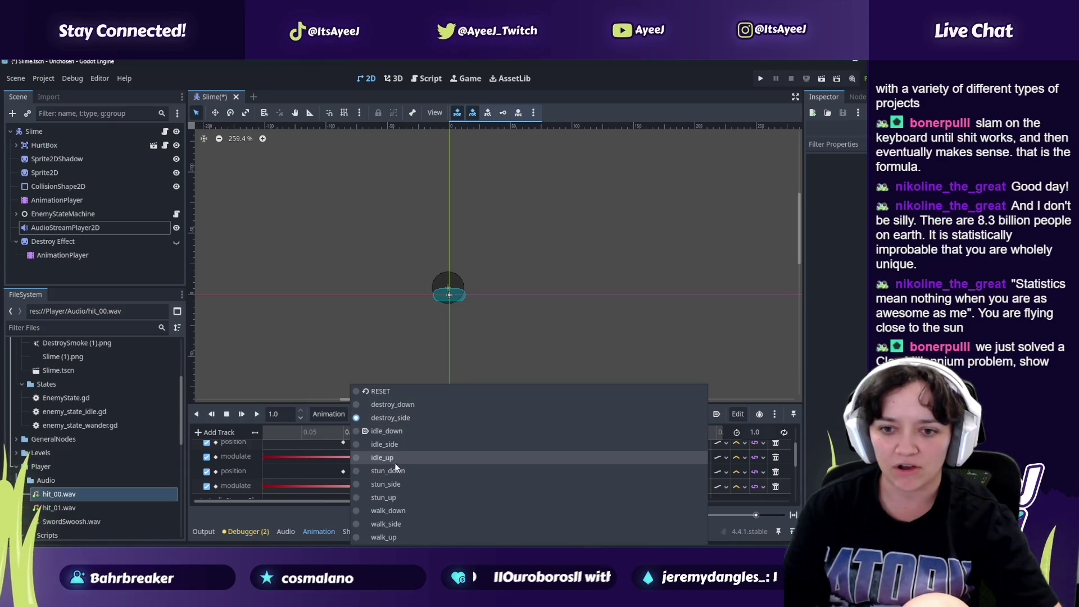
left_click(388, 497)
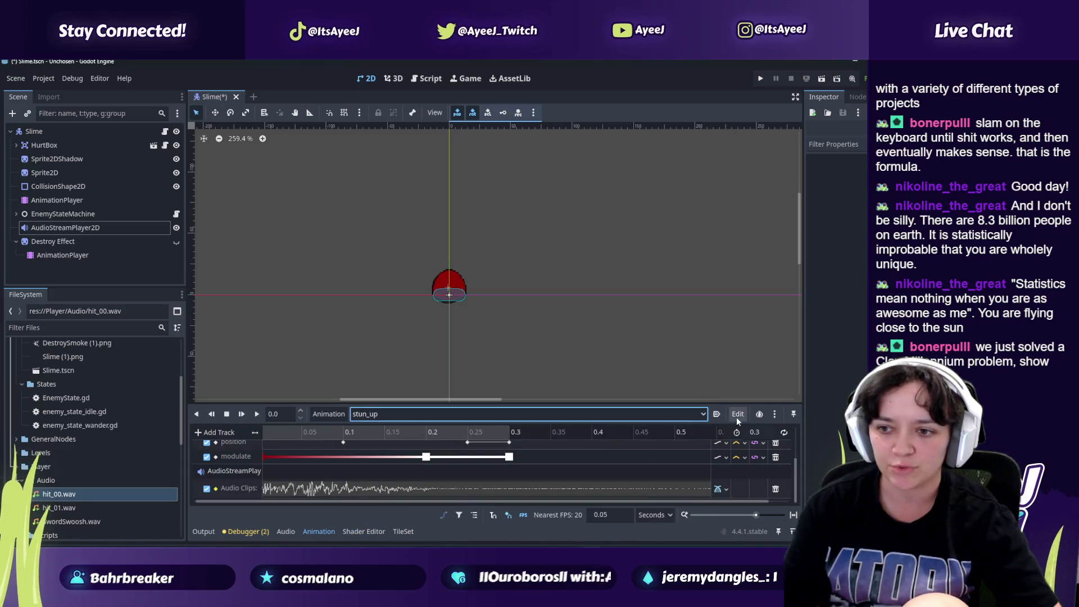
left_click(327, 414)
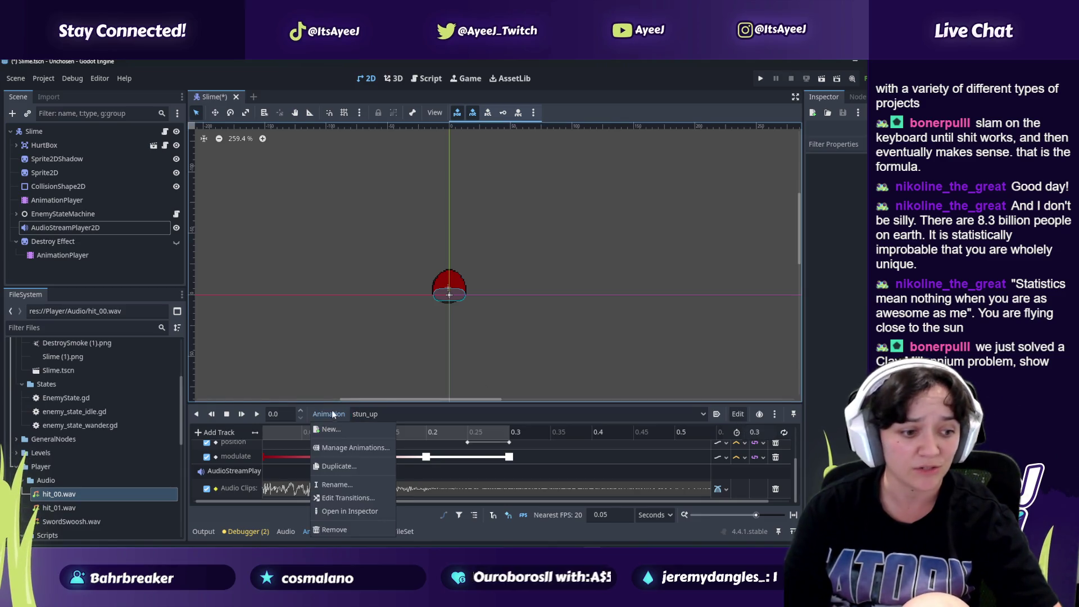
left_click(343, 465)
type("destroy_up")
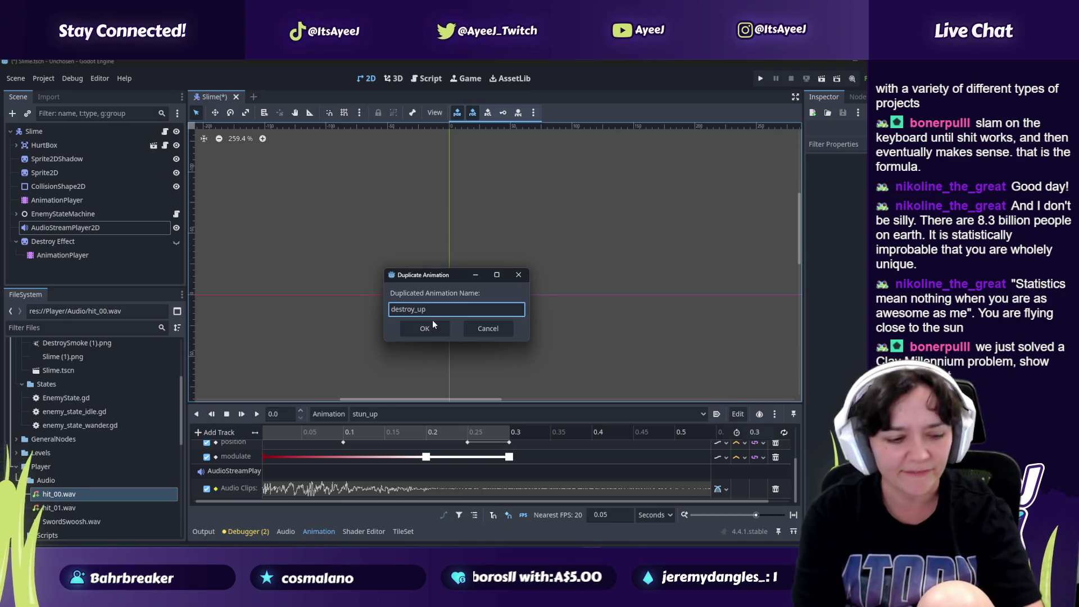
left_click(432, 323)
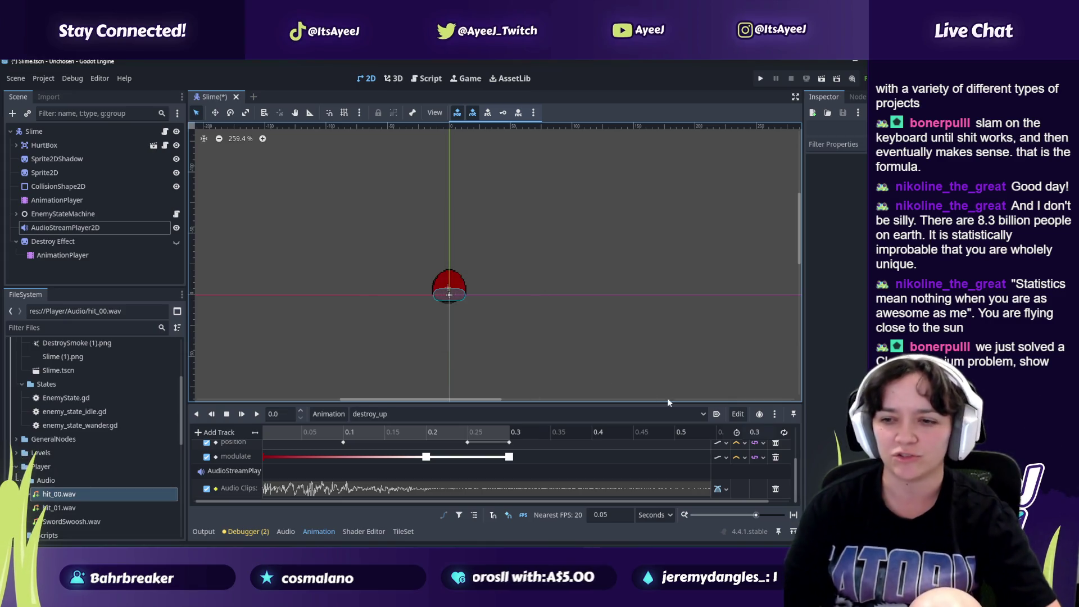
Step: Set destroy_up's length to 1.0, paste the copied tracks, preview it, and resume the tutorial
left_click(756, 434)
type(".0")
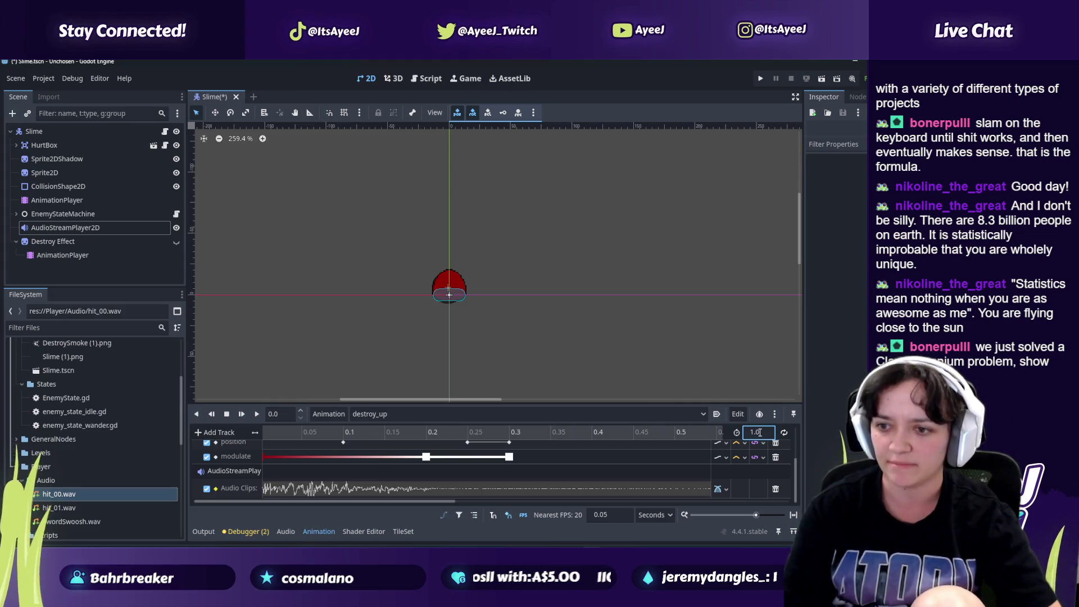
left_click(735, 414)
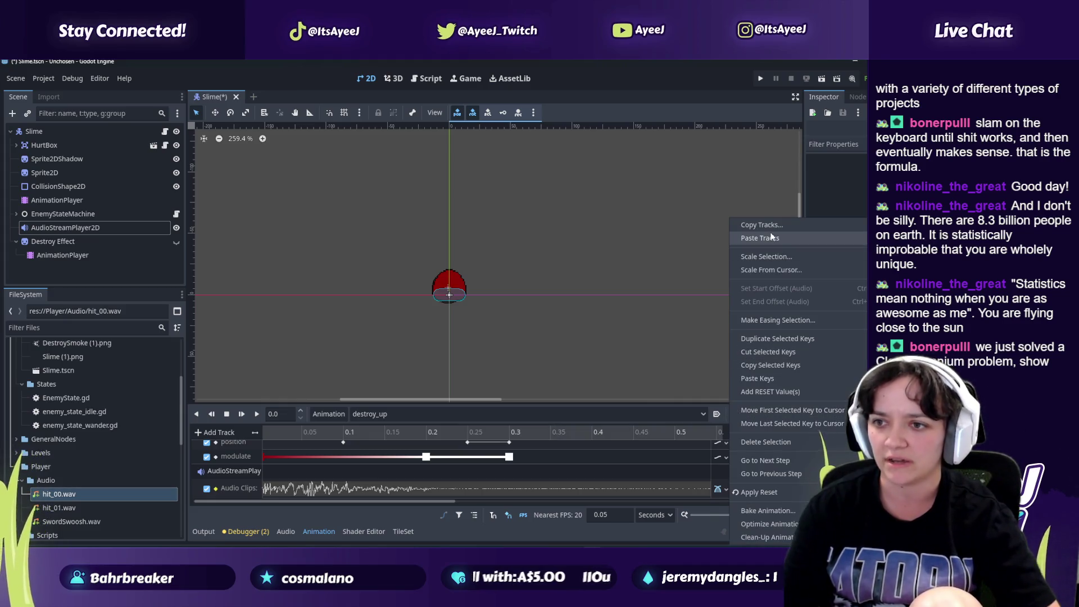
left_click(750, 233)
left_click(258, 413)
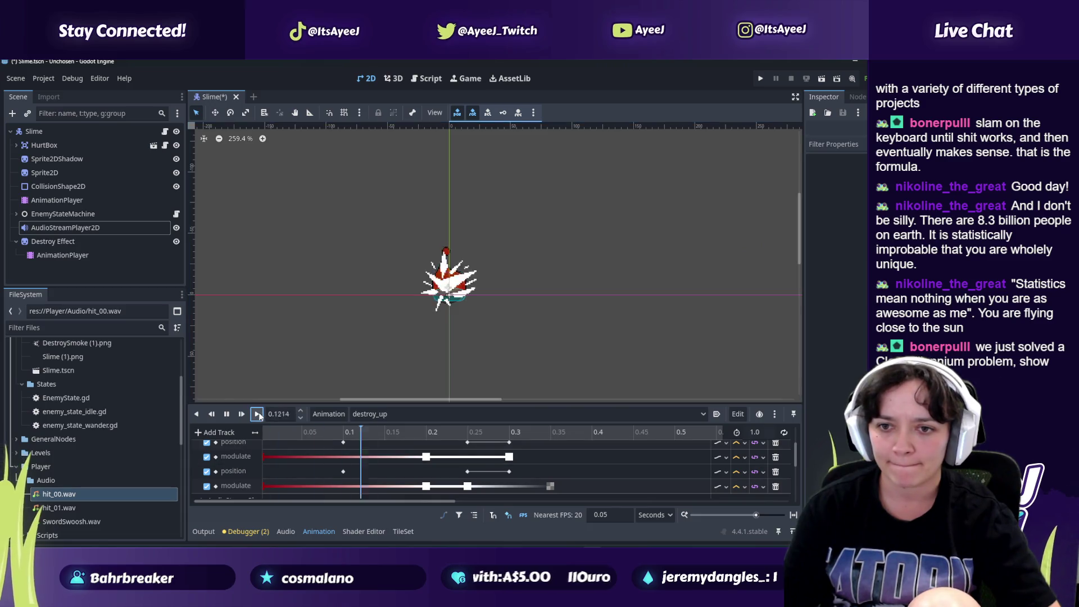
key("alt+Tab")
left_click(454, 325)
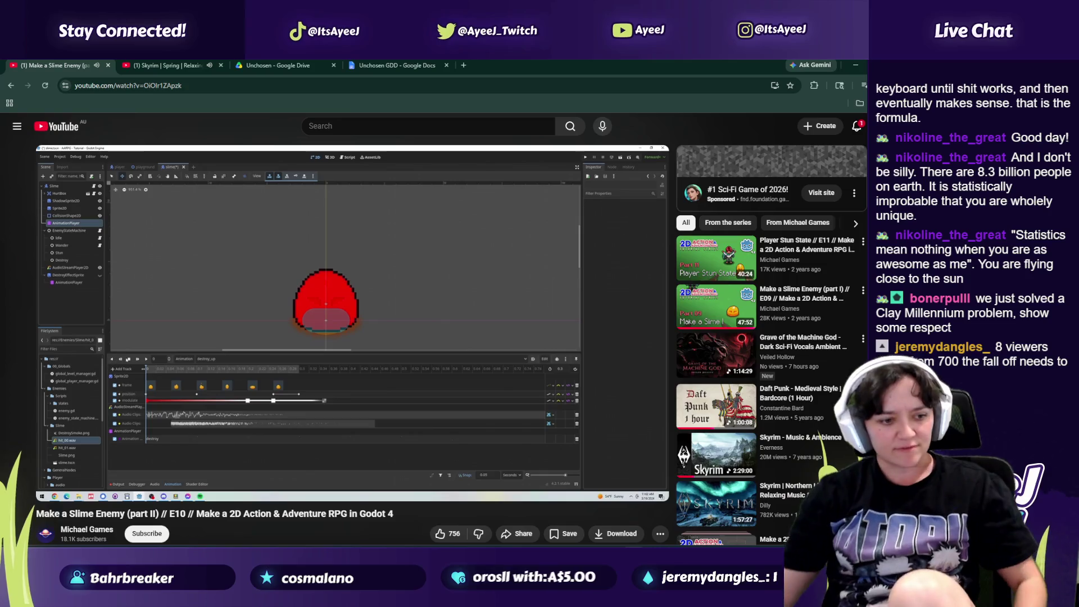
Step: Pause the tutorial at 15:32, rewind to about 15:17 and replay, then pause and return to Godot
mouse_move(331, 316)
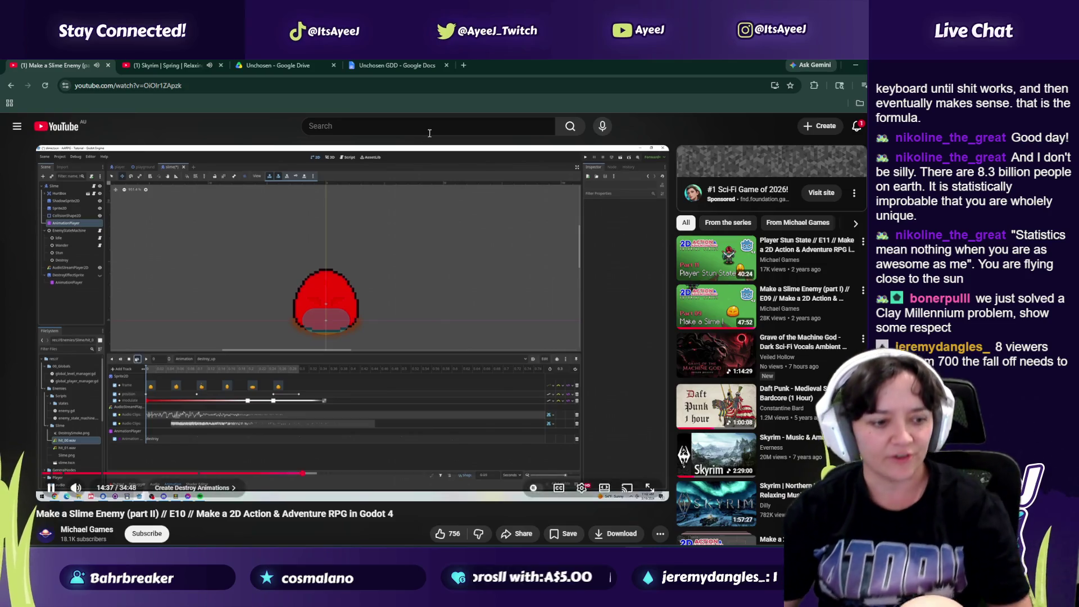
left_click(397, 290)
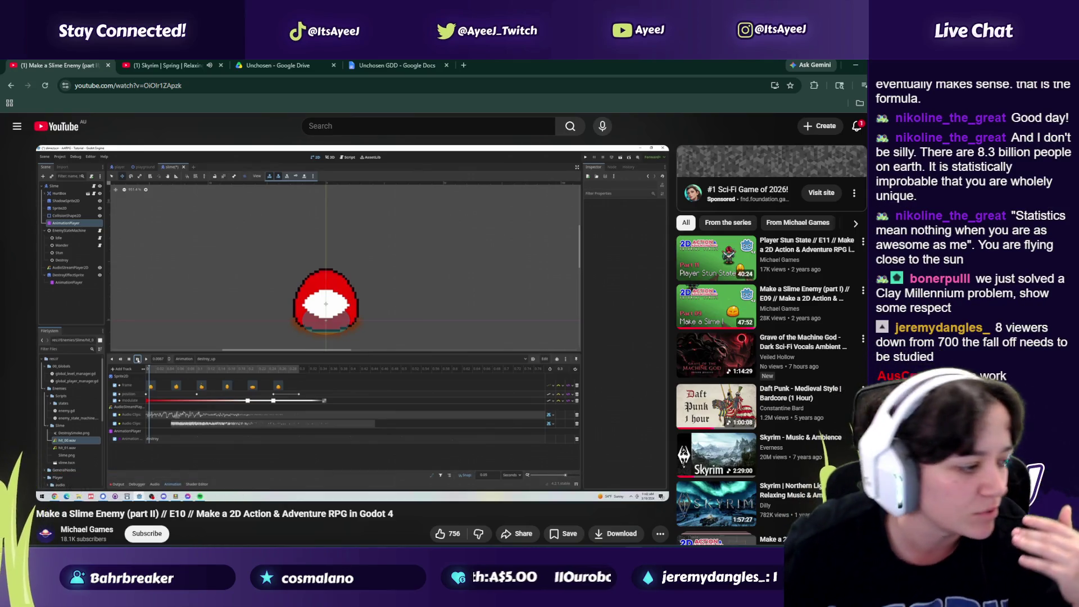
left_click(462, 254)
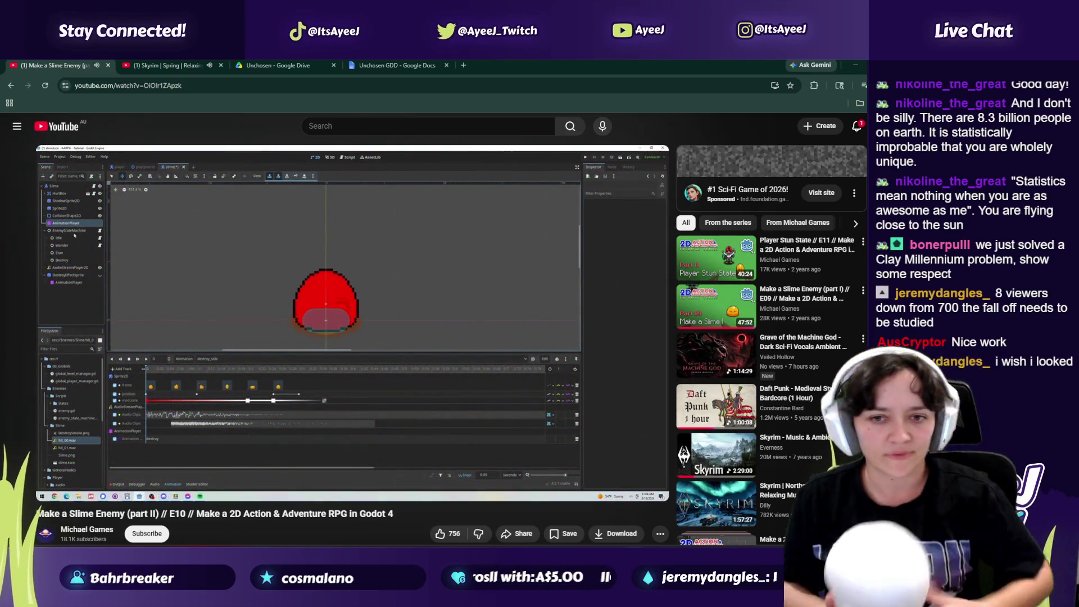
mouse_move(472, 207)
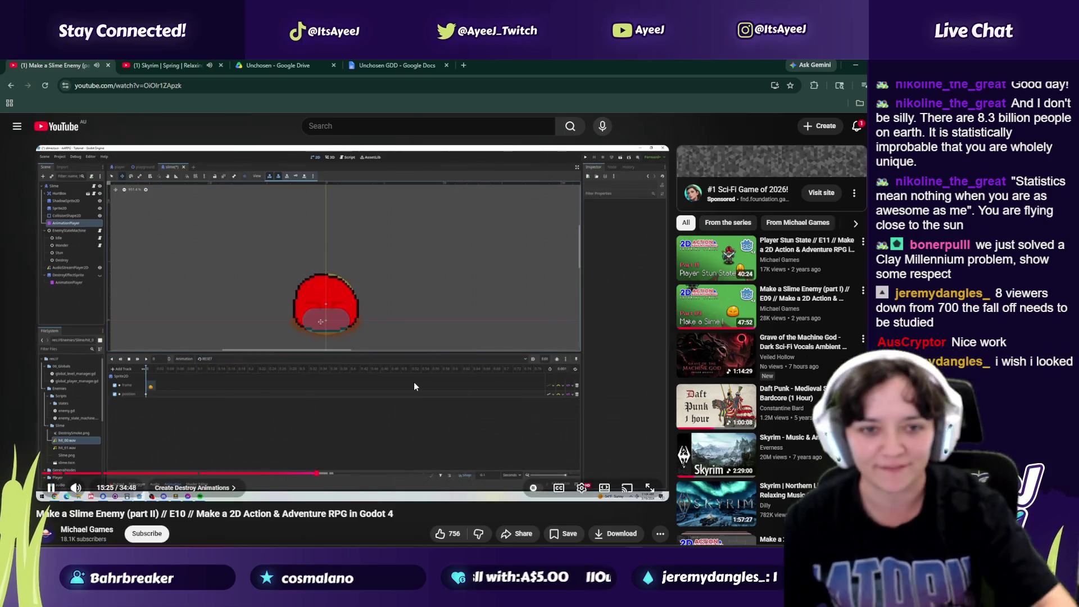
left_click(386, 403)
left_click(309, 473)
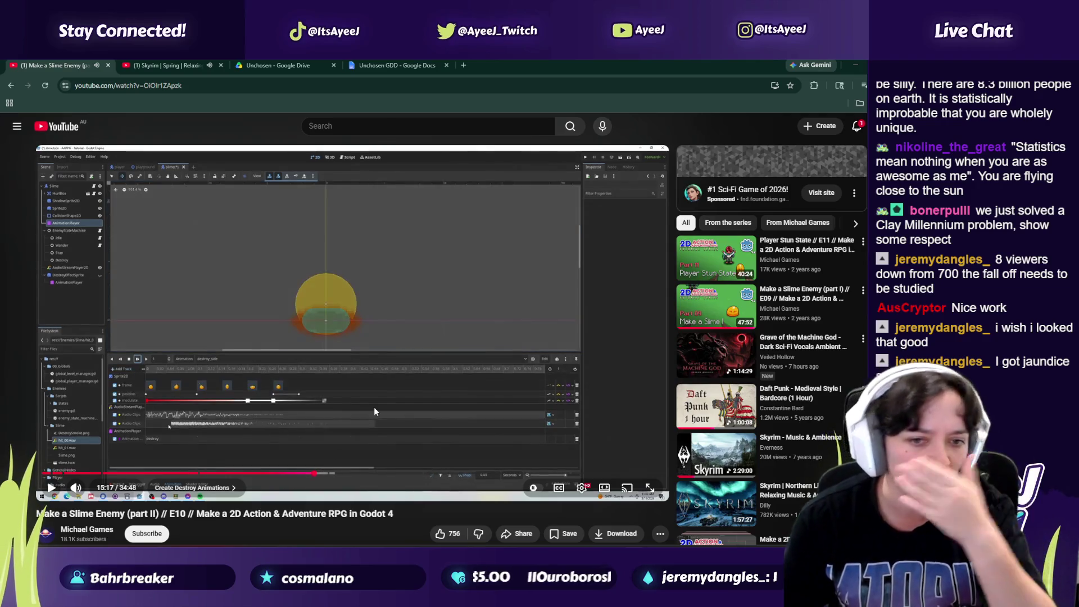
left_click(373, 406)
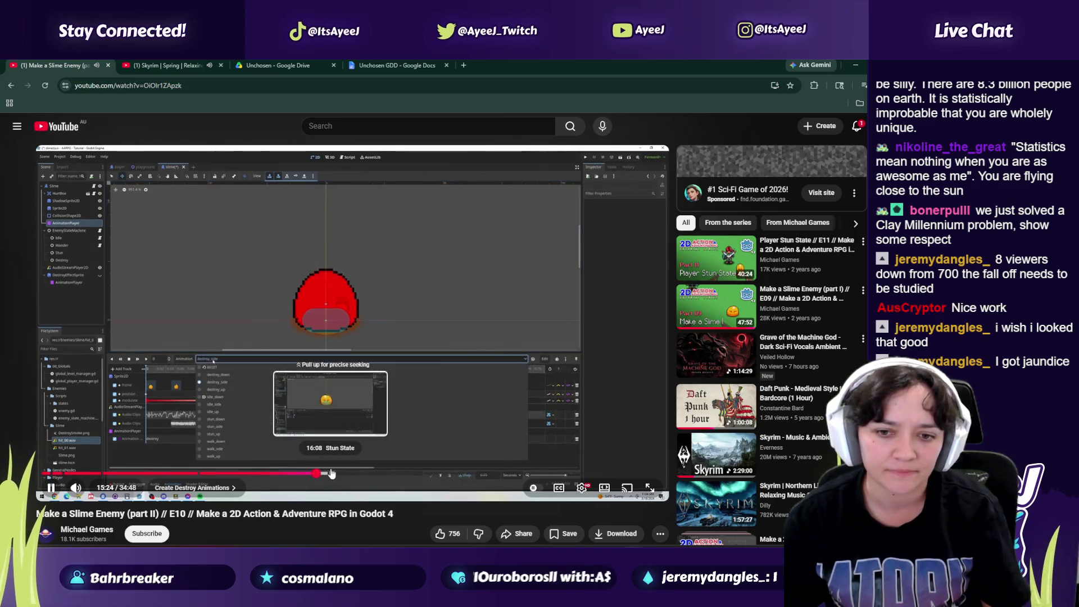
left_click(406, 346)
key("alt+Tab")
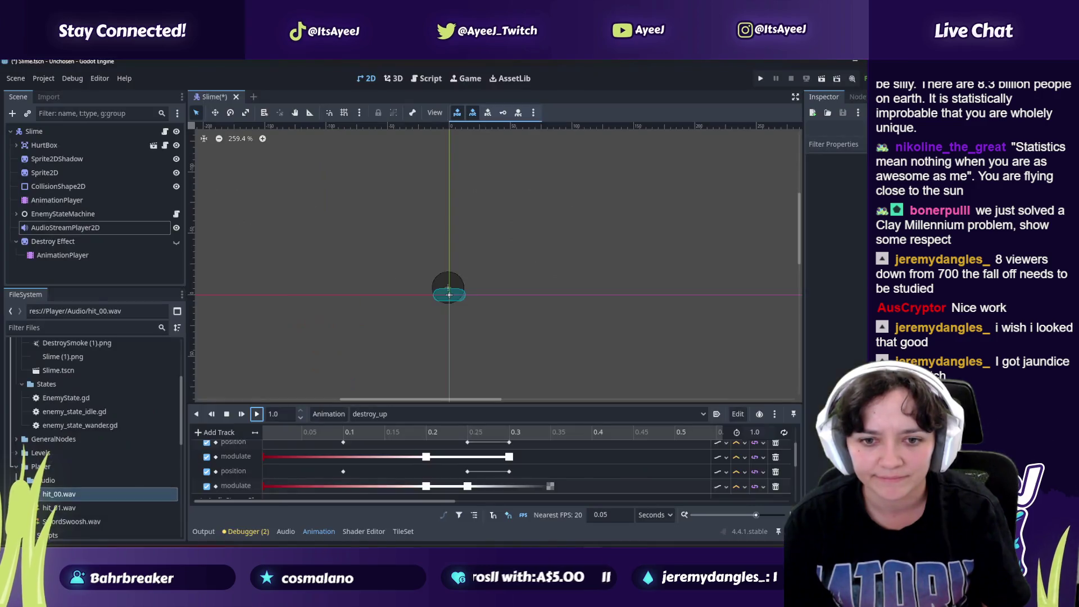
Step: Load and play the RESET animation, then resume the tutorial video
left_click(359, 413)
left_click(370, 377)
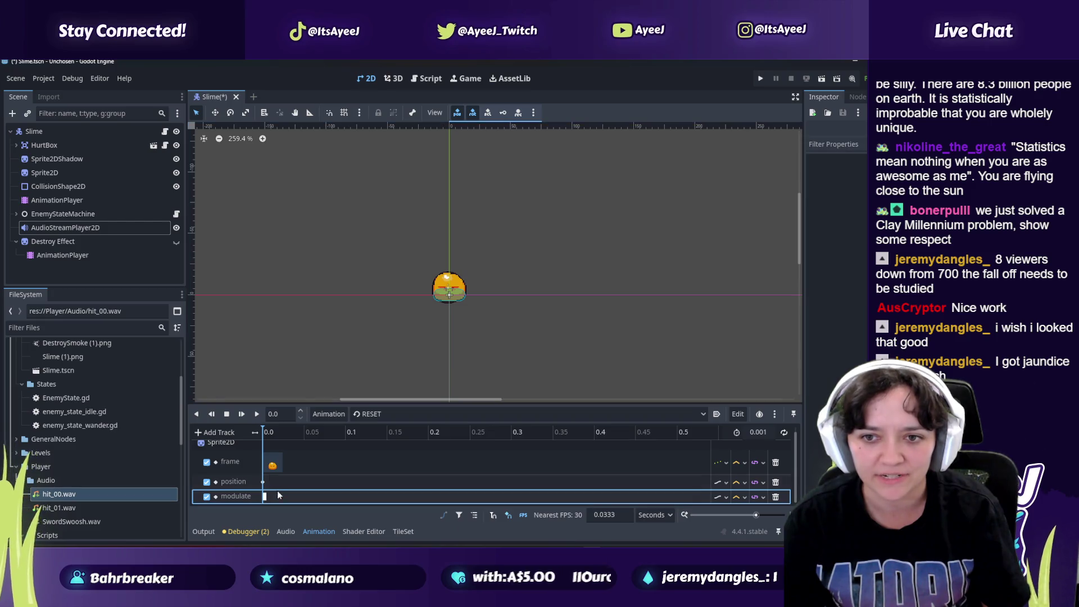
left_click(256, 414)
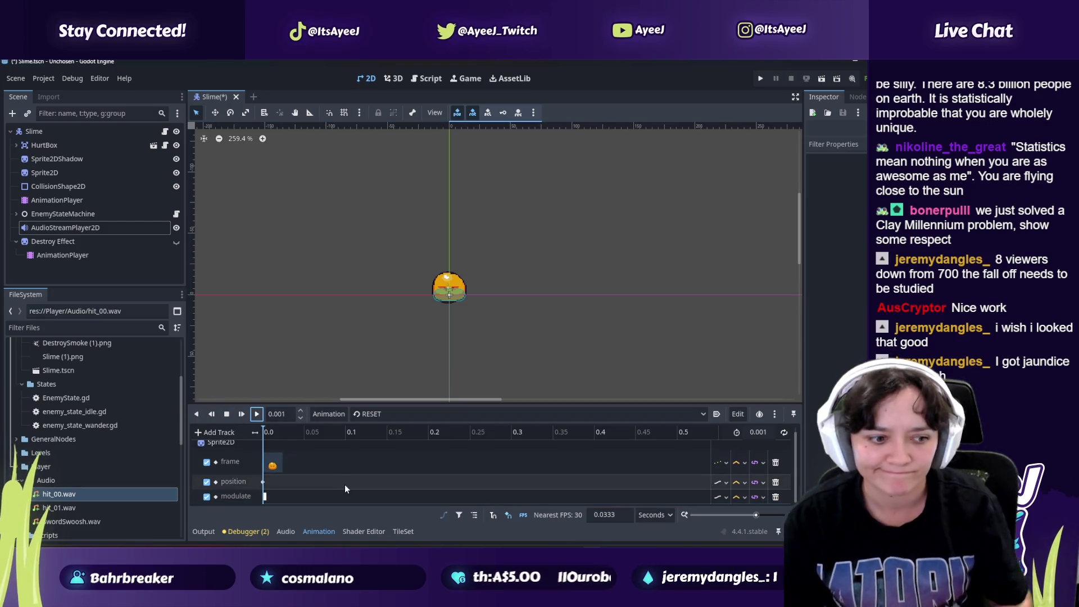
key("alt+Tab")
left_click(362, 371)
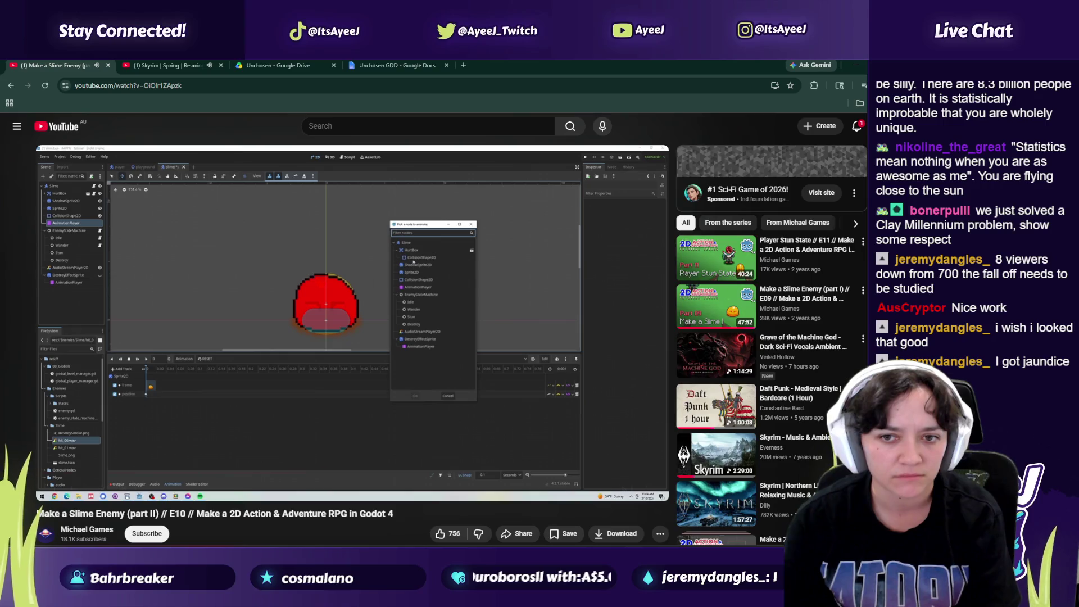
Step: Pause the tutorial at 15:46, resume it, and pause again at about 15:52
left_click(483, 419)
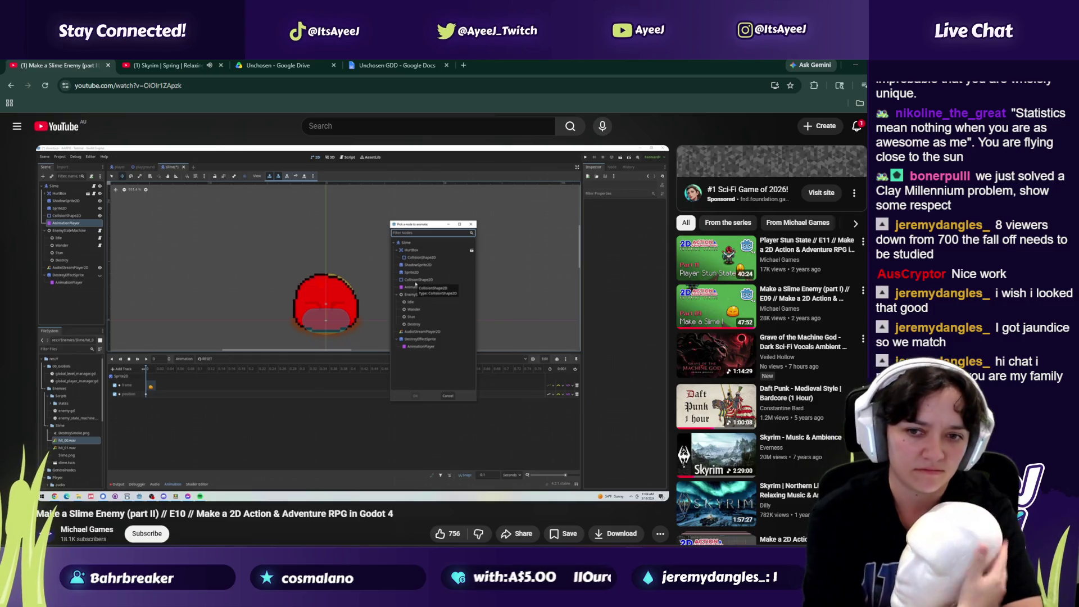
left_click(474, 399)
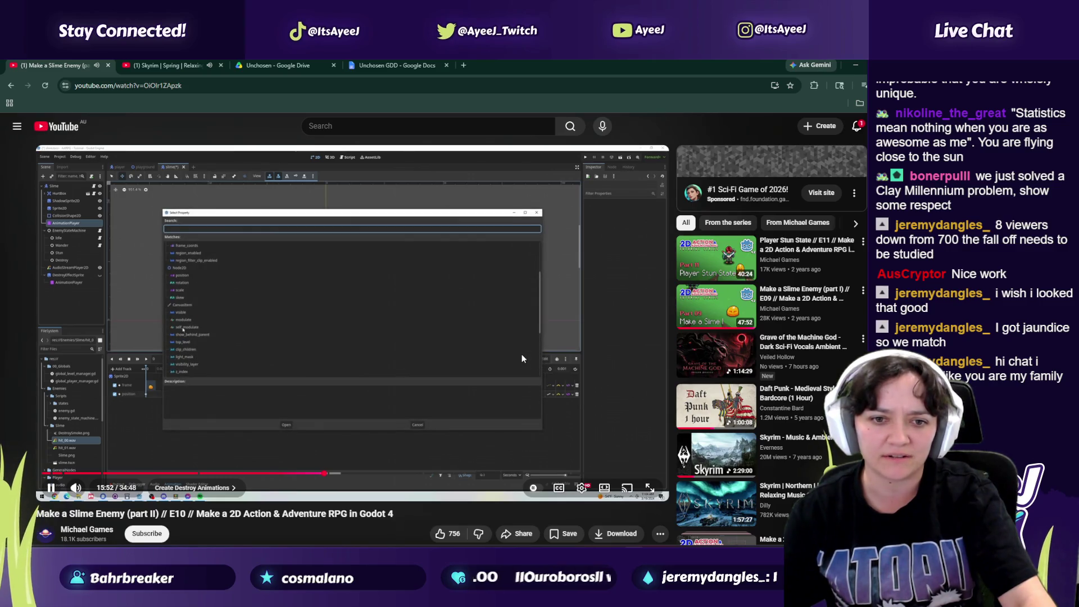
left_click(522, 354)
Step: Add a property track for the Sprite2D node to the RESET animation
key("alt+Tab")
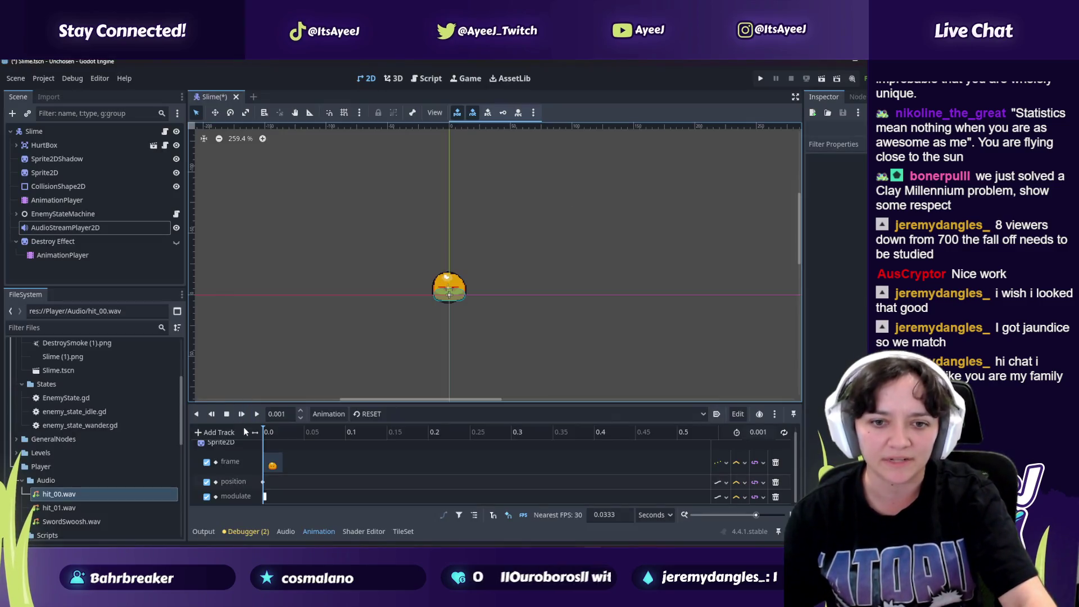
left_click(226, 434)
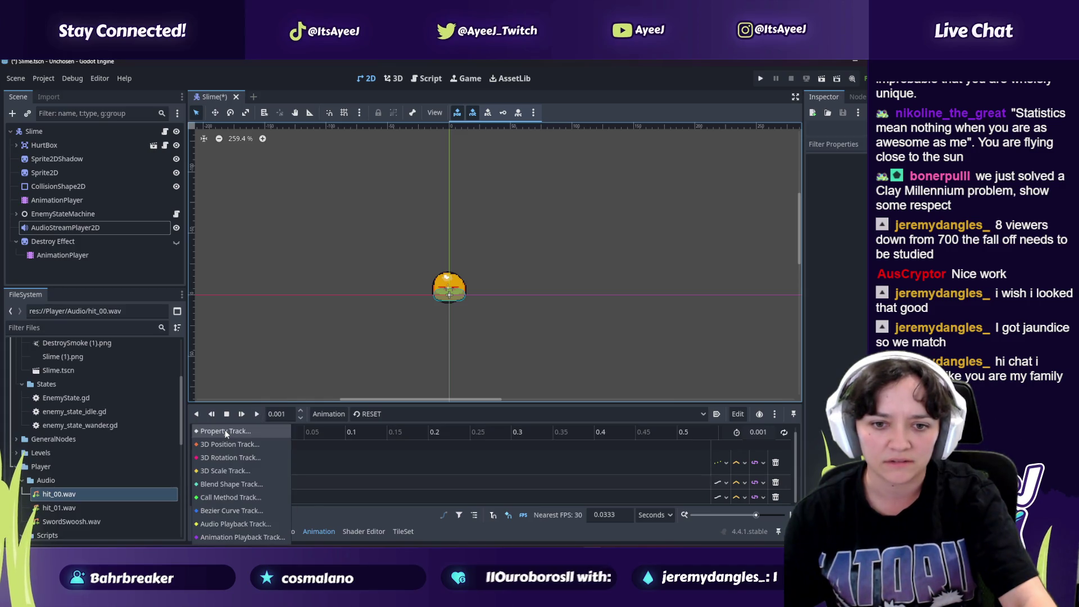
left_click(226, 431)
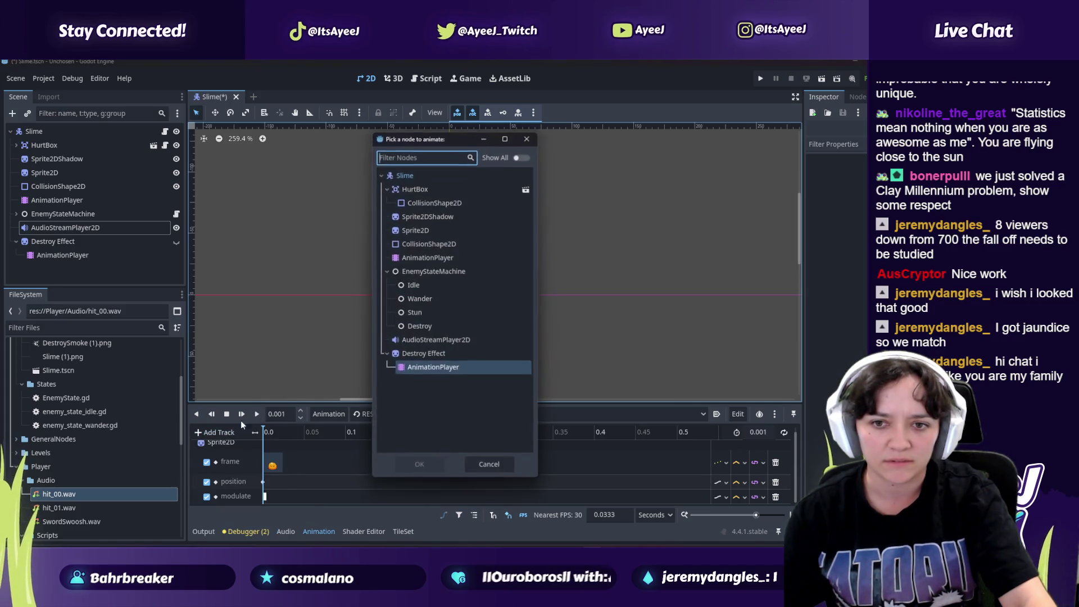
left_click(433, 230)
left_click(417, 462)
key("alt+Tab")
left_click(330, 325)
key("alt+Tab")
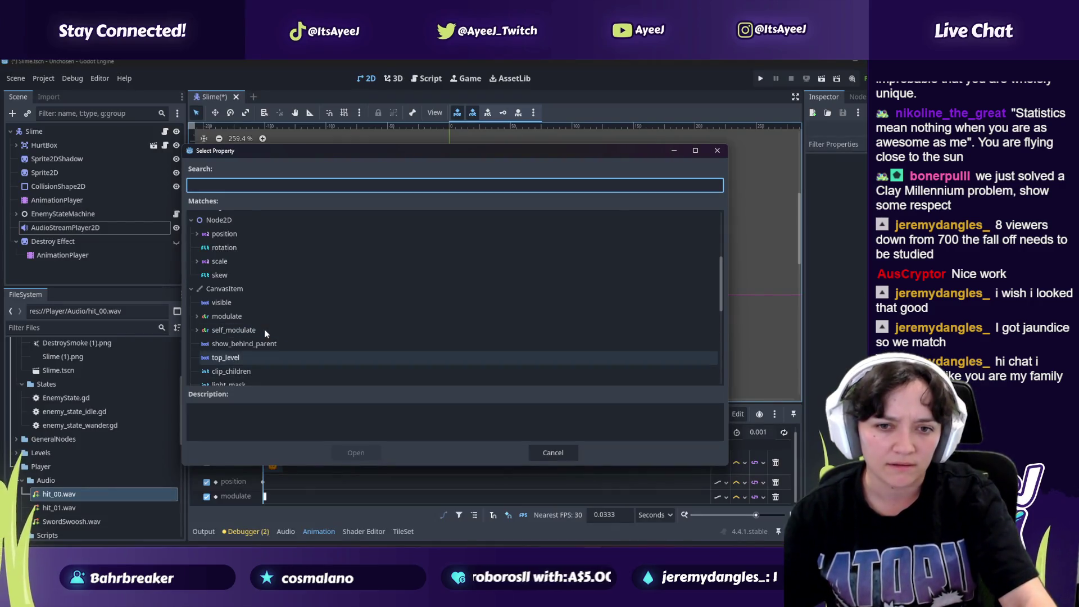
Step: Choose modulate as the track property and inspect its white start keyframe
scroll(253, 328, "up", 1)
left_click(238, 339)
left_click(356, 453)
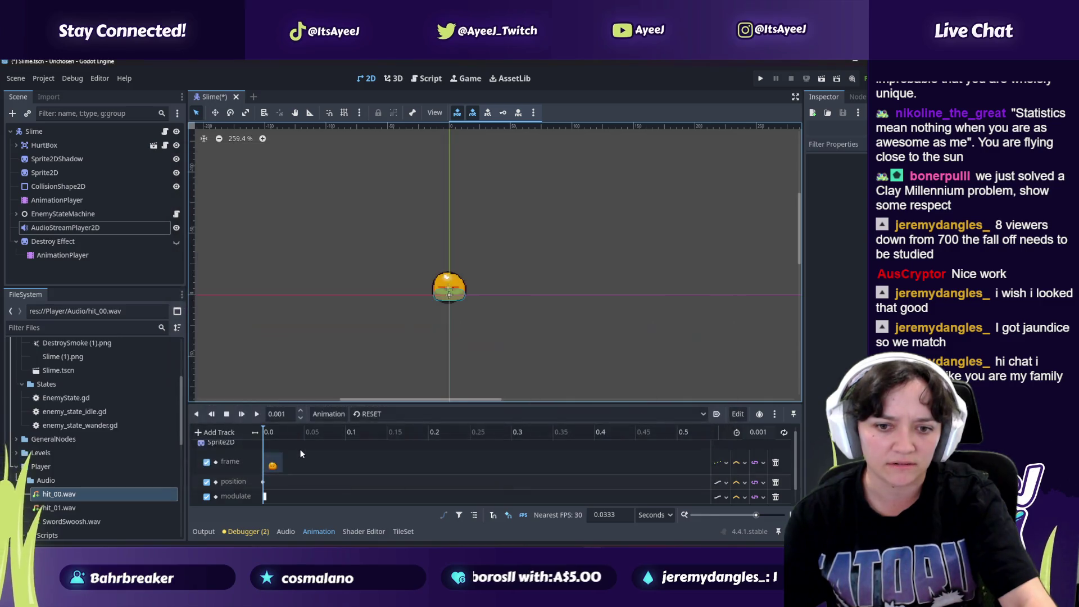
key("alt+Tab")
key("alt+Tab")
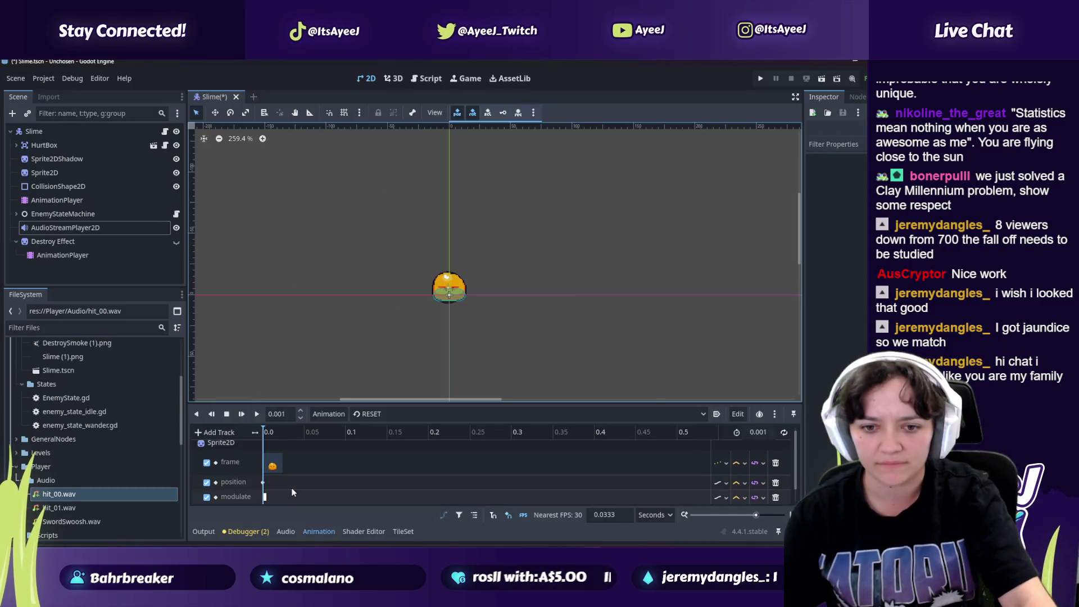
left_click(264, 497)
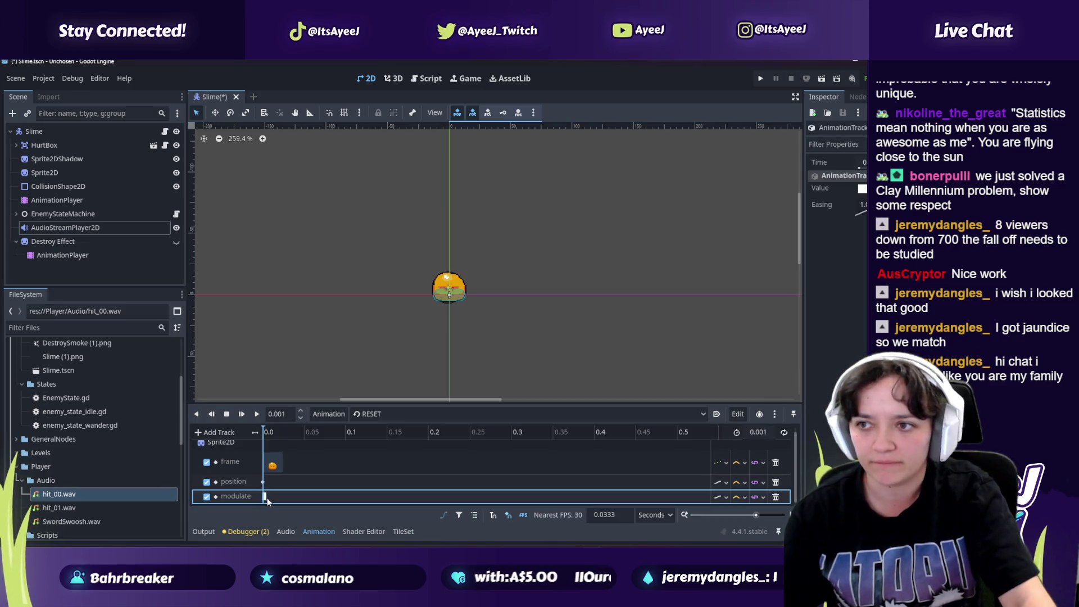
key("alt+Tab")
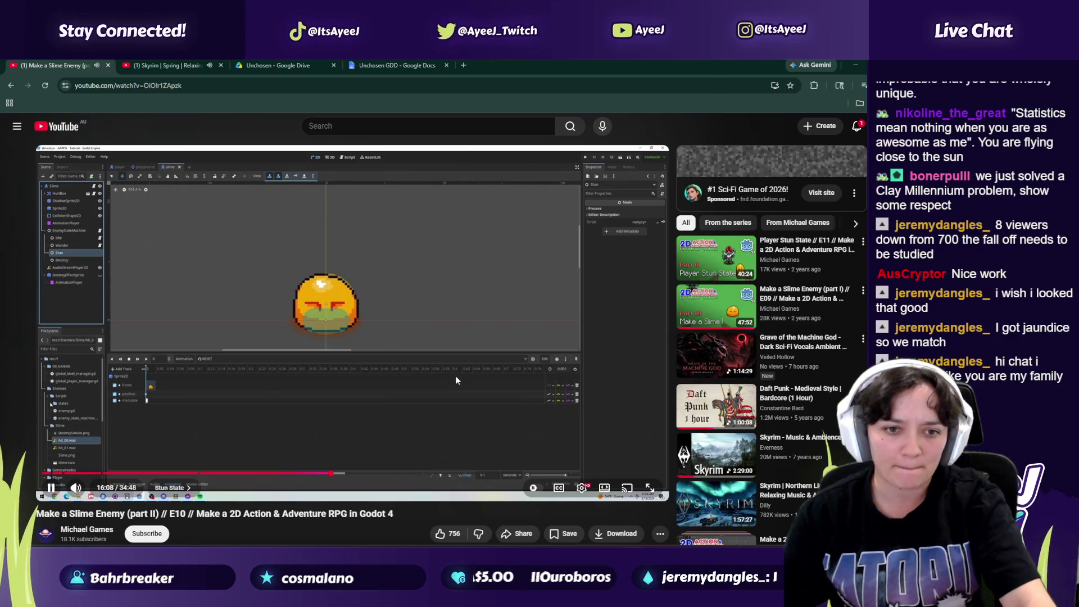
Step: Pause at the Stun State chapter, save the Slime scene, and open the EnemyStateMachine script
left_click(457, 375)
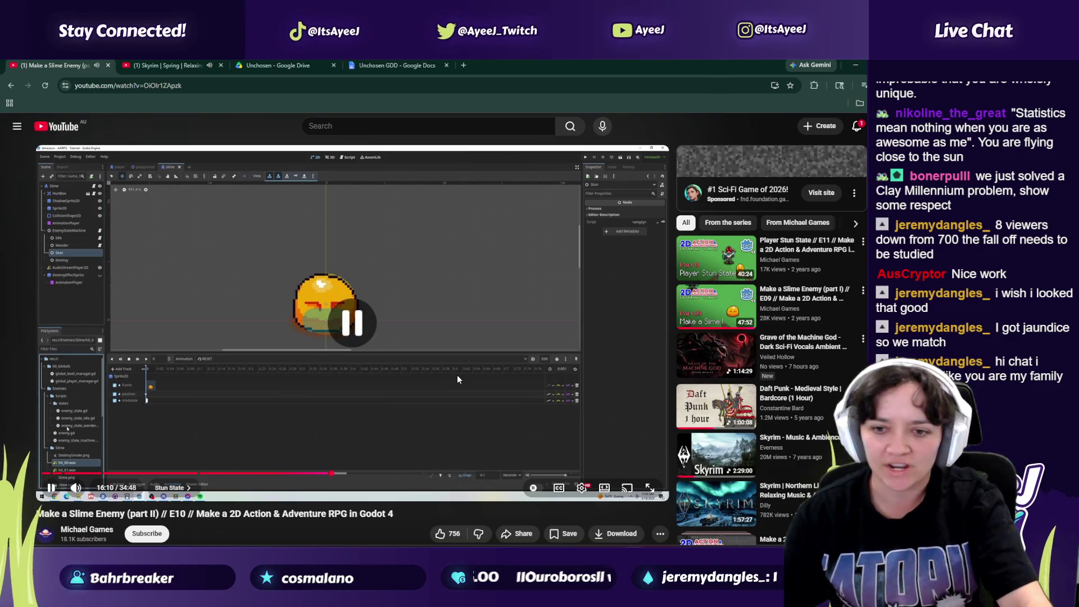
key("alt+Tab")
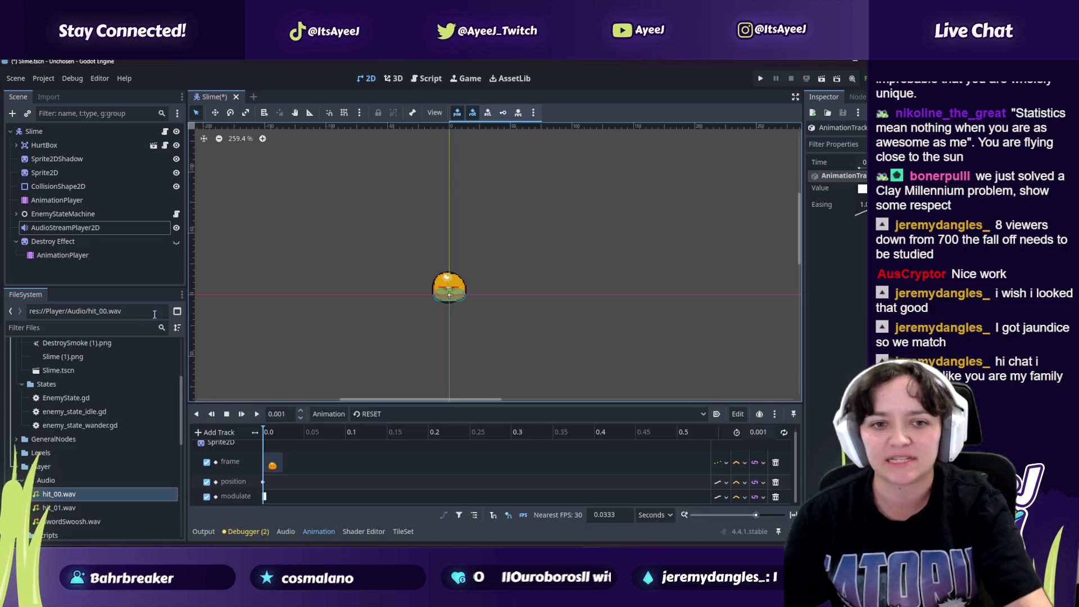
scroll(109, 382, "up", 2)
scroll(103, 381, "down", 1)
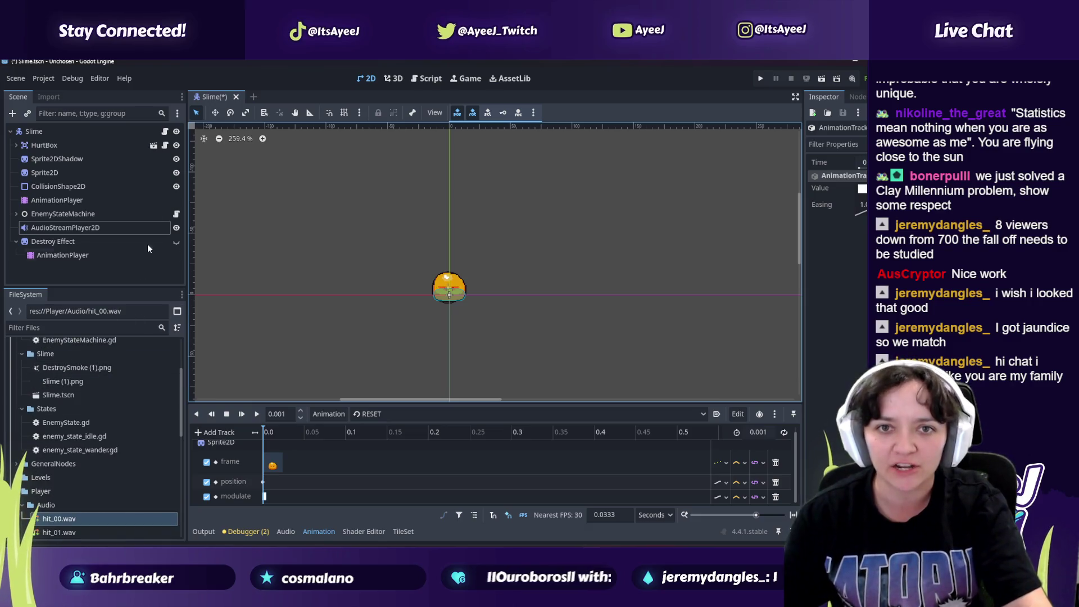
key("ctrl+s")
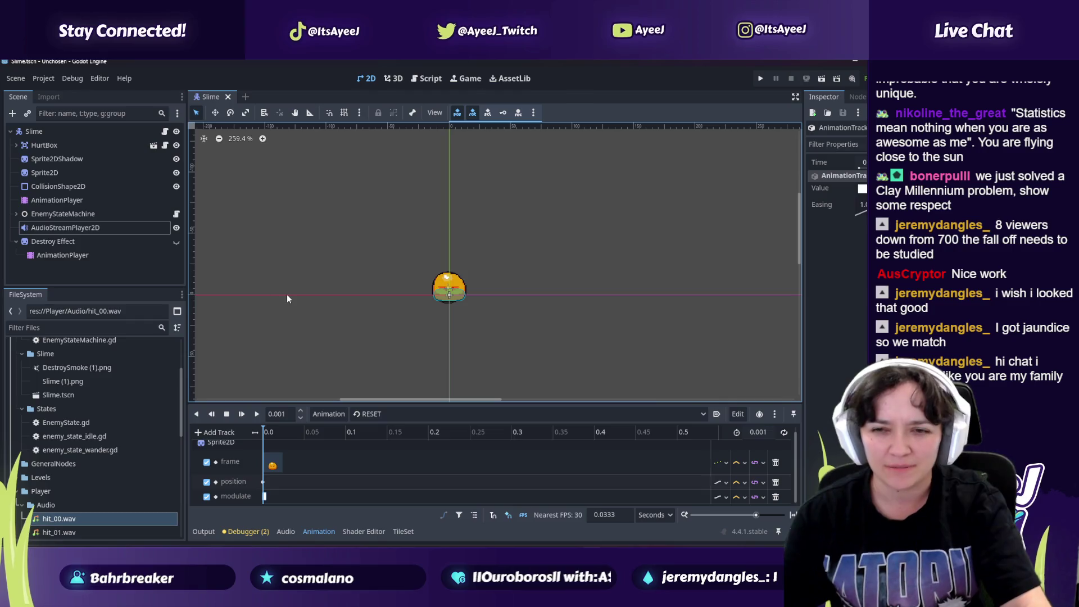
scroll(76, 396, "up", 1)
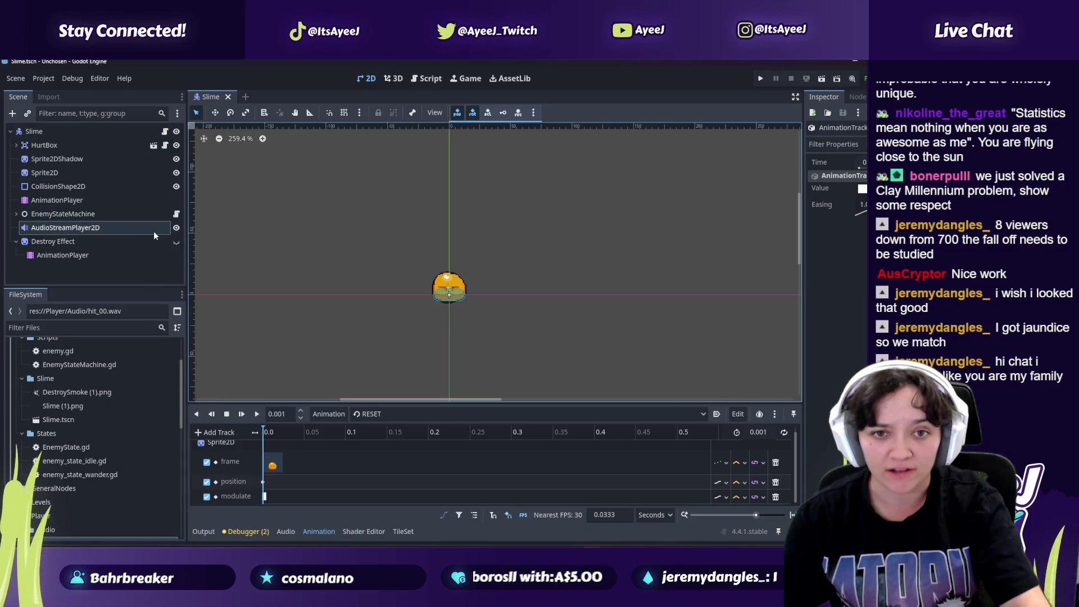
left_click(177, 214)
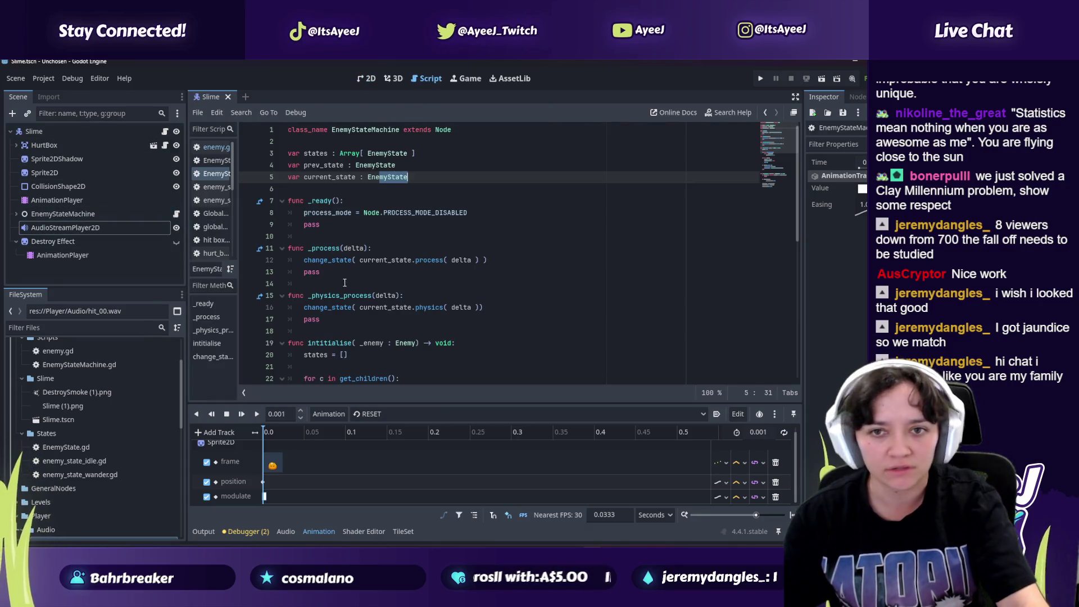
scroll(351, 307, "down", 5)
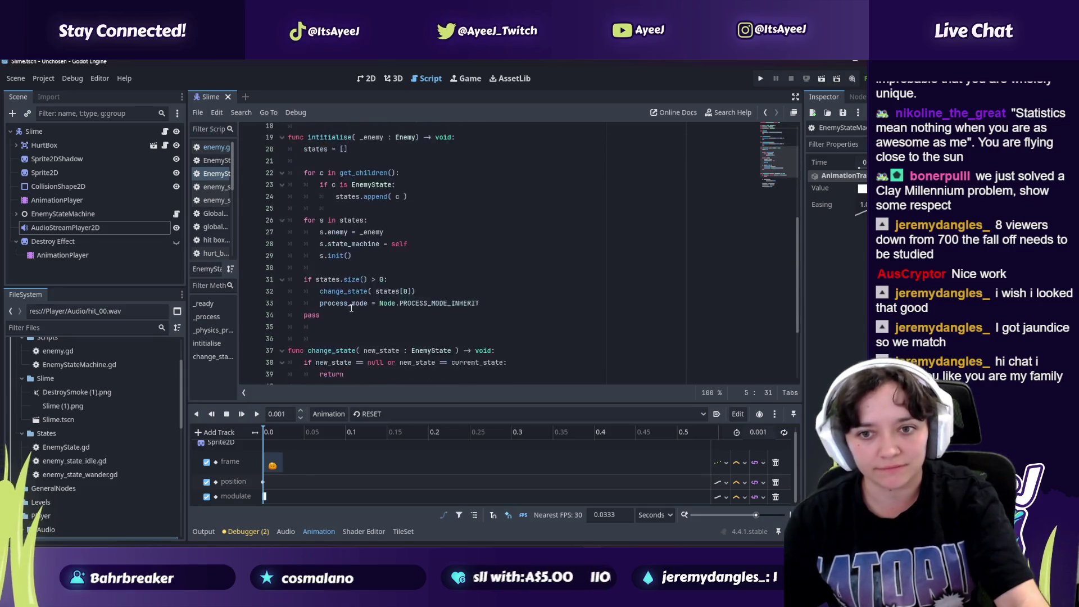
scroll(352, 308, "down", 3)
key("alt+Tab")
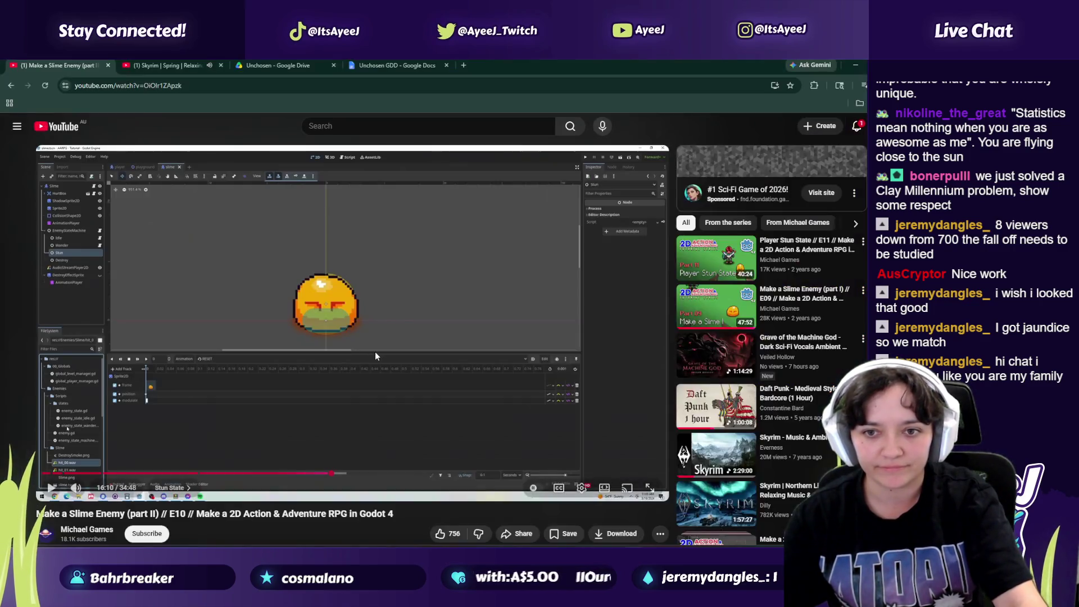
left_click(374, 353)
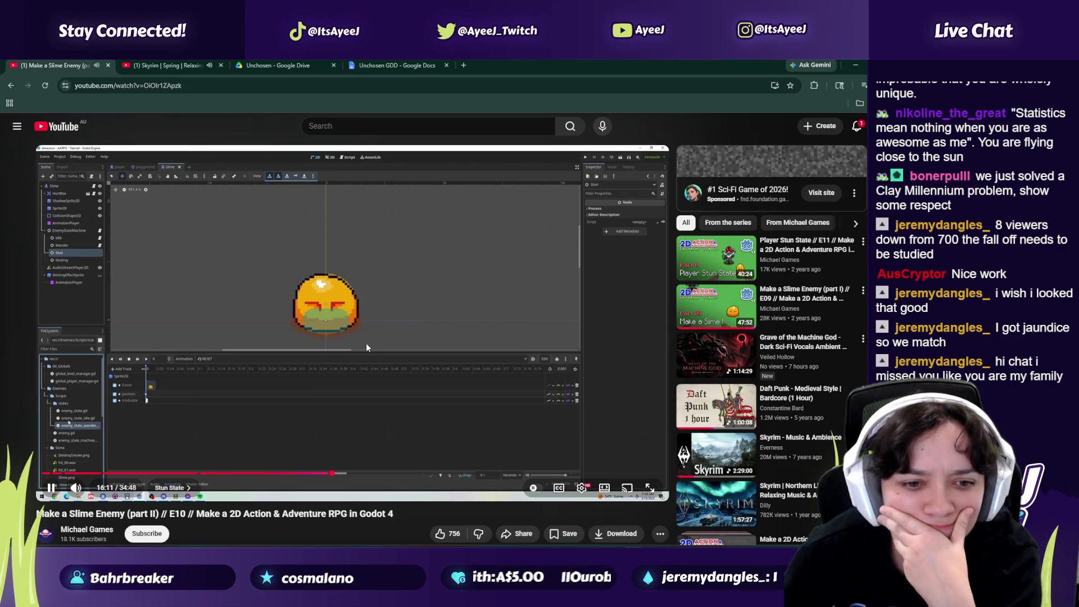
left_click(366, 344)
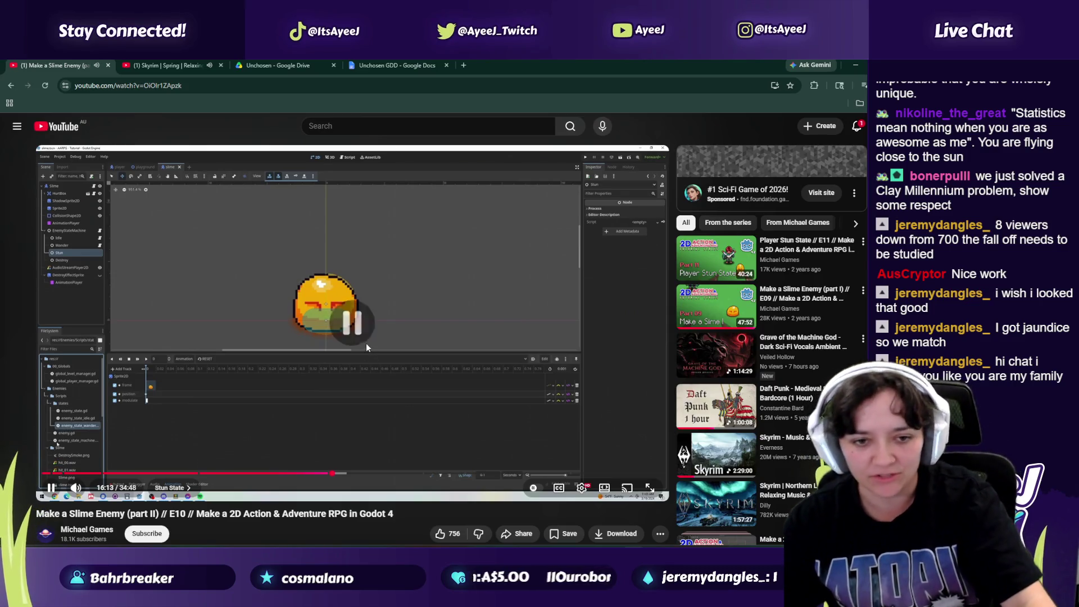
left_click(362, 348)
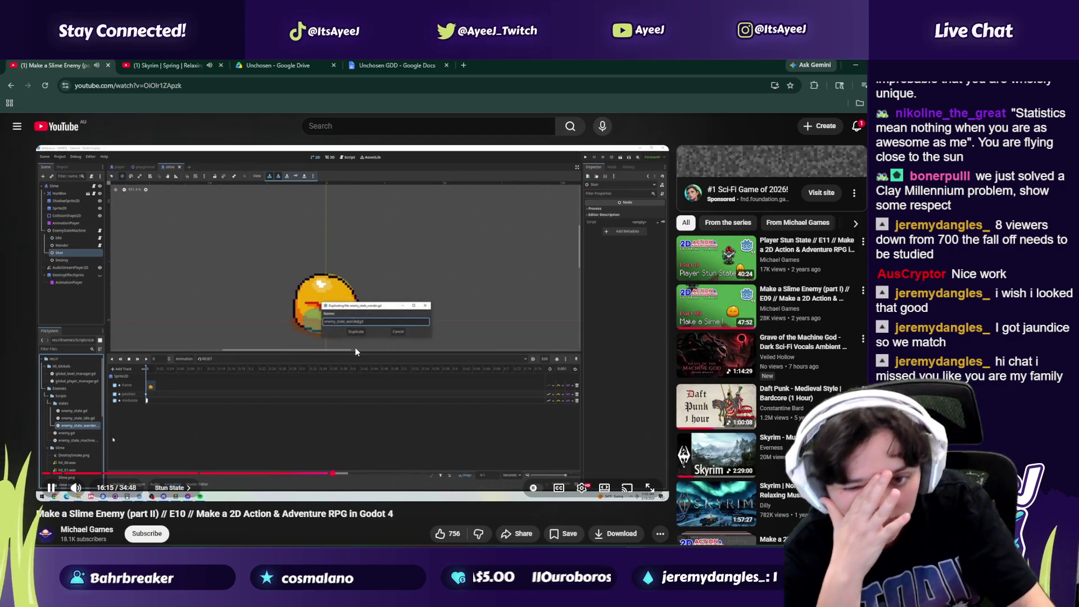
left_click(343, 381)
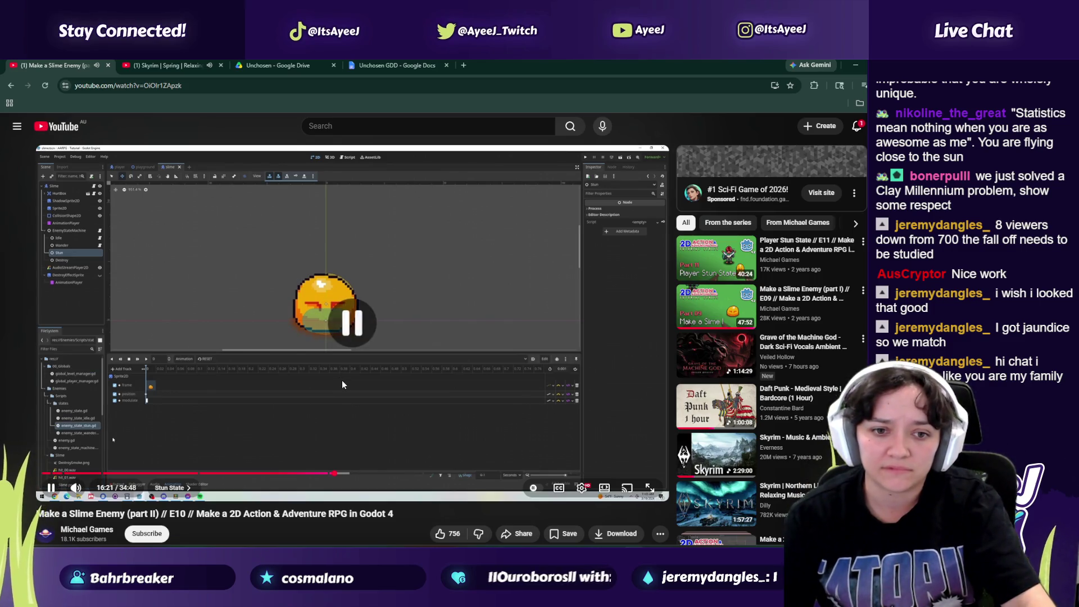
key("alt+Tab")
scroll(87, 471, "down", 3)
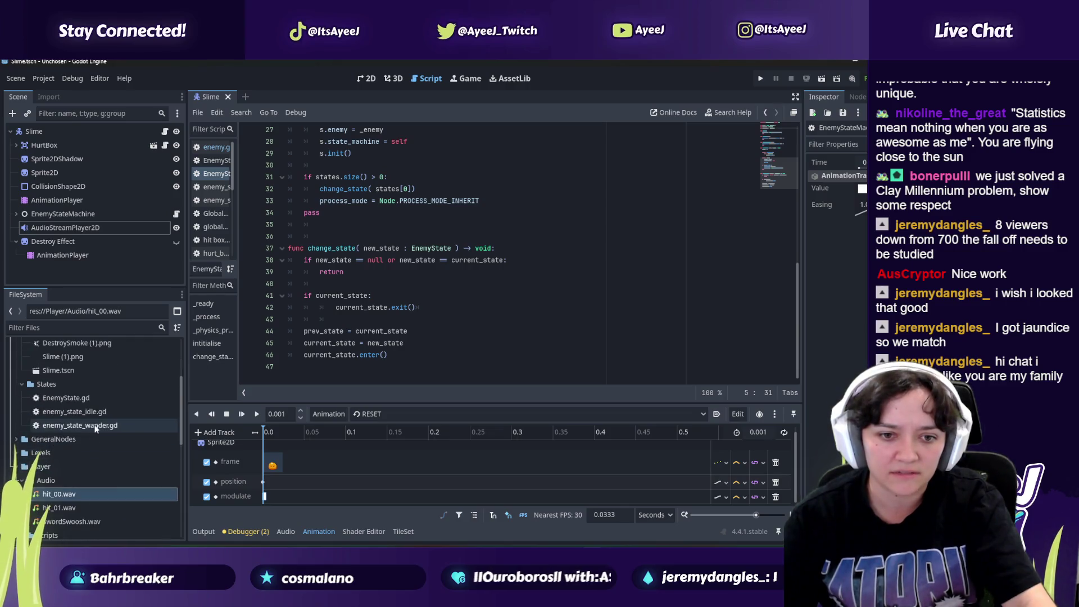
Step: Duplicate enemy_state_wander.gd as enemy_state_stun.gd
right_click(96, 428)
left_click(132, 446)
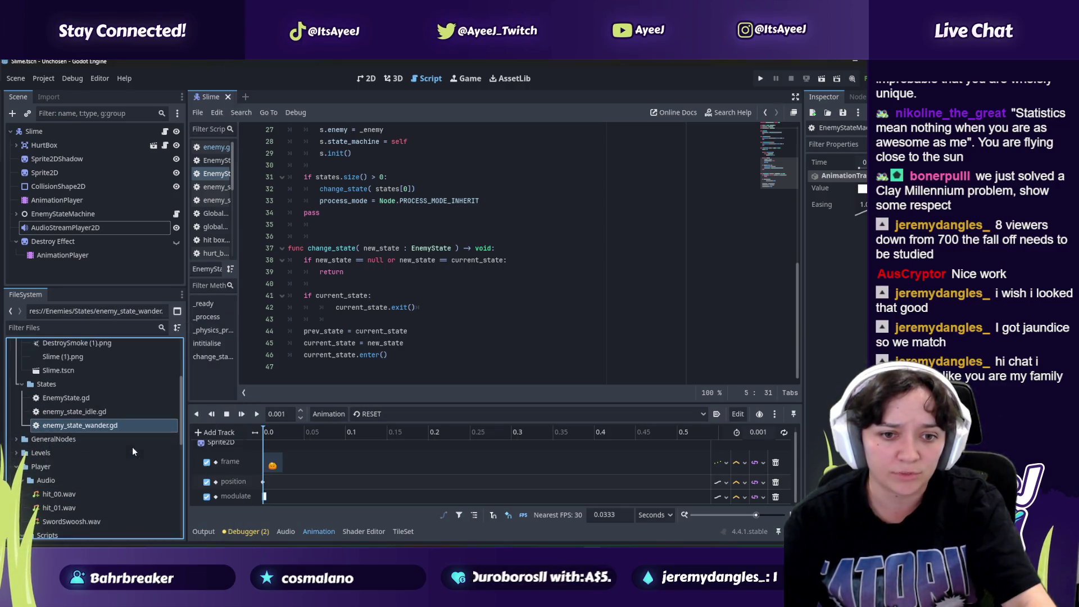
left_click_drag(414, 305, 393, 305)
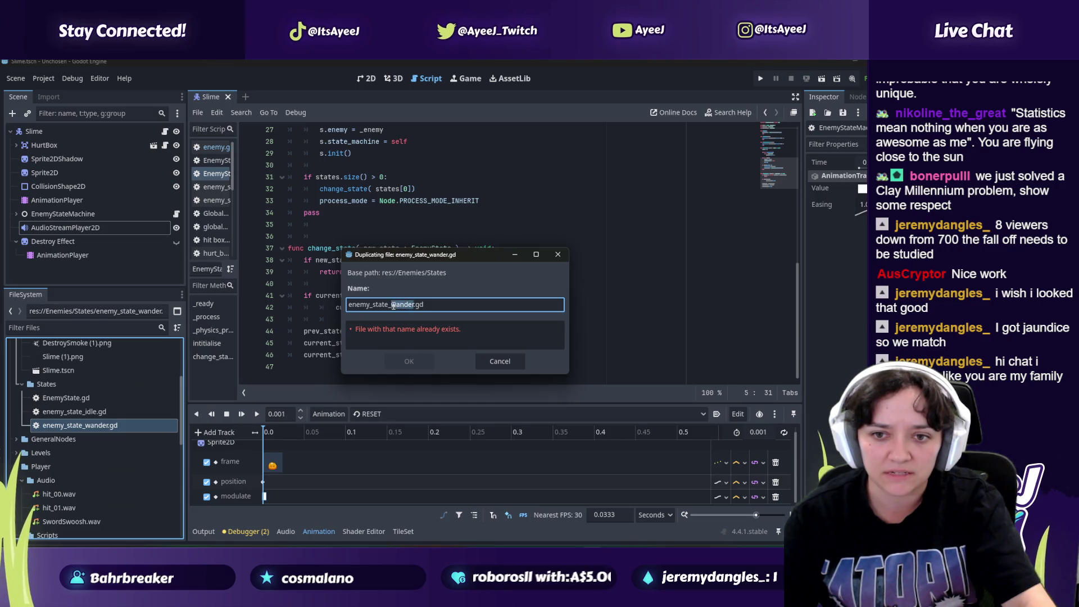
type("stun")
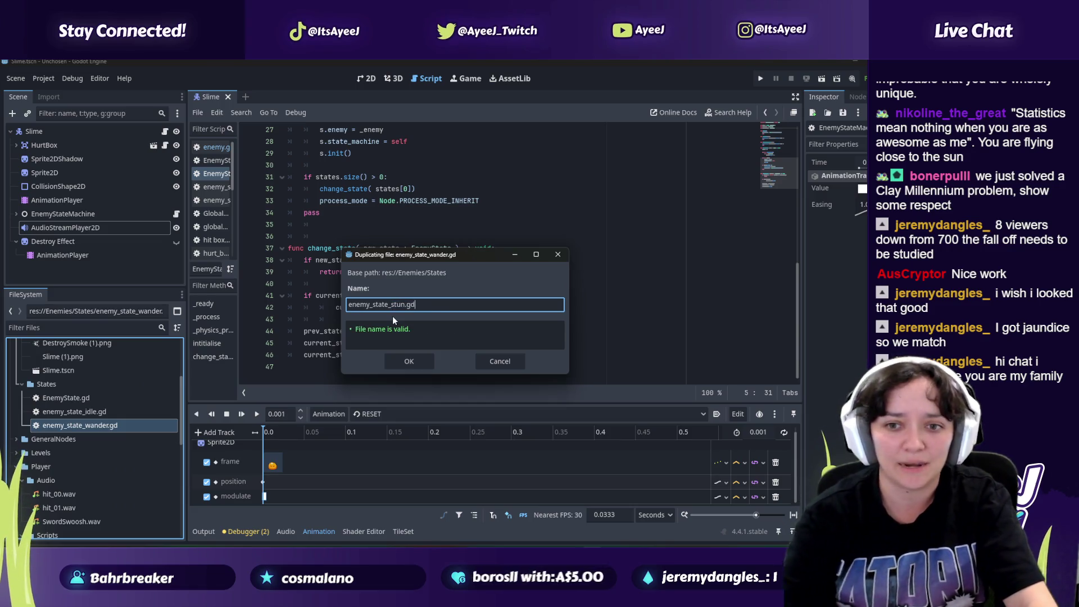
left_click(409, 361)
Step: Play the tutorial briefly, pause it, and return to Godot
key("alt+Tab")
left_click(409, 315)
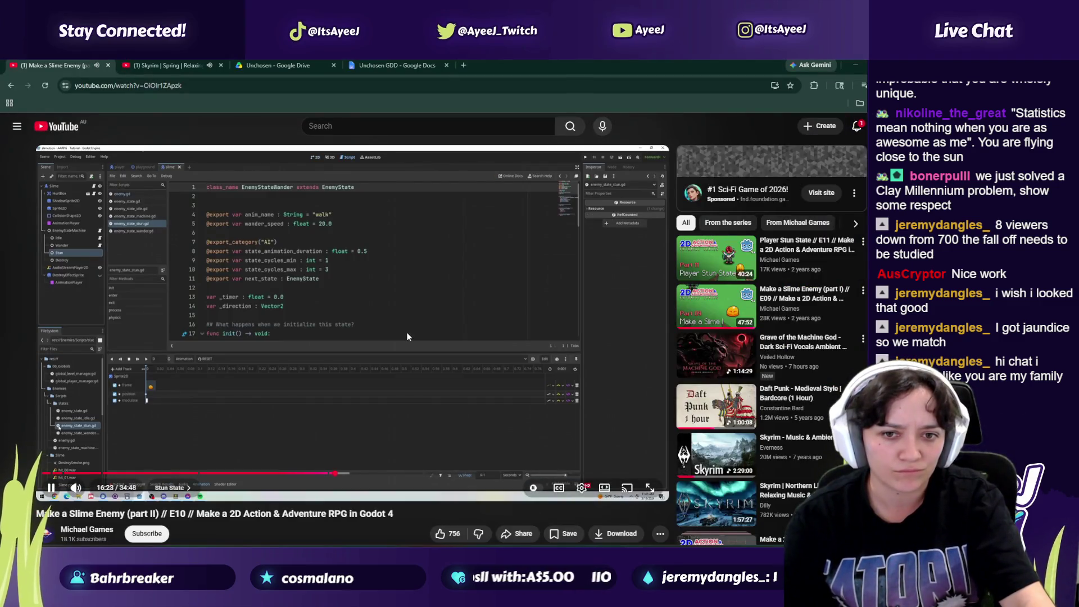
left_click(407, 336)
key("alt+Tab")
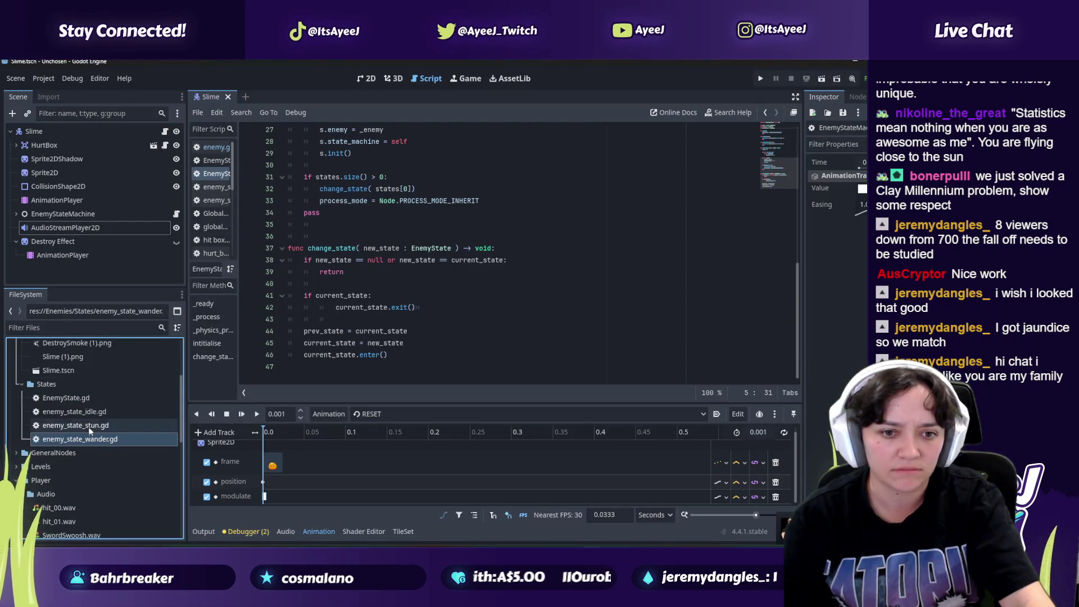
Step: Drag enemy_state_stun.gd from the FileSystem onto the Slime's state node under EnemyStateMachine
mouse_move(89, 426)
left_mouse_down()
mouse_move(94, 224)
mouse_move(51, 147)
mouse_move(16, 243)
mouse_move(16, 198)
mouse_move(16, 222)
mouse_move(97, 413)
mouse_move(18, 211)
mouse_move(91, 451)
mouse_move(20, 216)
left_mouse_up()
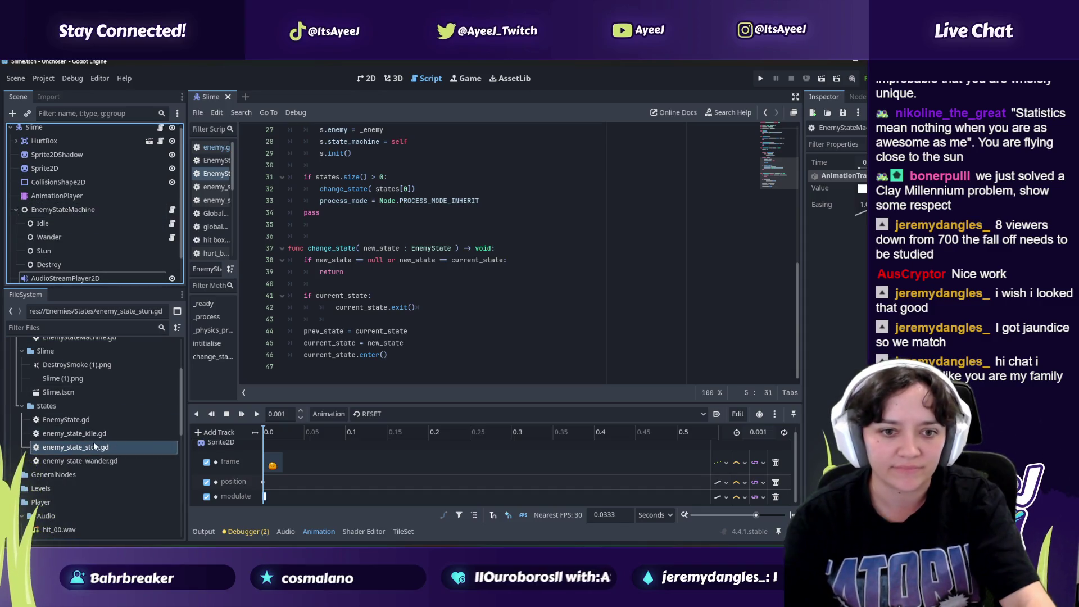
mouse_move(95, 445)
left_mouse_down()
mouse_move(137, 247)
mouse_move(132, 265)
left_mouse_up()
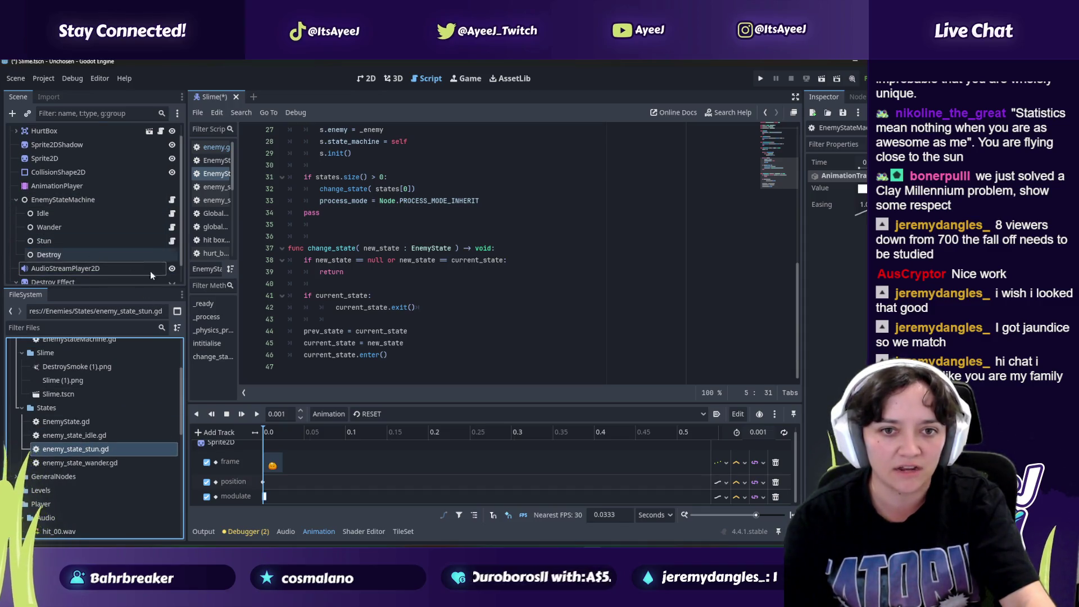
right_click(104, 453)
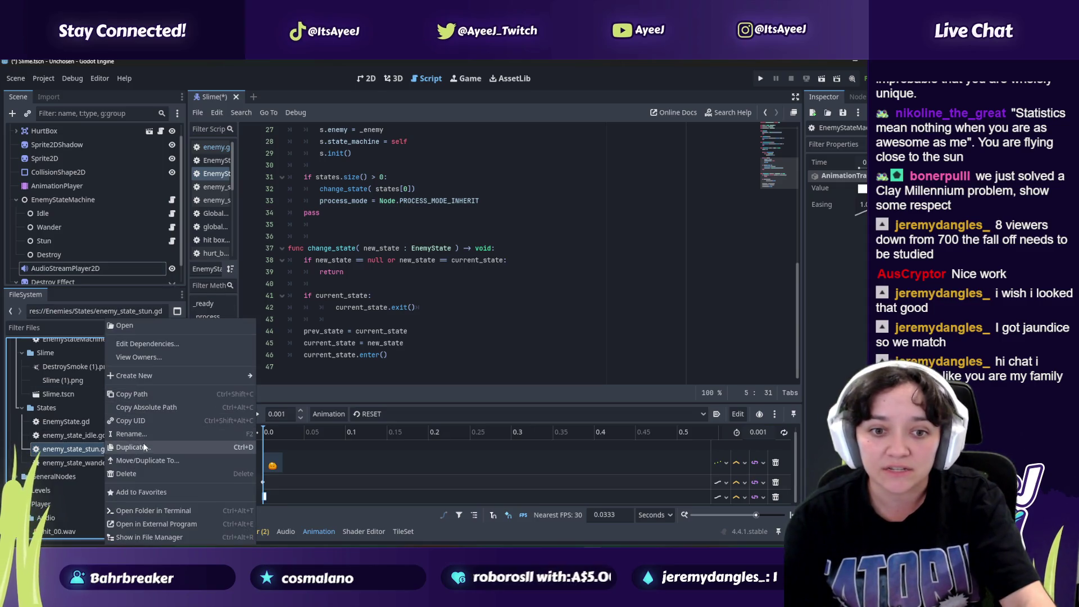
Step: Open enemy_state_stun.gd in the script editor after checking the tutorial
key("alt+Tab")
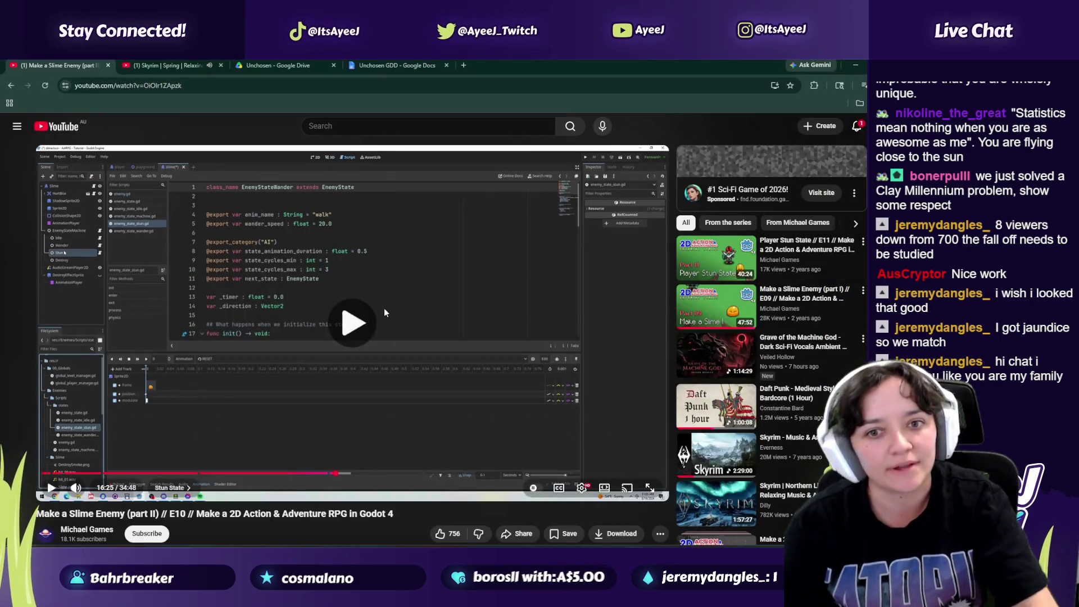
left_click(384, 313)
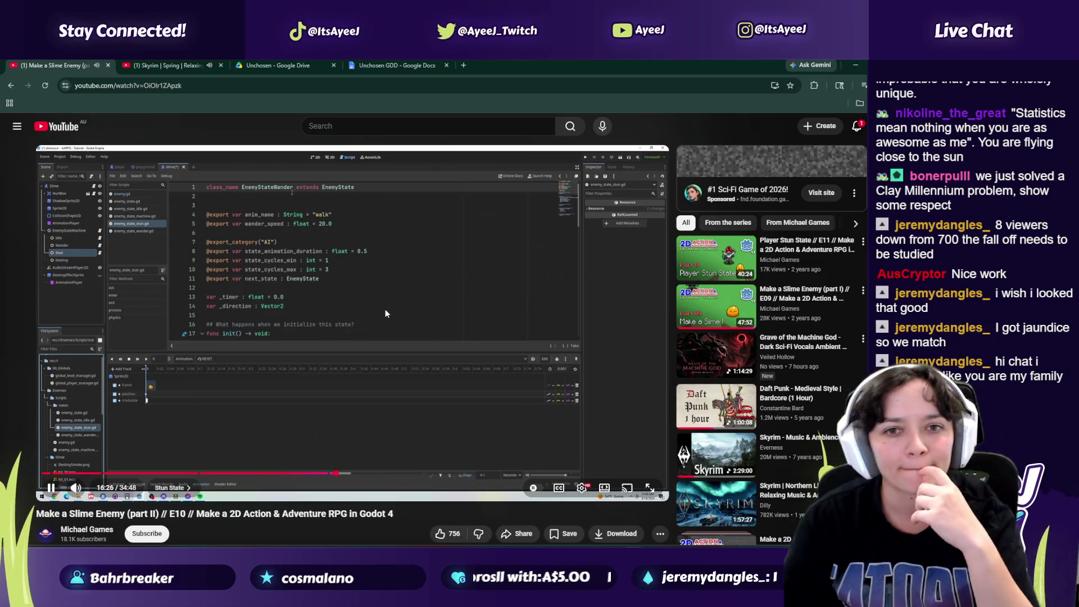
key("alt+Tab")
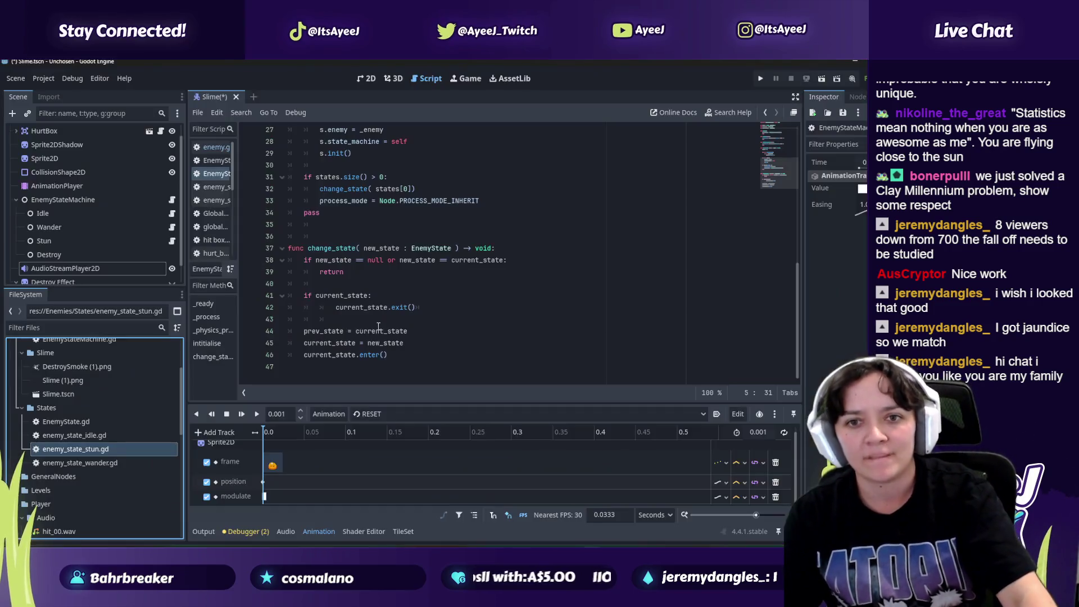
scroll(358, 227, "up", 5)
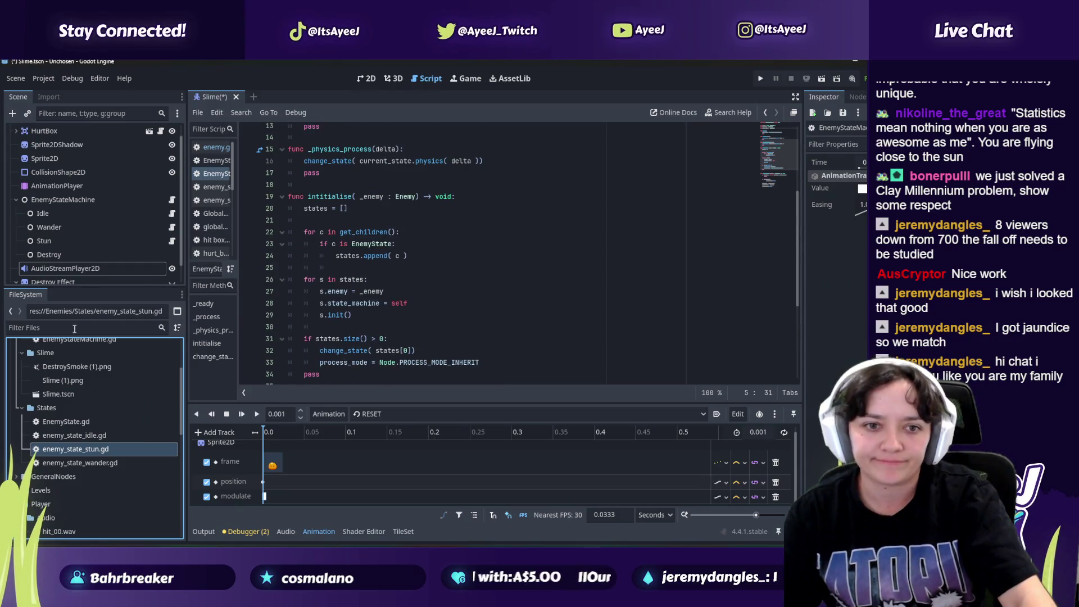
double_click(75, 449)
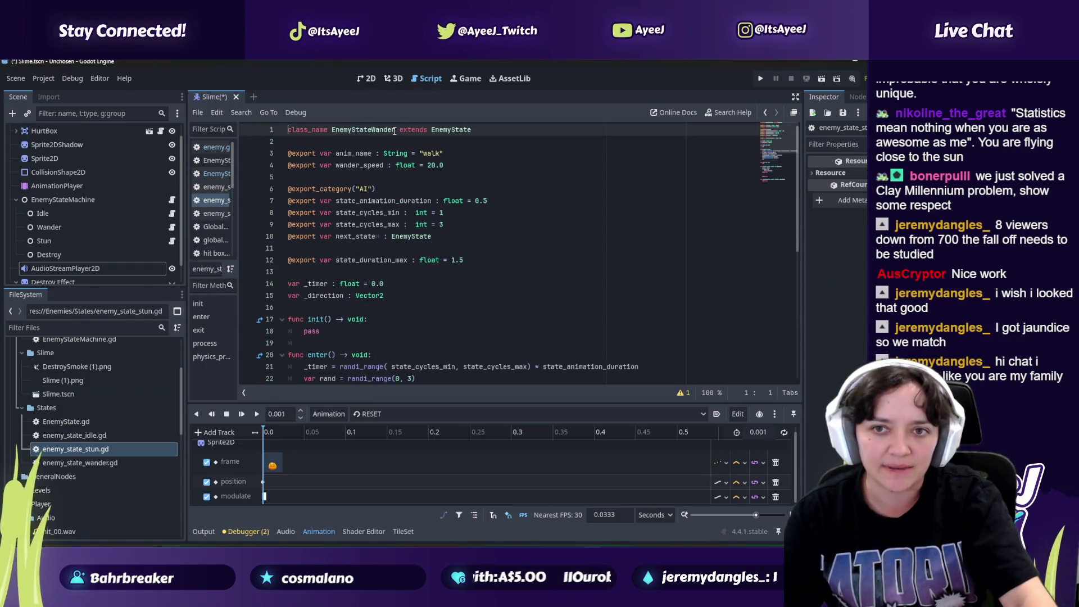
Step: Rename the class to EnemyStateStun and select the walk animation name on line 3
left_click_drag(394, 131, 376, 130)
type("Stun")
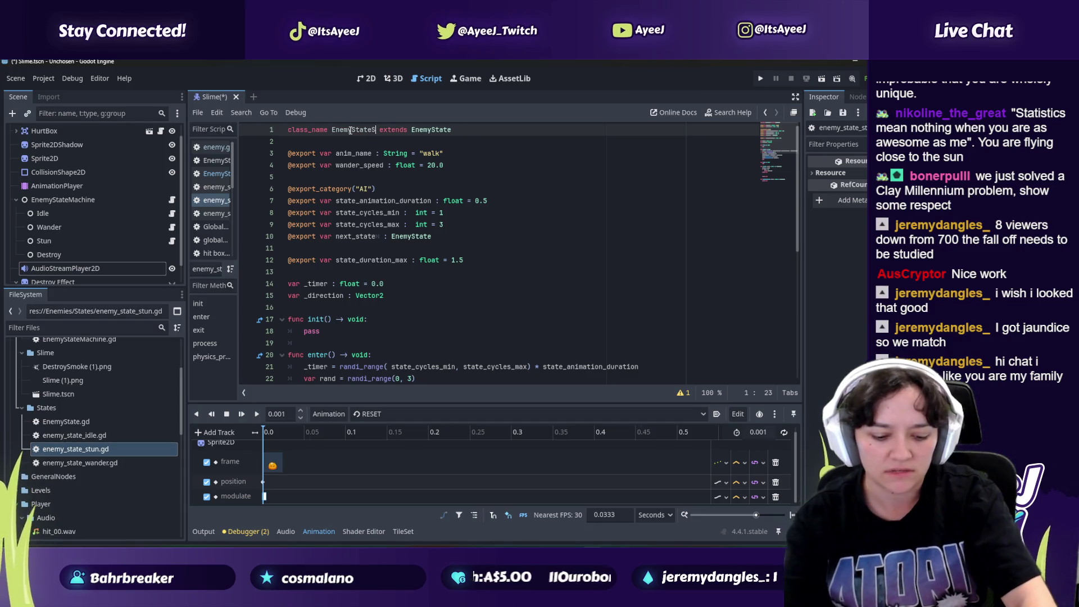
key("BackSpace")
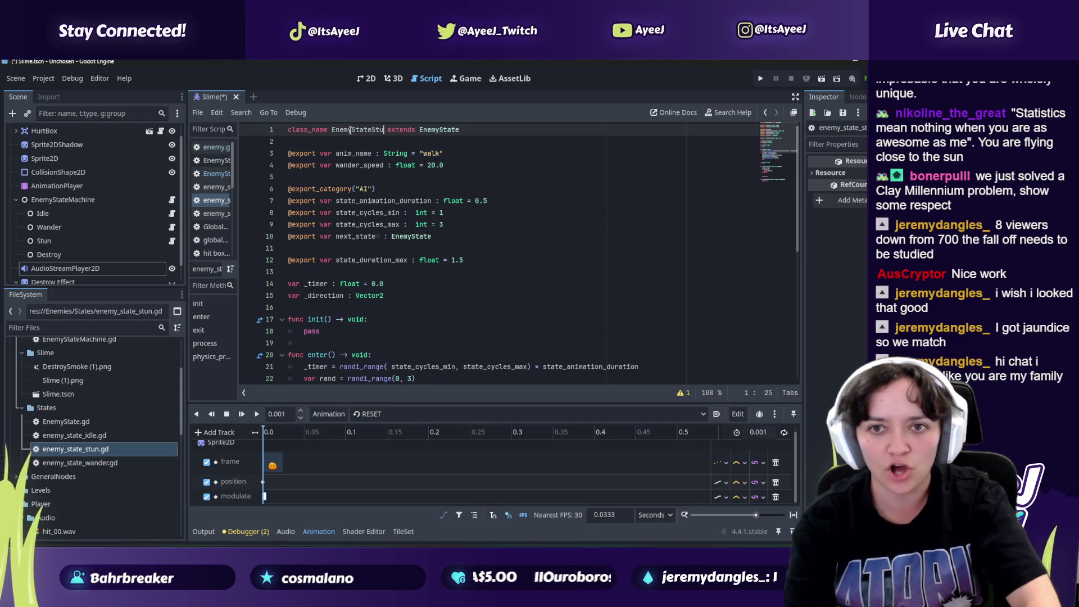
key("alt+Tab")
left_click(366, 309)
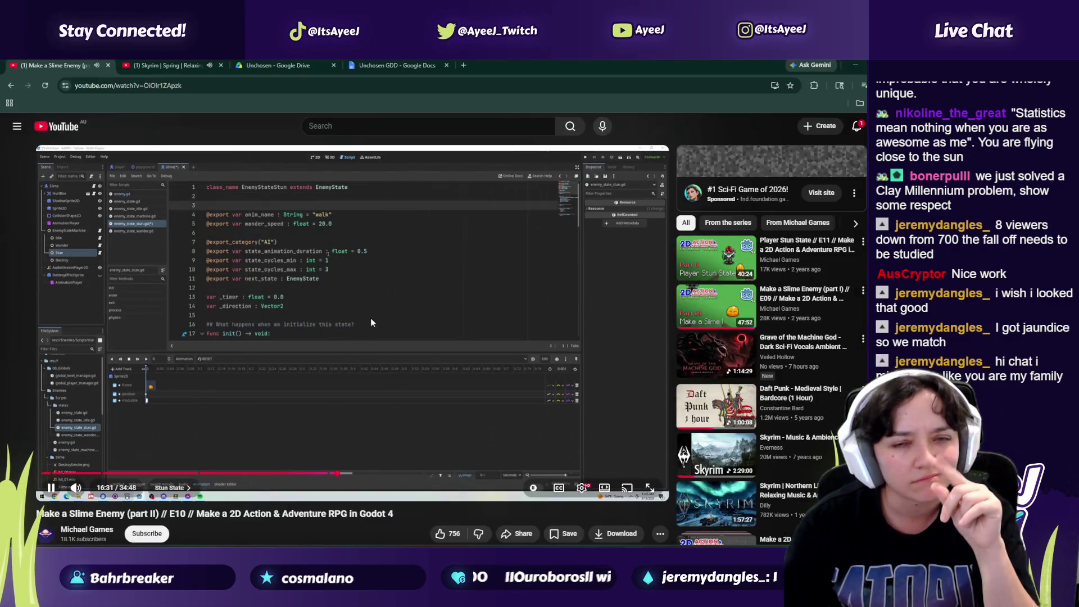
key("alt+Tab")
double_click(431, 153)
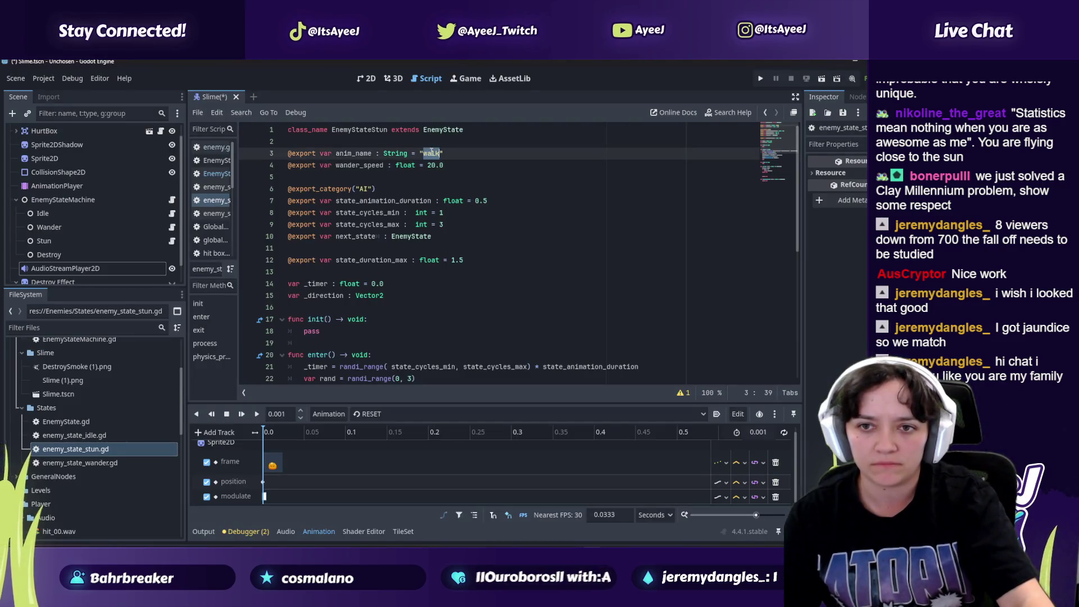
key("alt+Tab")
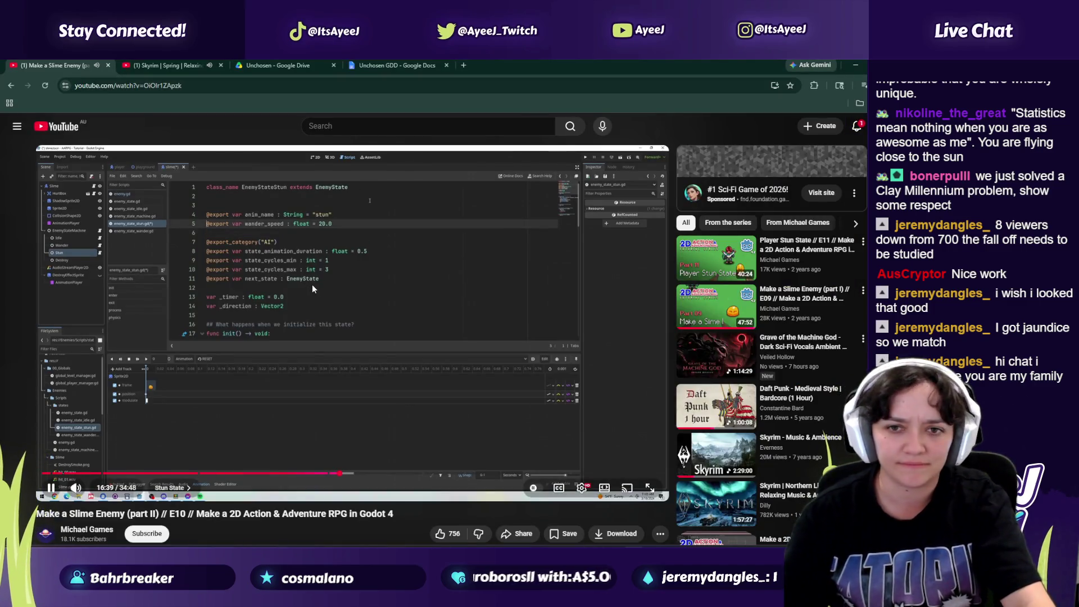
key("alt+Tab")
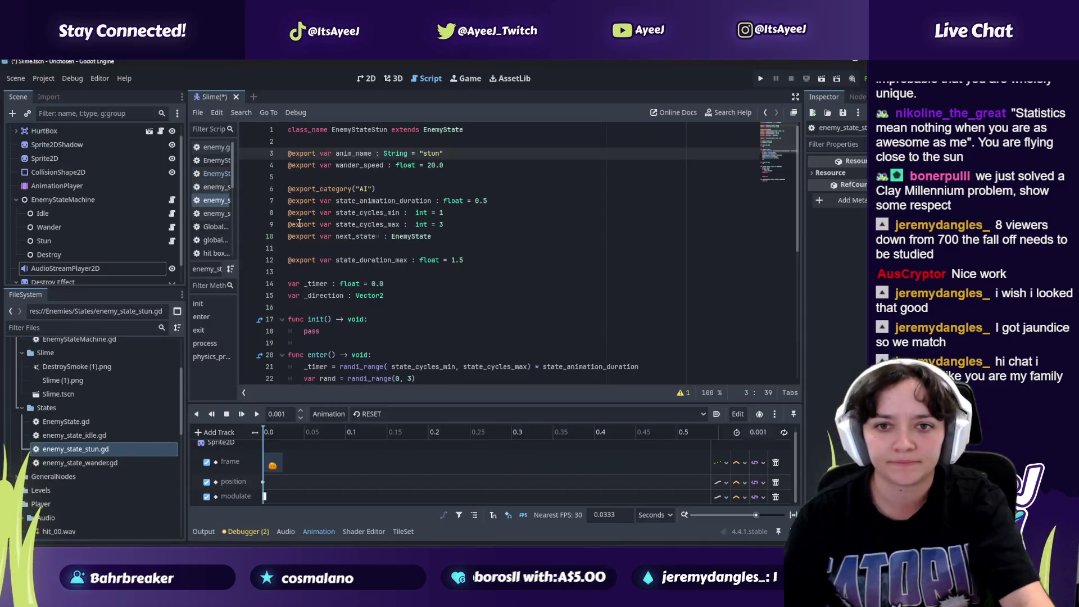
key("alt+Tab")
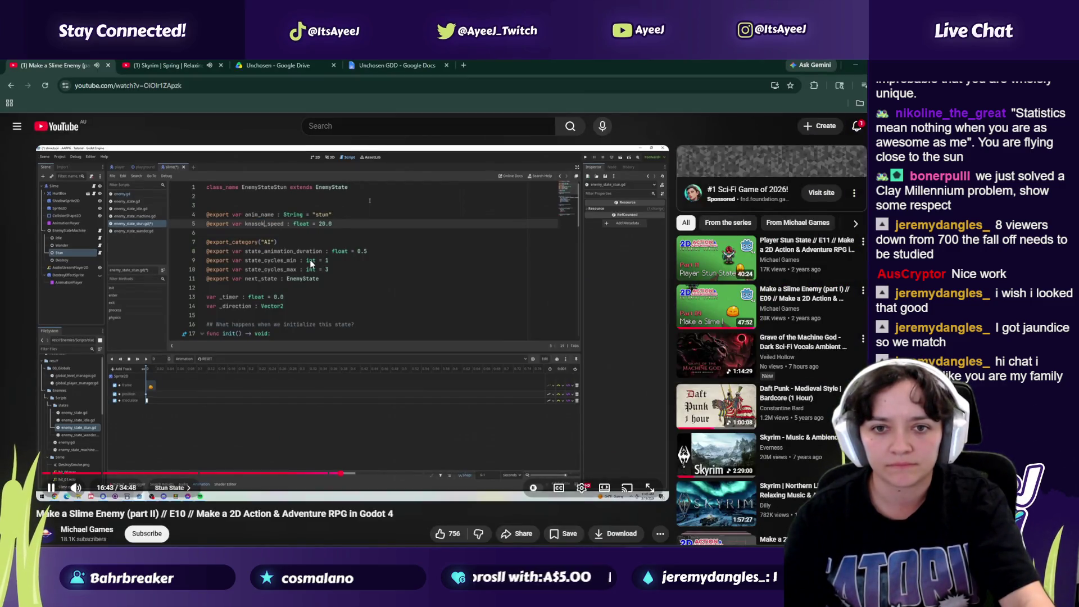
left_click(311, 263)
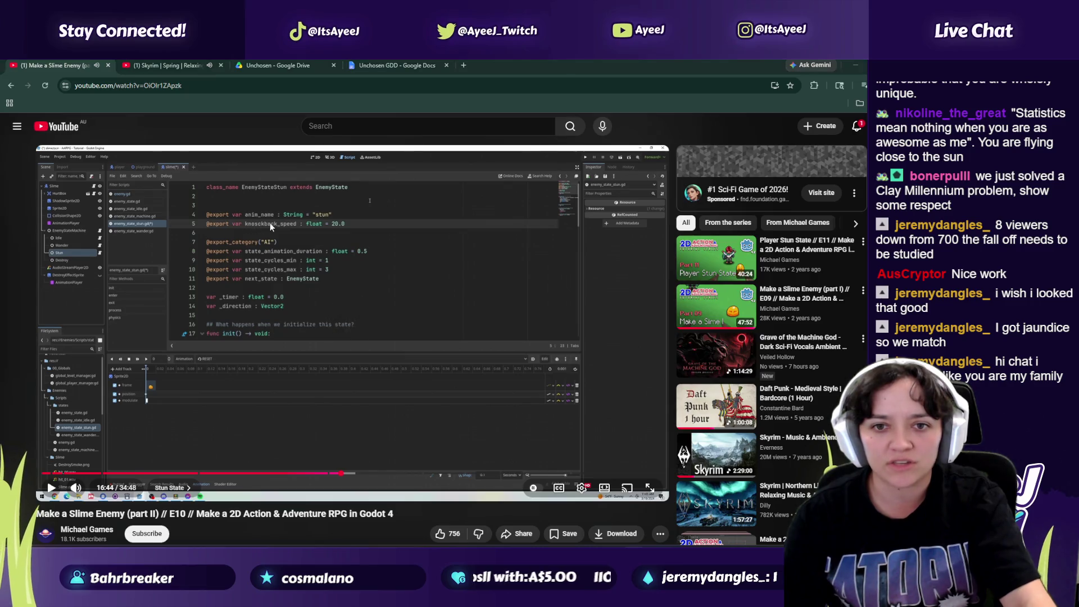
key("alt+Tab")
Step: Rename the wander speed export to knockback_speed with a value of 200.0
left_click_drag(358, 166, 342, 167)
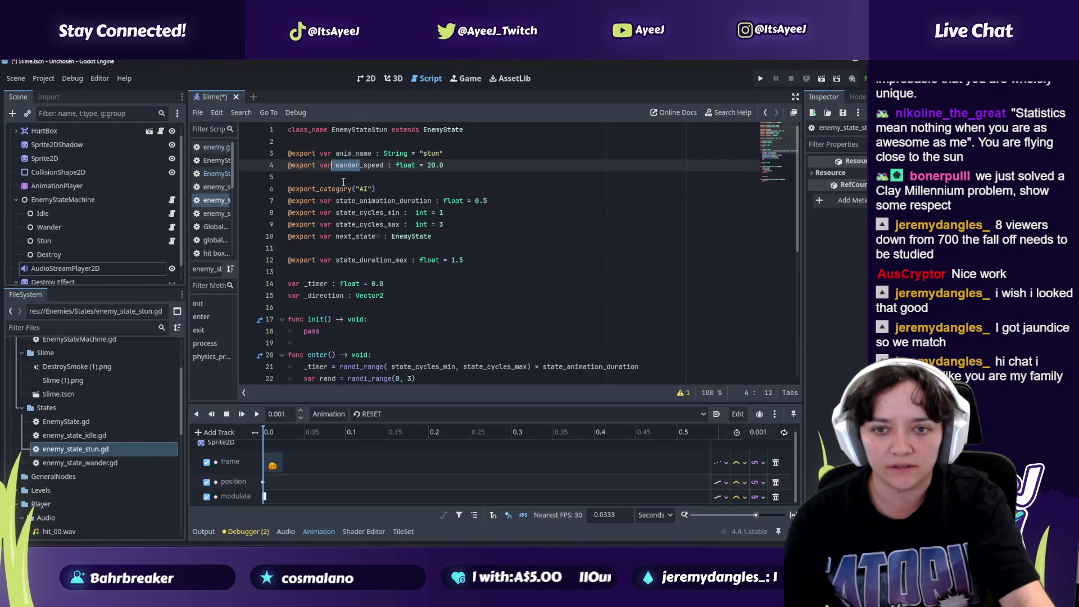
type("kno")
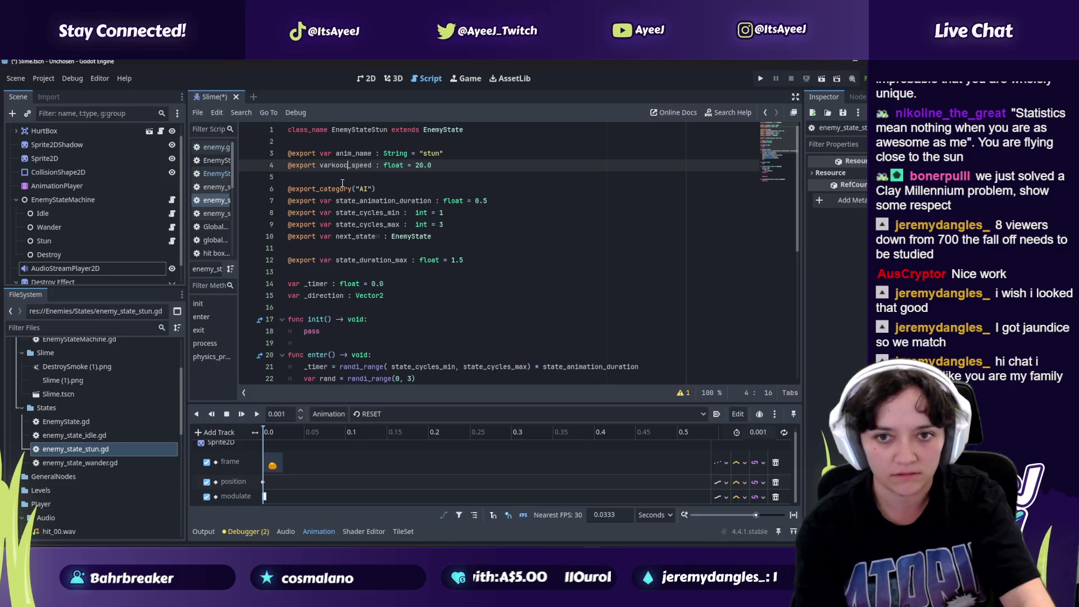
key("BackSpace")
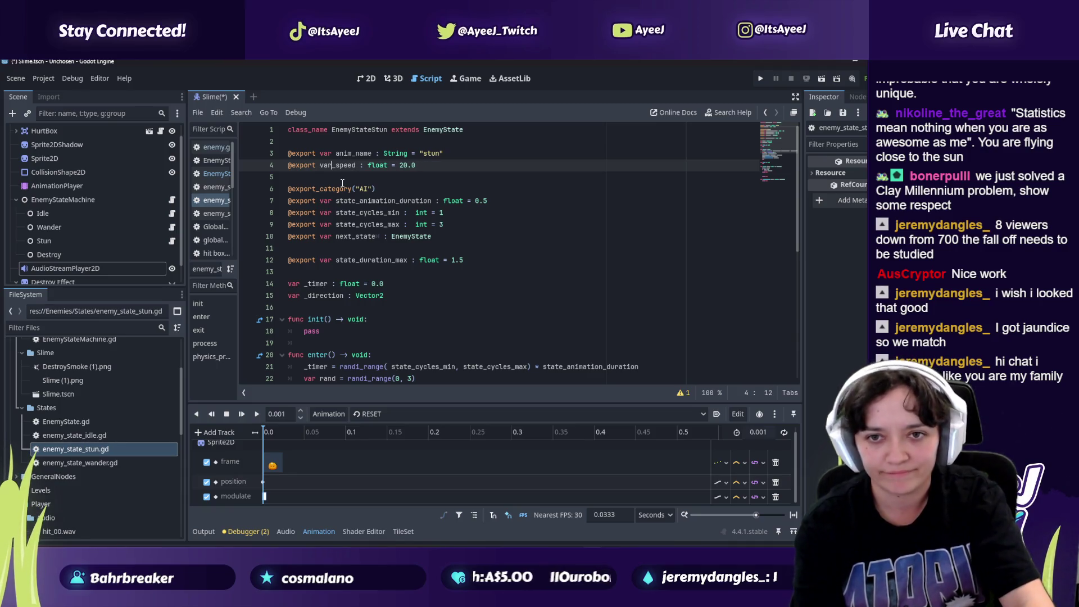
type("knockback")
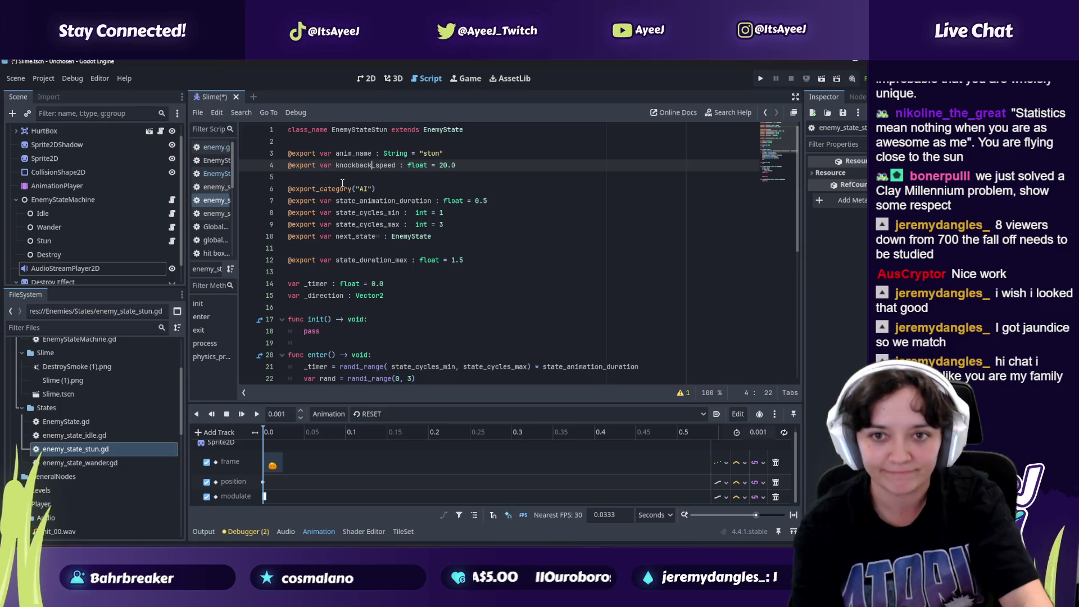
key("alt+Tab")
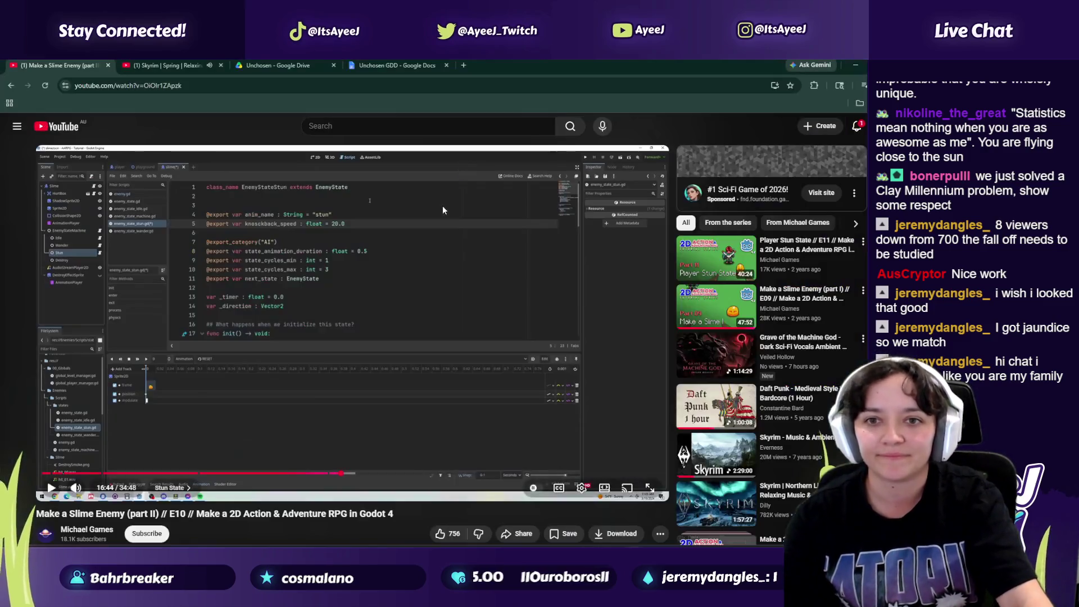
left_click(411, 281)
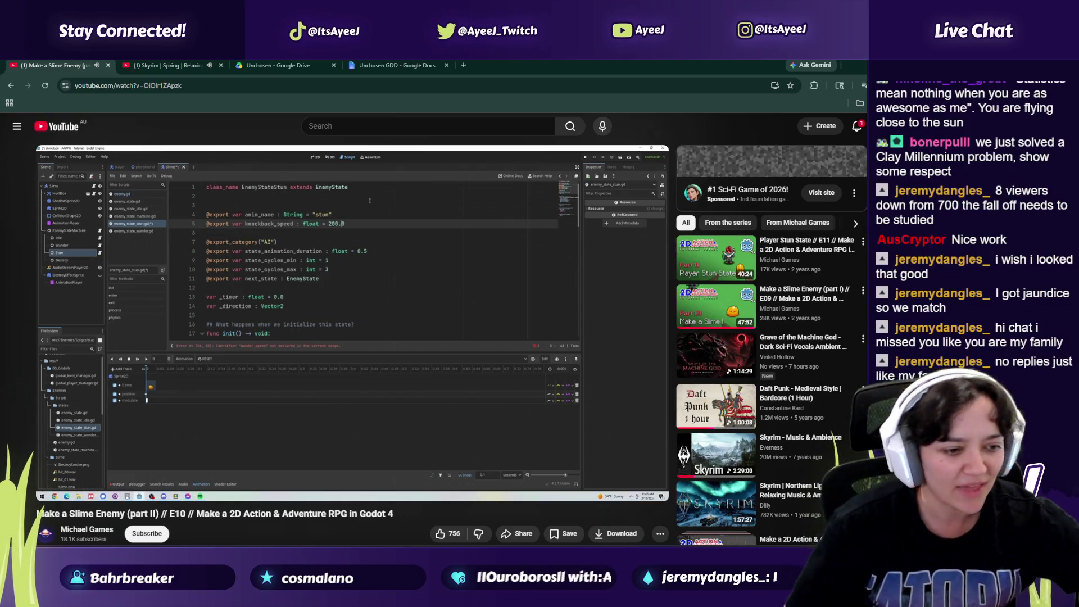
left_click(389, 294)
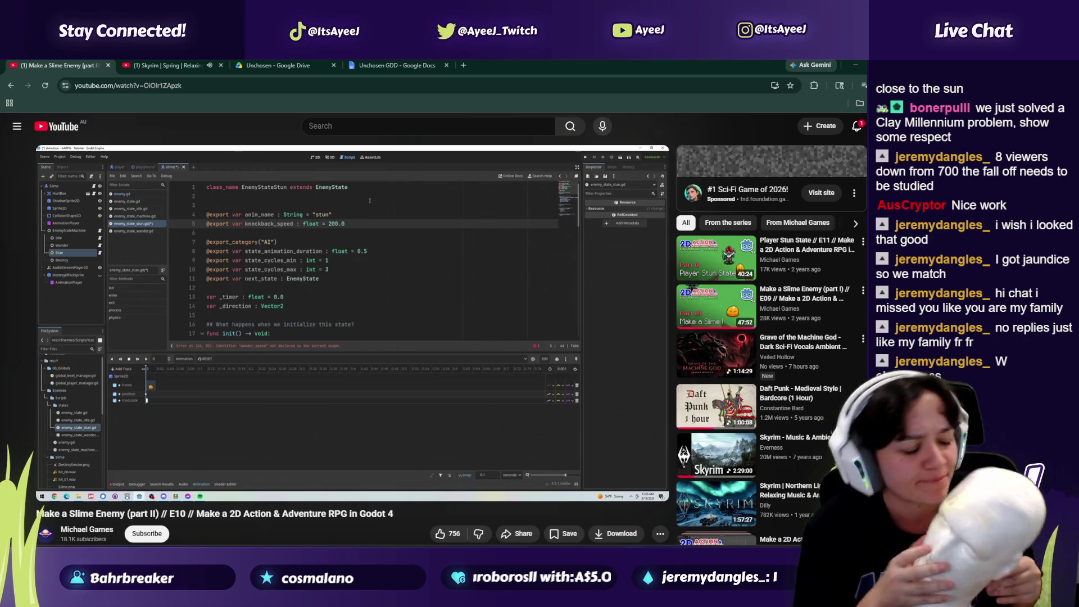
left_click(289, 352)
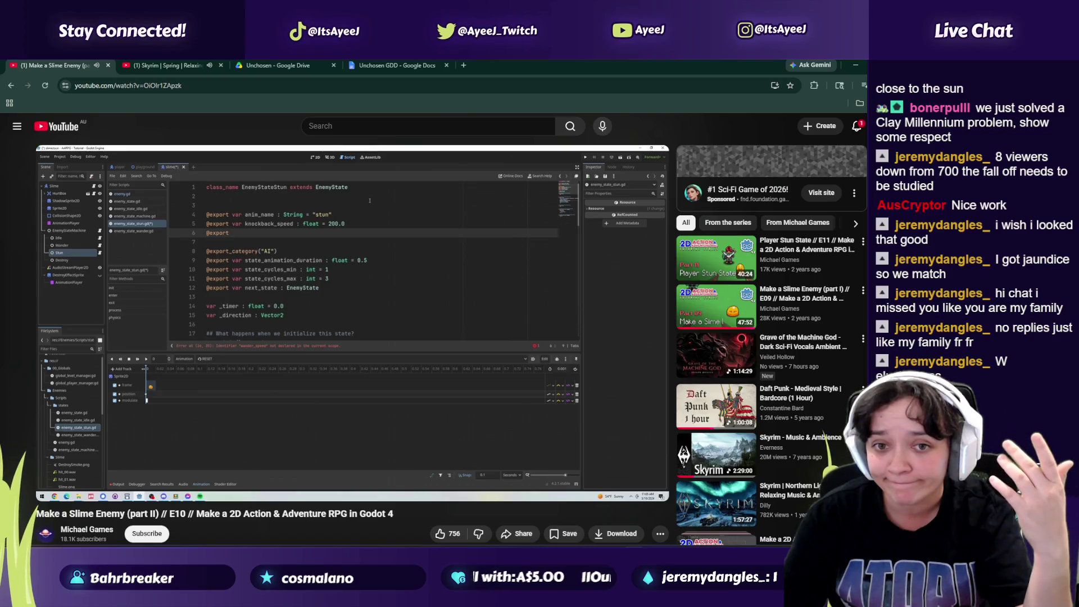
left_click(457, 335)
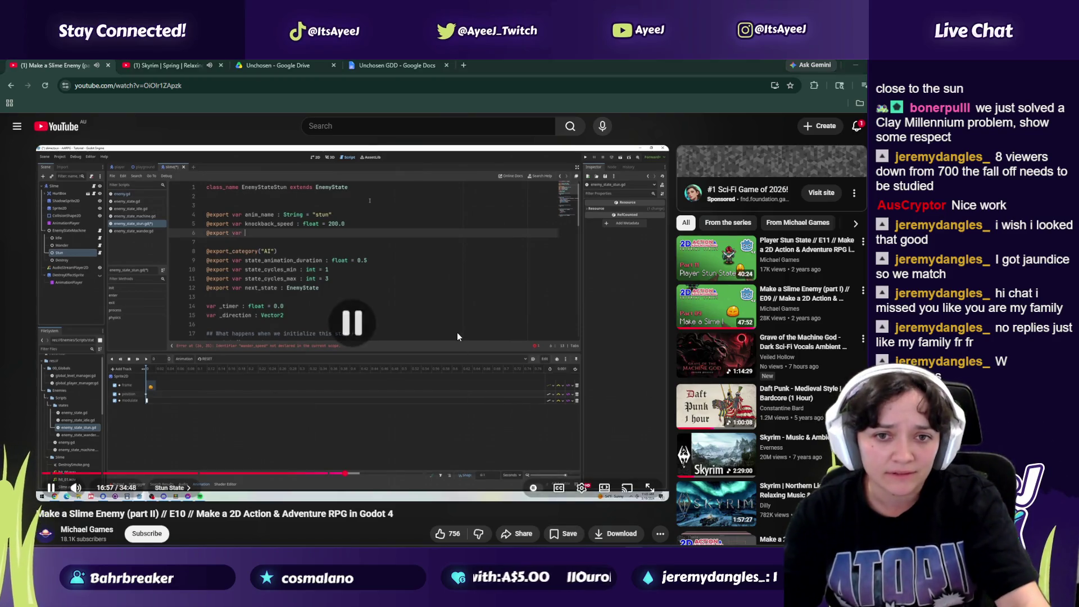
key("alt+Tab")
type("0")
Step: Add a decelerate_speed float export set to 10 below knockback_speed
key("Return")
type("@exopr")
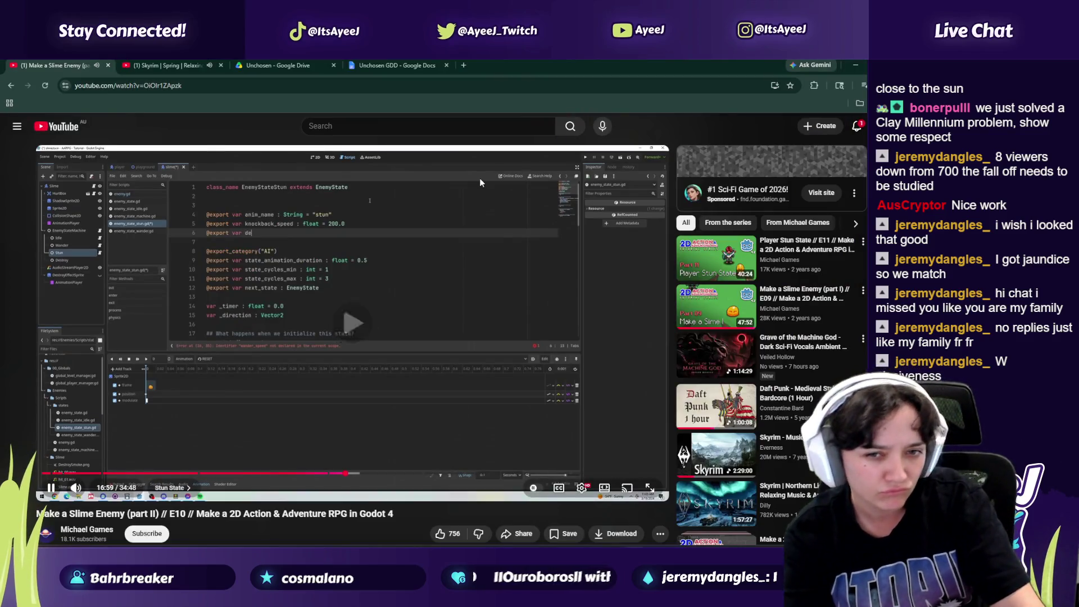
type("decelerate_speed")
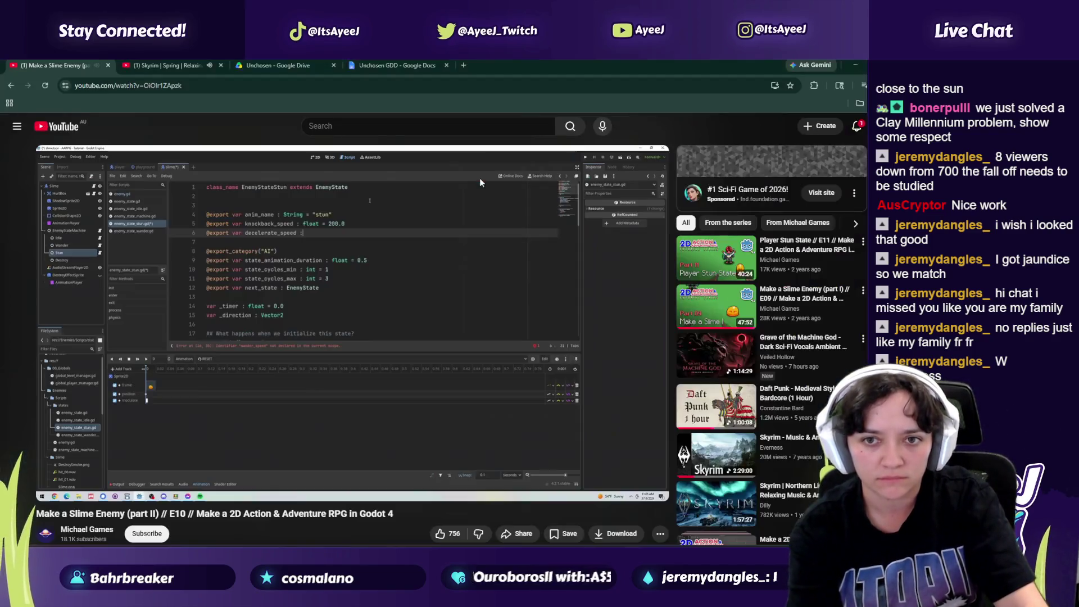
type(" : float = 10.0")
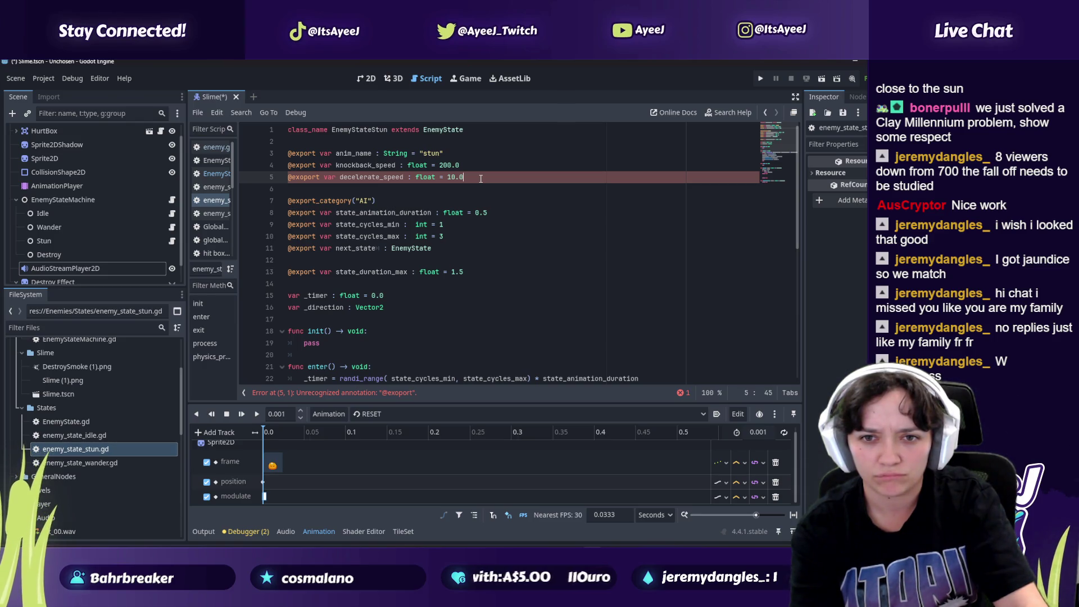
key("BackSpace")
key("alt+Tab")
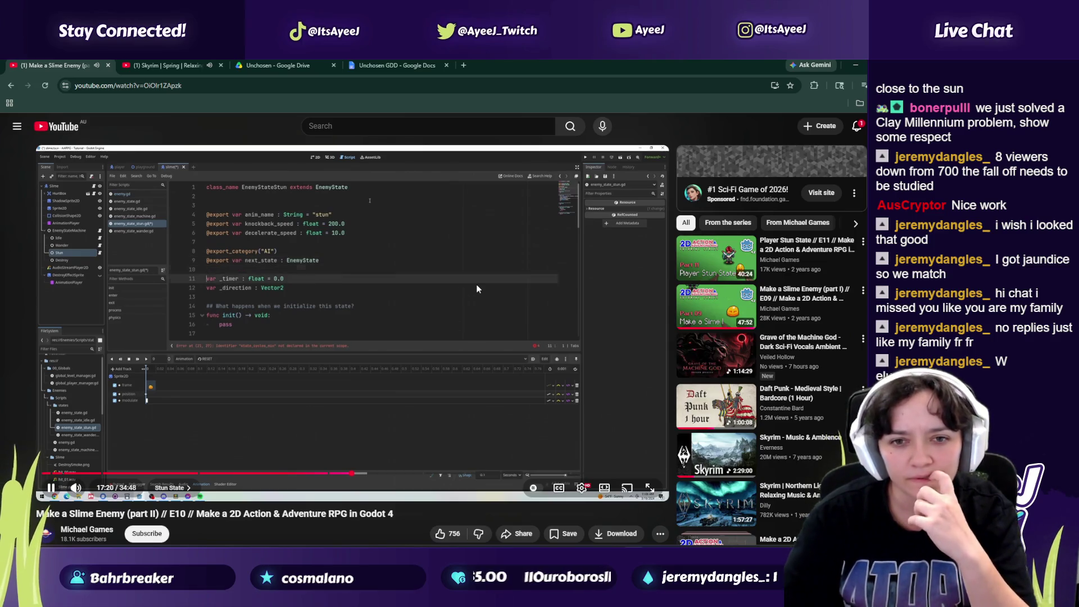
key("alt+Tab")
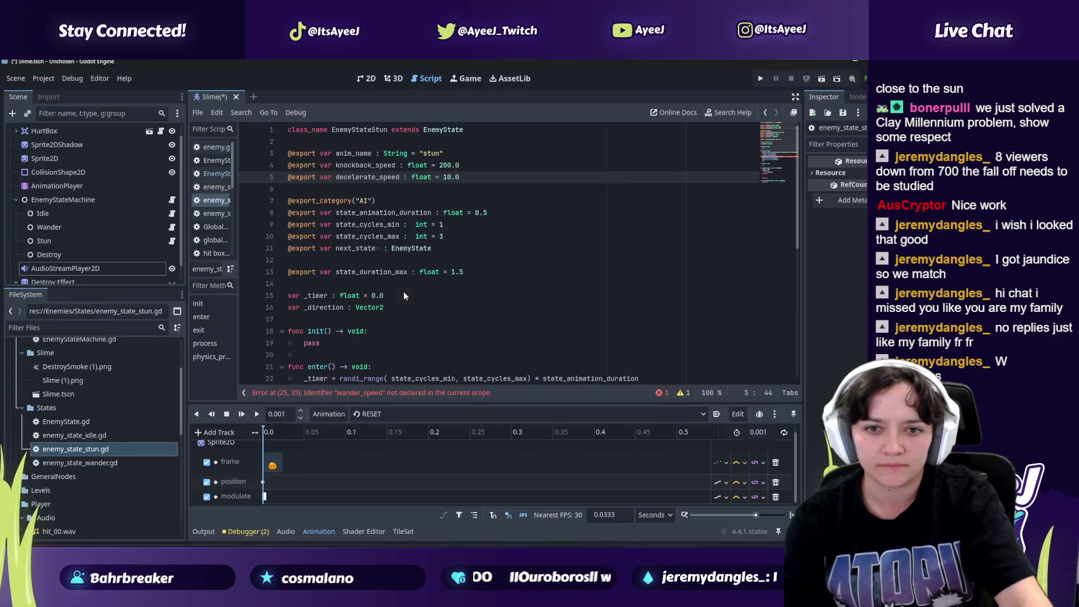
key("alt+Tab")
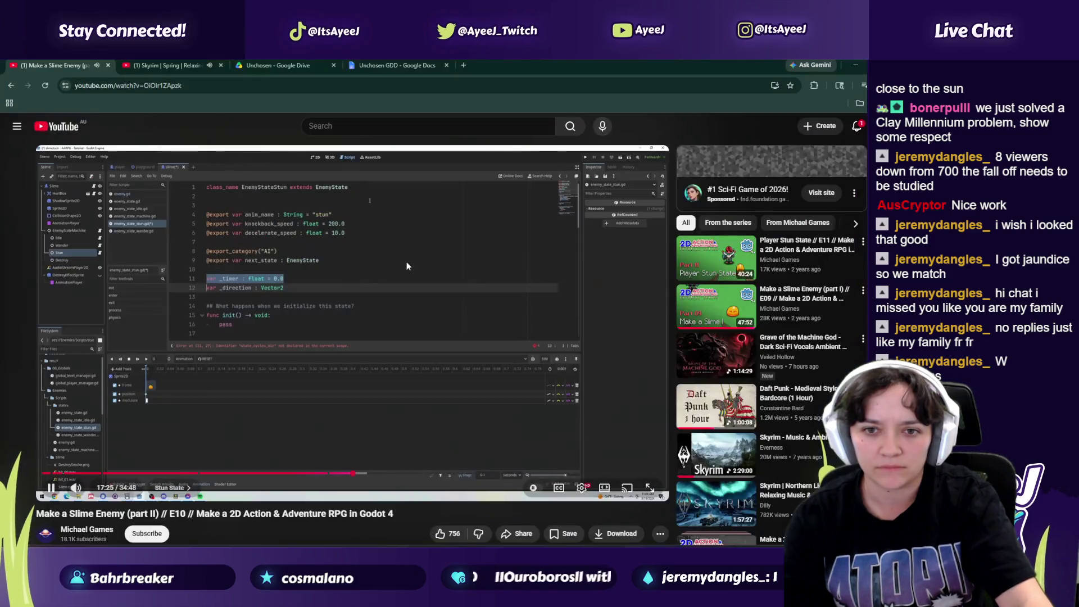
left_click(406, 263)
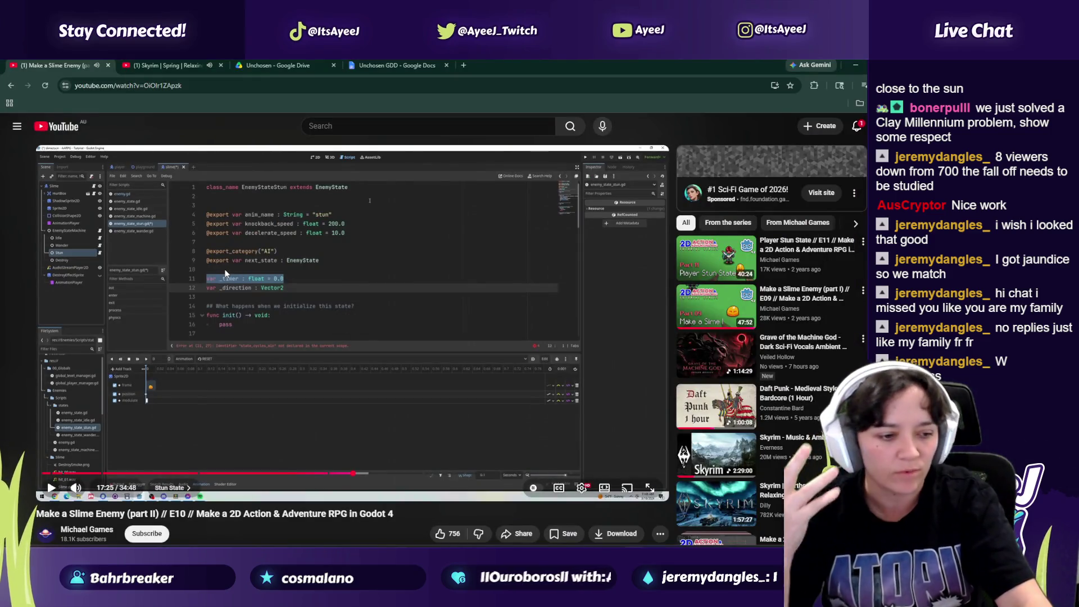
key("alt+Tab")
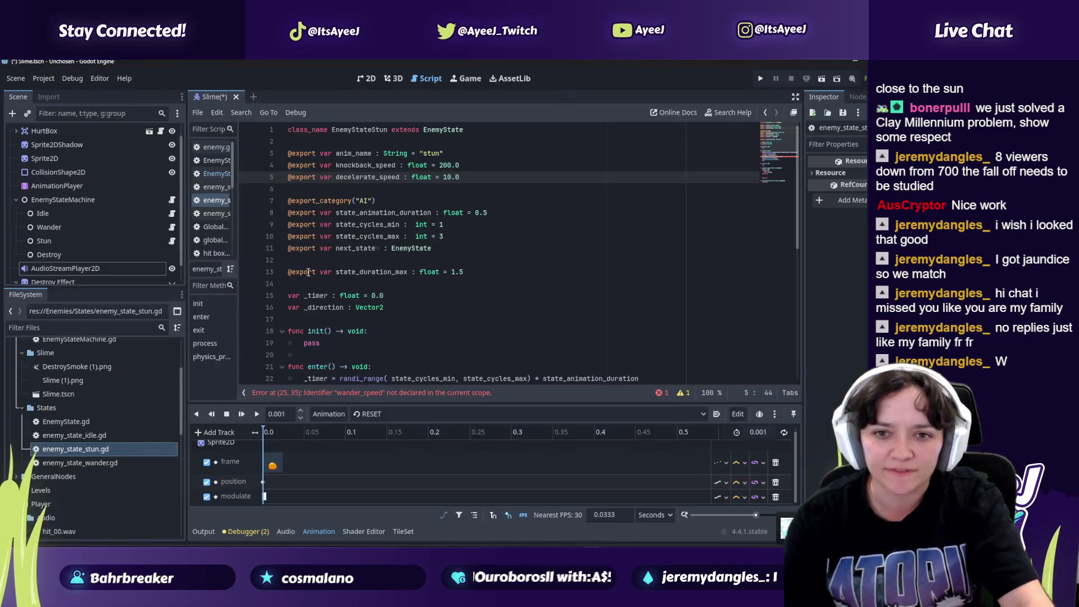
key("alt+Tab")
Step: Remove the state_animation_duration, state_cycles_min and state_cycles_max export lines
key("alt+Tab")
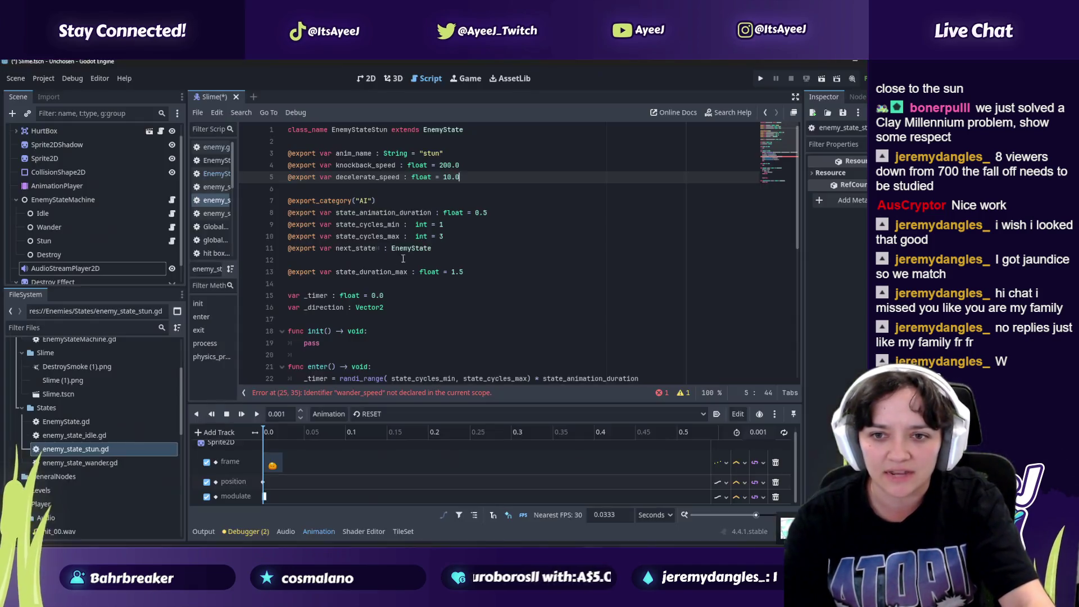
mouse_move(444, 237)
left_mouse_down()
mouse_move(352, 236)
mouse_move(297, 213)
left_mouse_up()
key("alt+Tab")
left_click(353, 478)
left_click_drag(353, 478, 350, 478)
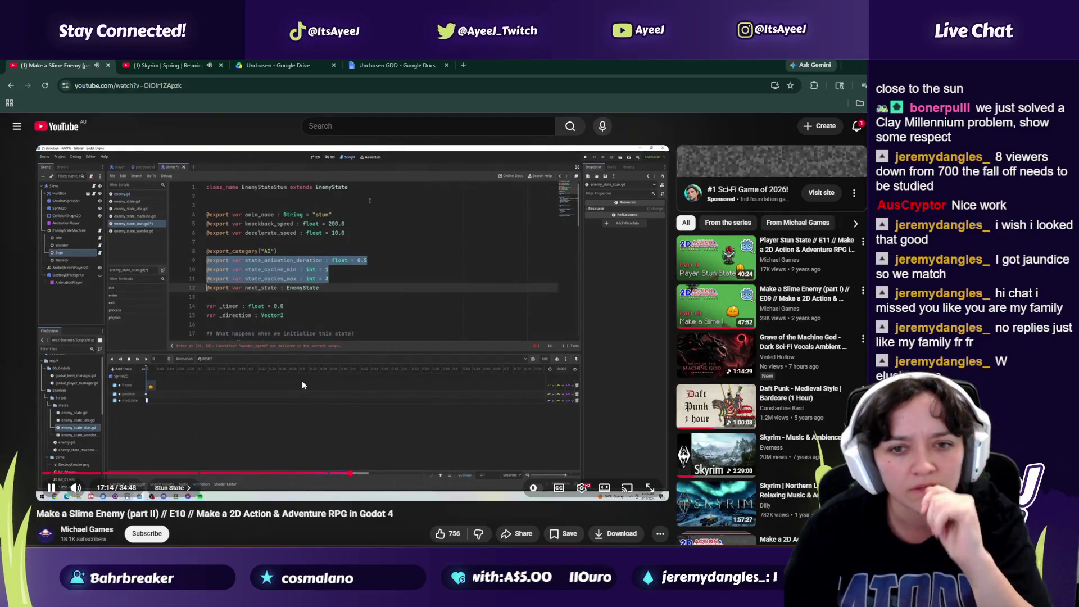
key("alt+Tab")
mouse_move(287, 123)
left_mouse_down()
mouse_move(326, 337)
mouse_move(326, 270)
mouse_move(371, 125)
left_mouse_up()
left_click(375, 219)
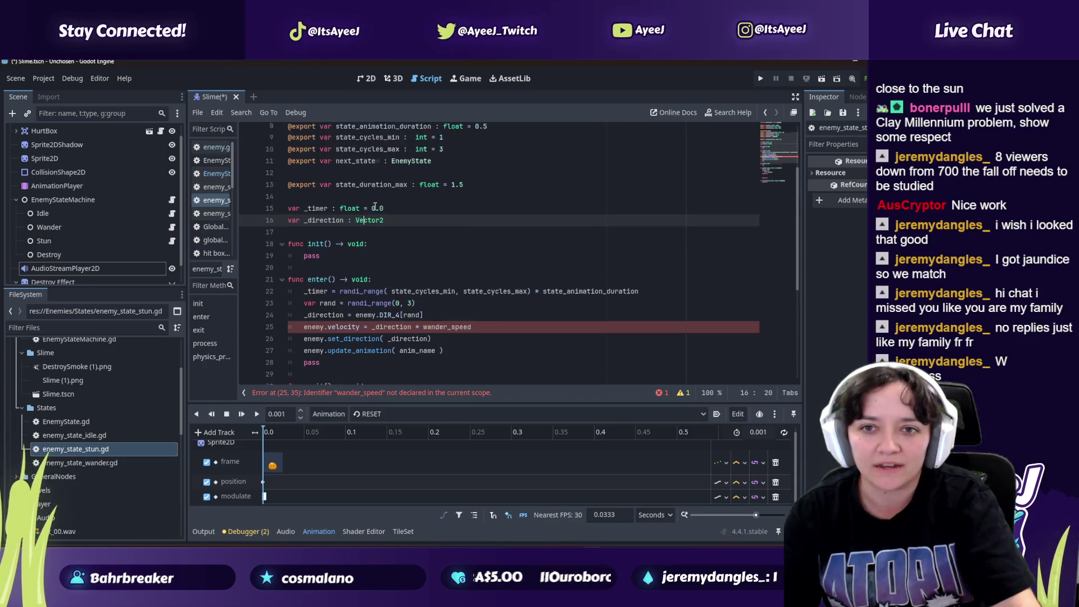
scroll(368, 225, "up", 1)
scroll(360, 261, "up", 2)
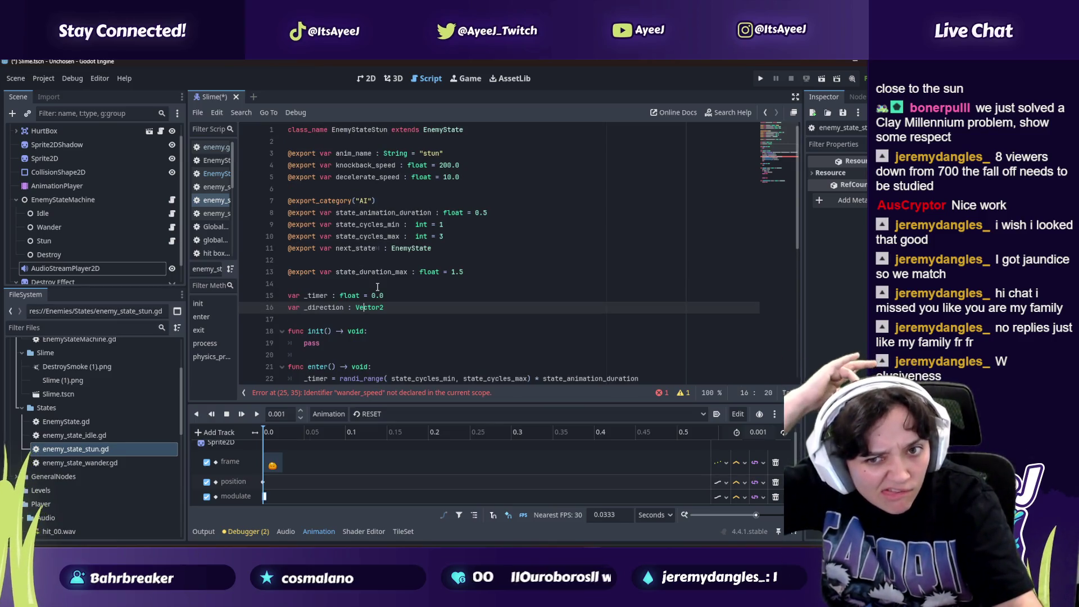
left_click_drag(446, 233, 288, 212)
key("alt+Tab")
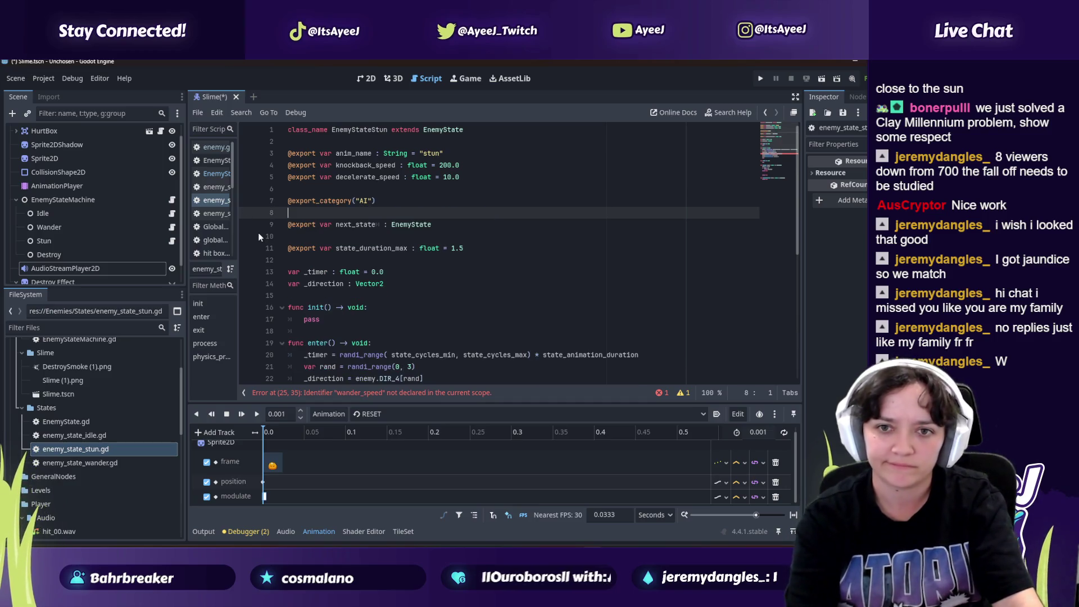
key("space")
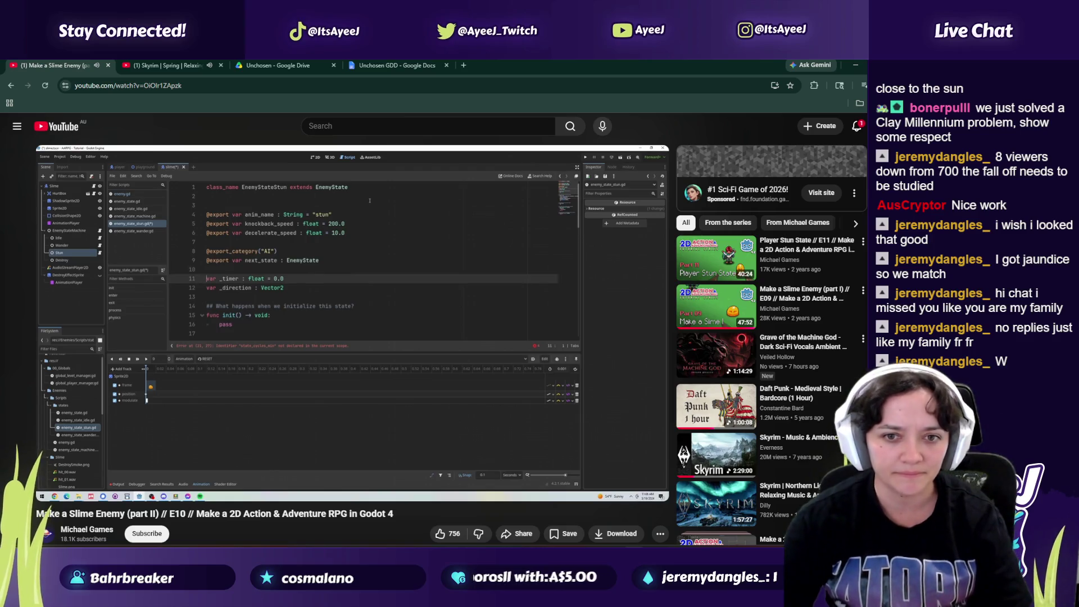
Step: Delete the _timer variable declaration from the stun script
left_click(308, 309)
key("alt+Tab")
left_click_drag(385, 283, 288, 271)
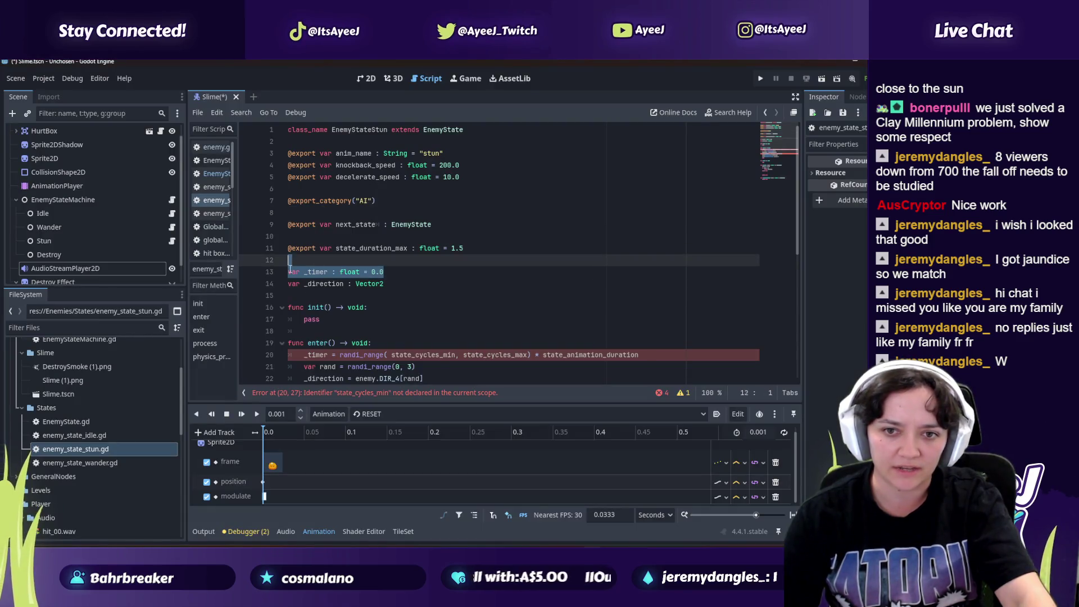
key("alt+Tab")
left_click(300, 275)
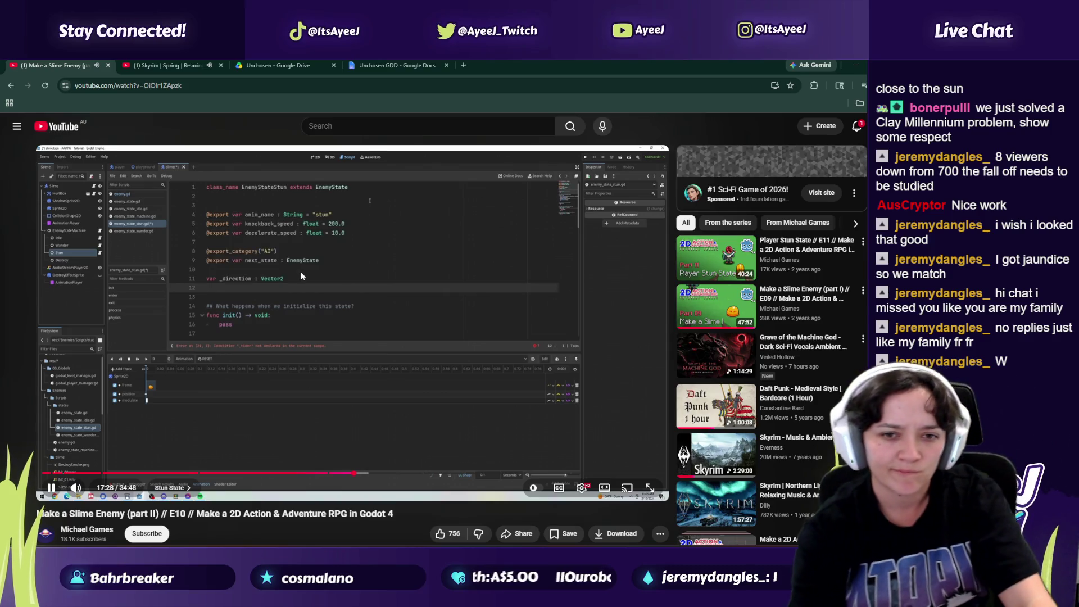
Step: Add an animation_finished variable on a new line below _direction
key("alt+Tab")
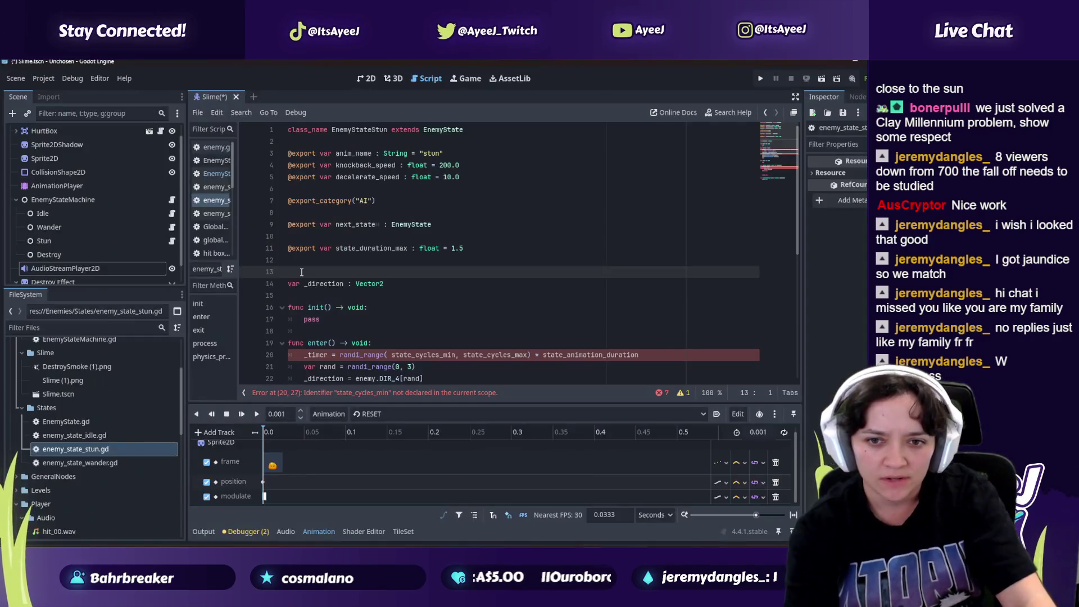
left_click(403, 291)
key("Return")
type("var ")
type("animation")
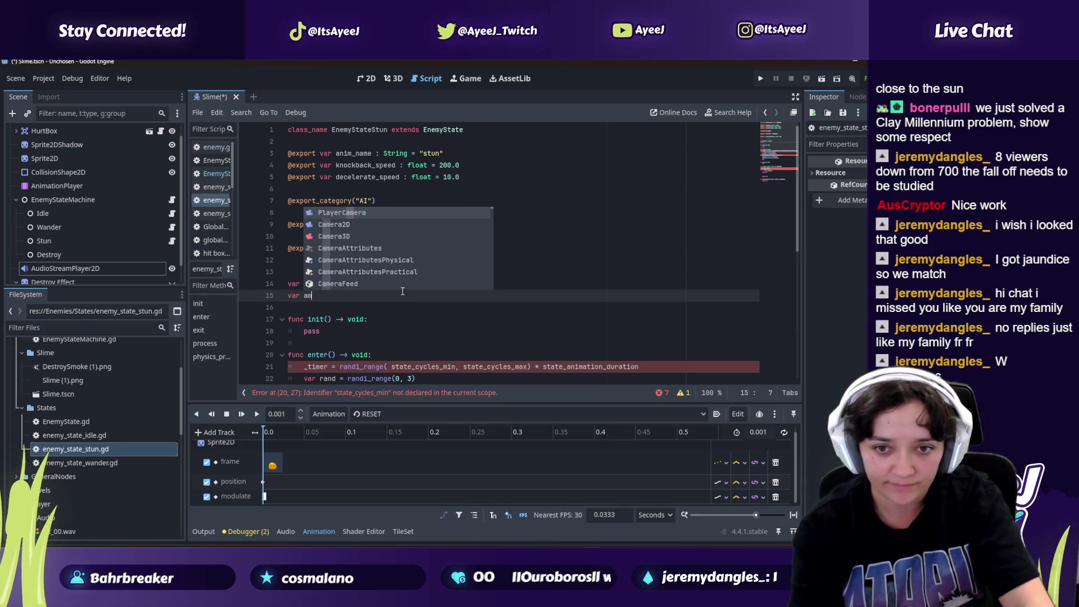
key("alt+Tab")
left_click(401, 290)
key("alt+Tab")
type("=fin")
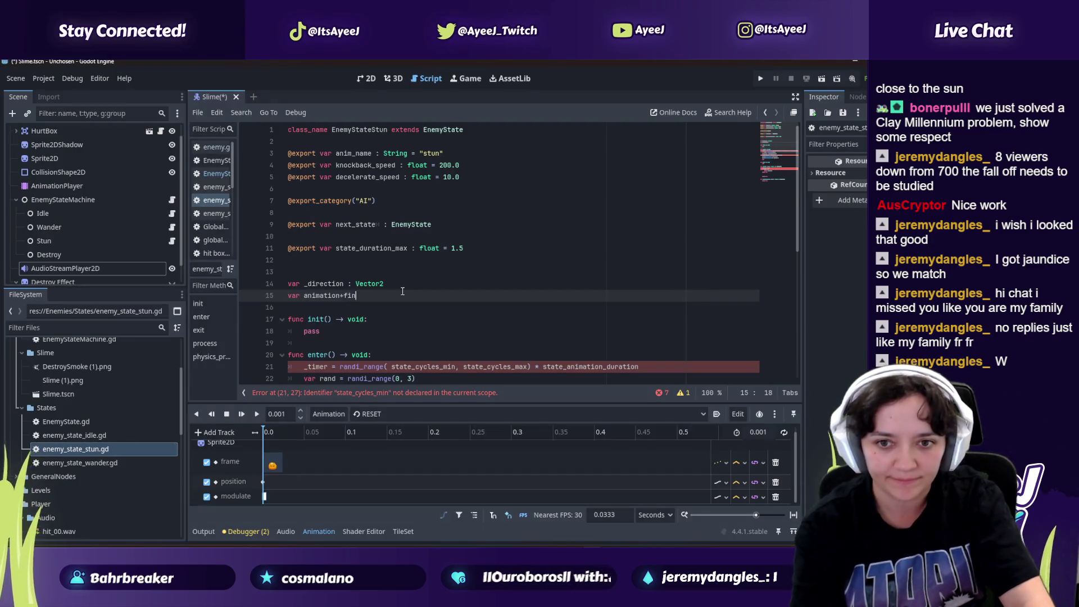
key("BackSpace")
key("BackSpace")
key("BackSpace")
type("_f")
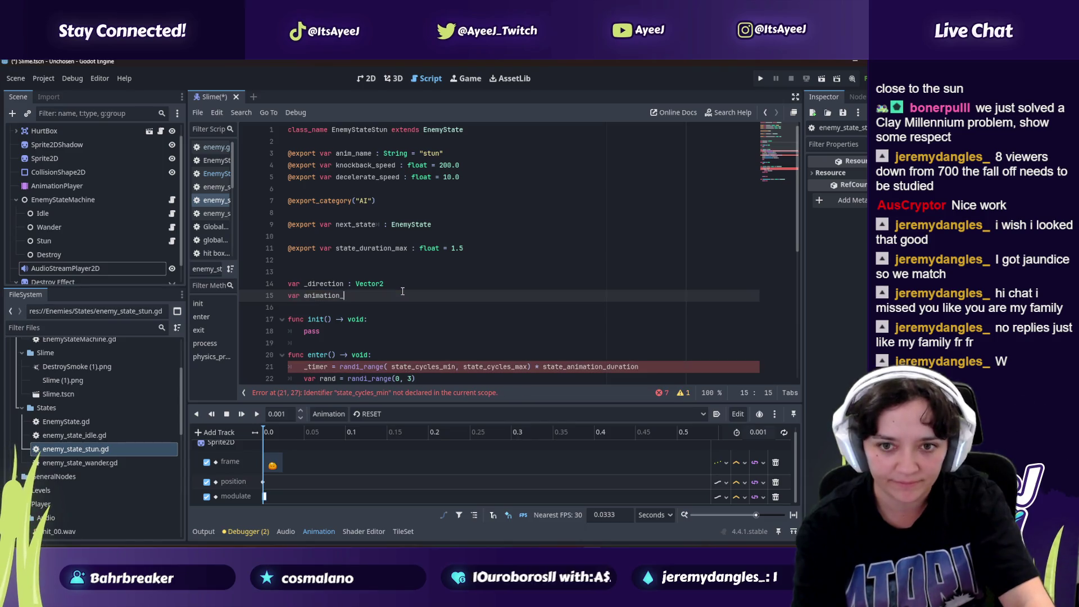
type("inished :")
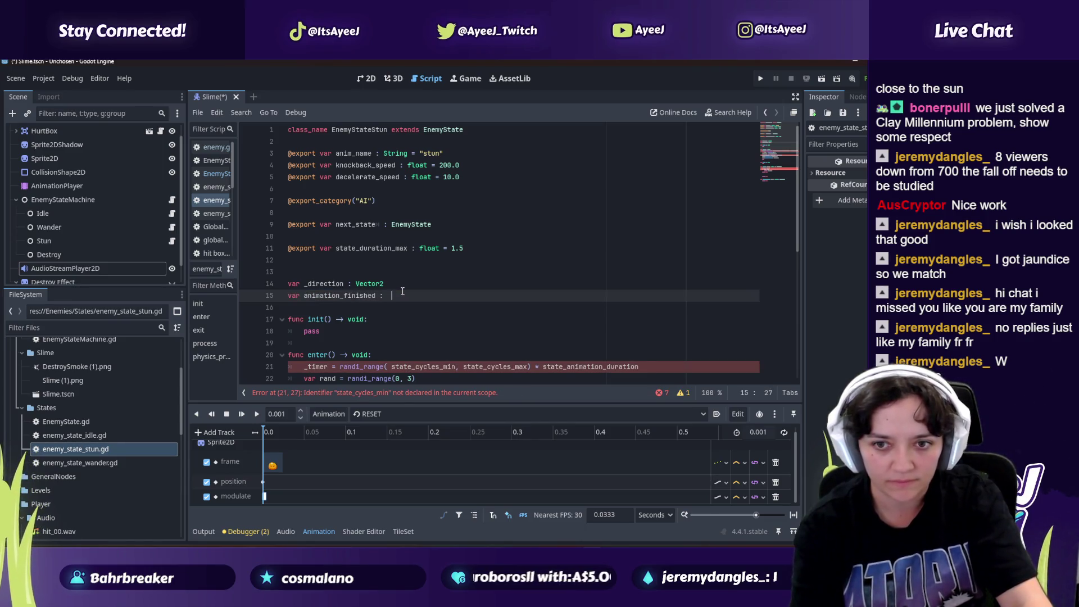
key("alt+Tab")
left_click(401, 290)
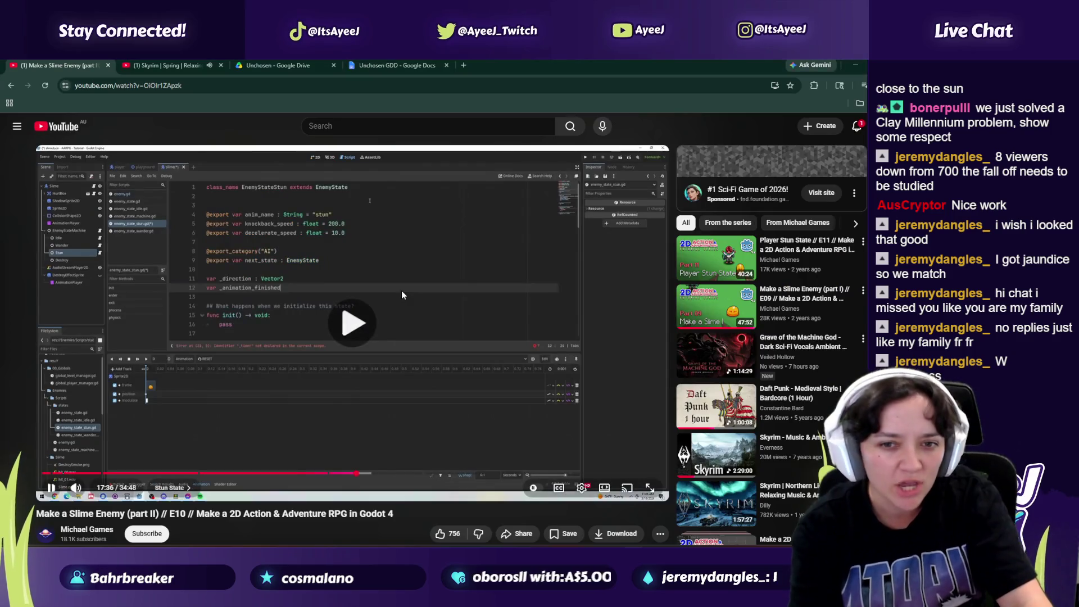
left_click(401, 290)
key("alt+Tab")
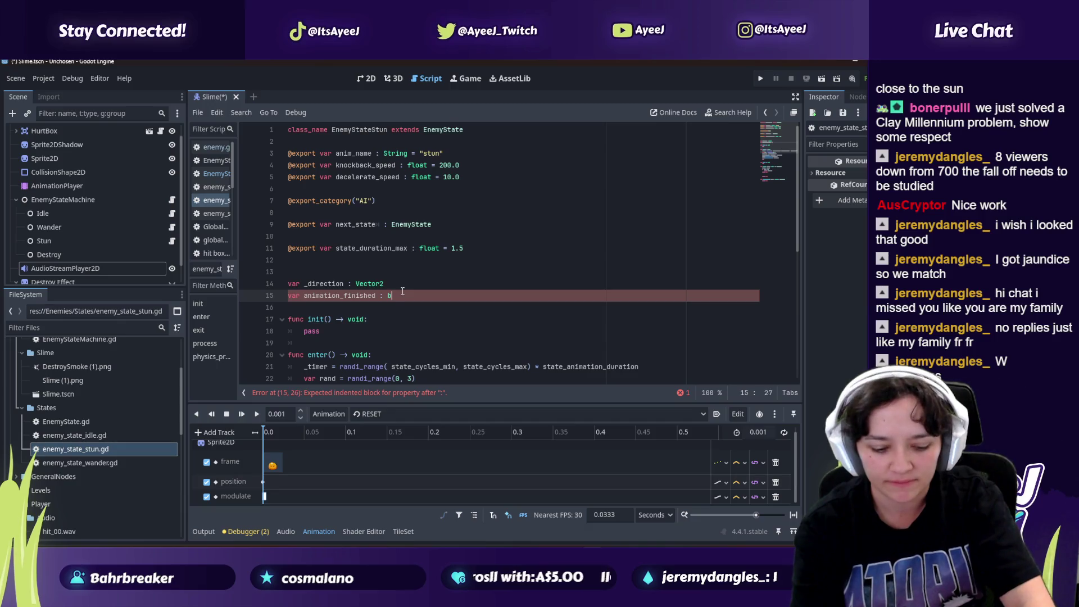
Step: Correct line 15's type to bool and give animation_finished a default of false
key("BackSpace")
key("BackSpace")
key("BackSpace")
type("ool")
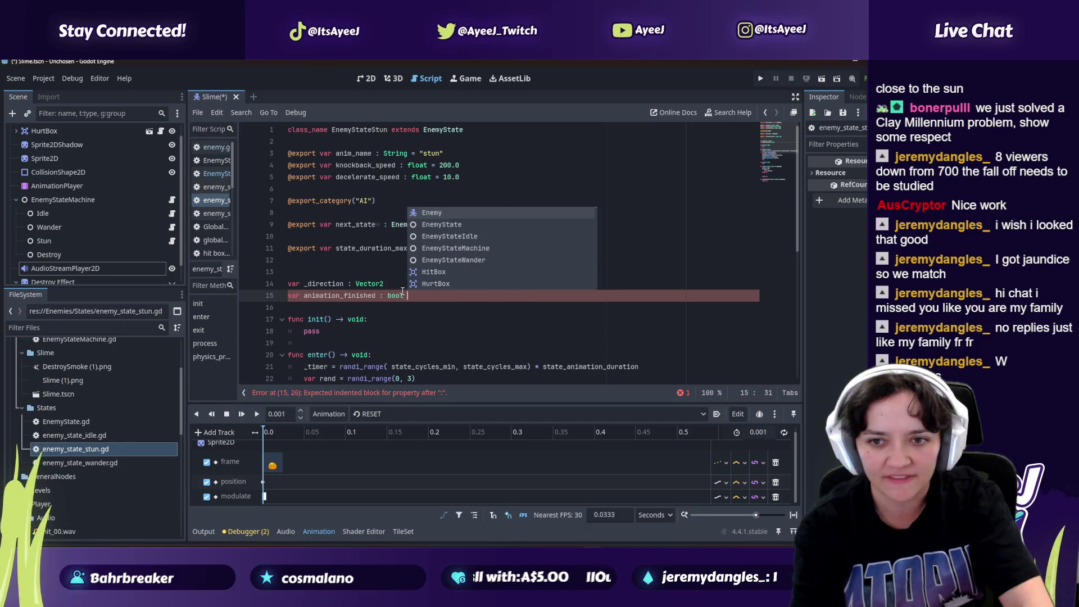
type(" true")
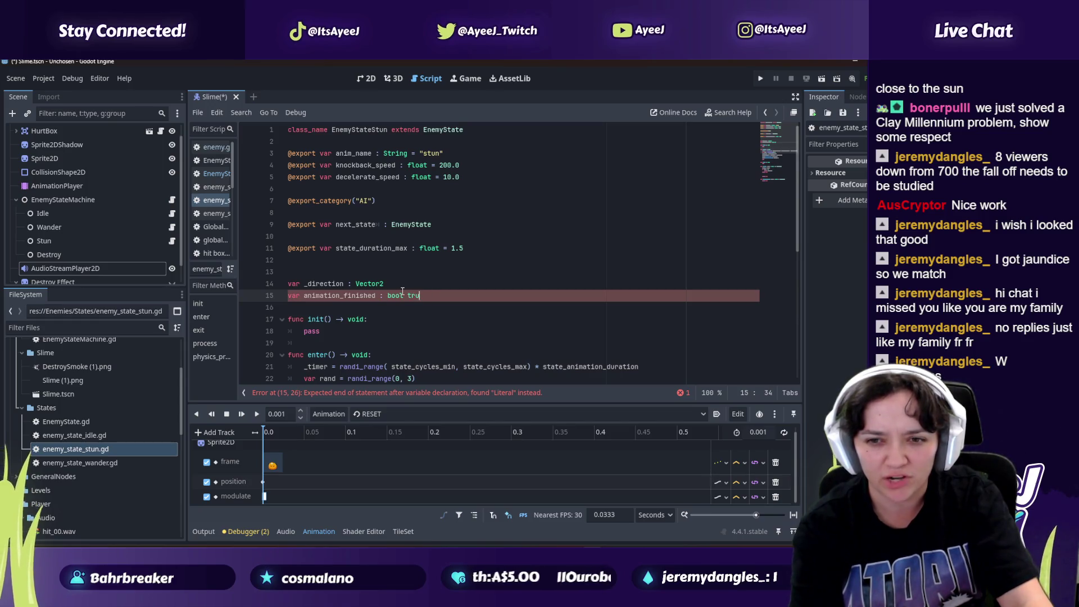
key("alt+Tab")
left_click(401, 290)
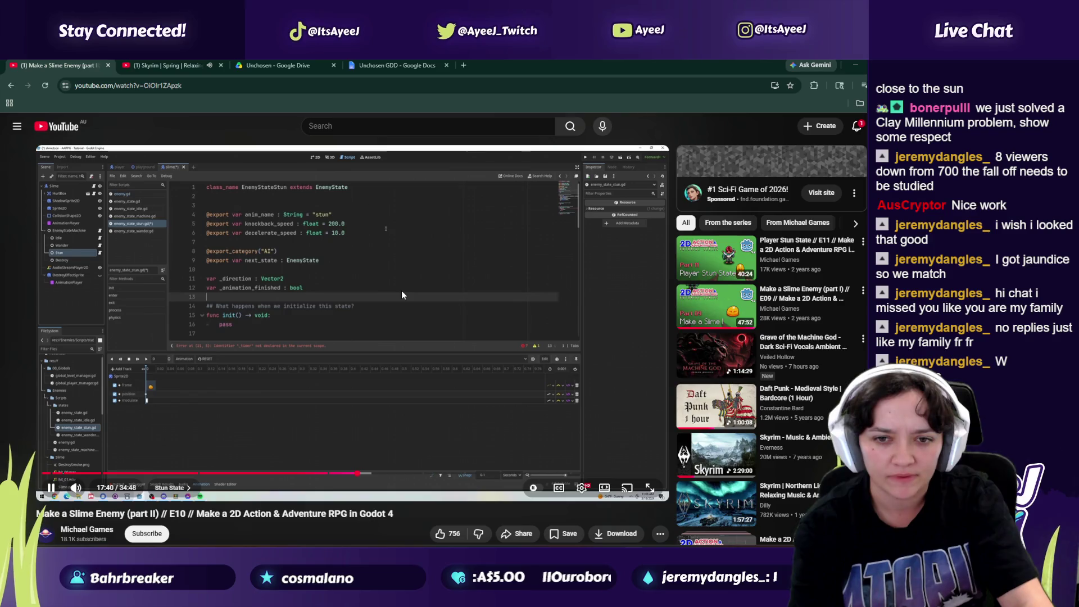
key("alt+Tab")
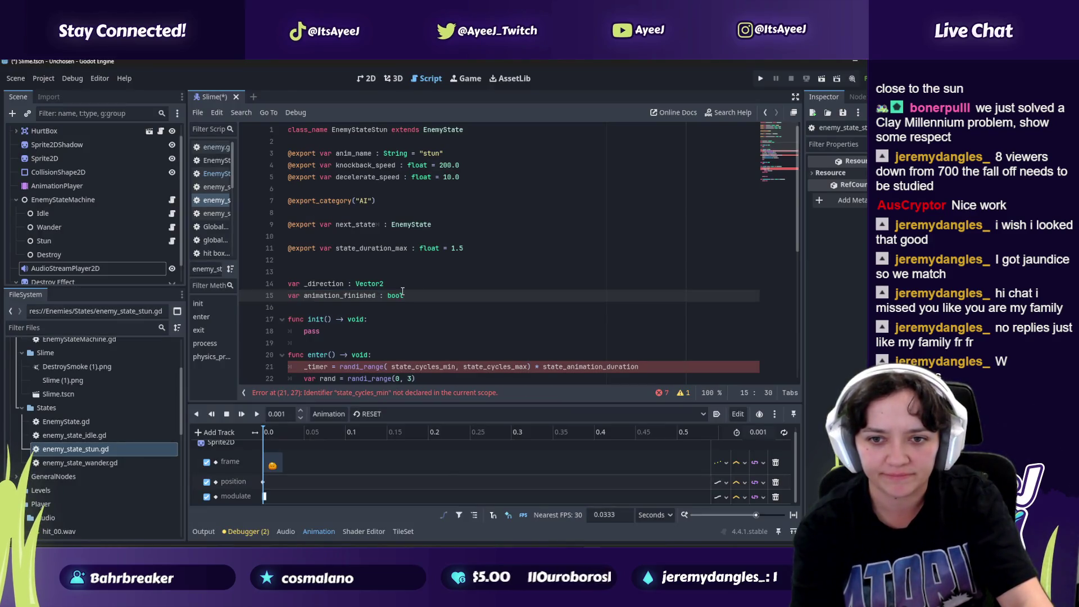
key("alt+Tab")
key("alt+Tab")
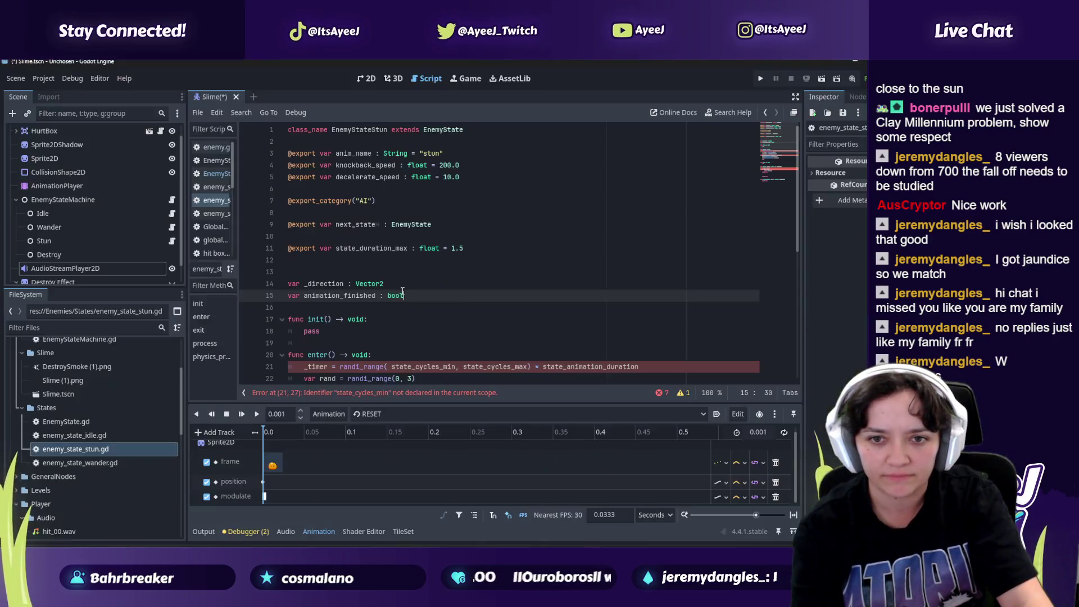
type("false")
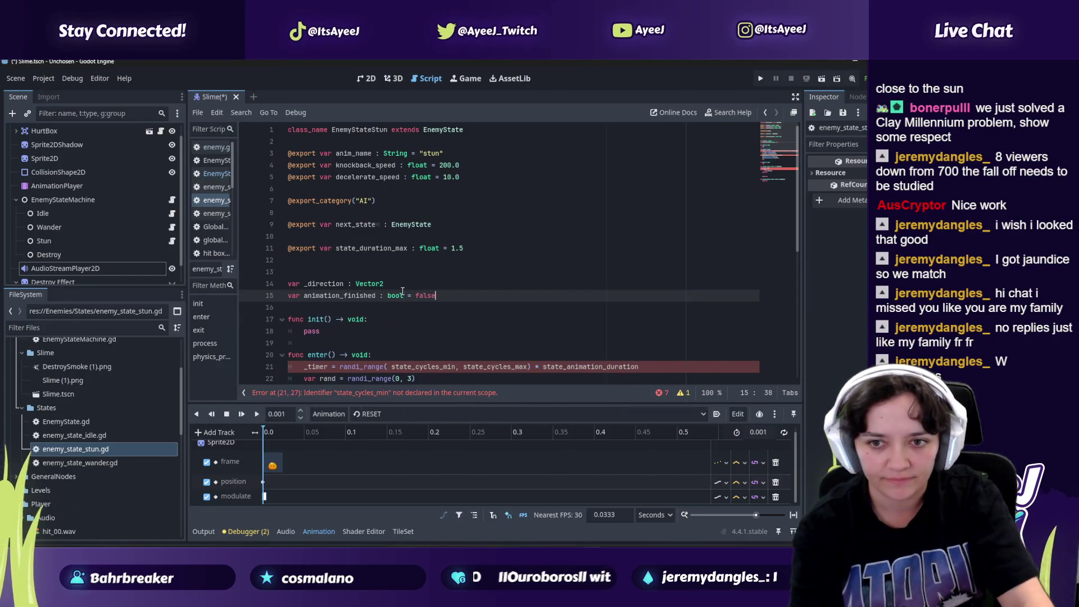
key("alt+Tab")
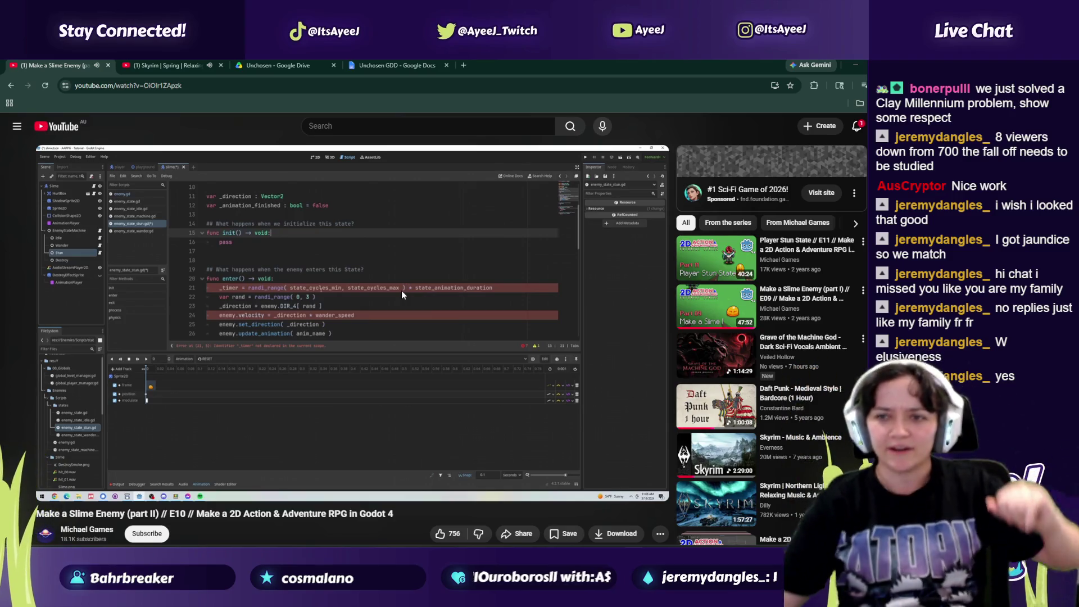
left_click(407, 234)
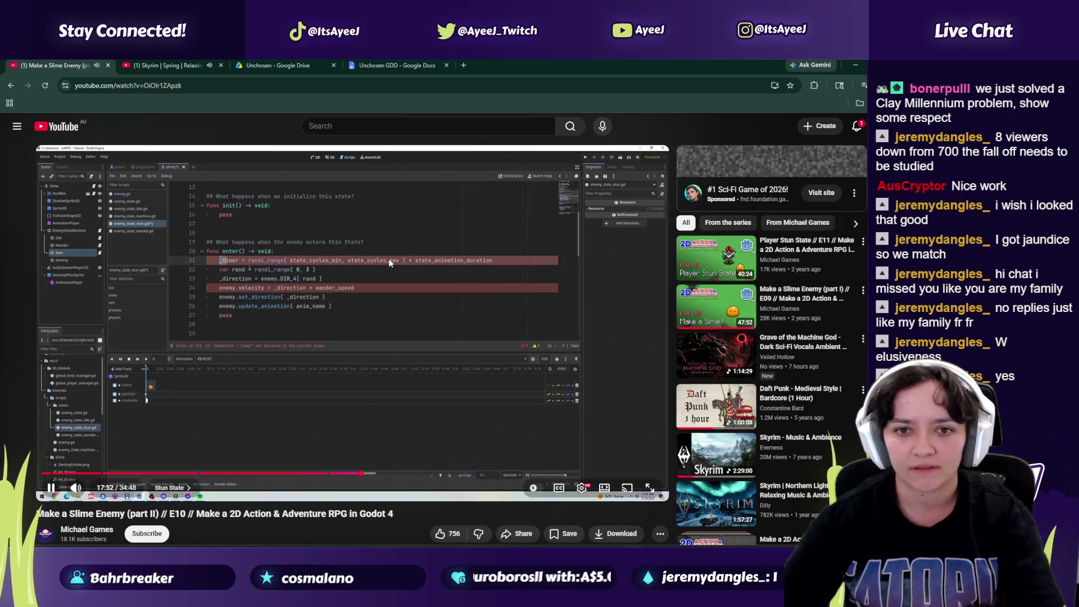
left_click(368, 309)
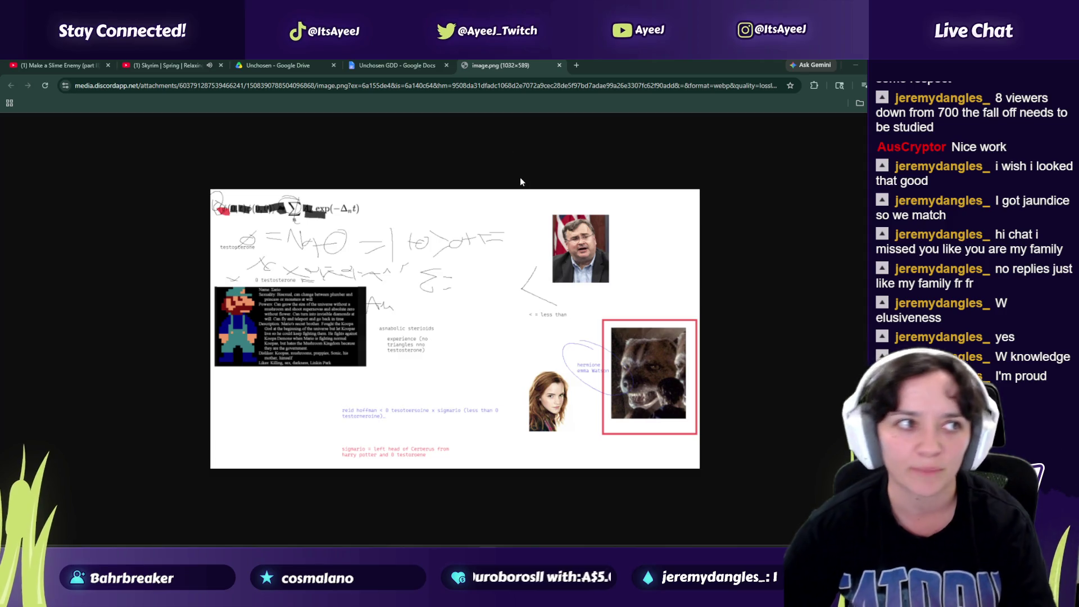
left_click(559, 66)
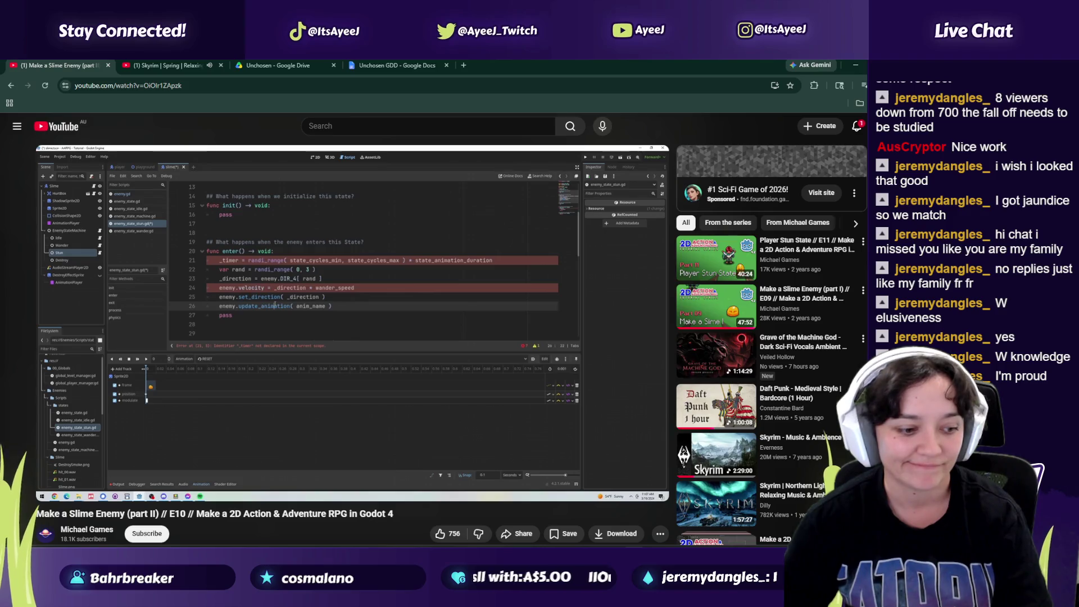
Step: Compare the tutorial's enter() code and scroll the stun script down to it
left_click(402, 304)
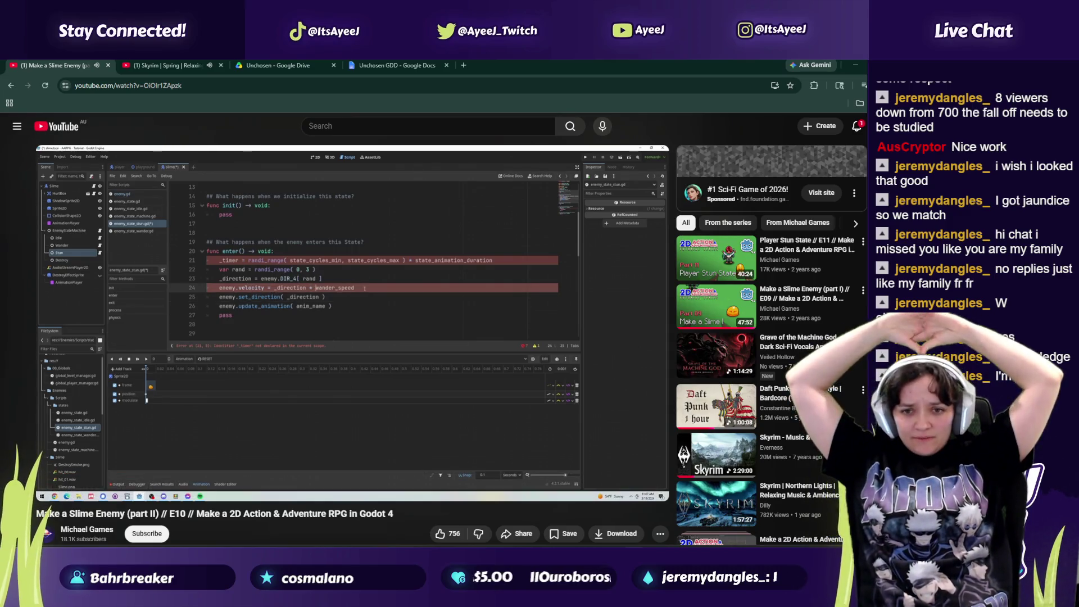
left_click(406, 280)
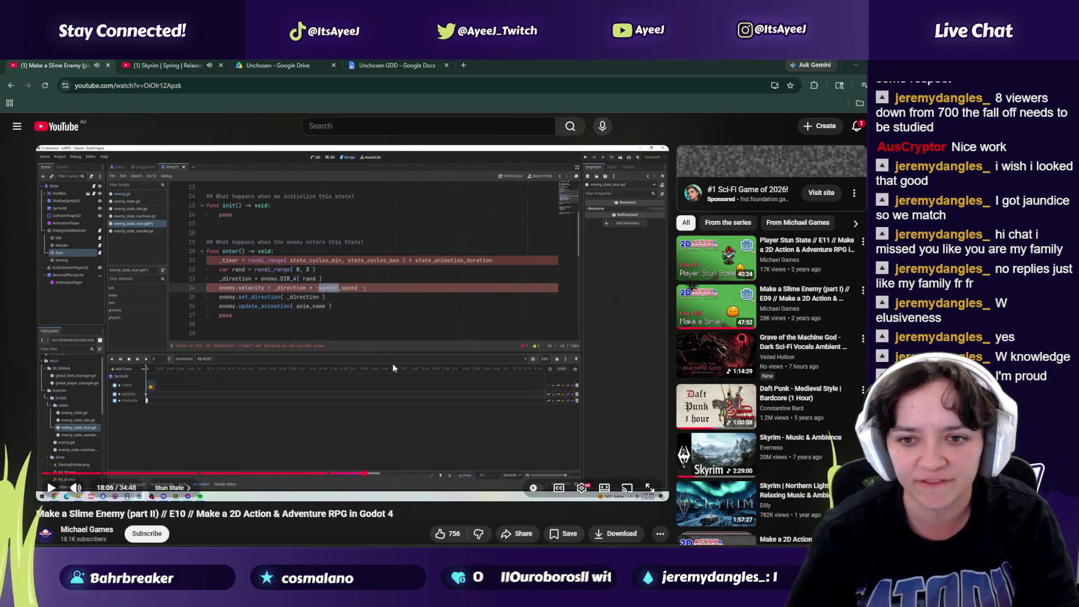
mouse_move(634, 553)
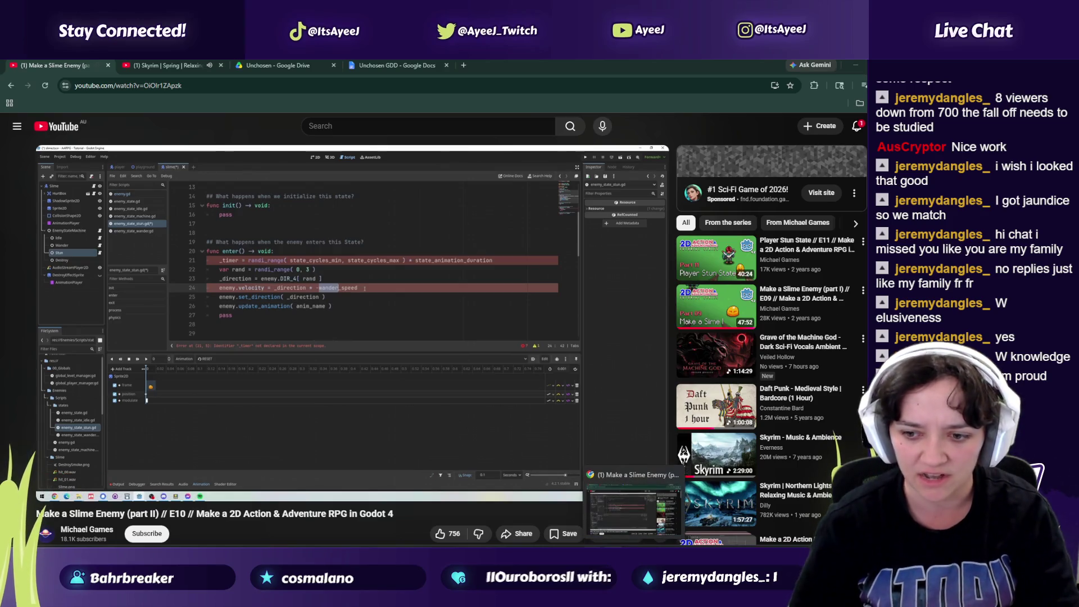
mouse_move(592, 553)
left_click(591, 506)
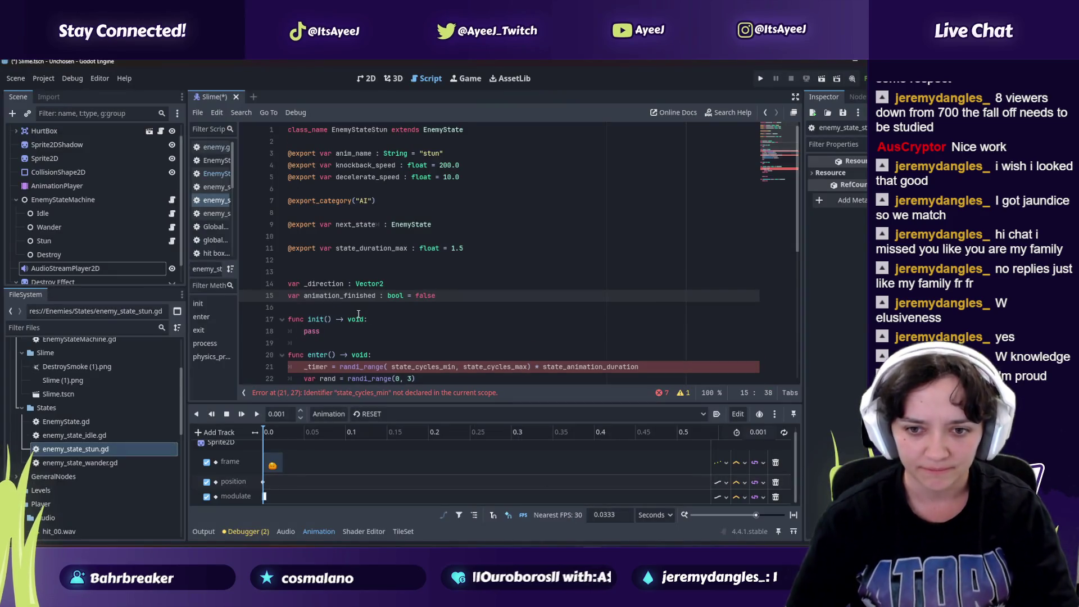
scroll(360, 320, "down", 2)
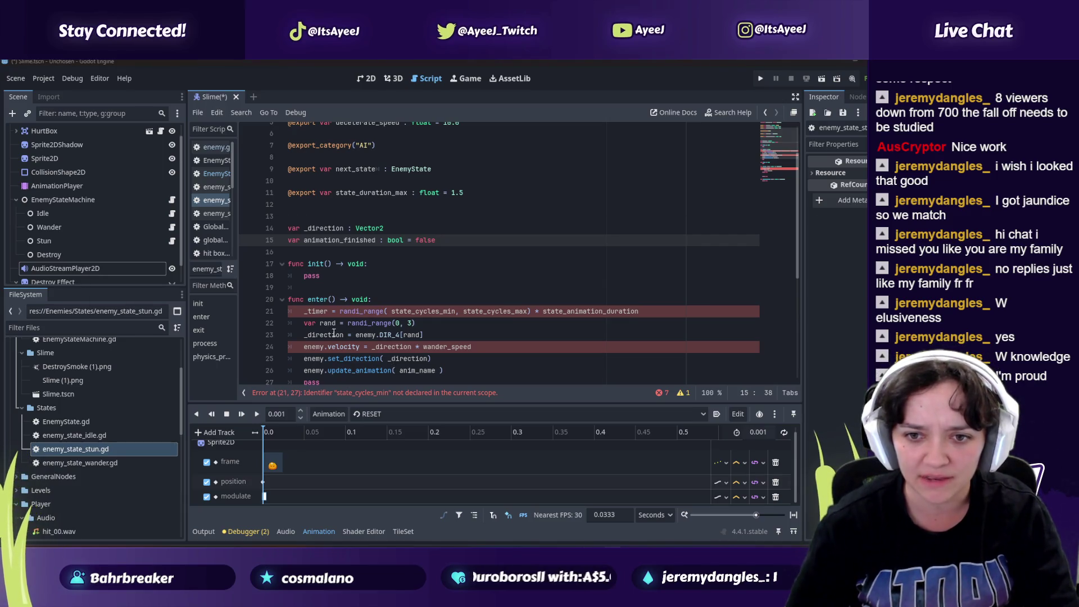
key("alt+Tab")
key("alt+Tab")
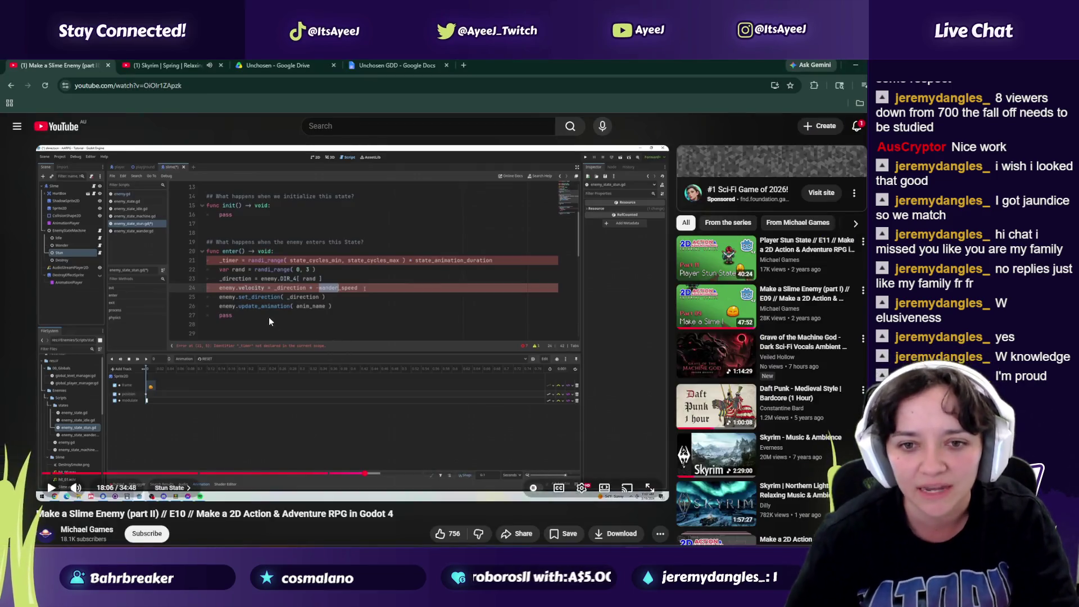
left_click(311, 291)
left_click(339, 357)
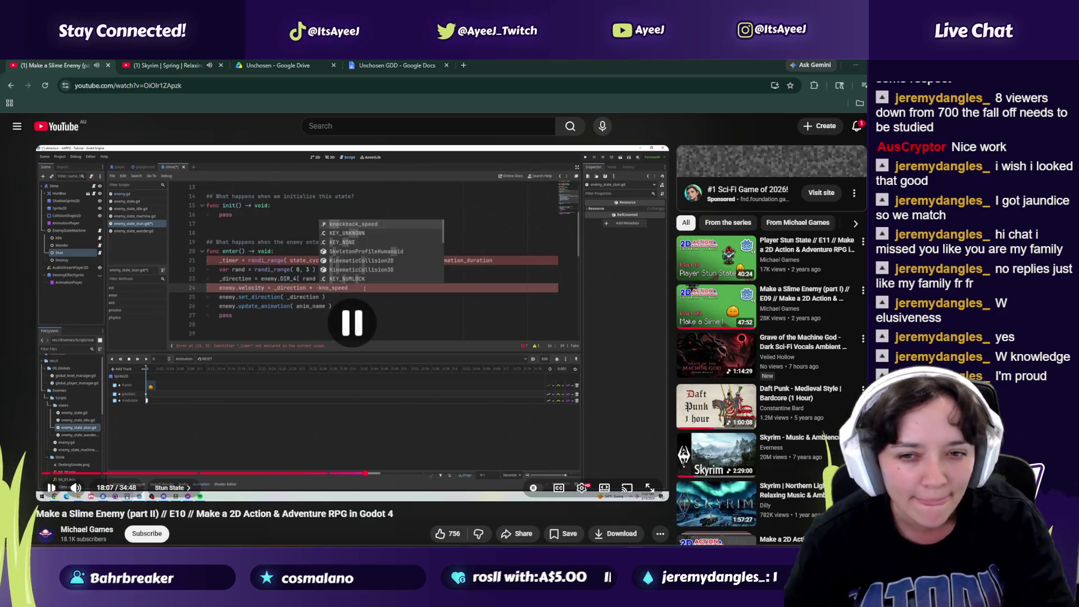
key("alt+Tab")
key("alt+Tab")
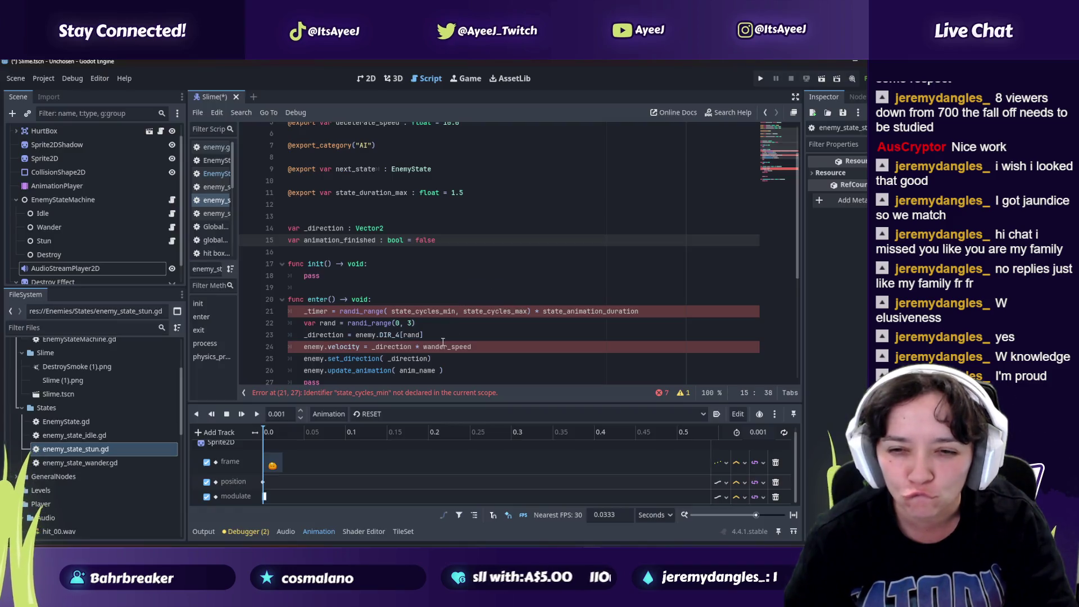
Step: Change line 24's velocity to use -knockback_speed instead of wander_speed
double_click(436, 346)
left_click(433, 348)
left_click_drag(442, 345, 416, 346)
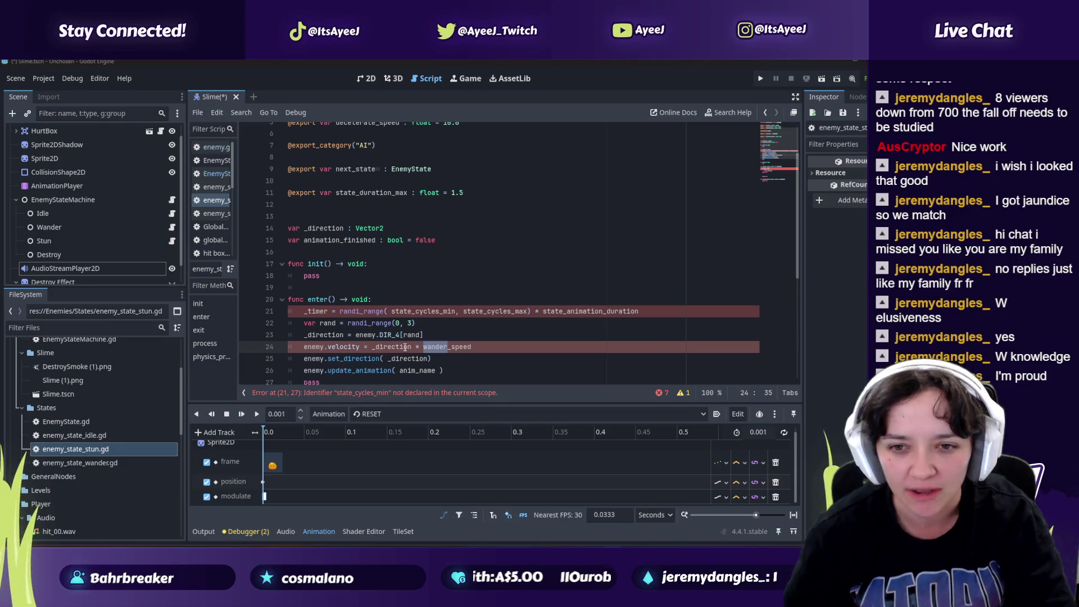
key("alt+Tab")
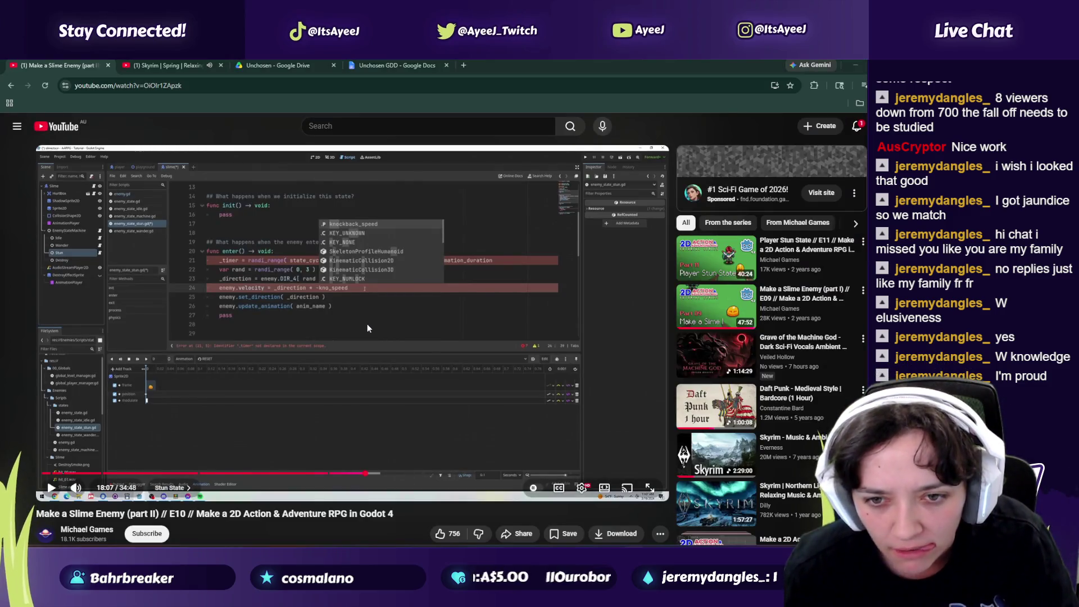
key("alt+Tab")
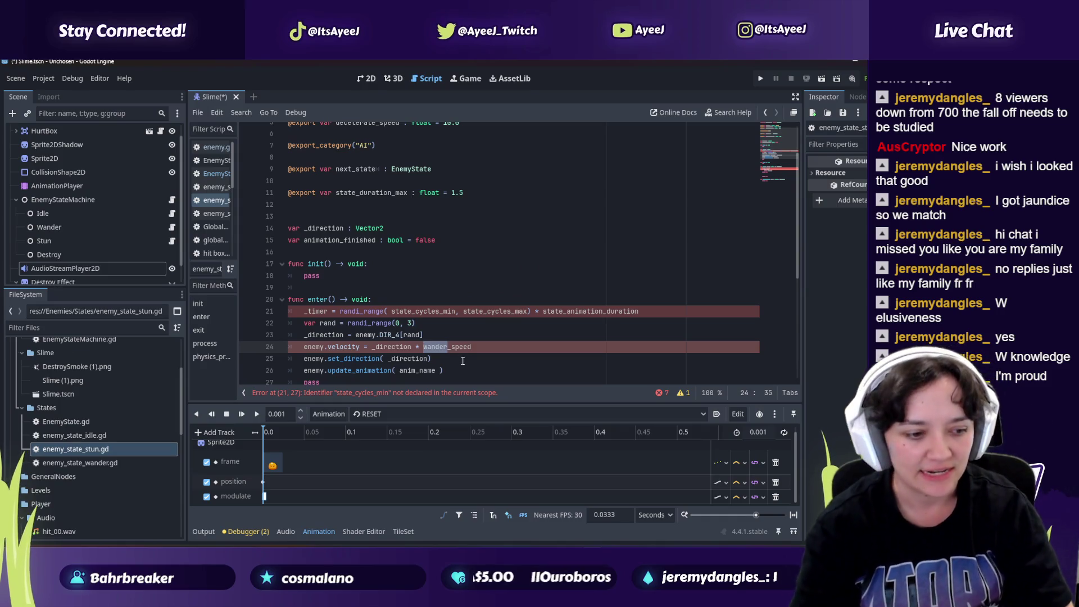
type("a")
key("BackSpace")
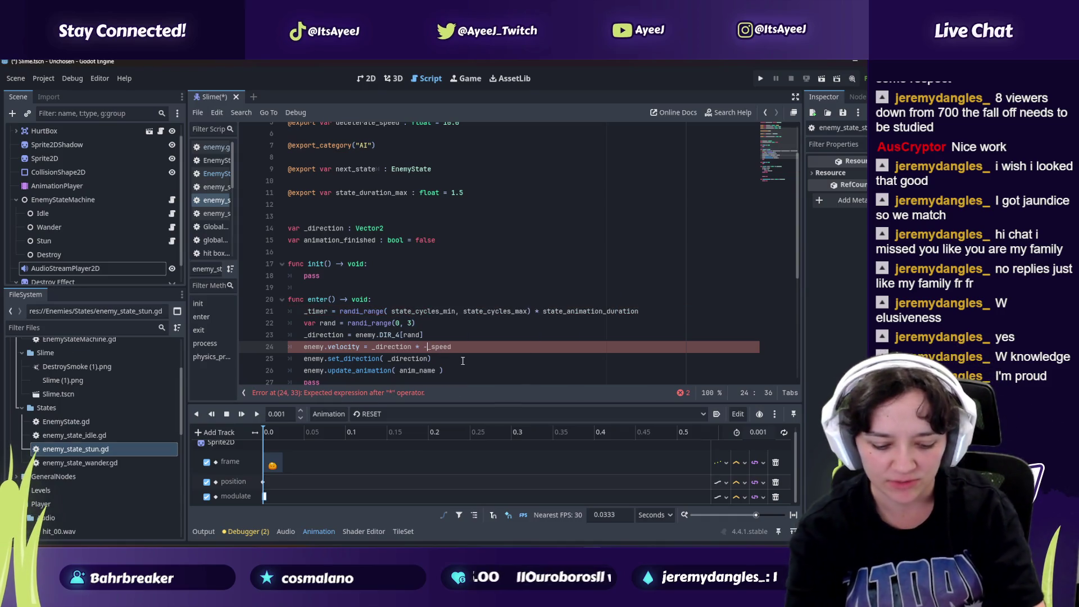
type("-knockback")
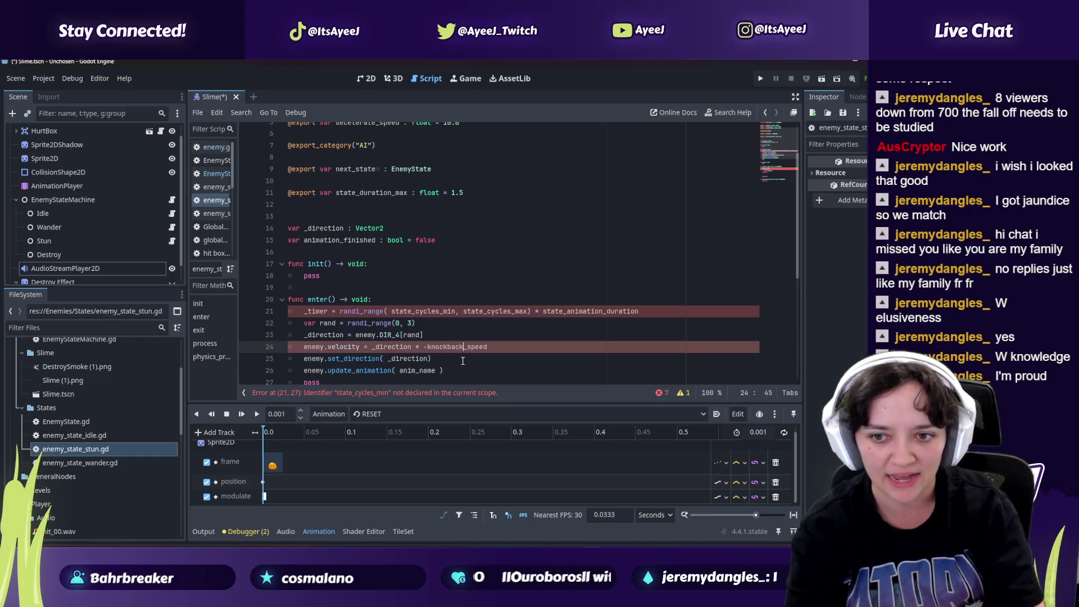
key("alt+Tab")
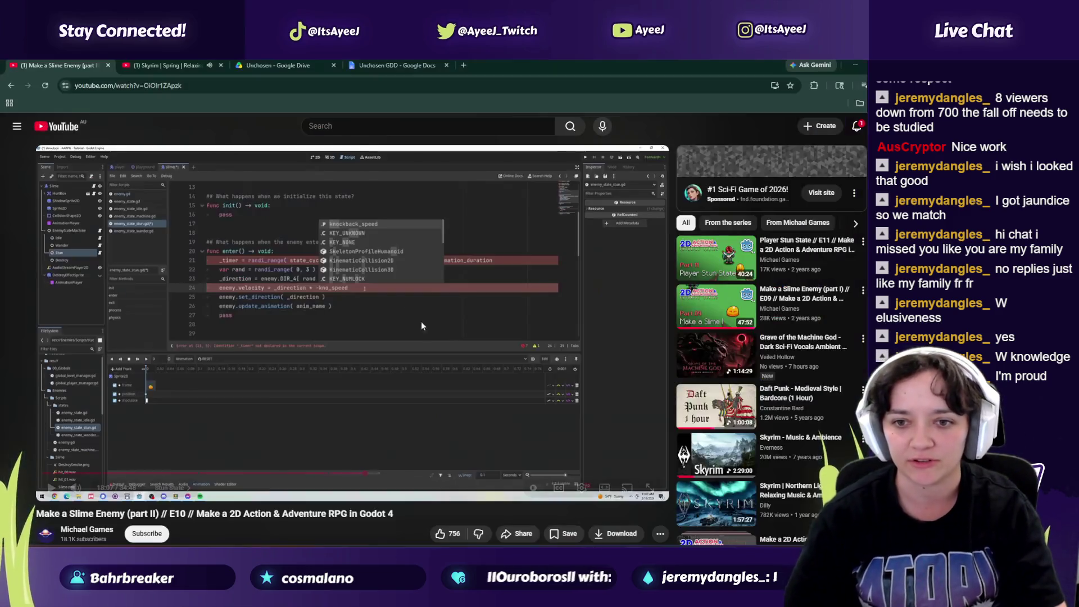
key("alt+Tab")
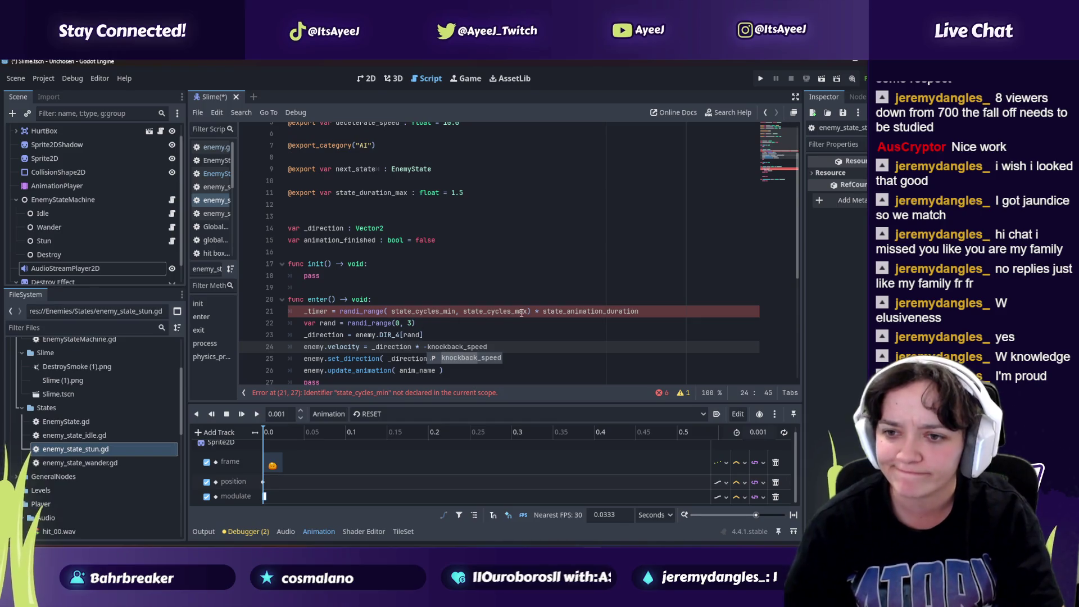
Step: Copy the set_direction line and paste it on a new line below line 23
key("alt+Tab")
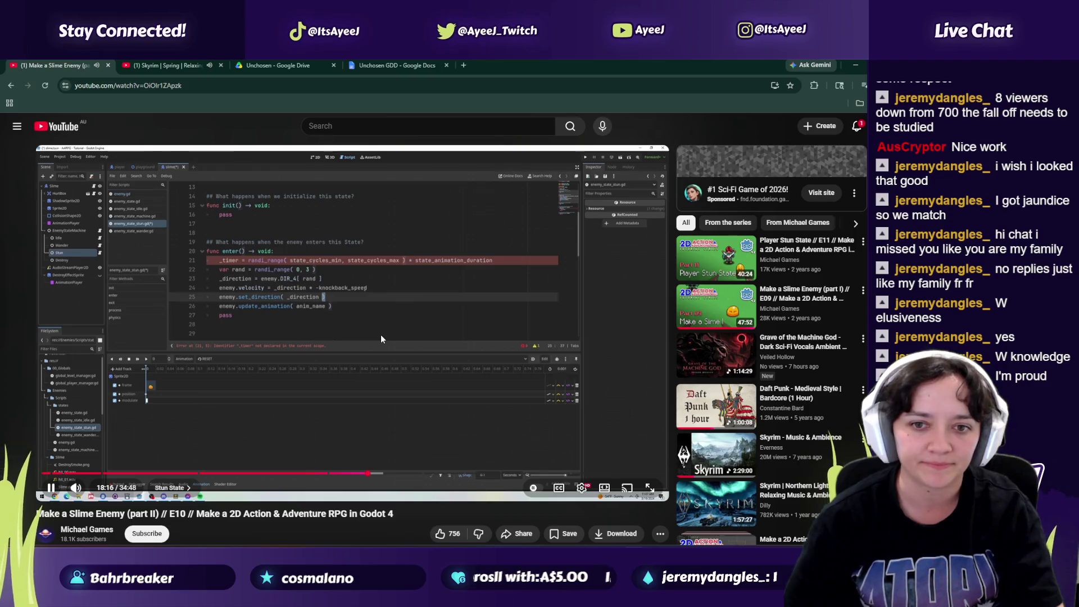
left_click(322, 346)
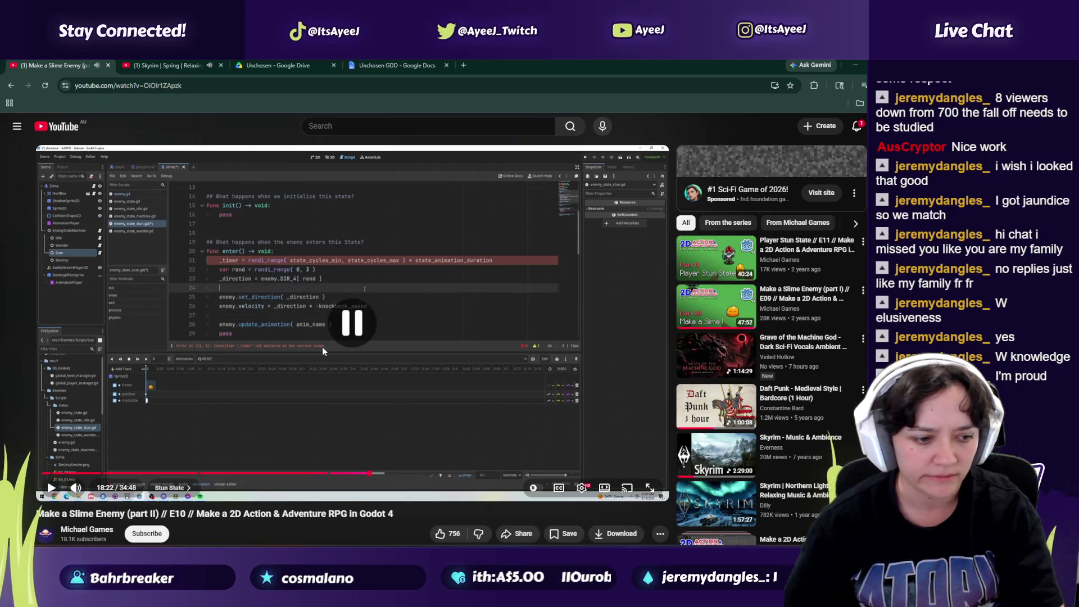
key("alt+Tab")
scroll(450, 371, "up", 1)
left_click_drag(450, 370, 308, 366)
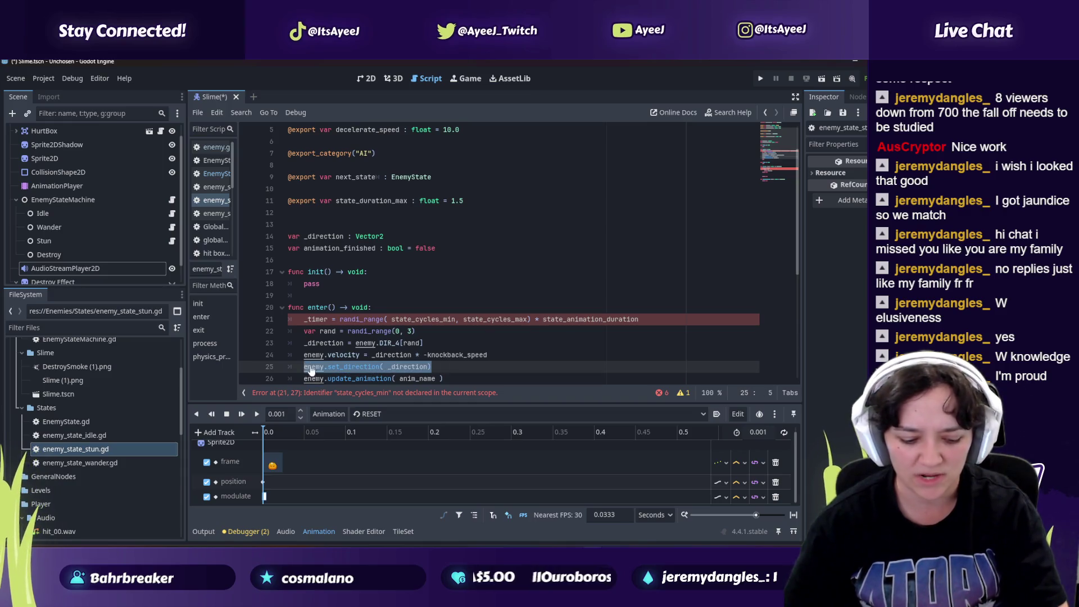
left_click(436, 343)
key("Return")
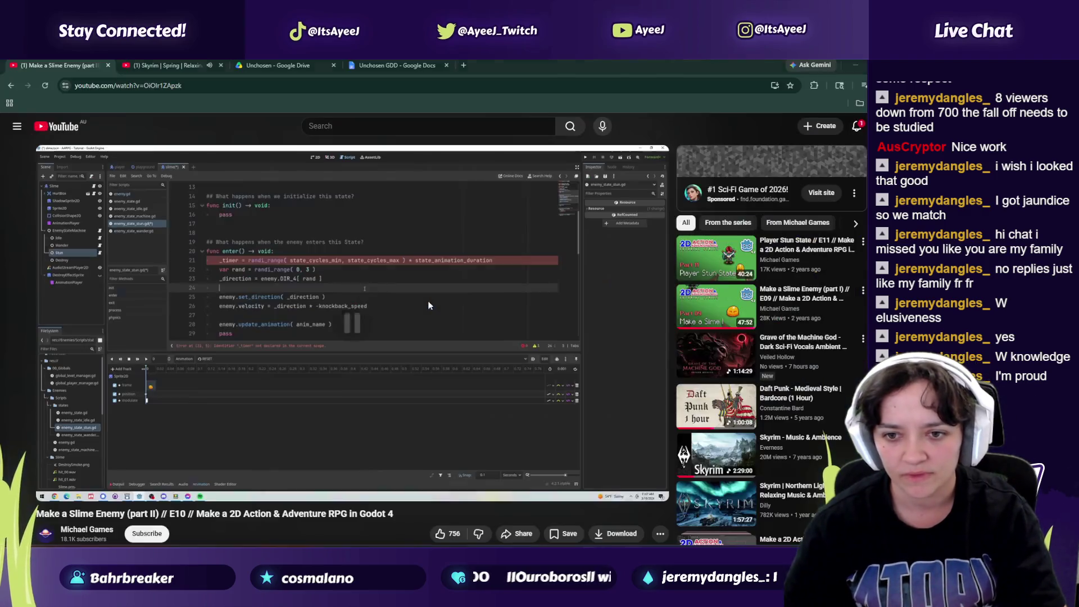
key("alt+Tab")
left_click(393, 325)
key("alt+Tab")
key("ctrl+v")
Step: Delete the duplicate set_direction call and select the _timer line in enter()
key("alt+Tab")
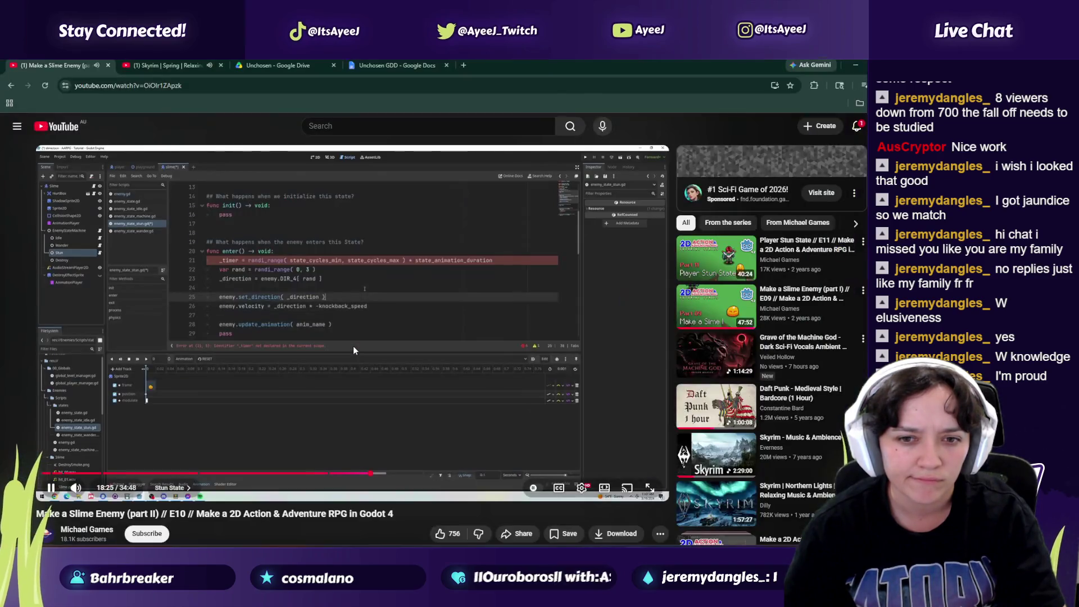
key("alt+Tab")
left_click_drag(430, 323, 304, 323)
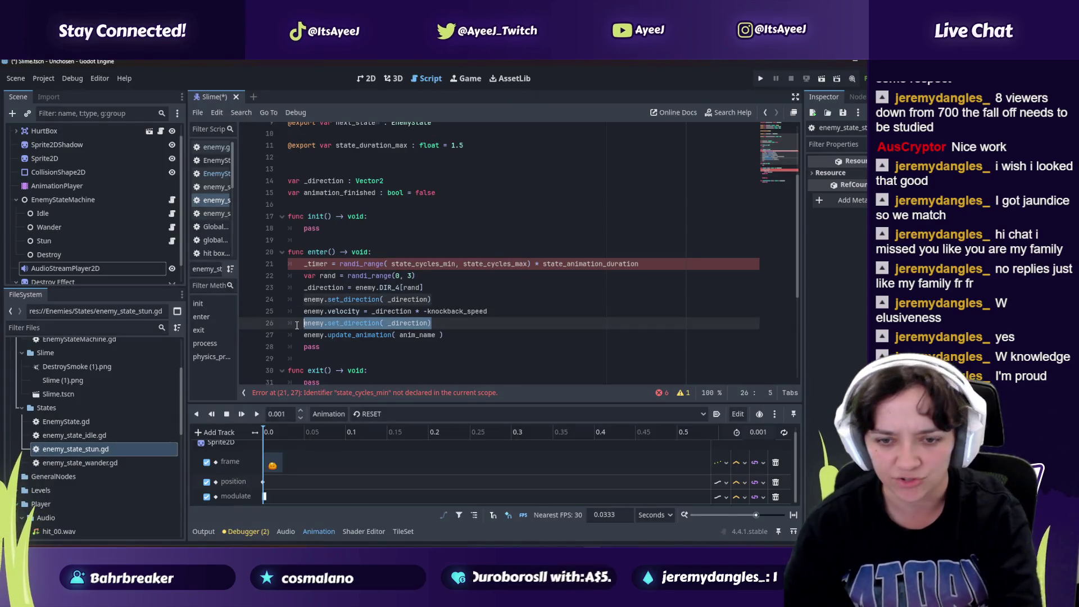
key("BackSpace")
key("BackSpace")
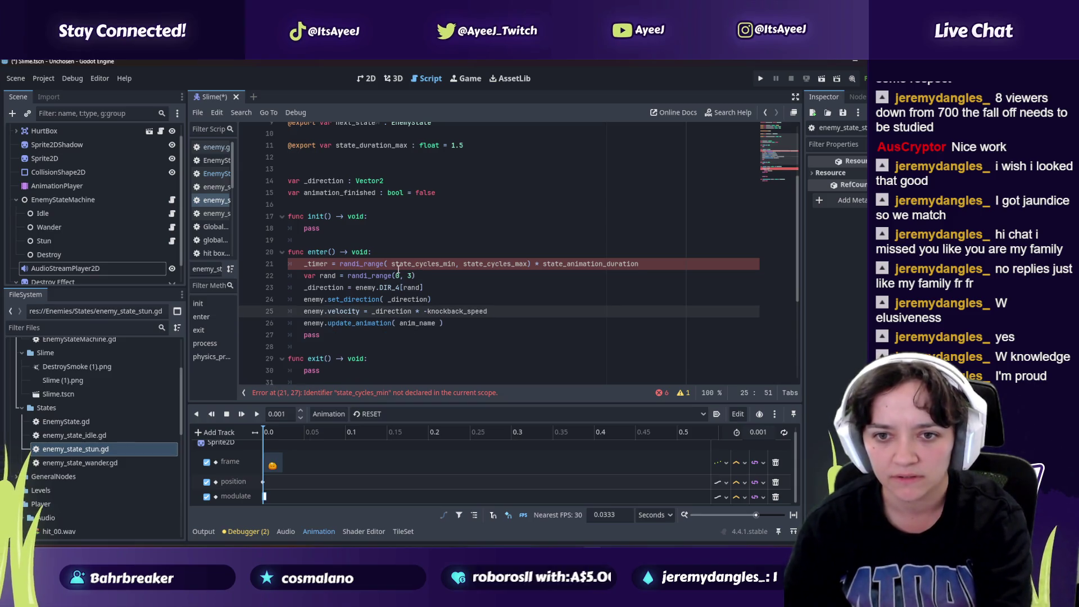
key("alt+Tab")
left_click(394, 280)
key("alt+Tab")
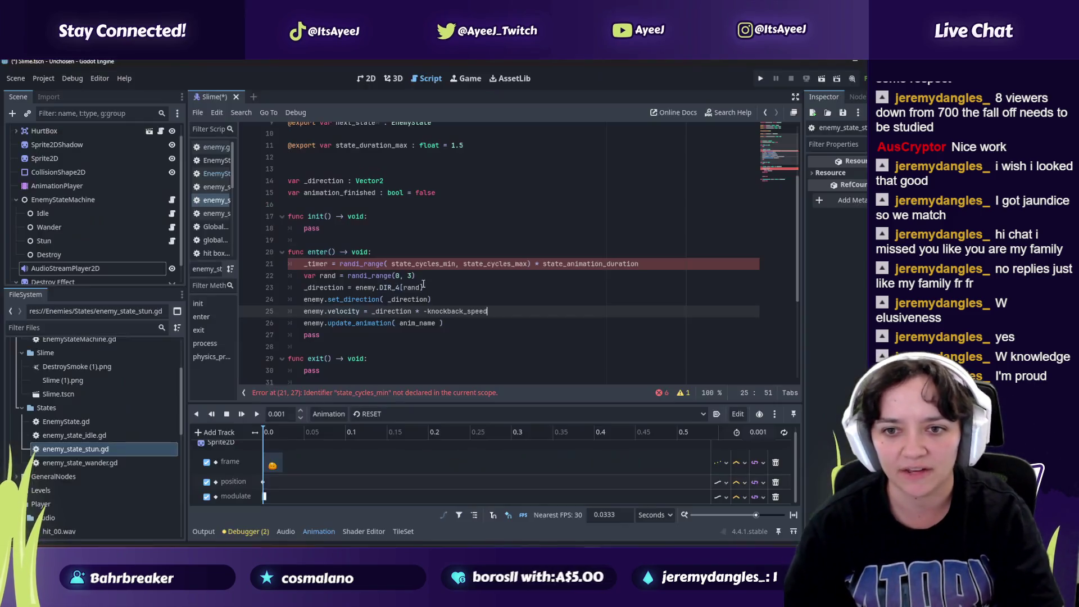
left_click(386, 264)
triple_click(386, 264)
Step: Delete the _timer line from enter(), checking the tutorial video
key("BackSpace")
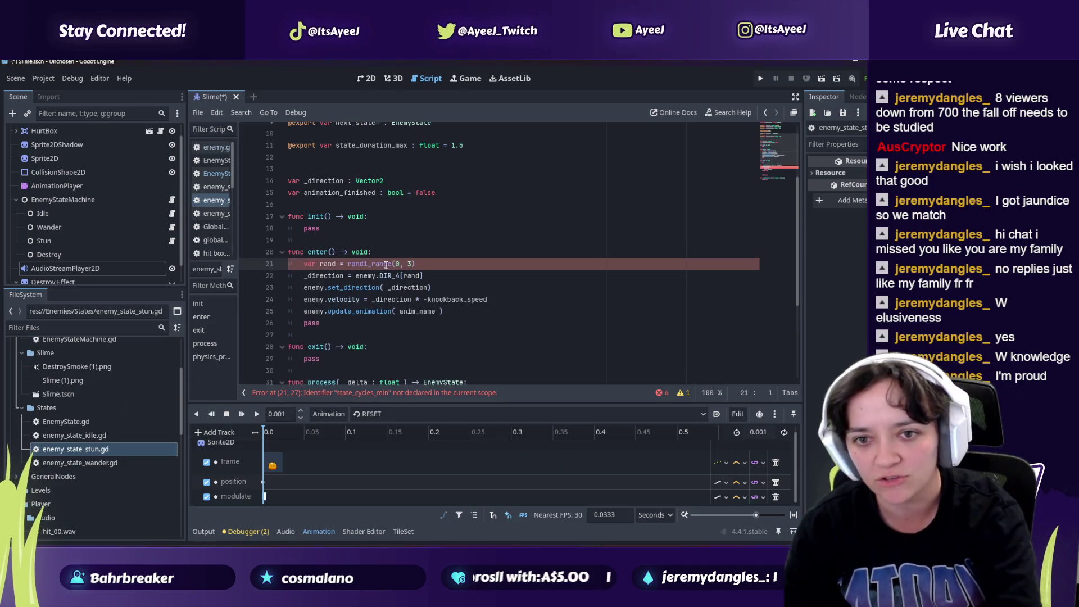
key("alt+Tab")
left_click(408, 288)
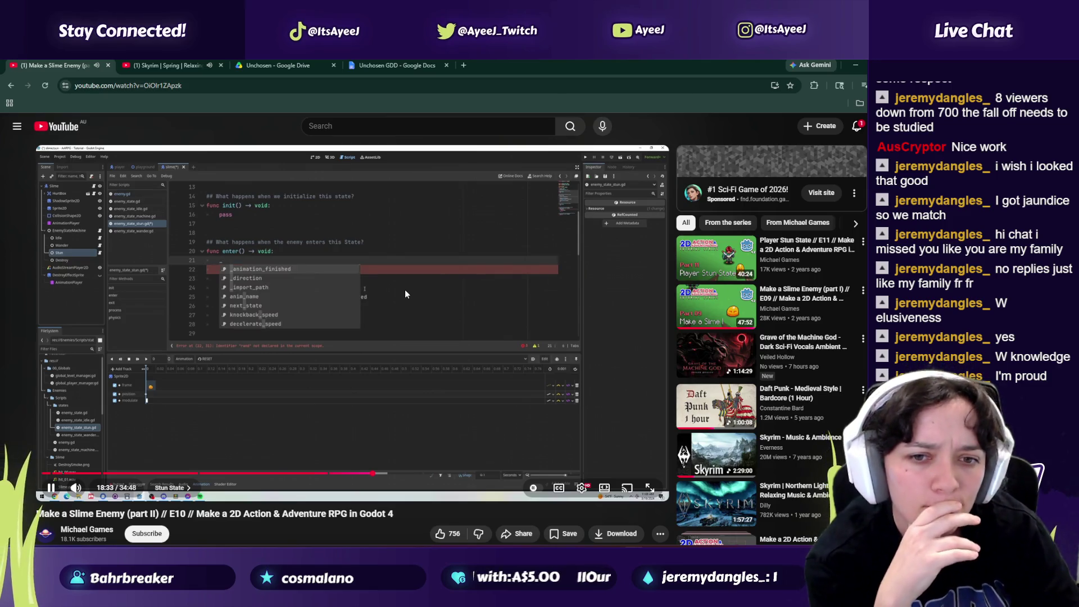
left_click(252, 296)
key("alt+Tab")
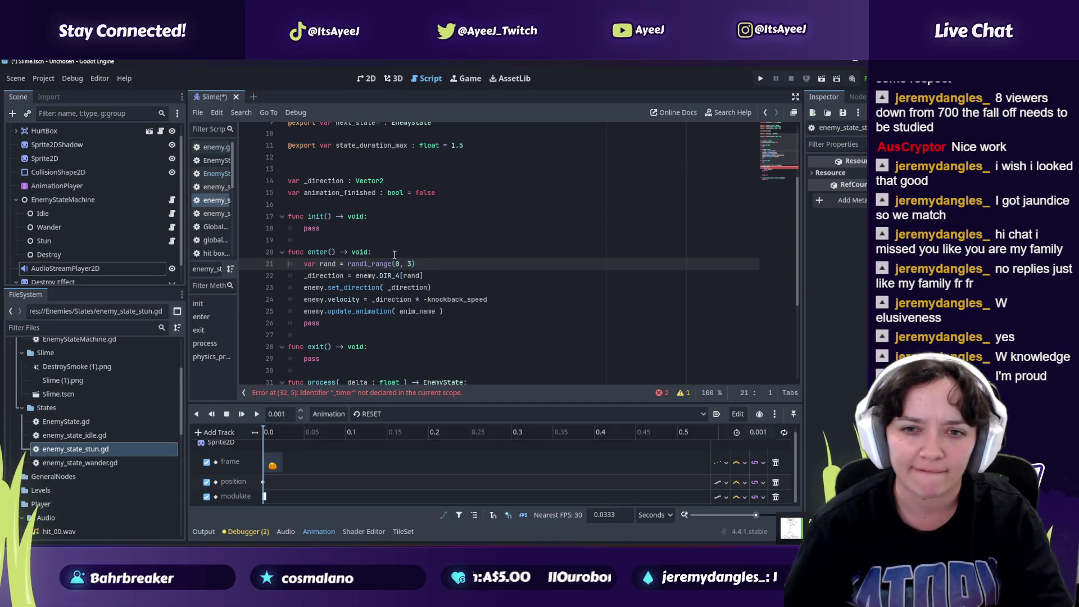
Step: Replace the var rand line with _animation_finished = false
left_click_drag(420, 264, 300, 263)
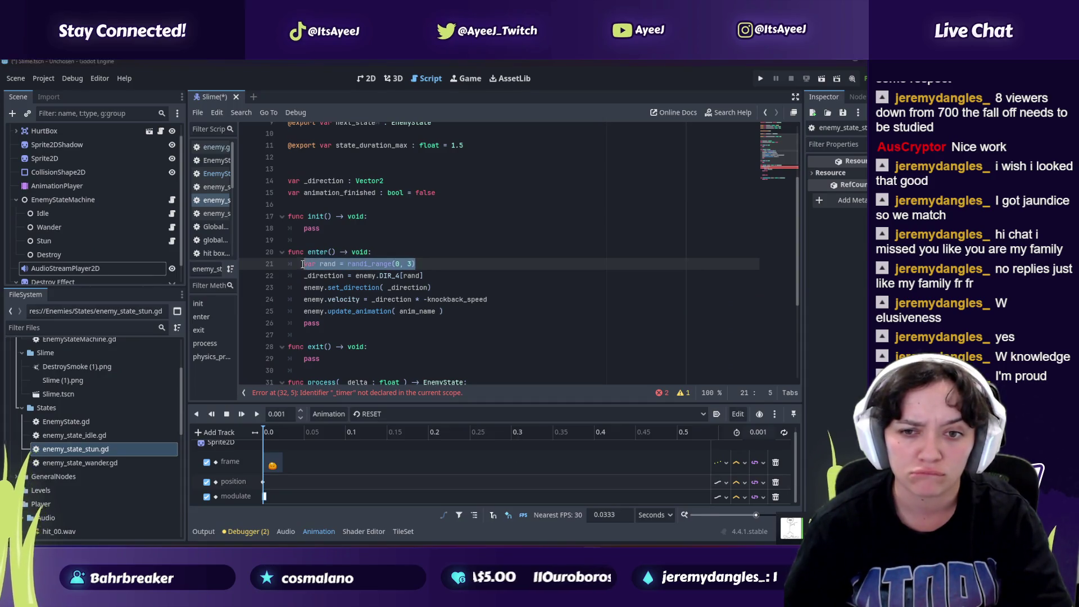
key("alt+Tab")
key("alt+Tab")
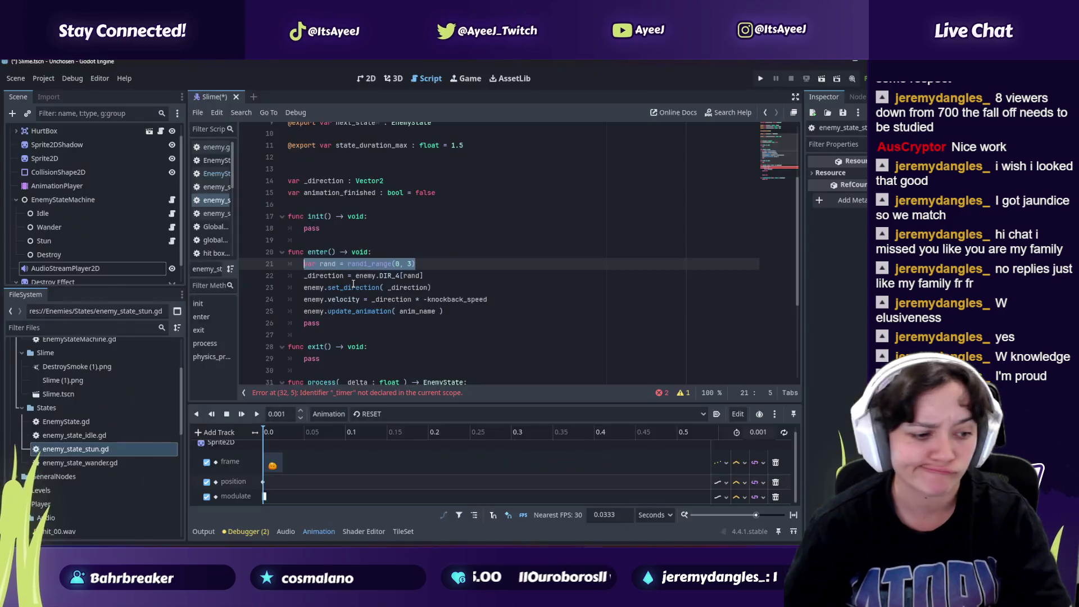
type("_a")
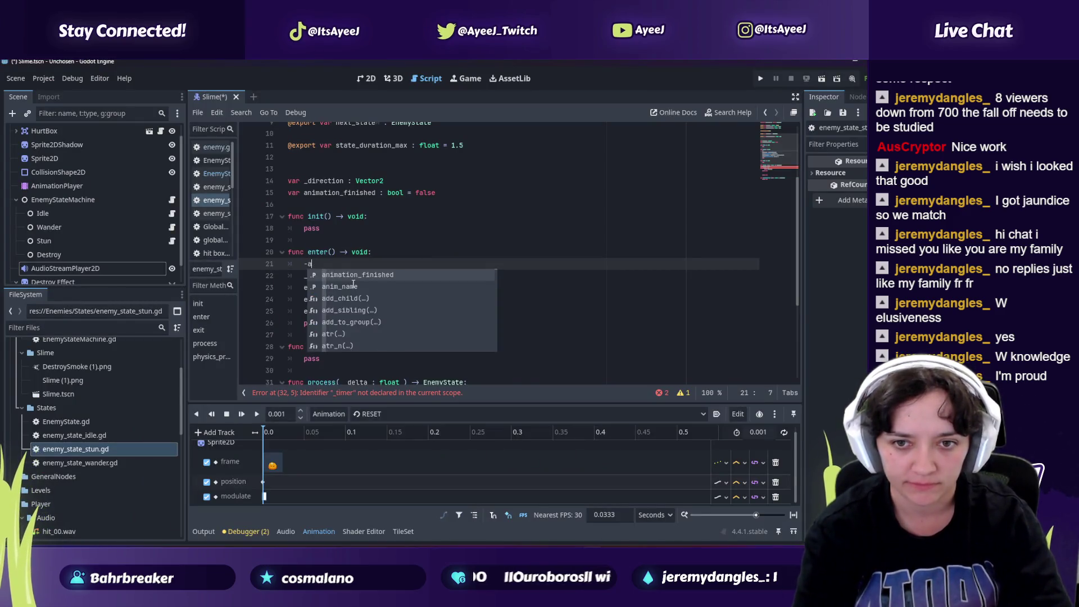
key("BackSpace")
key("BackSpace")
key("BackSpace")
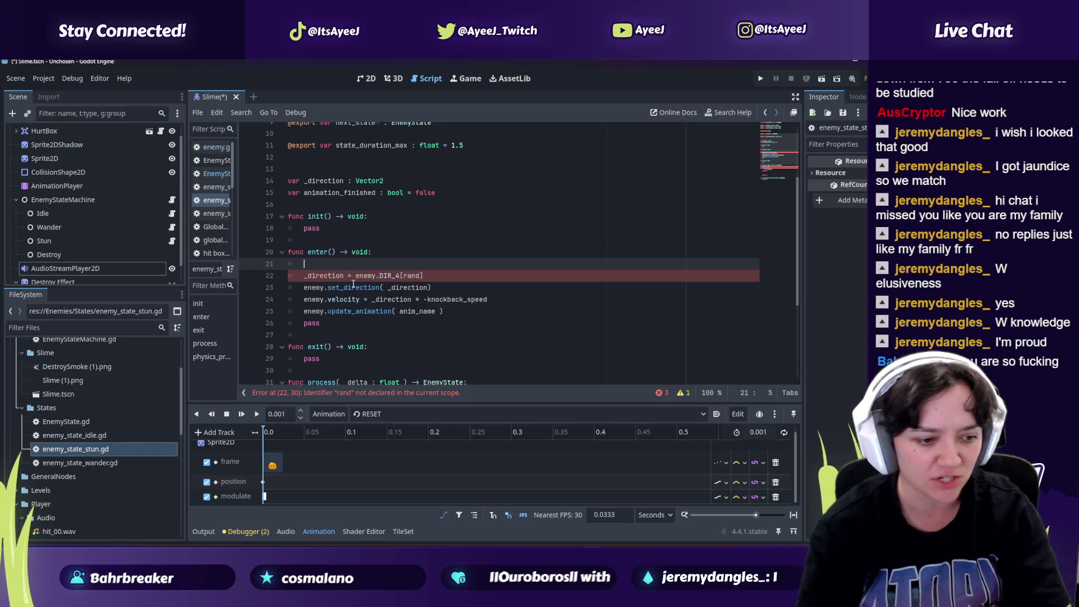
type("_animartion")
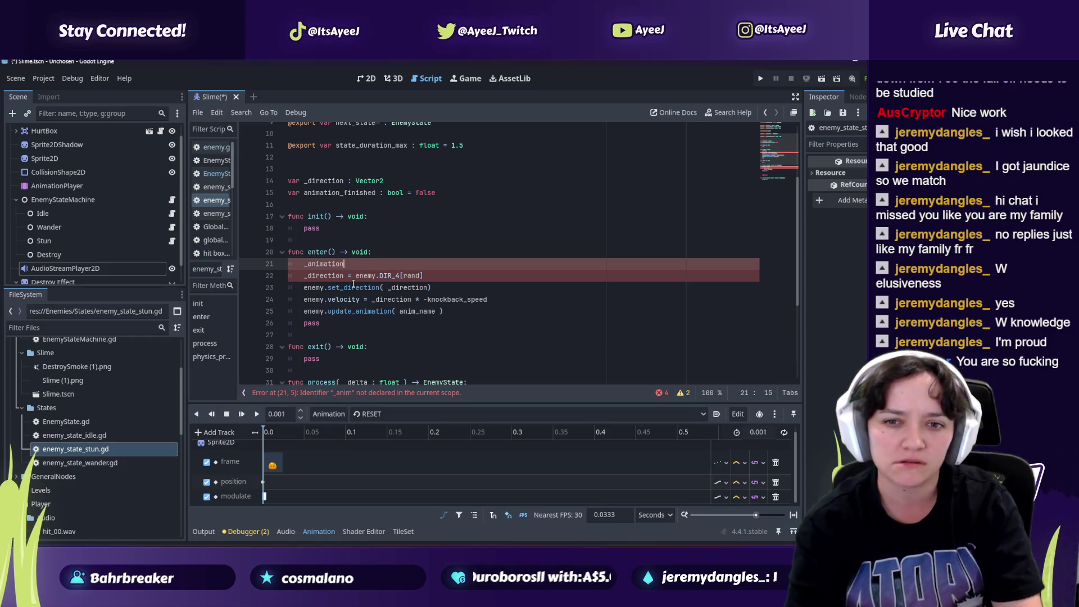
key("alt+Tab")
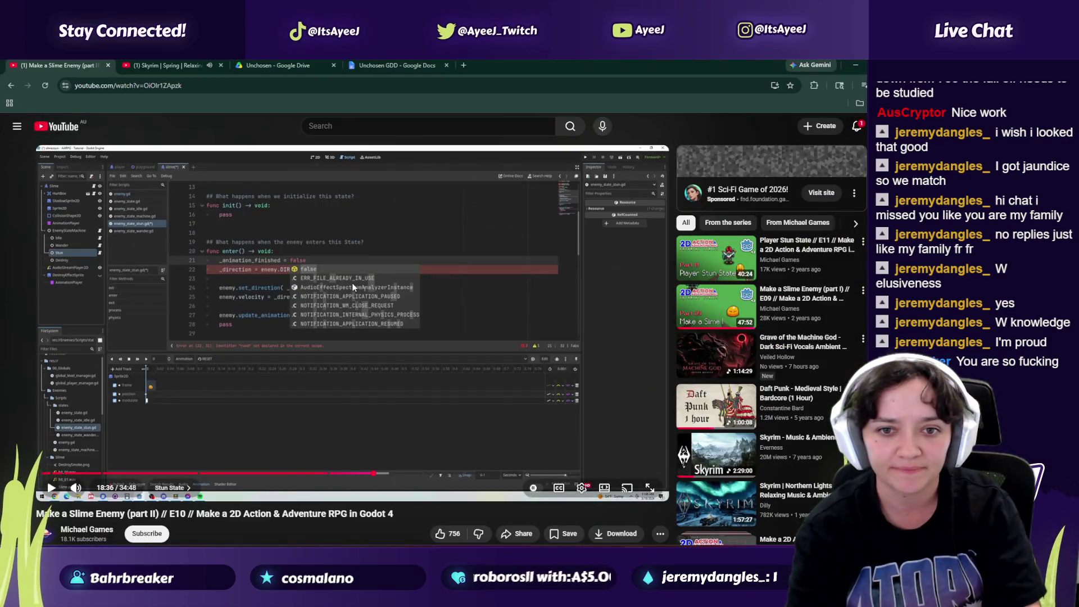
key("alt+Tab")
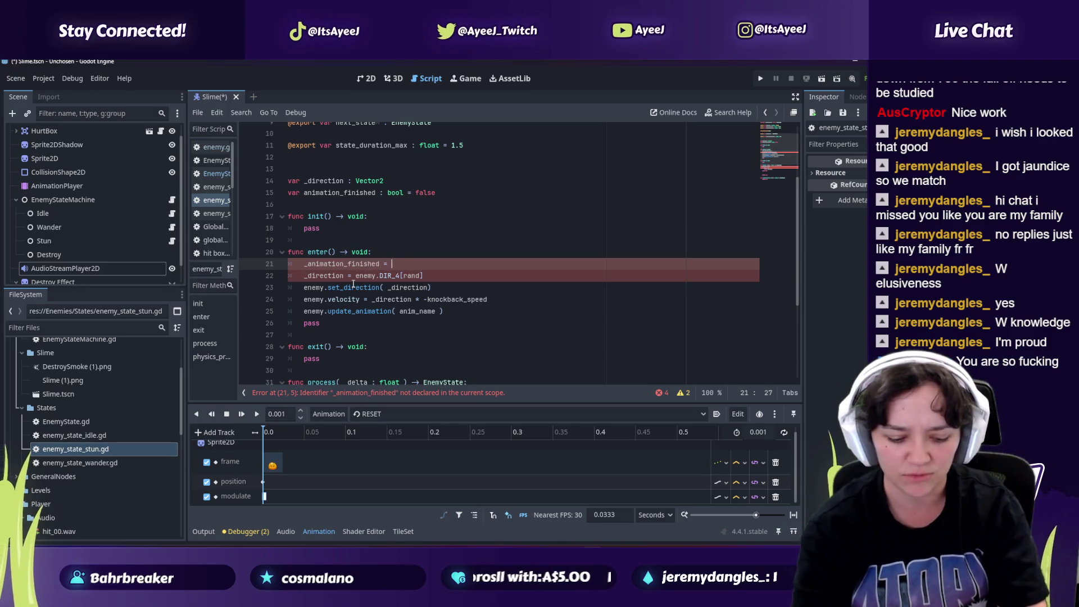
Step: Play and pause the tutorial to compare its enter() code with the script
key("alt+Tab")
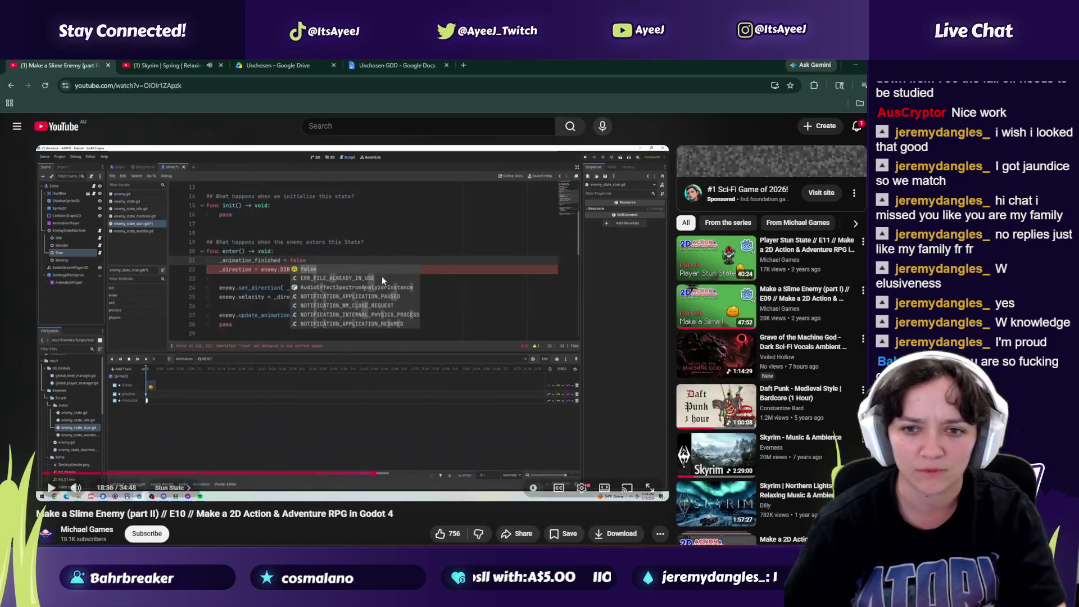
left_click(205, 334)
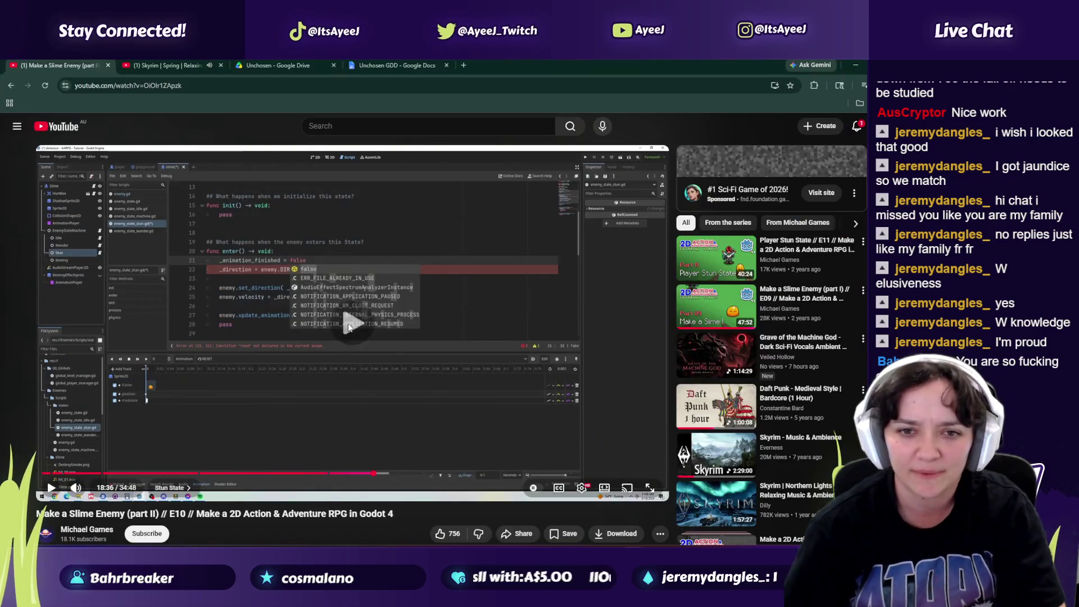
left_click(245, 285)
key("alt+Tab")
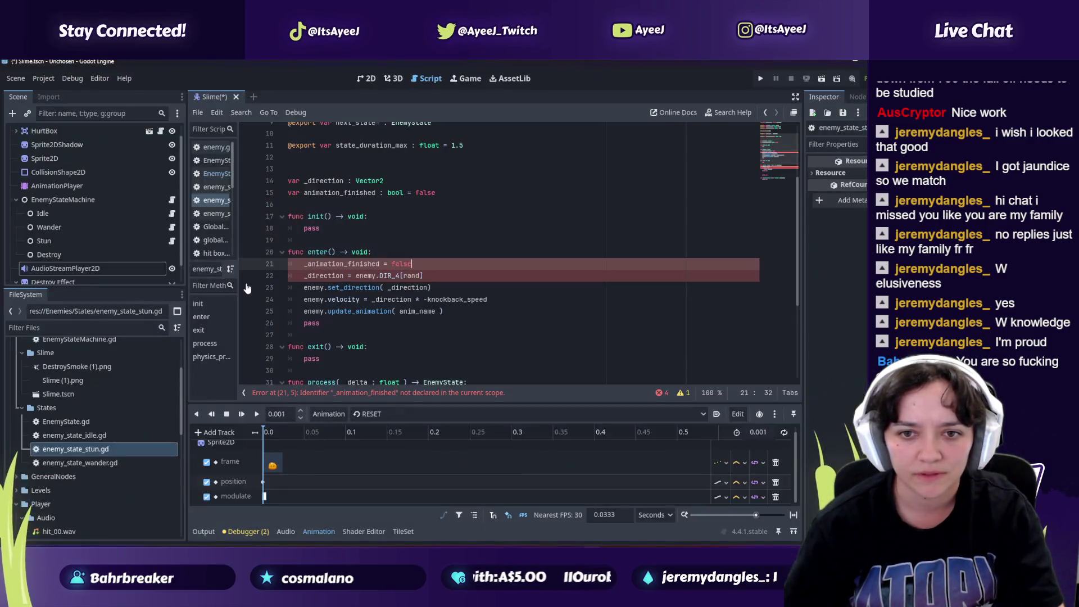
key("alt+Tab")
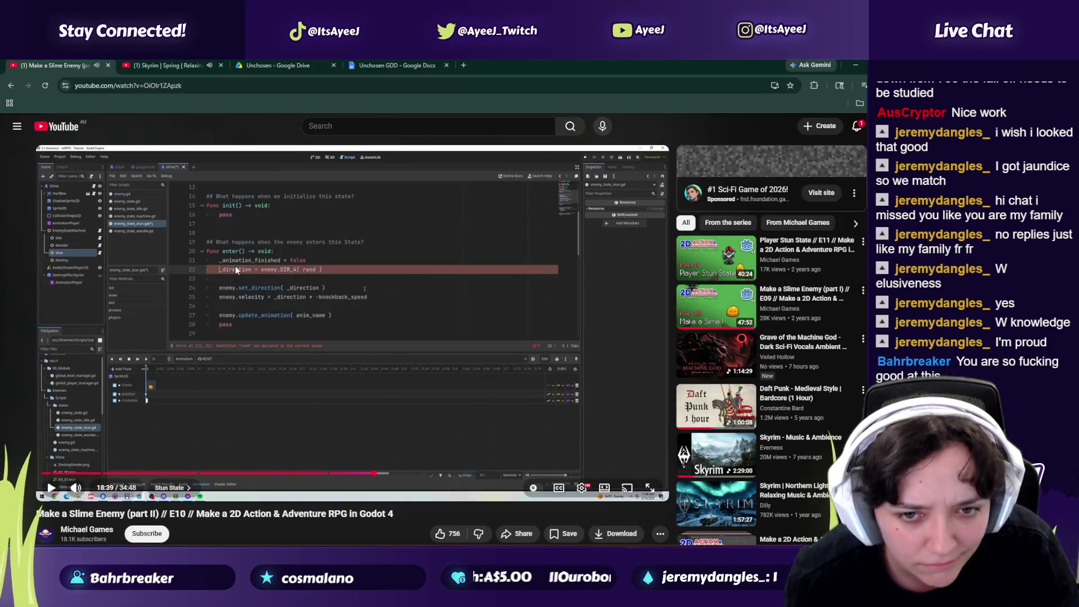
key("alt+Tab")
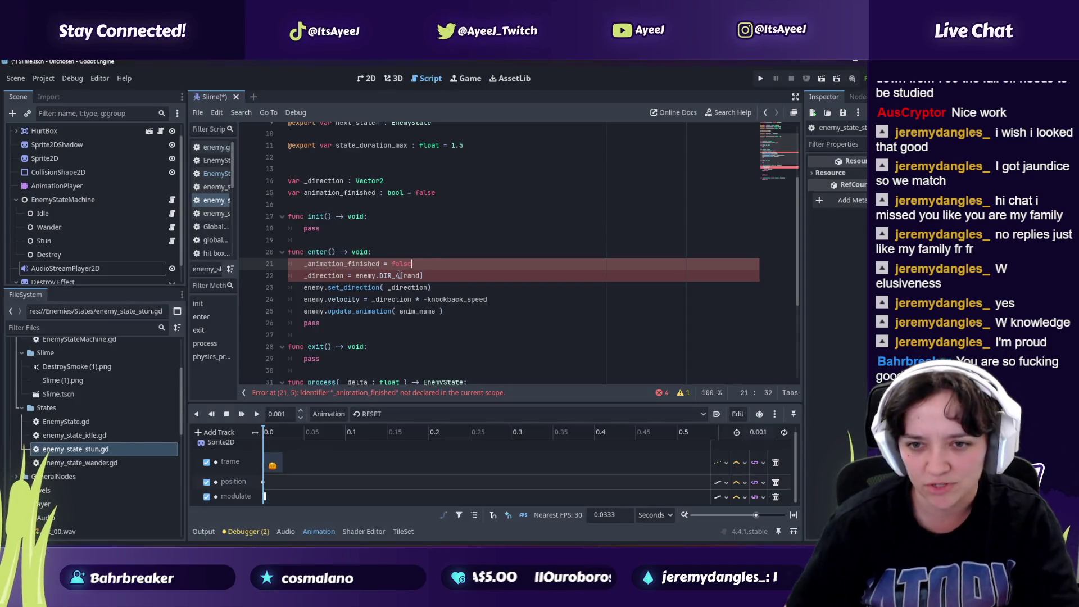
key("alt+Tab")
left_click(288, 288)
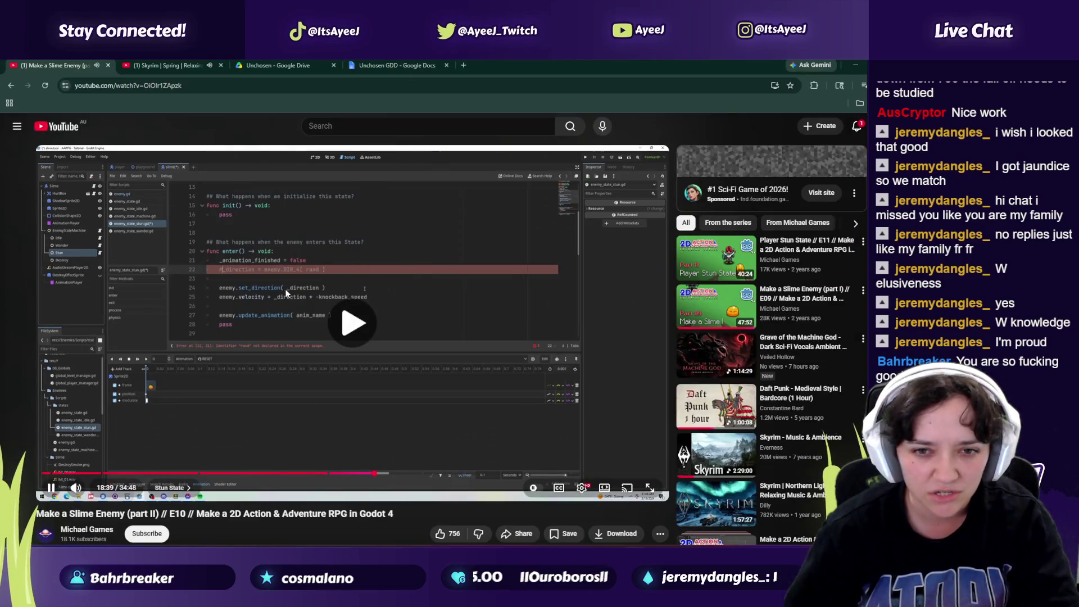
left_click(287, 287)
key("alt+Tab")
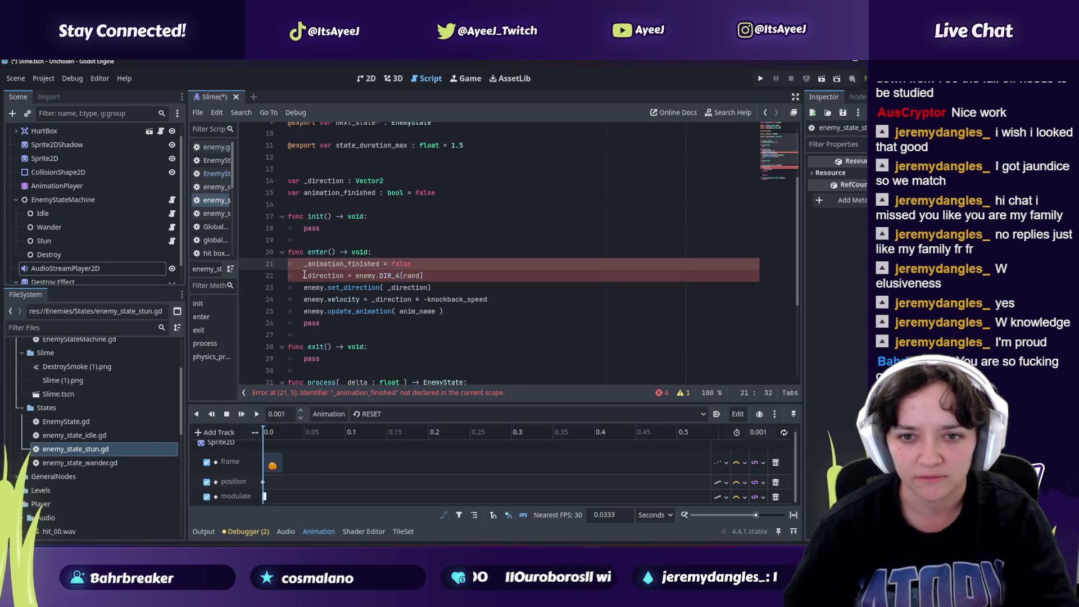
Step: Comment out the _direction line with # and review the tutorial's process() code
type("#")
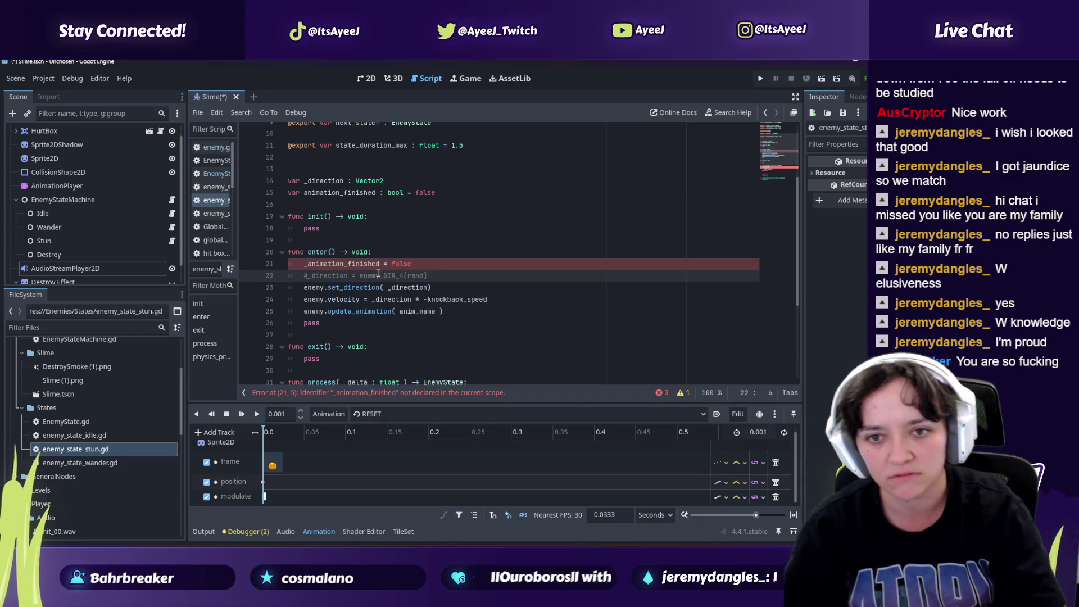
left_click(425, 268)
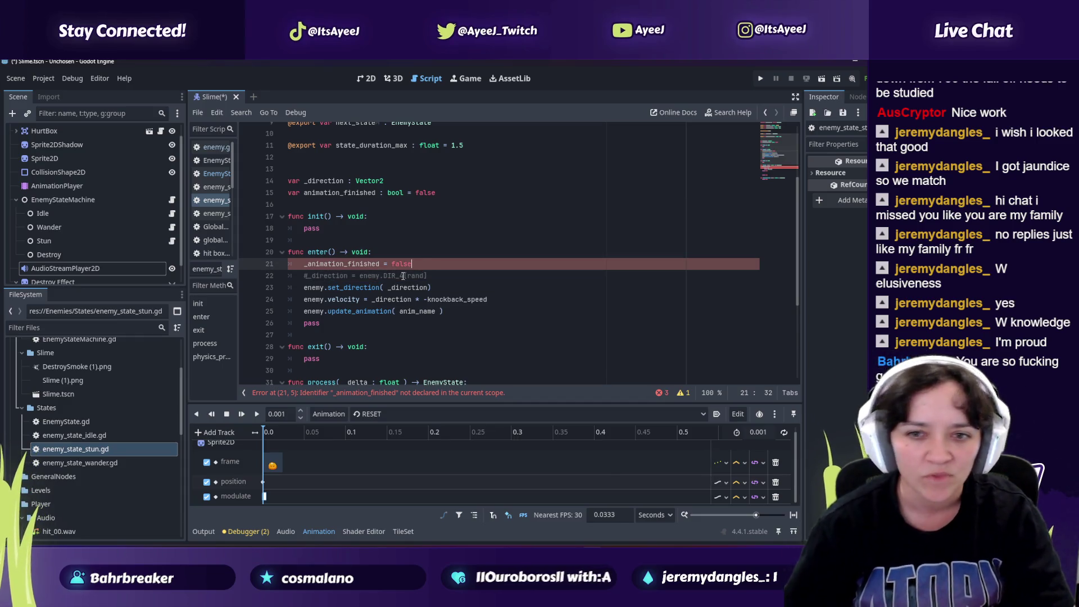
key("alt+Tab")
left_click(402, 277)
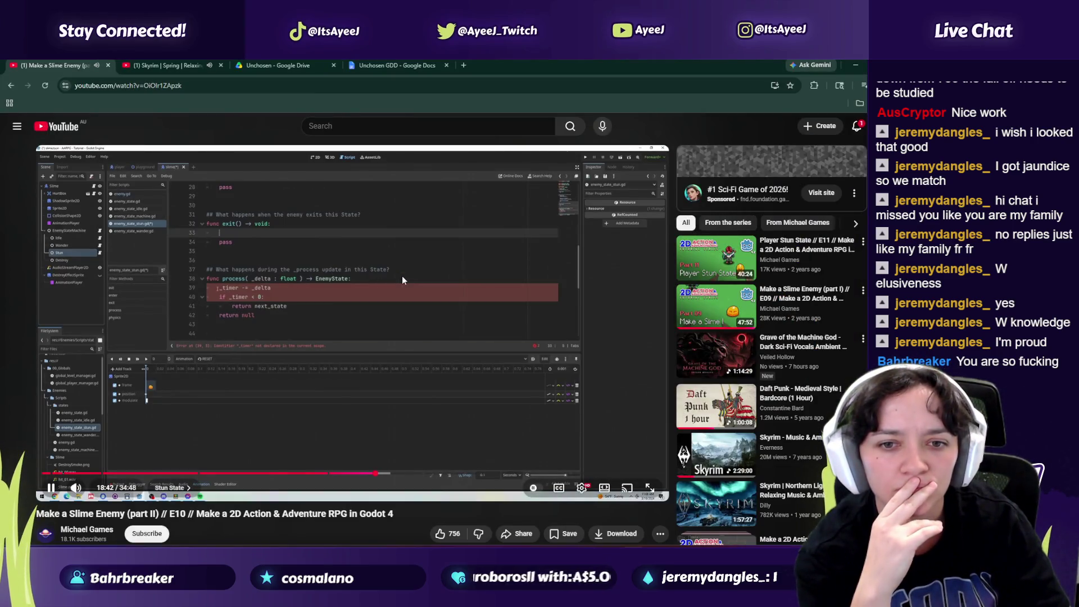
left_click(332, 339)
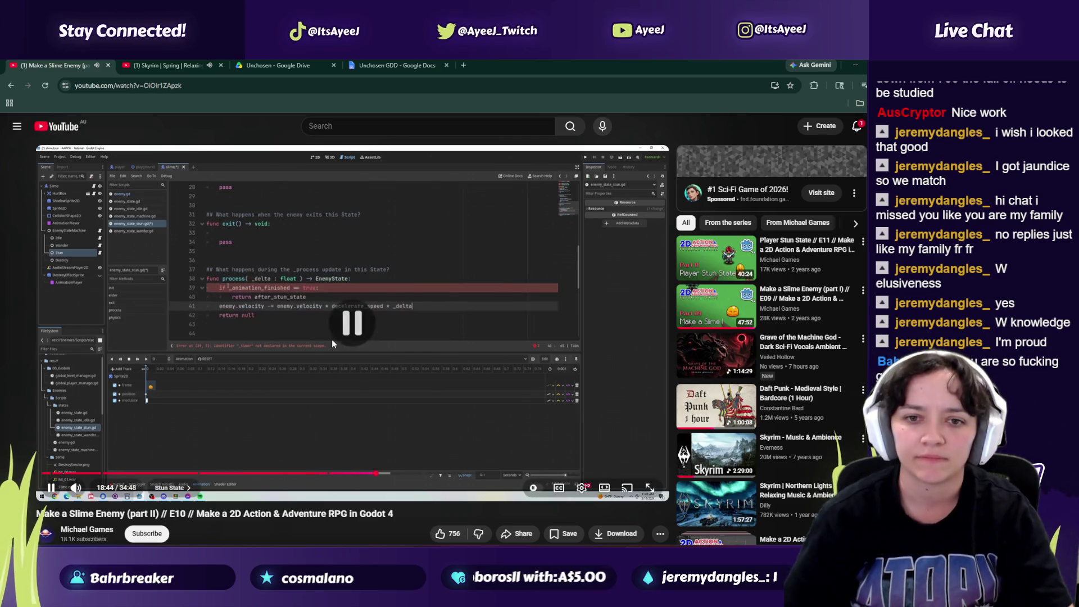
key("alt+Tab")
key("alt+Tab")
left_click(312, 346)
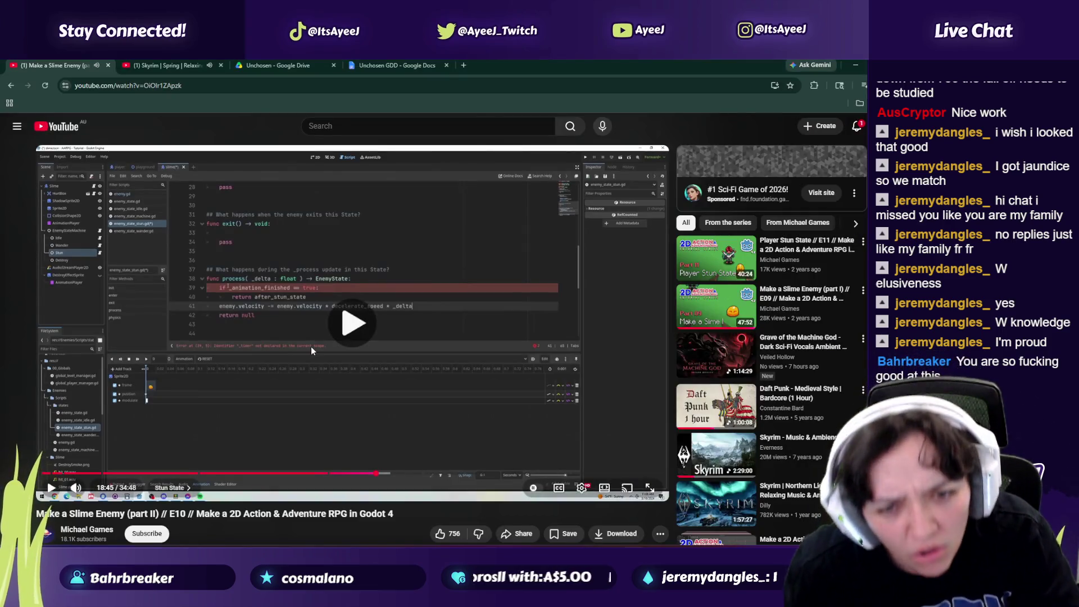
left_click(311, 346)
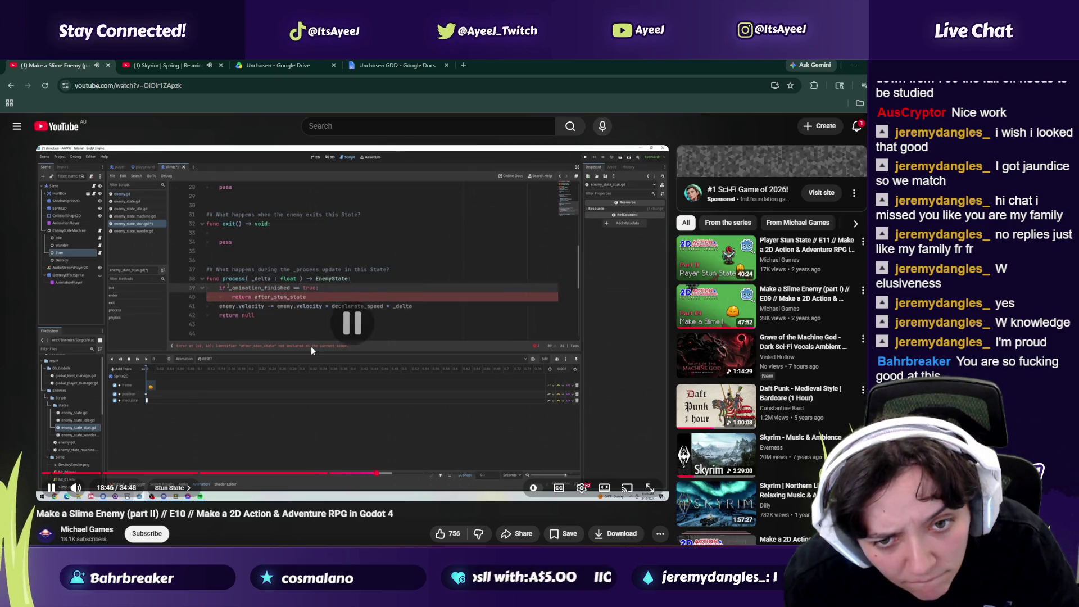
key("alt+Tab")
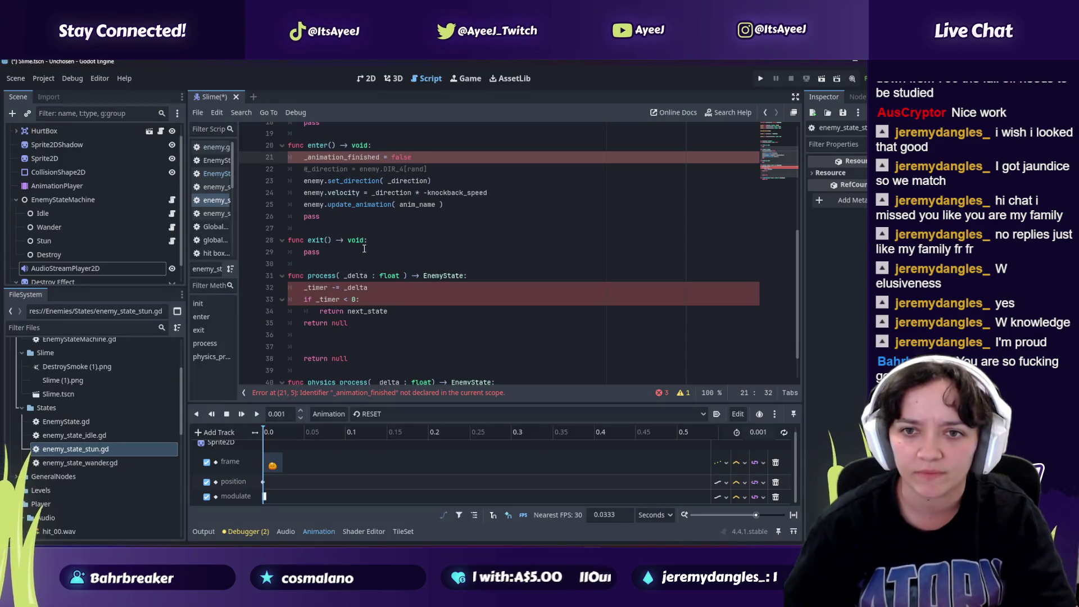
key("alt+Tab")
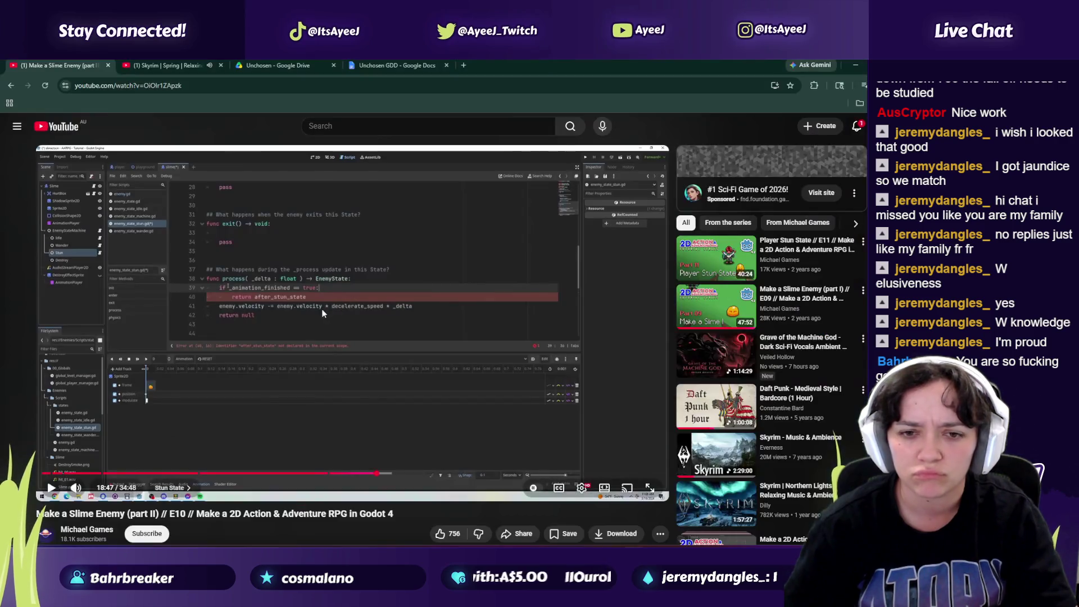
key("alt+Tab")
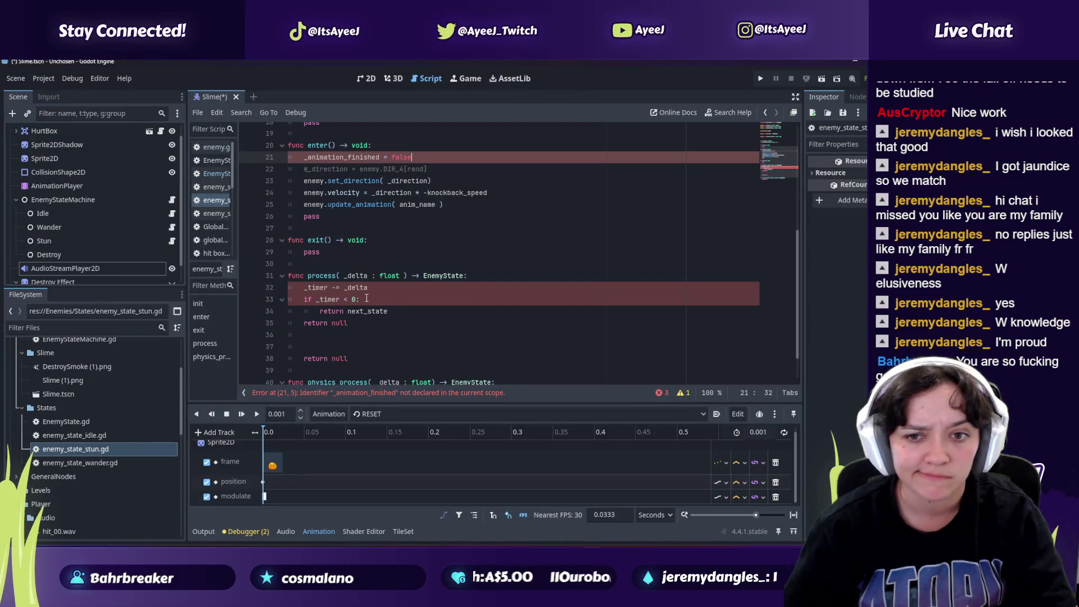
Step: Select the timer countdown lines in process() and begin typing an if statement over them
left_click(307, 288, "shift")
key("alt+Tab")
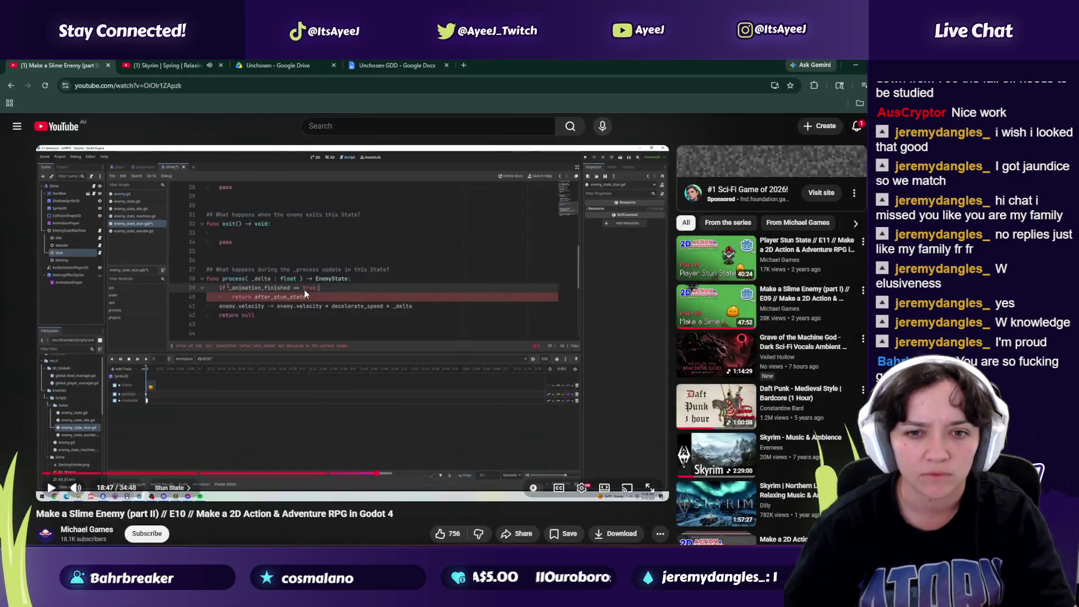
key("alt+Tab")
type("if")
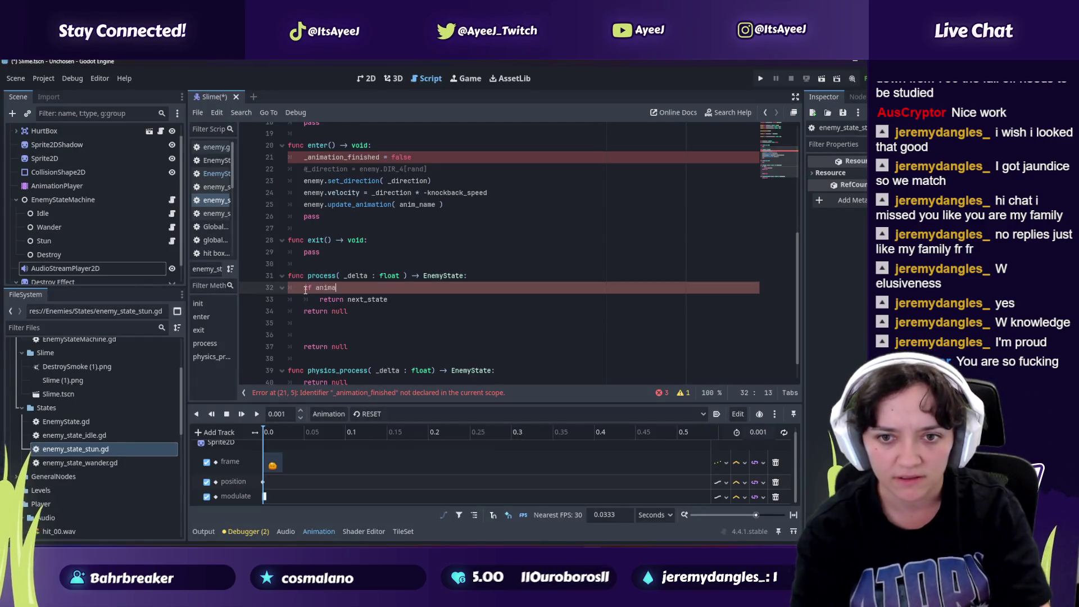
key("BackSpace")
key("BackSpace")
key("BackSpace")
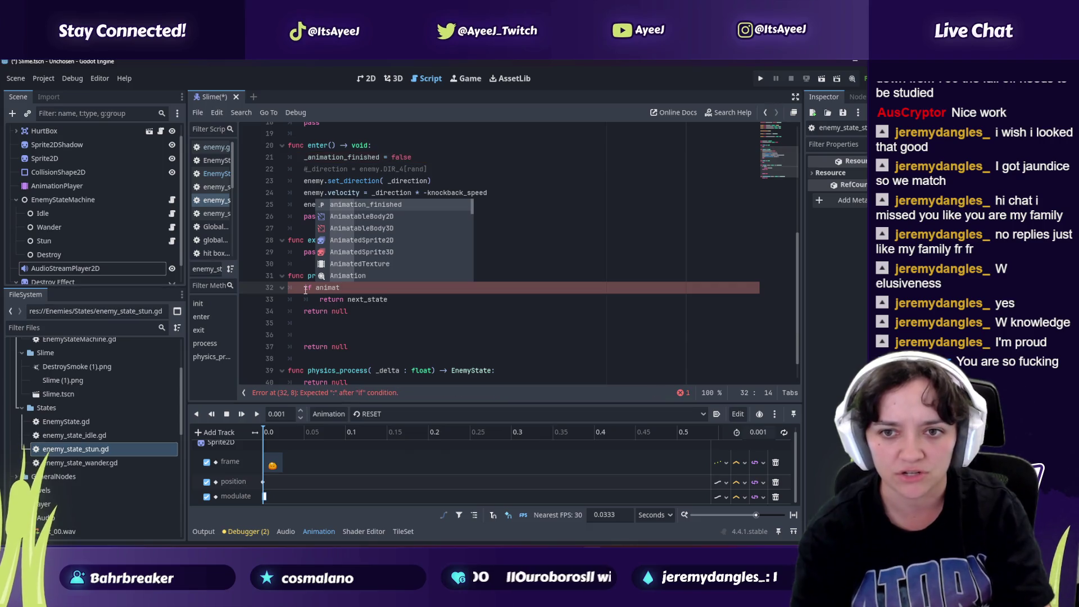
key("Escape")
key("alt+Tab")
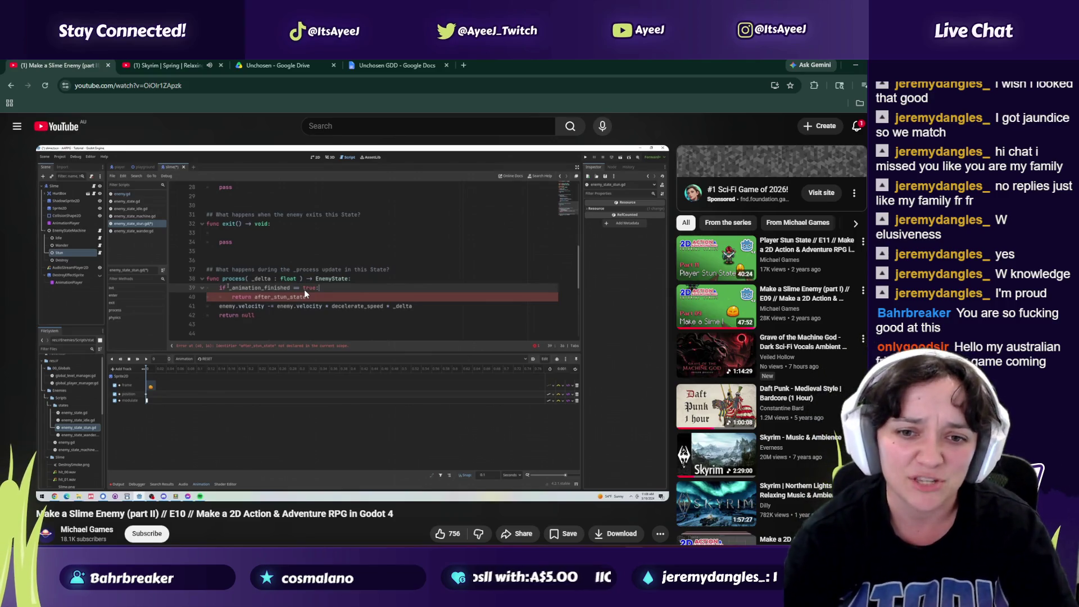
key("alt+Tab")
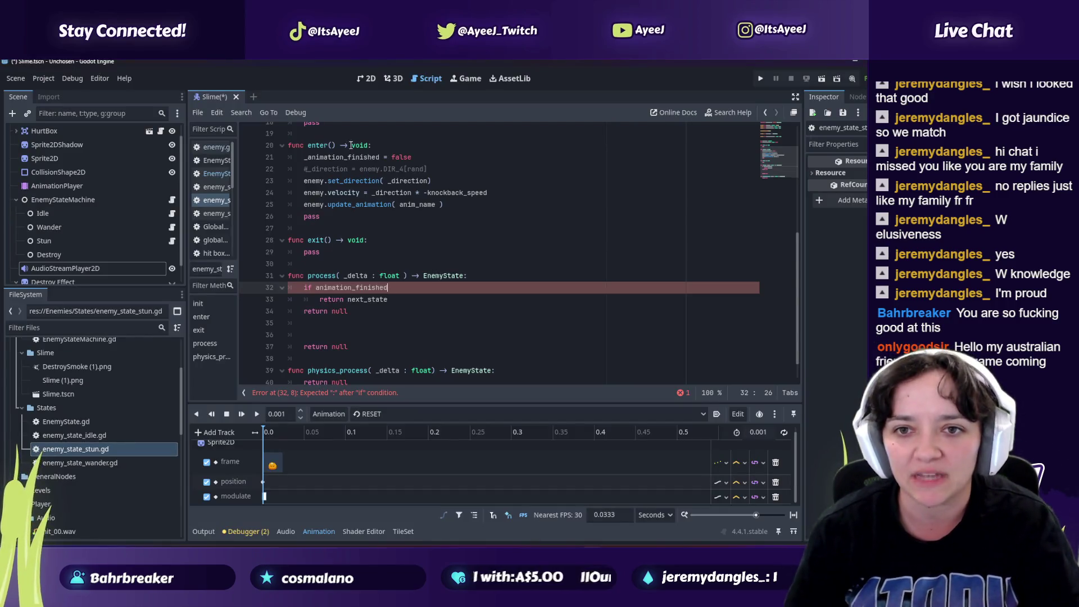
Step: Complete the condition as 'if animation_finished == true:' and start an indented line below
scroll(351, 243, "up", 4)
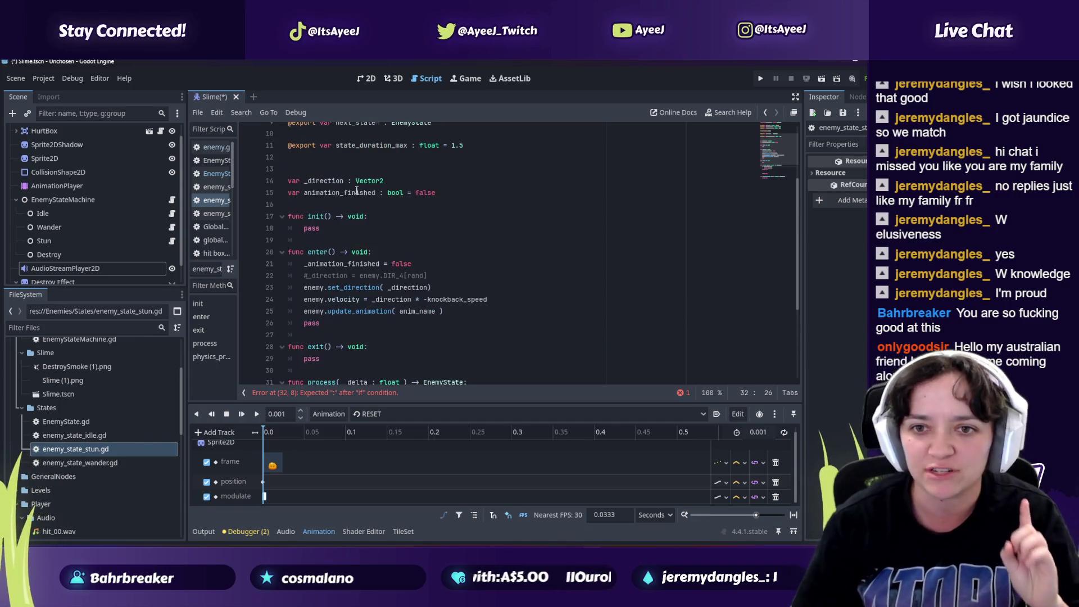
left_click(386, 299)
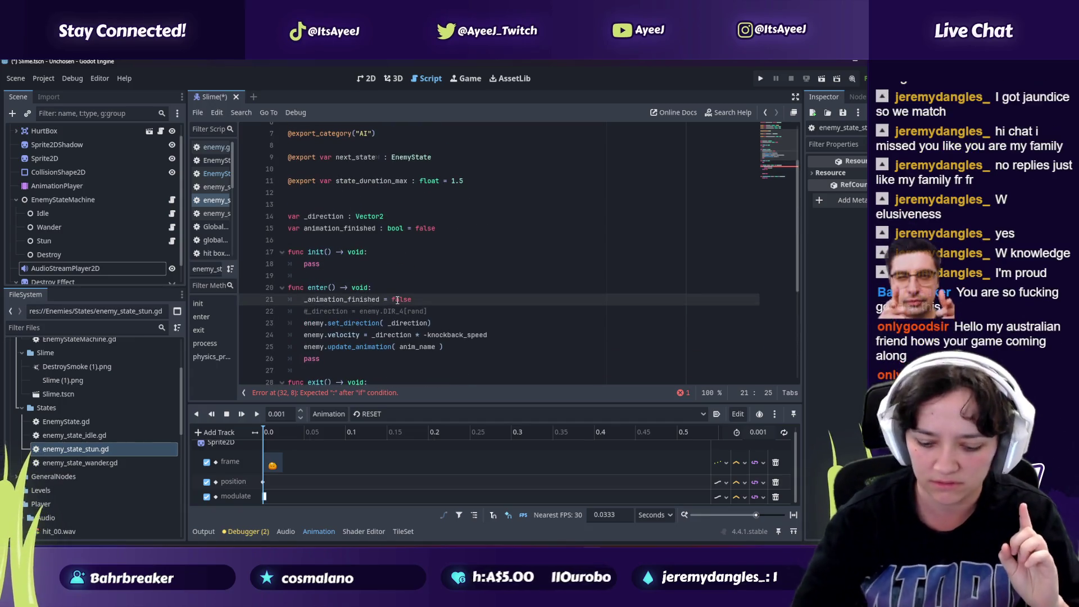
type("=")
scroll(403, 299, "down", 3)
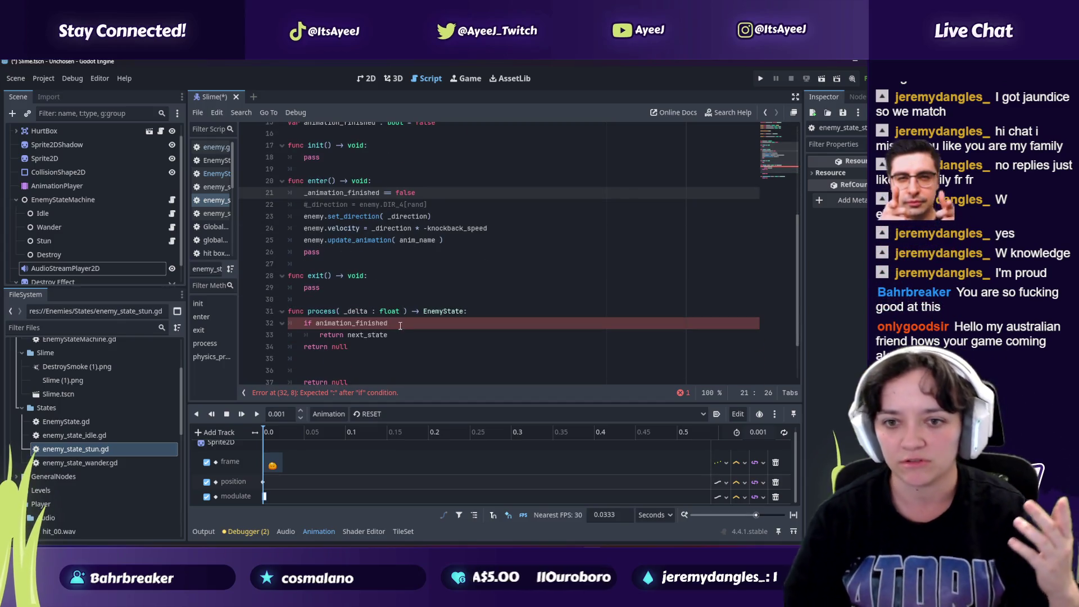
left_click(398, 324)
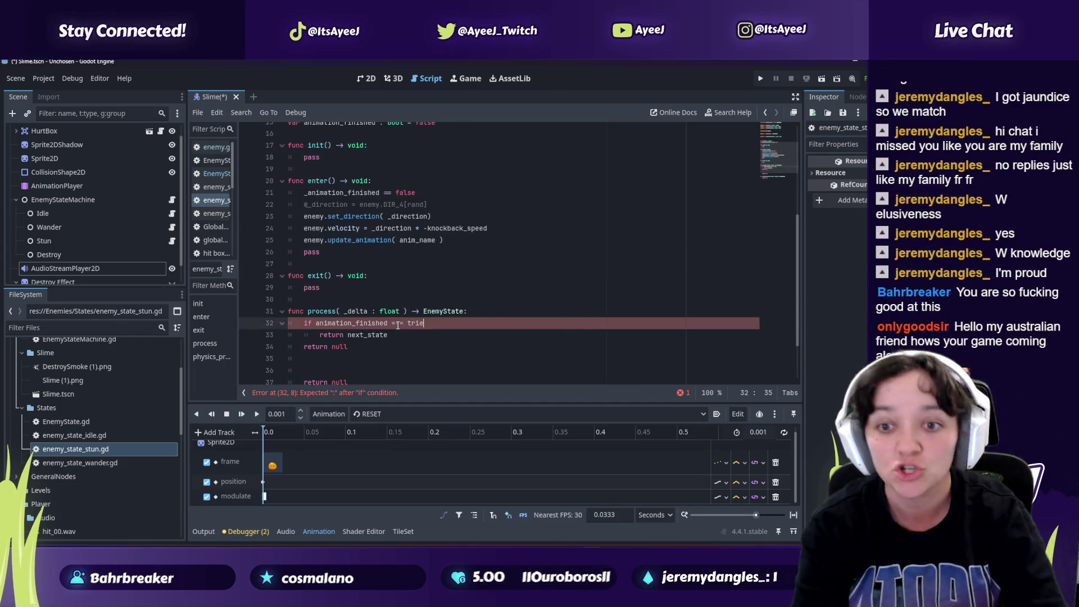
key("alt+Tab")
key("alt+Tab")
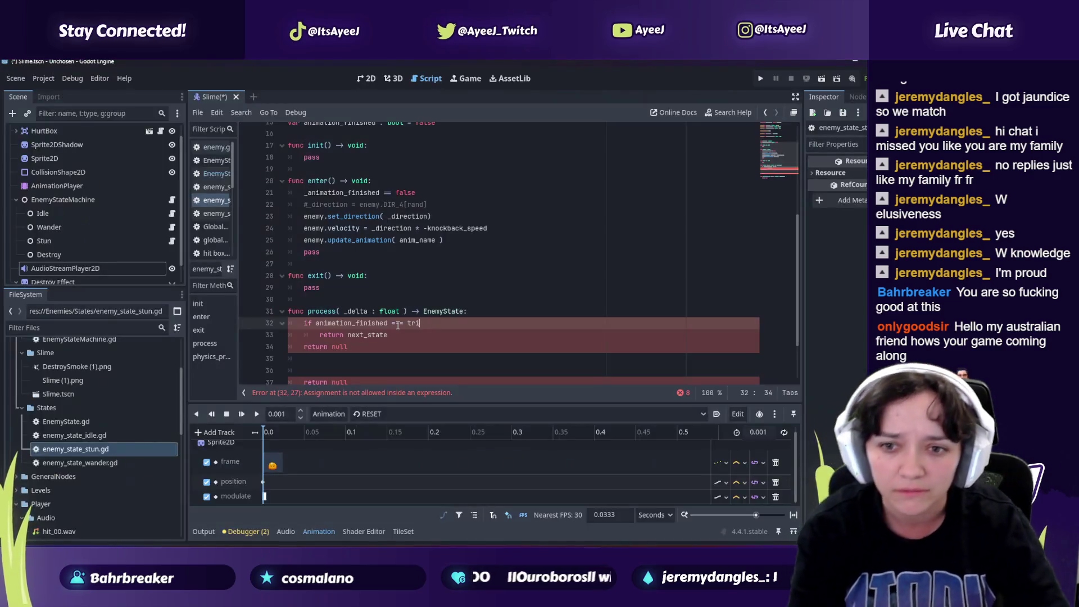
type("= true")
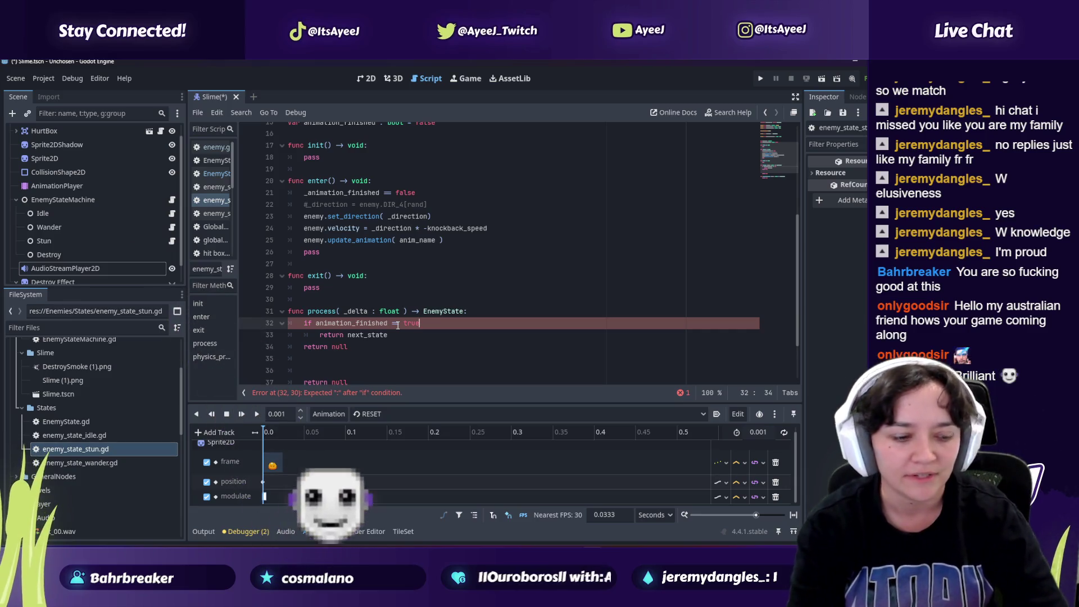
key("alt+Tab")
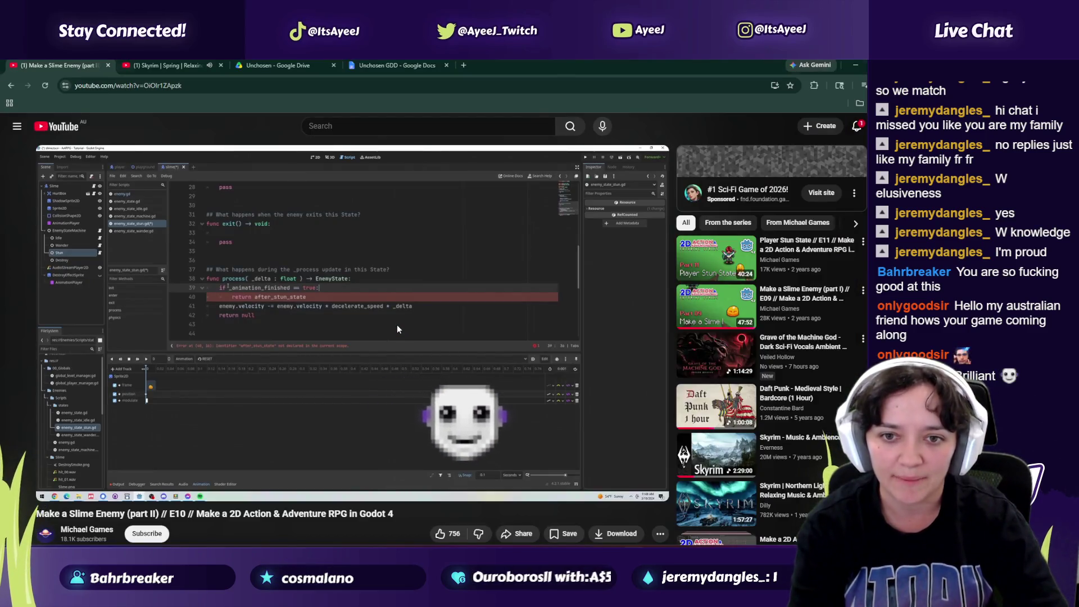
key("alt+Tab")
type(":")
key("Return")
Step: Restore the enter() line to '_animation_finished = false' and go back to the line under the if
key("alt+Tab")
key("alt+Tab")
left_click(388, 193)
key("BackSpace")
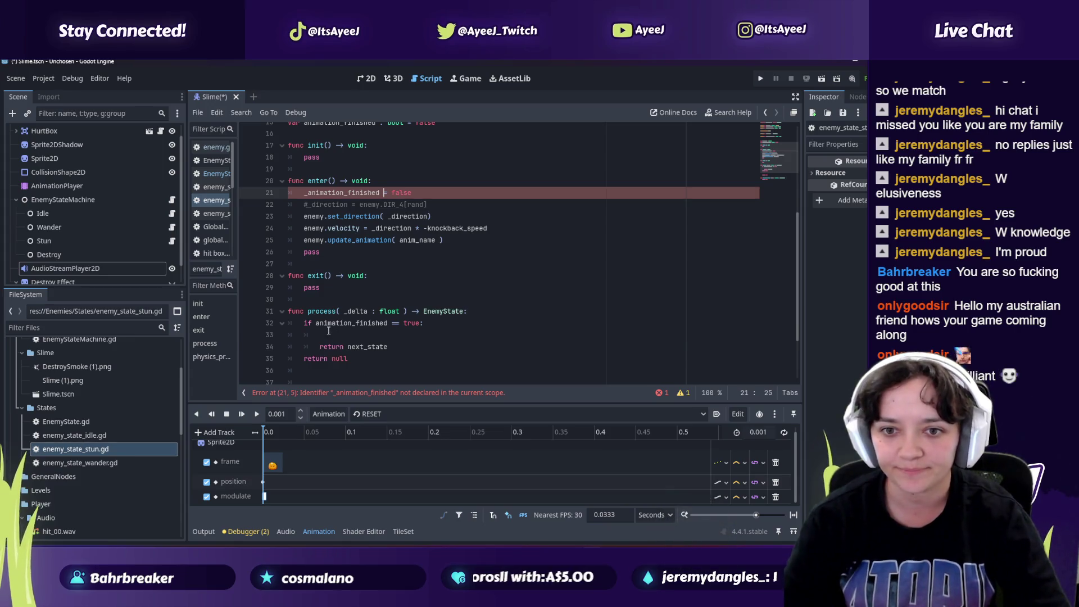
left_click(329, 331)
Step: Write 'return after_stun_state' under the if, correcting the state name's spelling
key("alt+Tab")
left_click(297, 313)
left_click(297, 314)
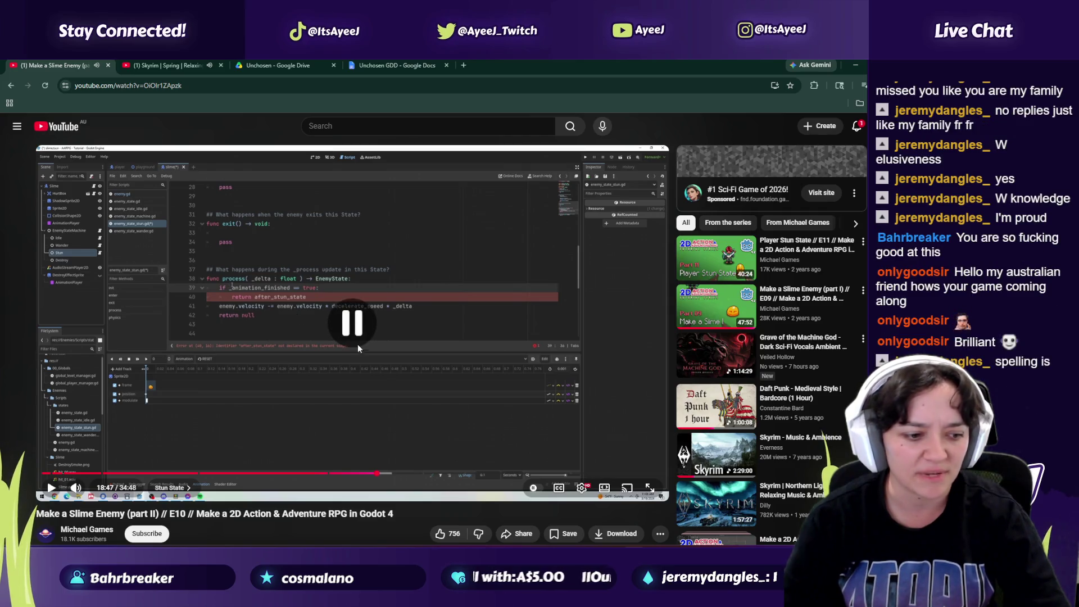
key("alt+Tab")
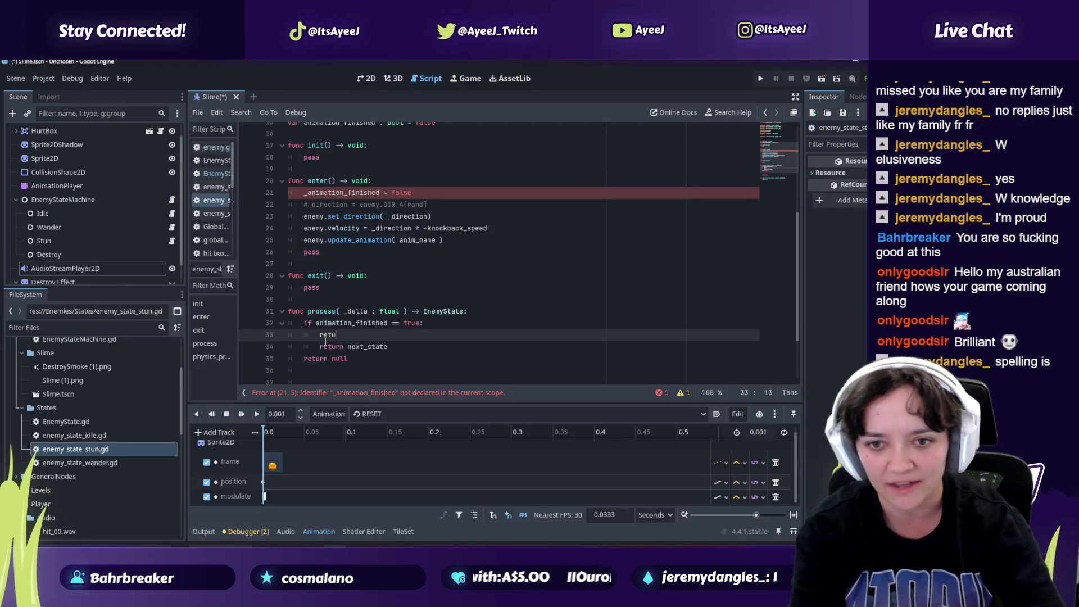
key("alt+Tab")
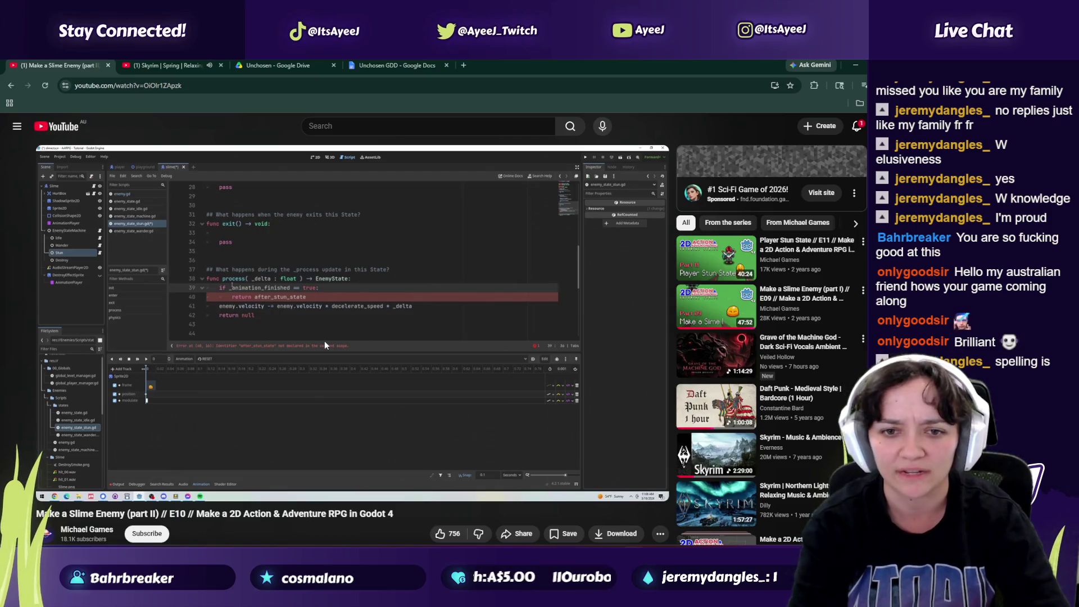
key("alt+Tab")
type("return")
key("alt+Tab")
key("alt+Tab")
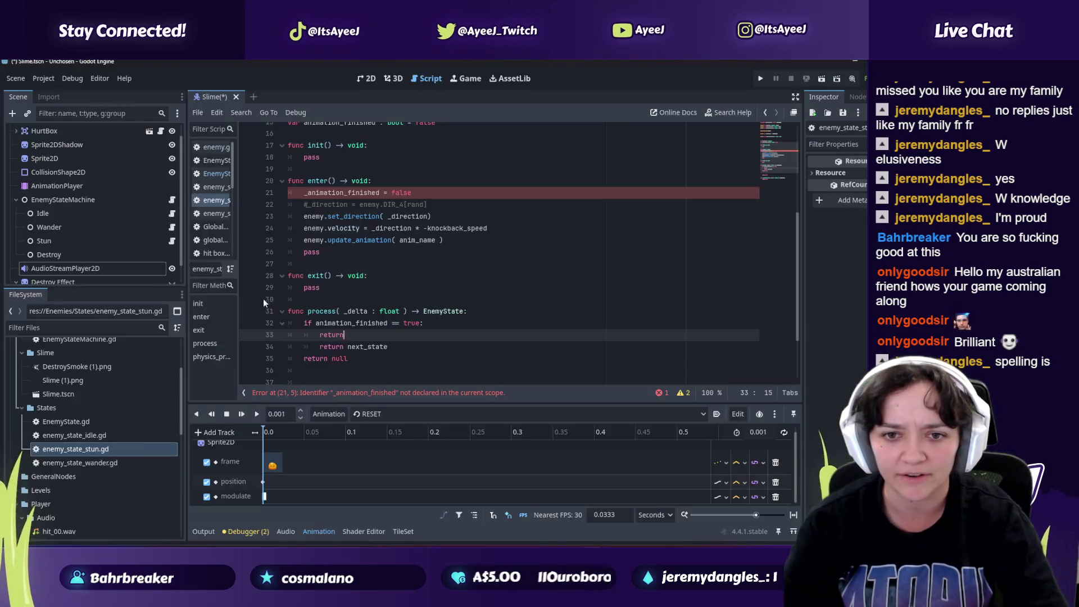
key("alt+Tab")
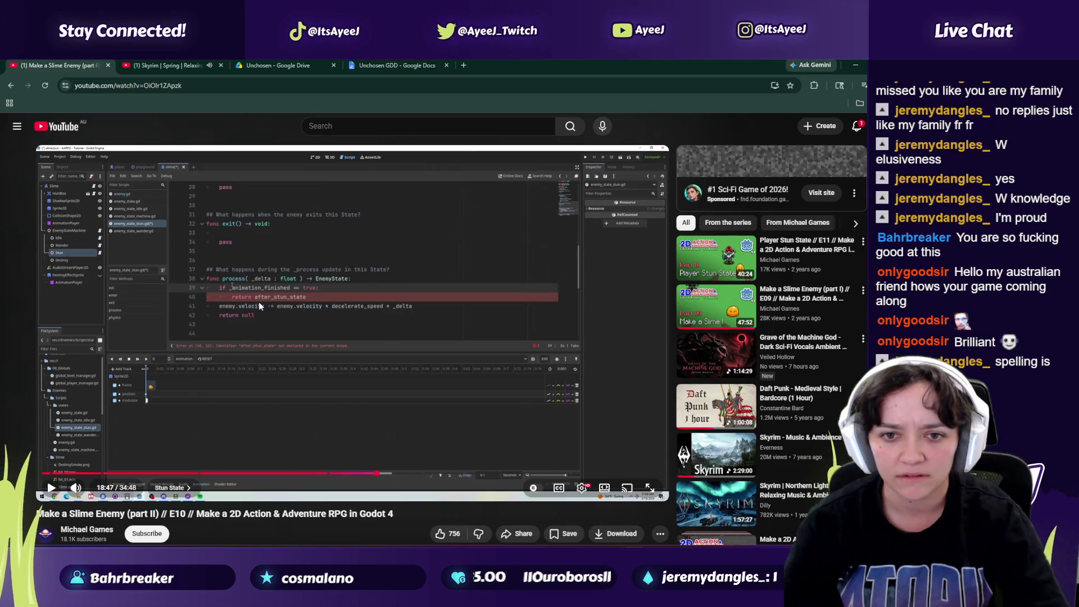
key("alt+Tab")
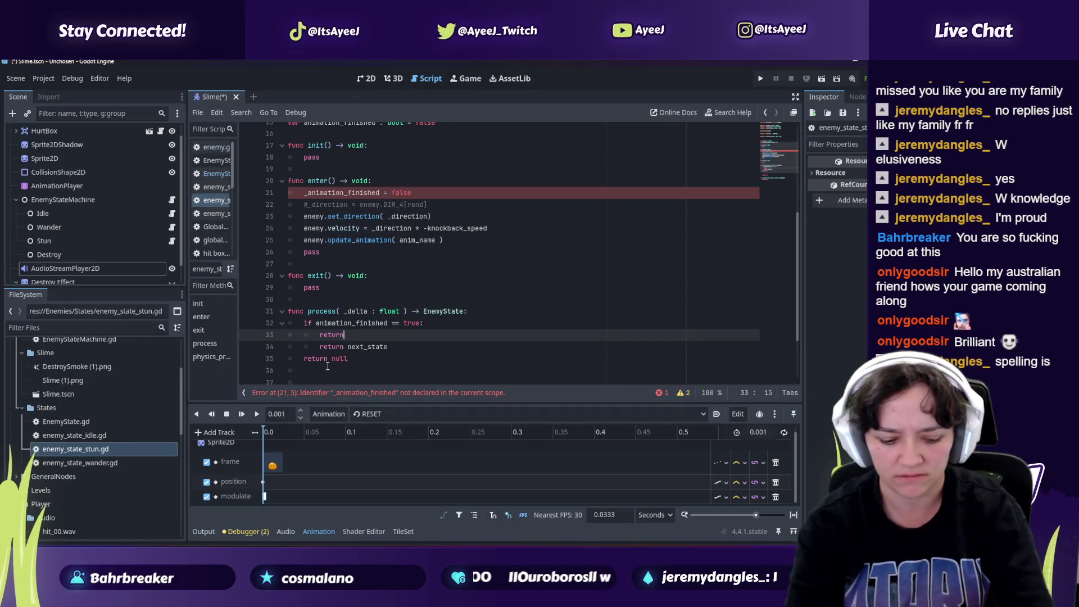
key("BackSpace")
key("BackSpace")
type("fter")
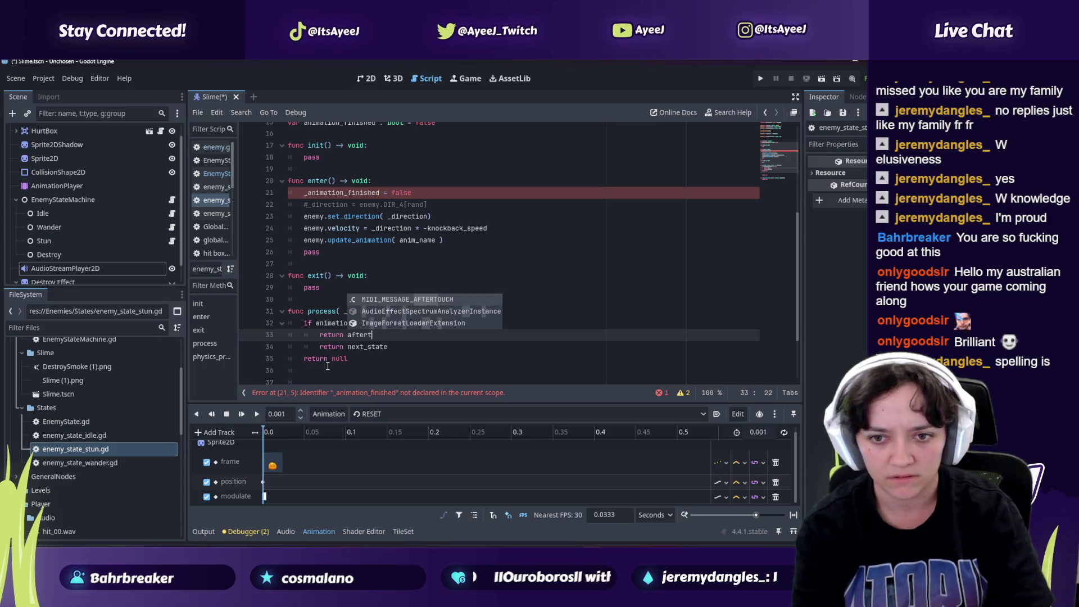
type("_stu")
key("BackSpace")
key("BackSpace")
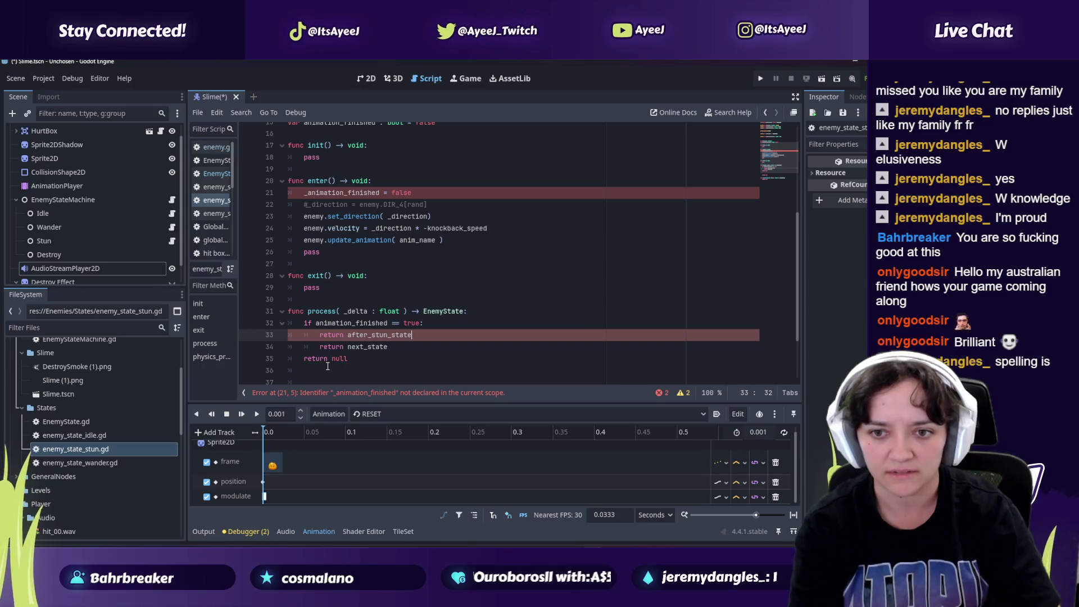
Step: After rechecking the tutorial, delete the return after_stun_state statement
key("alt+Tab")
left_click(327, 368)
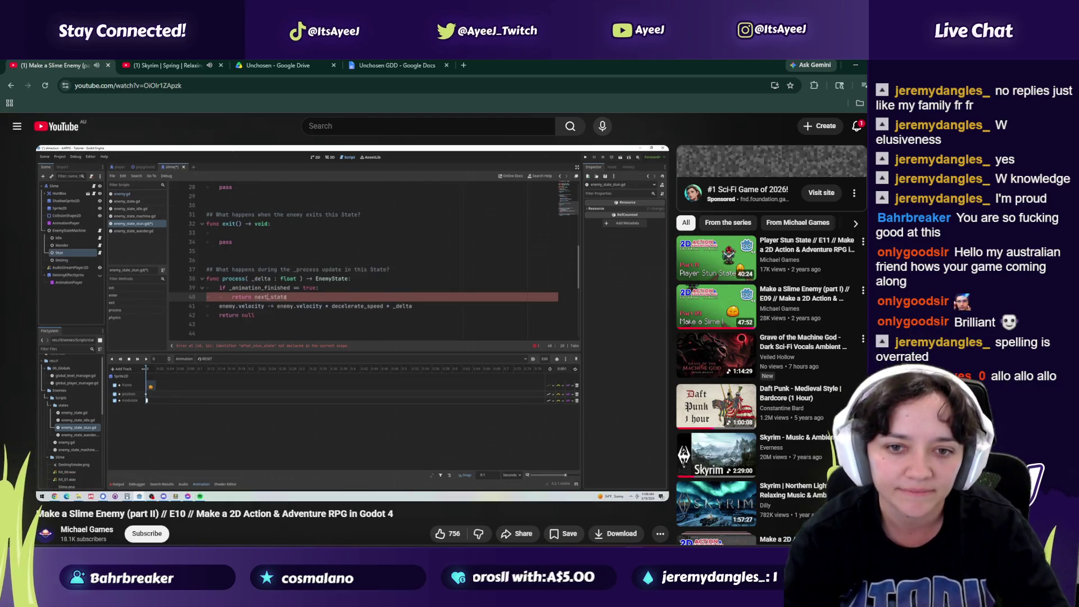
left_click(326, 365)
key("alt+Tab")
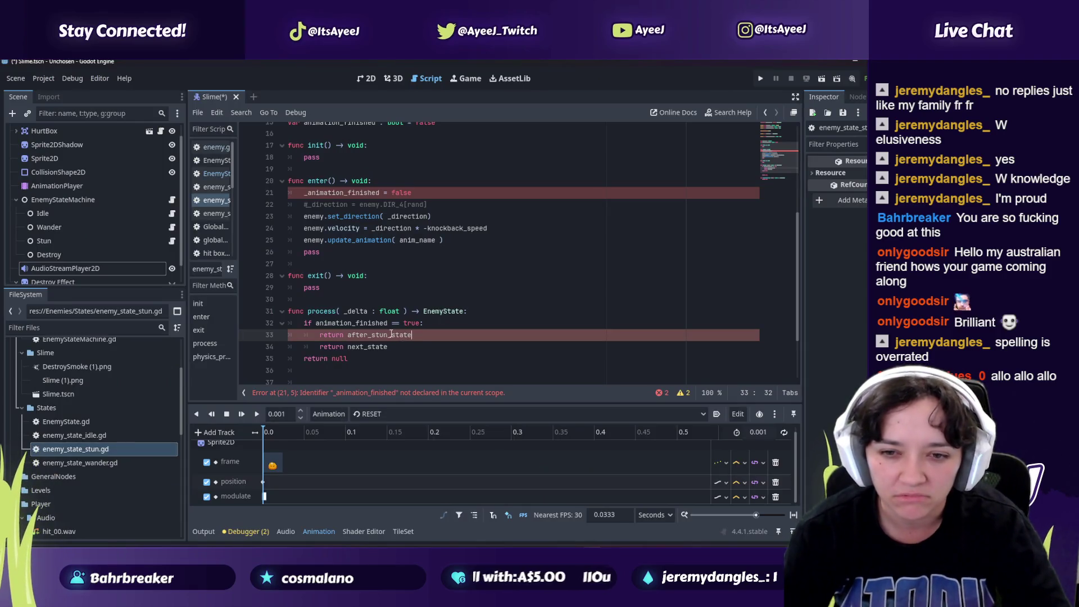
left_click_drag(423, 335, 319, 335)
key("BackSpace")
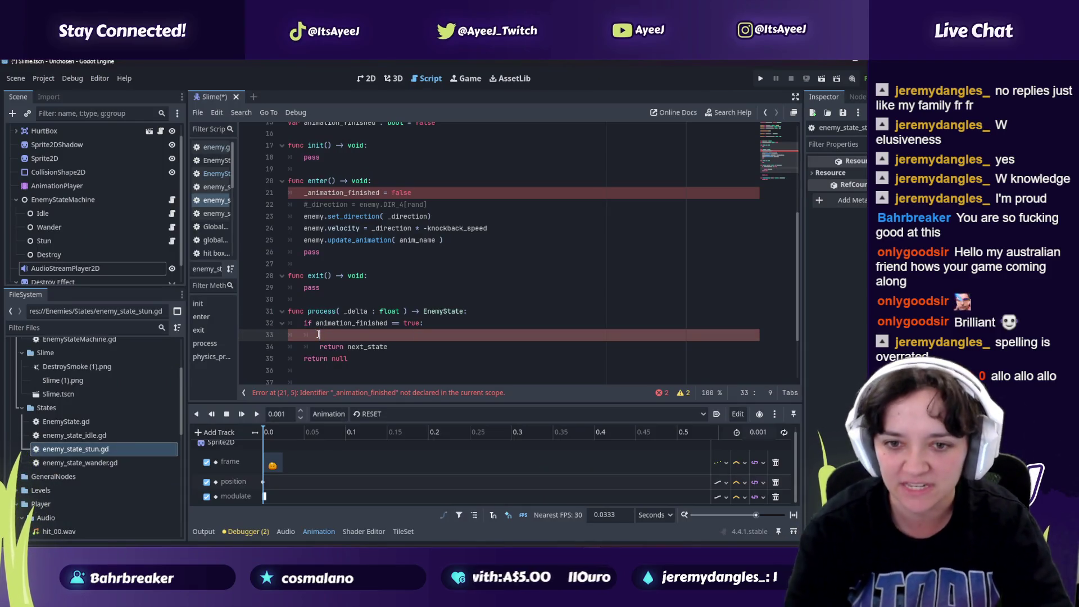
Step: Pause the tutorial on the velocity line and place the cursor after return next_state
key("alt+Tab")
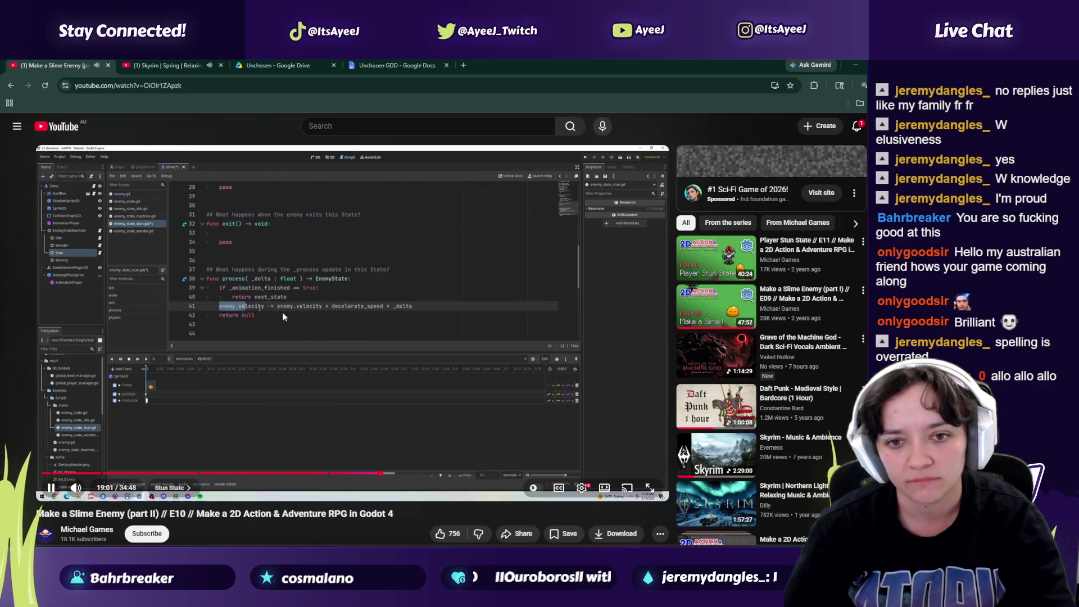
key("alt+Tab")
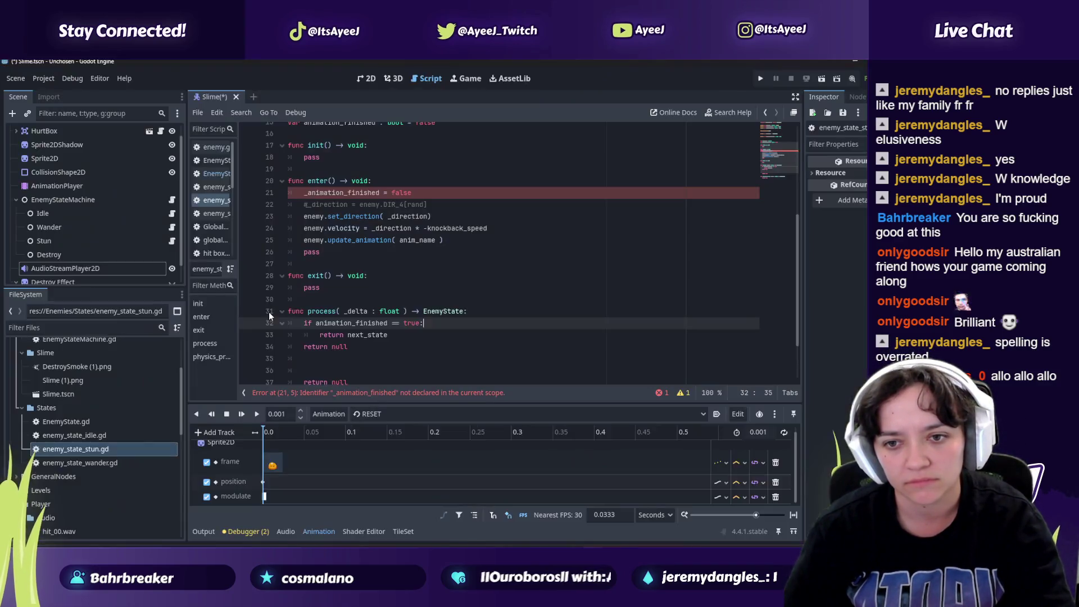
scroll(314, 316, "down", 1)
scroll(314, 317, "down", 1)
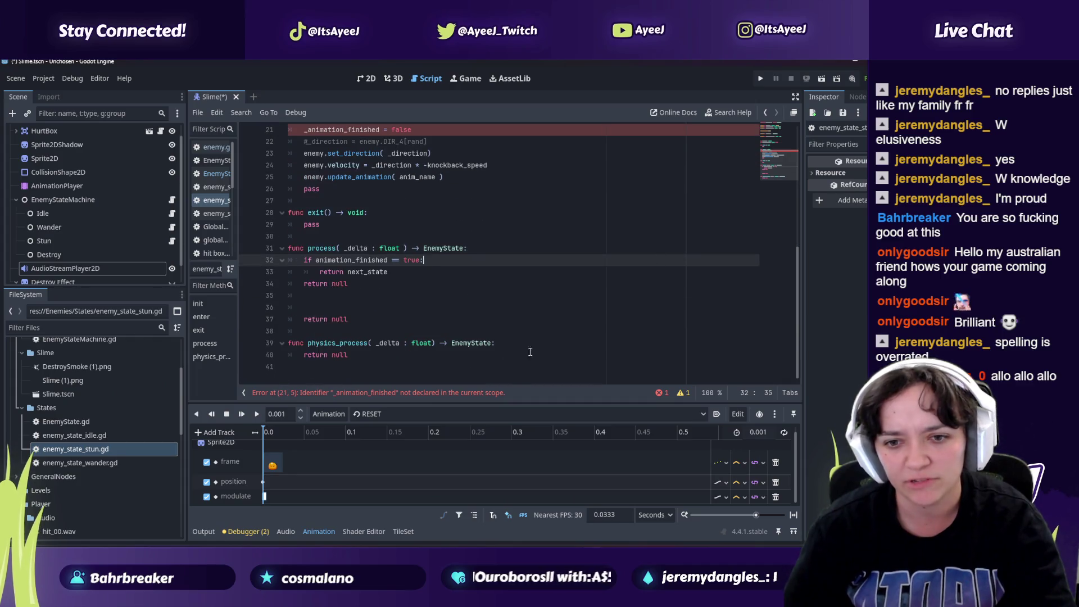
key("alt+Tab")
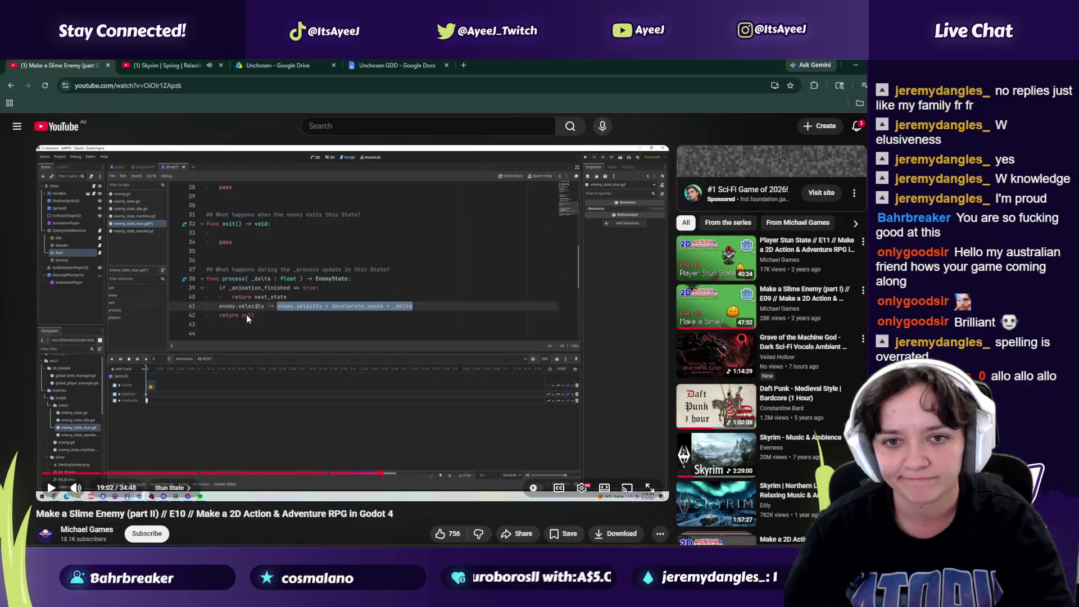
left_click(246, 315)
left_click(246, 315)
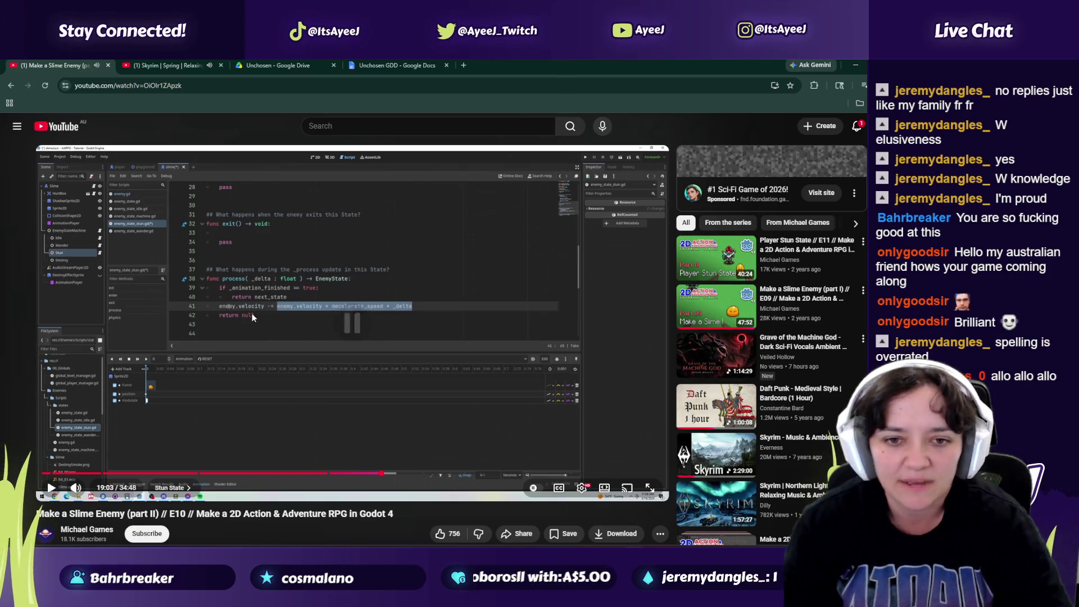
key("alt+Tab")
key("alt+Tab")
key("alt+Tab")
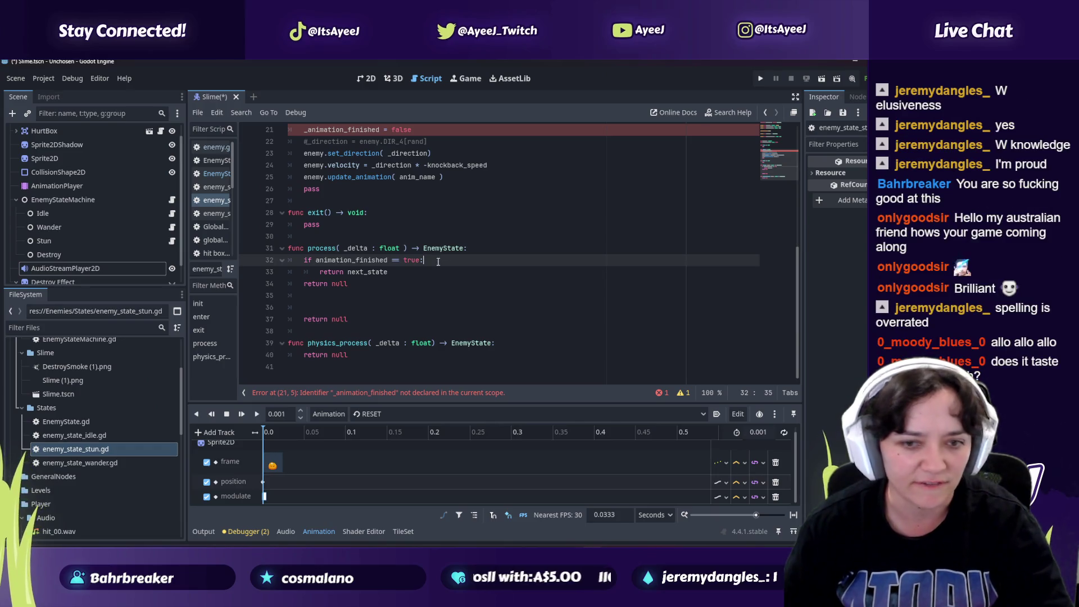
left_click(403, 272)
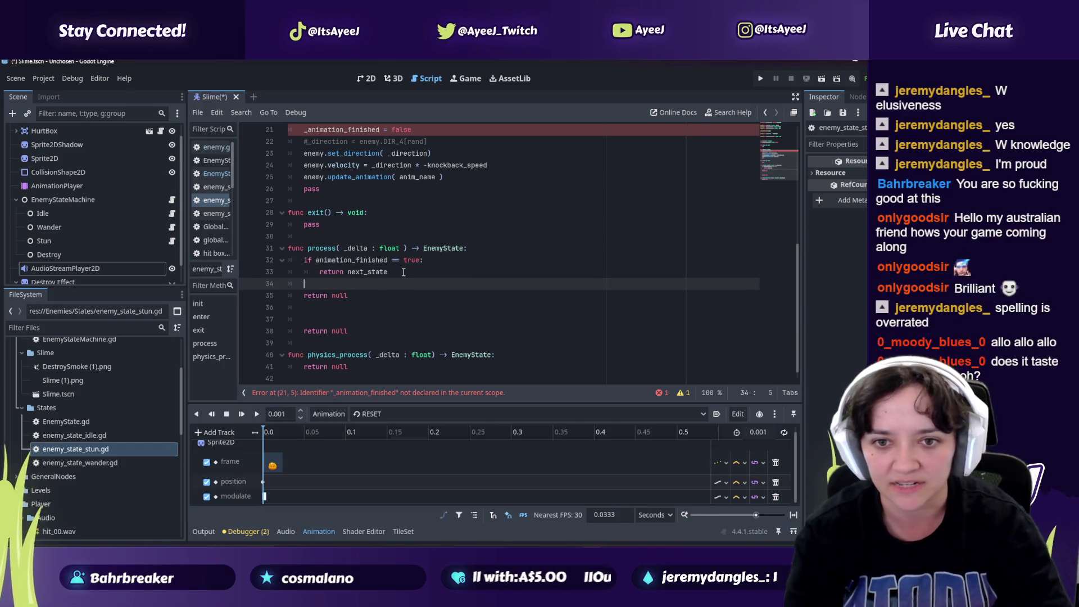
Step: Open line 34 and begin 'enemy.velocity -= enemy.velocity' using autocomplete
key("alt+Tab")
key("alt+Tab")
key("Return")
type("enemy.")
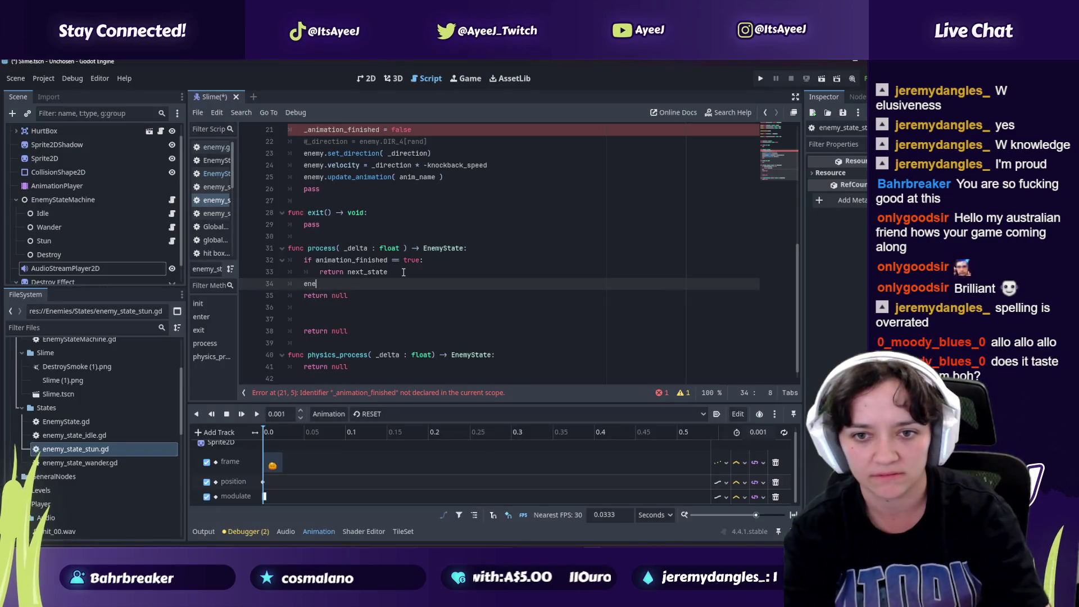
type("vel")
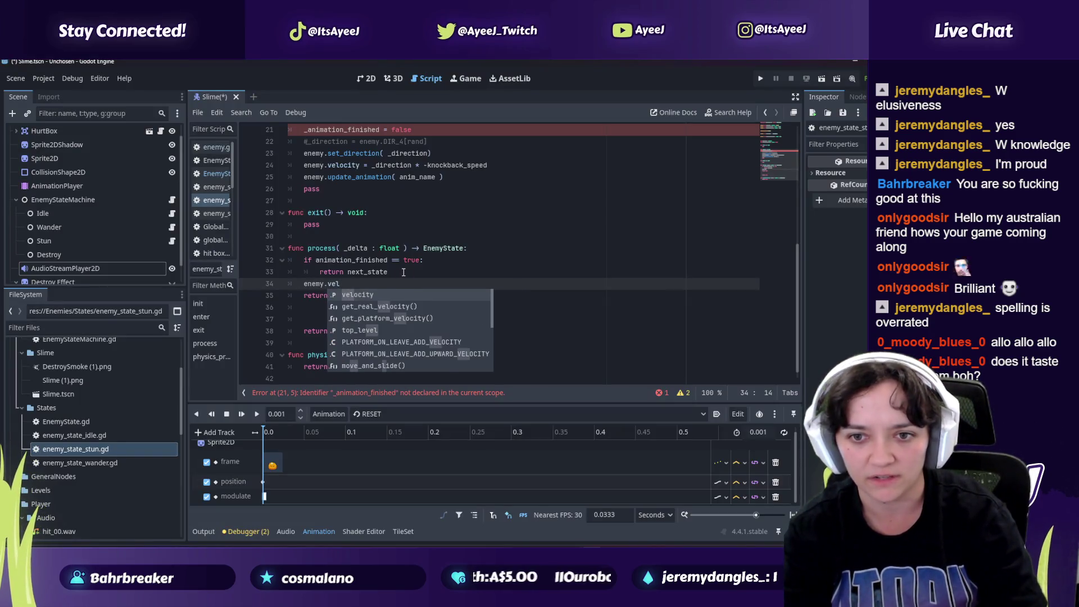
key("Return")
key("alt+Tab")
key("alt+Tab")
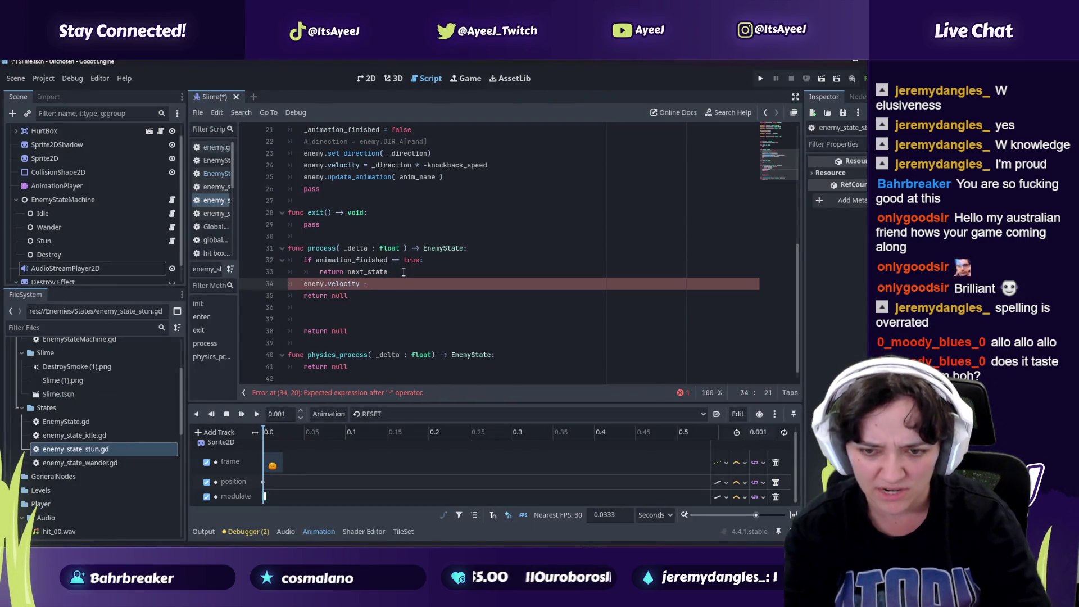
key("alt+Tab")
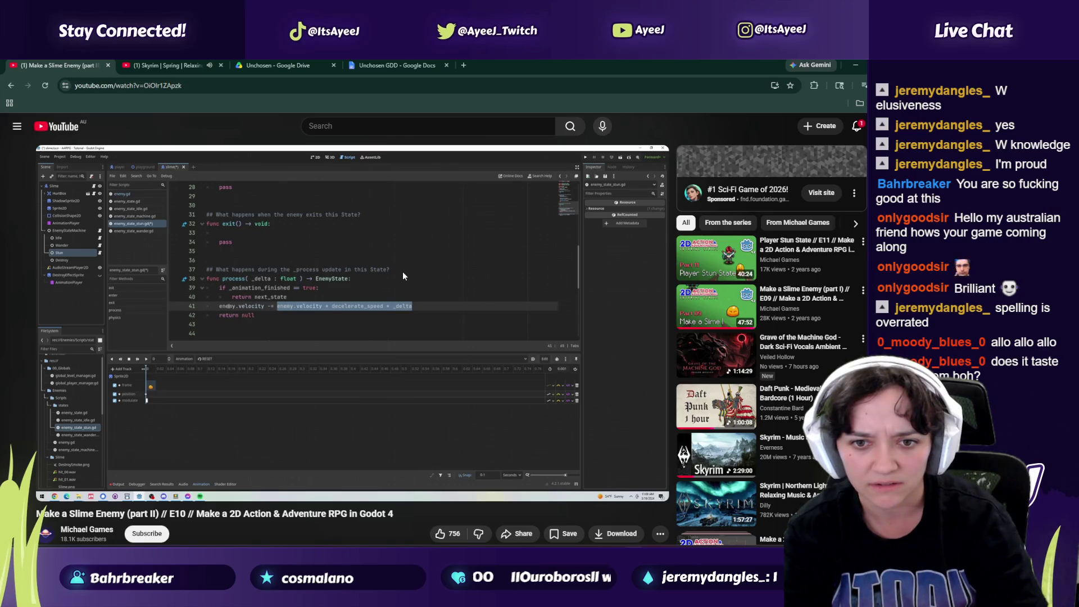
key("alt+Tab")
type("e")
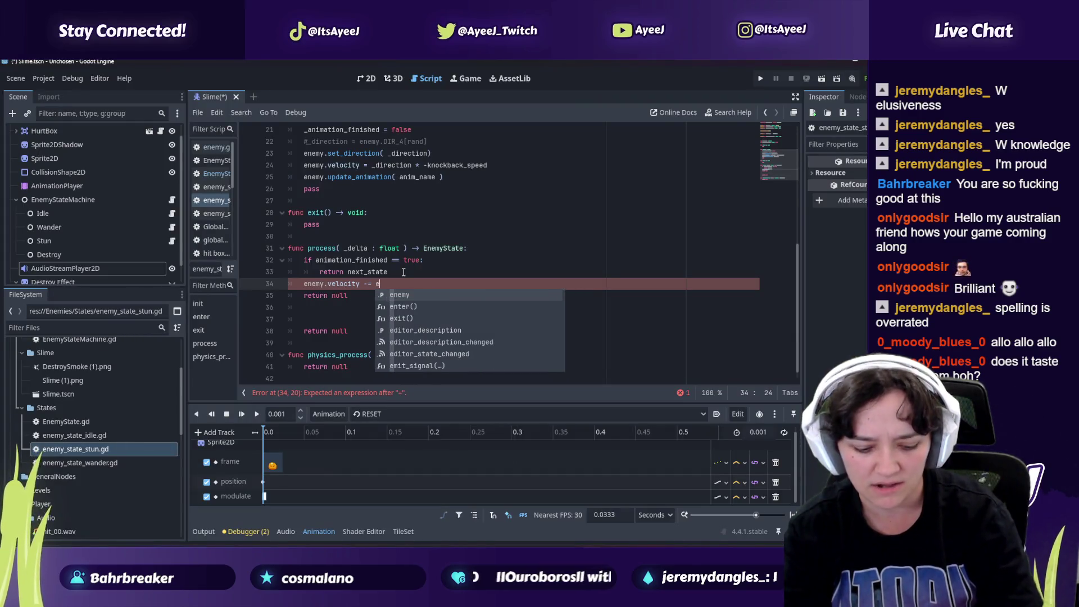
key("alt+Tab")
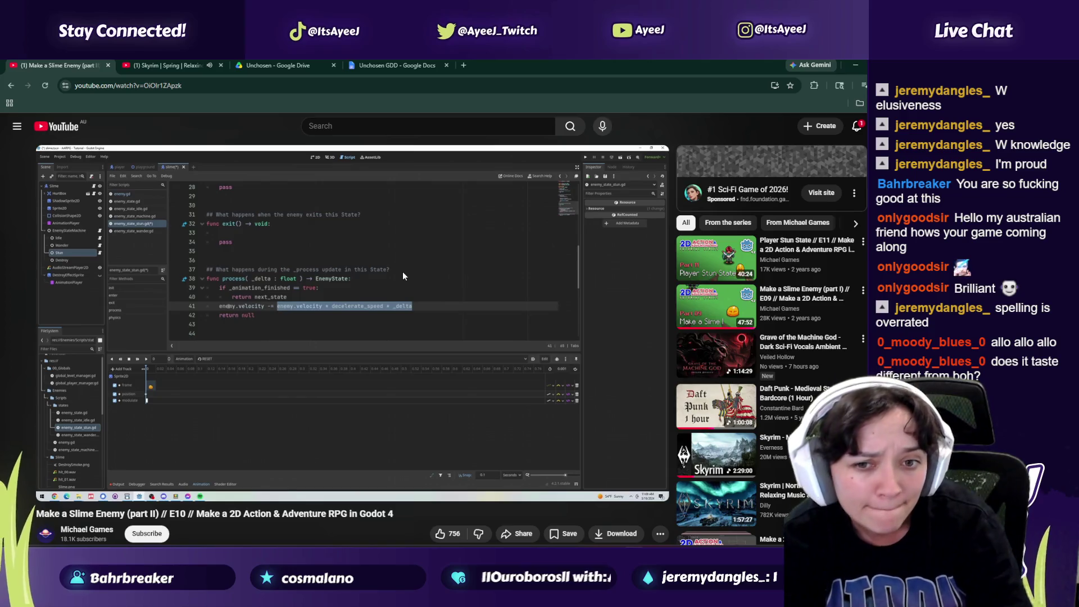
key("alt+Tab")
type("n")
key("Return")
Step: Finish the line with '* decelerate_speed * _delta' and replay the tutorial to verify it
key("alt+Tab")
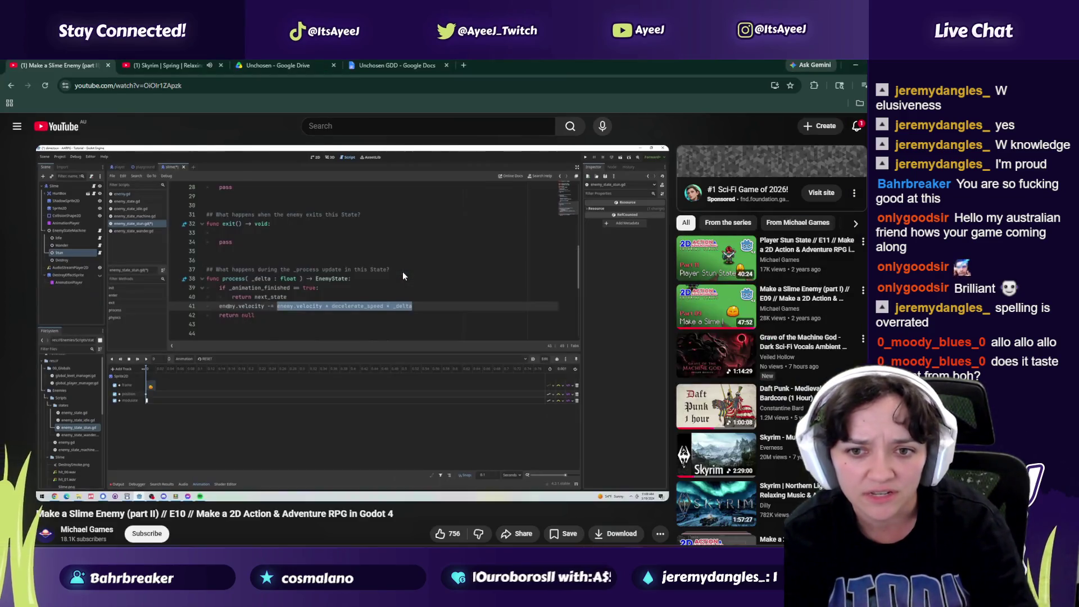
key("alt+Tab")
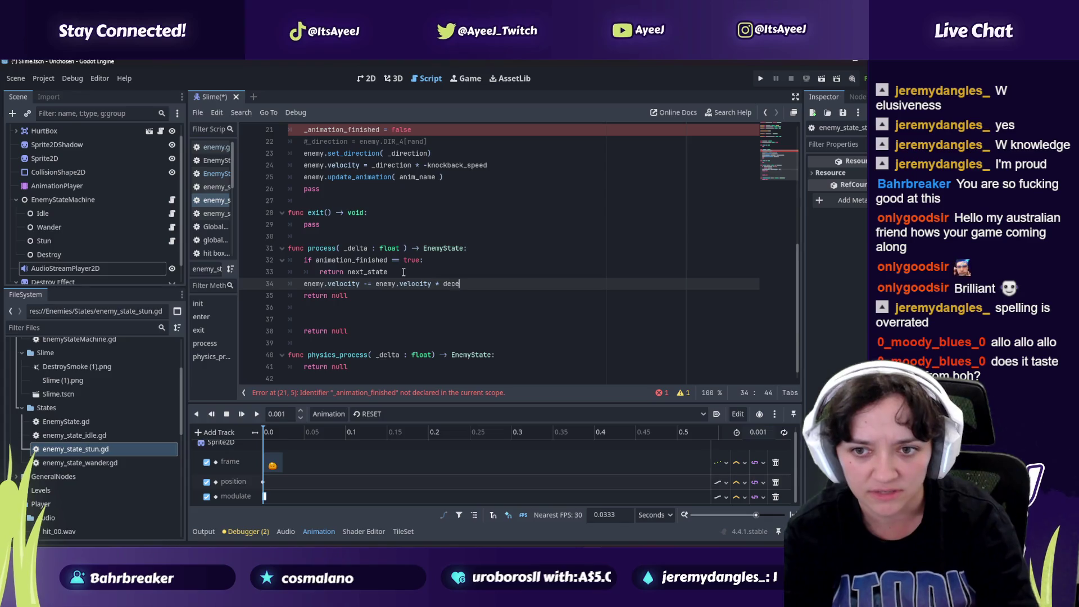
key("Return")
key("alt+Tab")
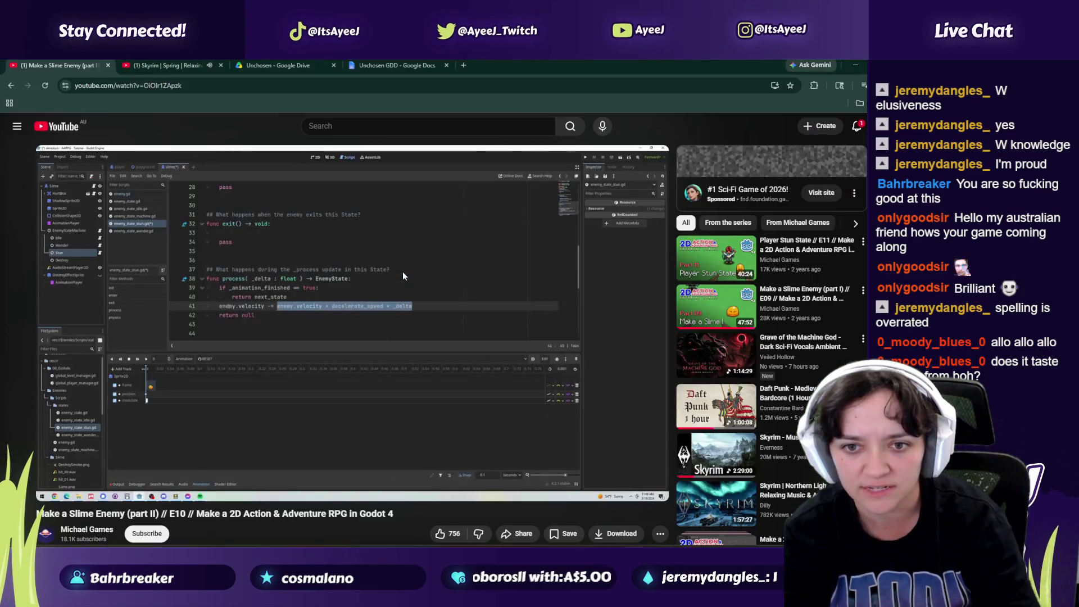
key("alt+Tab")
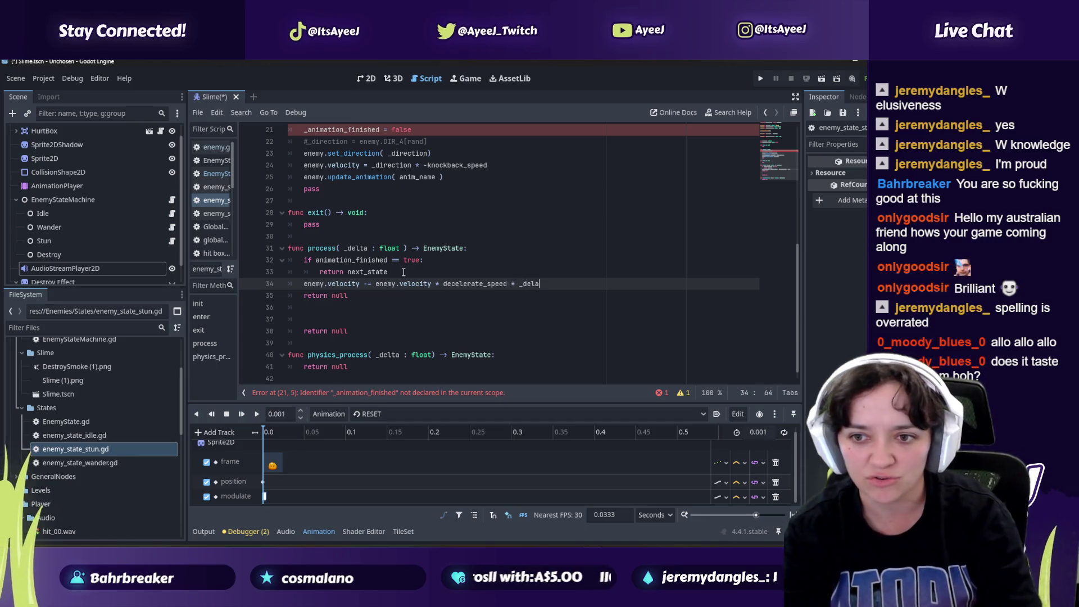
key("alt+Tab")
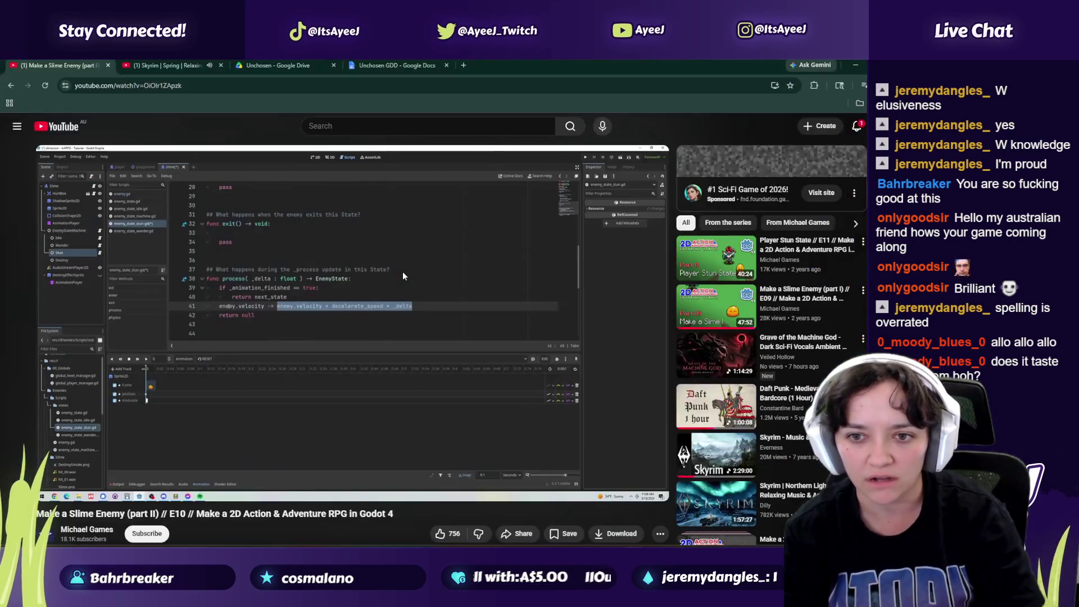
left_click(347, 306)
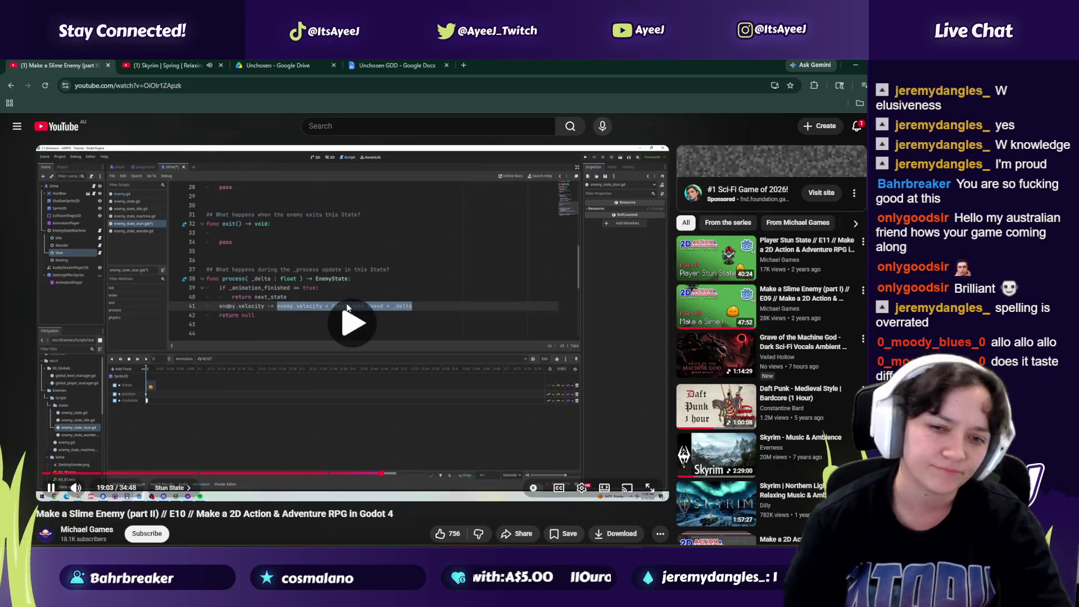
left_click(257, 332)
key("alt+Tab")
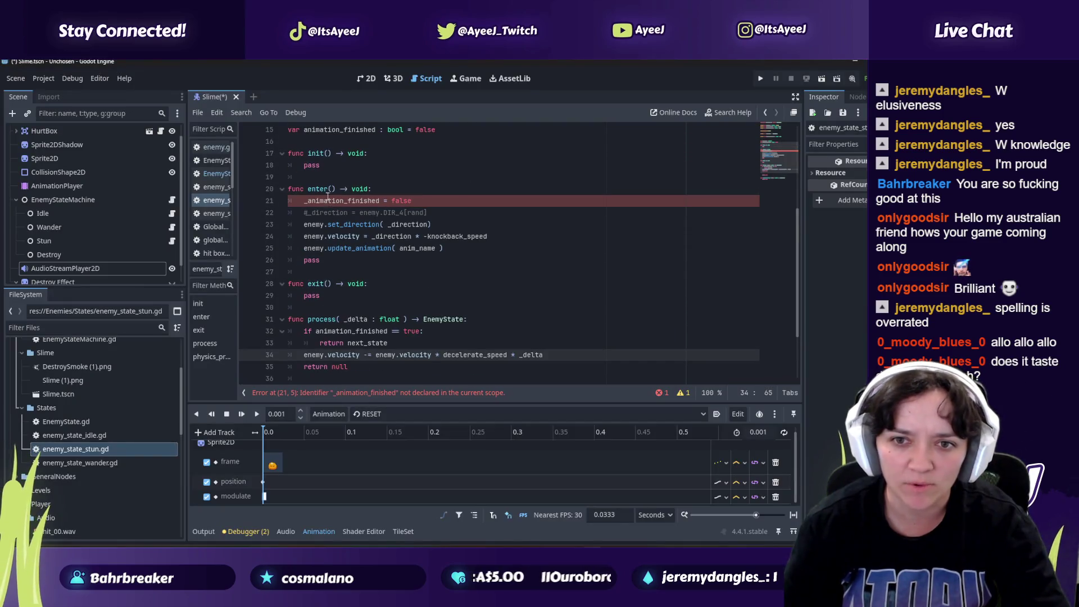
left_click(316, 201)
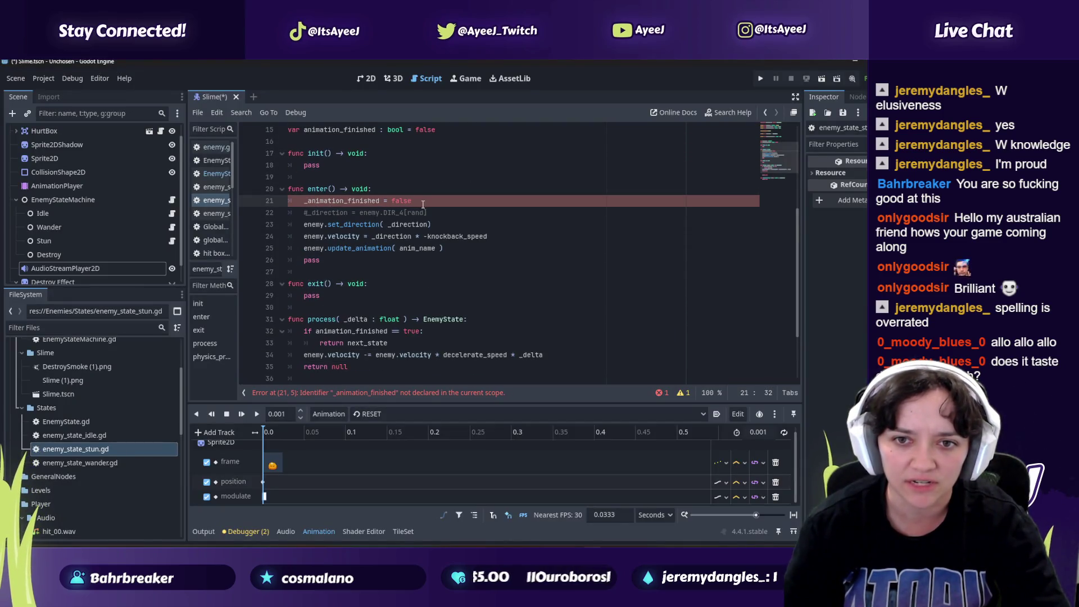
key("alt+Tab")
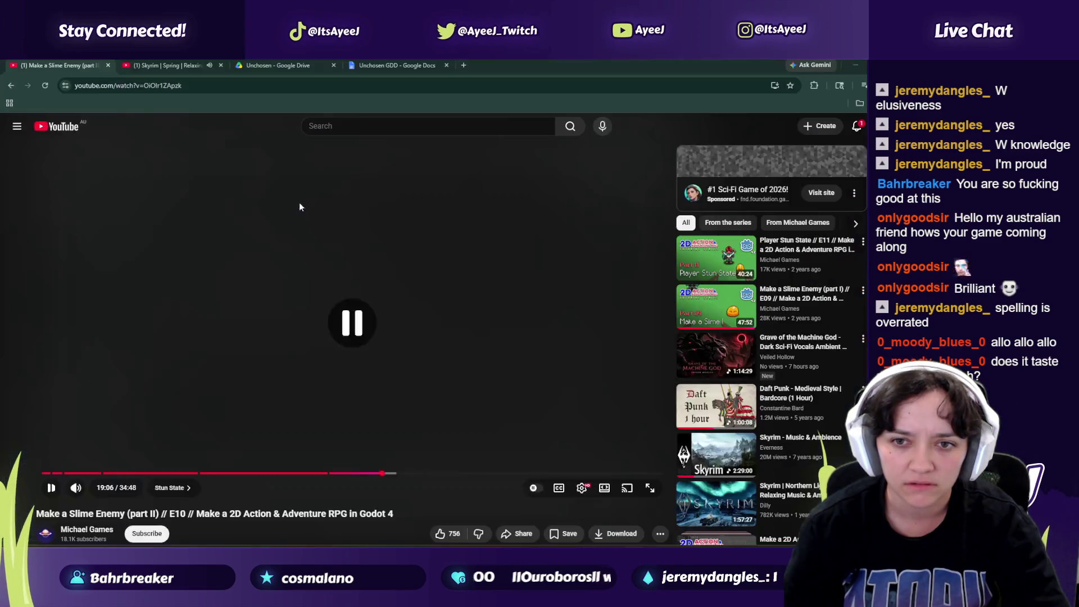
Step: Skip the YouTube ad, rewind the tutorial to about 18:48, and pause it
left_click(388, 474)
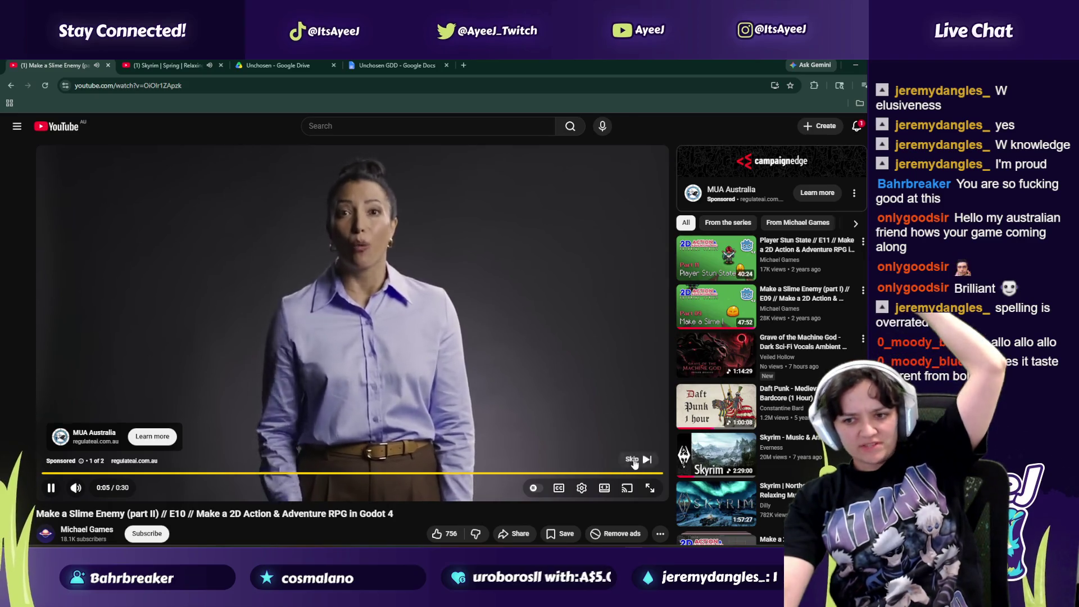
left_click(618, 460)
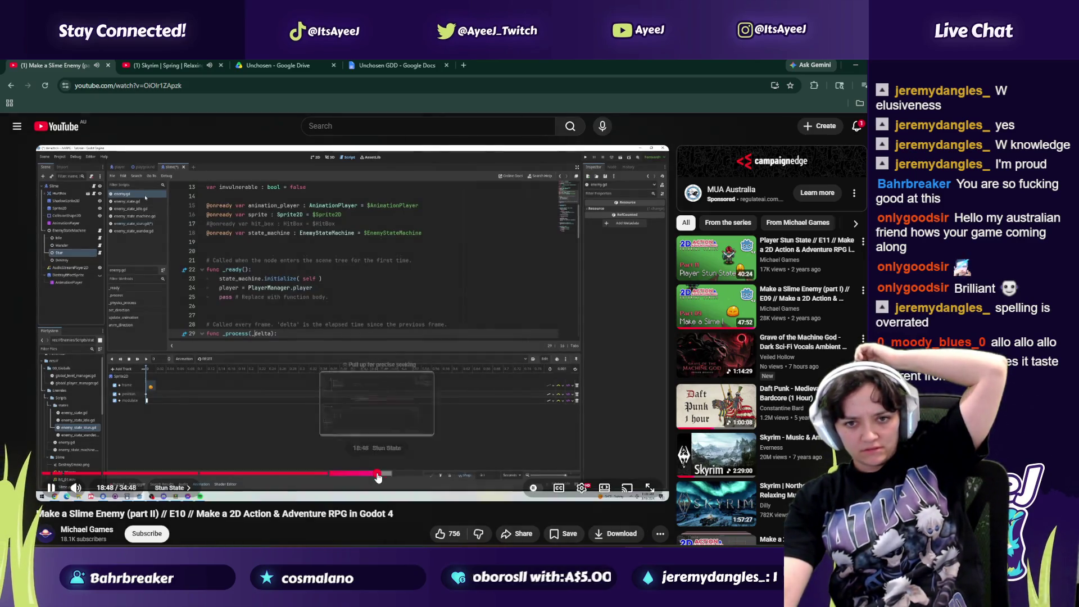
left_click(376, 474)
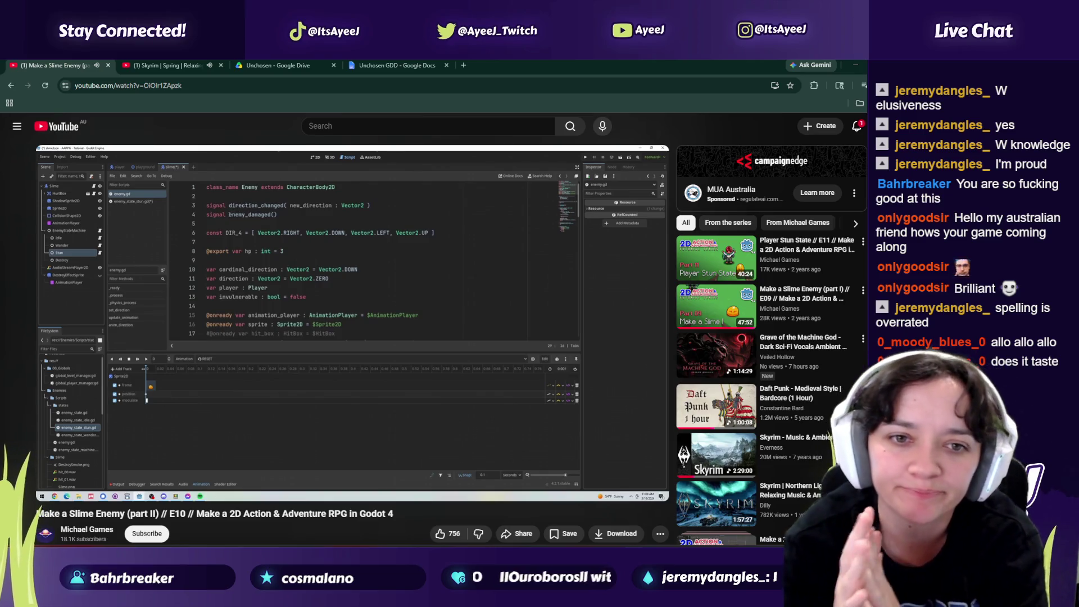
key("space")
key("alt+Tab")
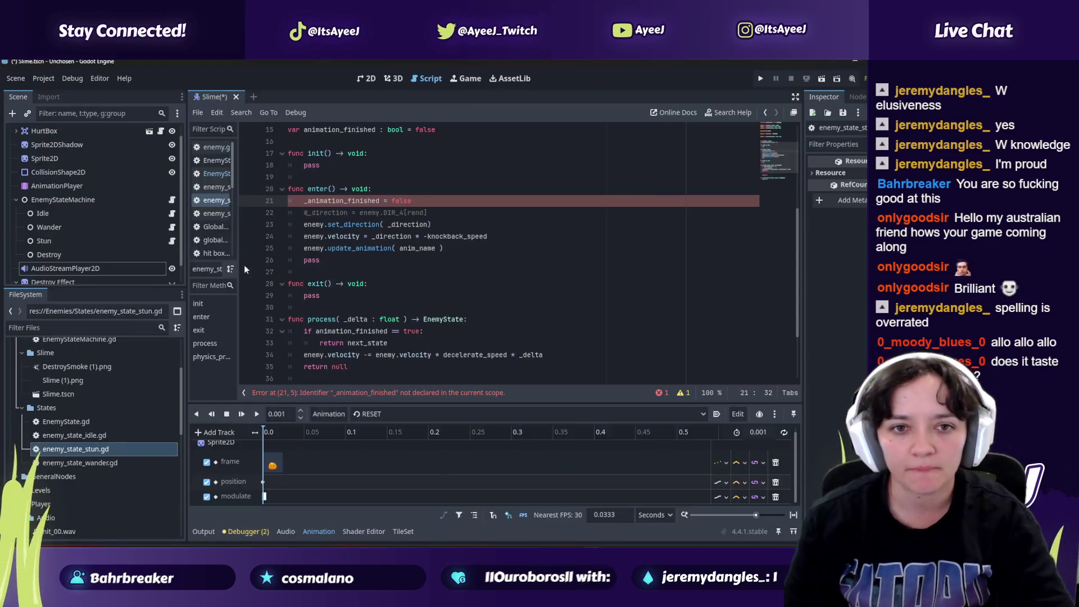
Step: Save the Slime scene and stun script with Ctrl+S
key("ctrl+s")
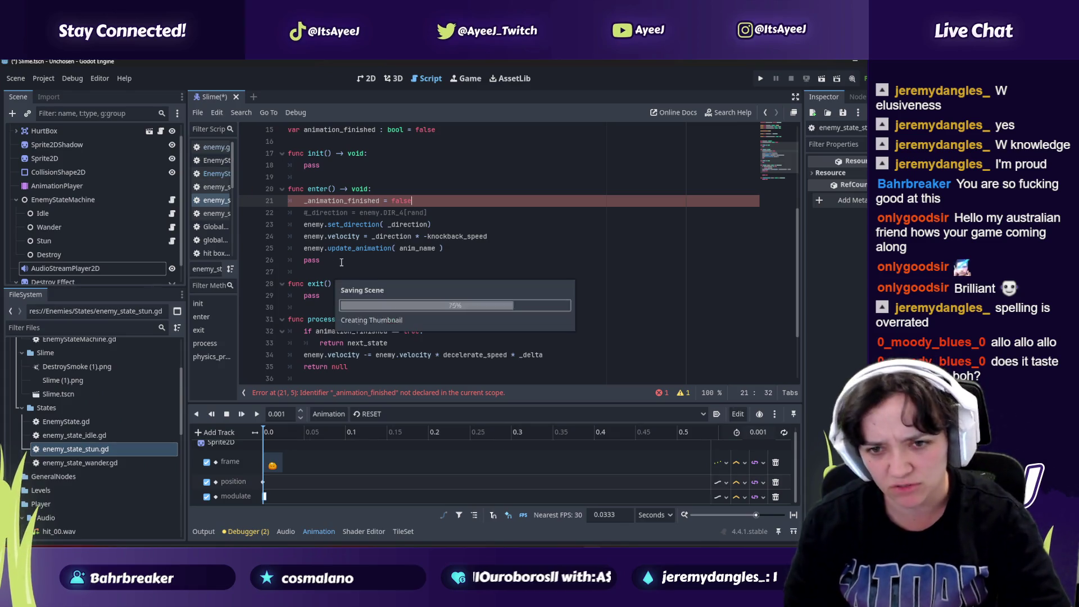
scroll(388, 247, "up", 1)
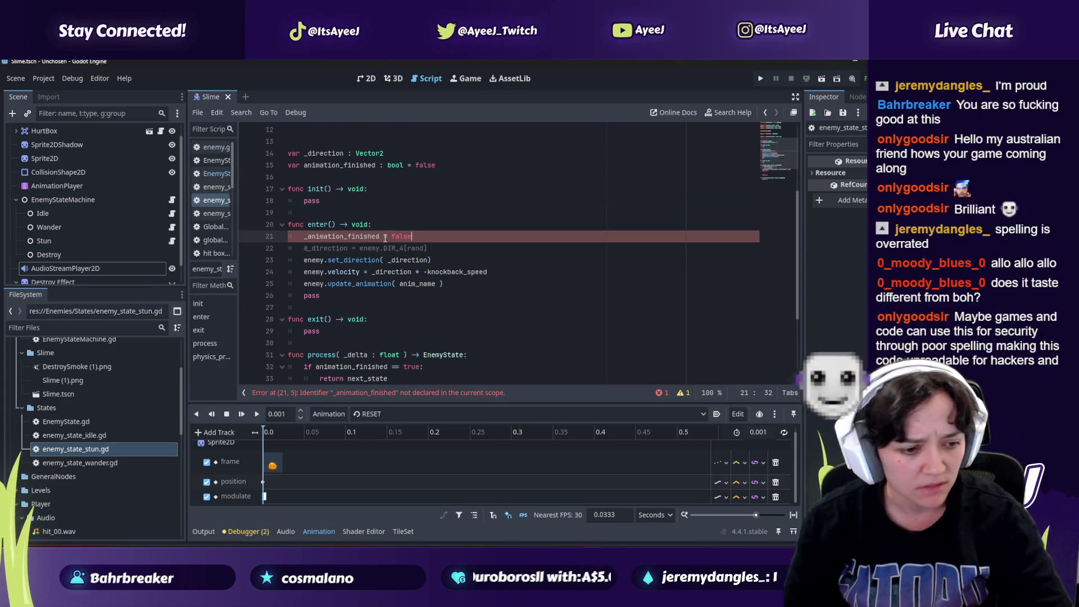
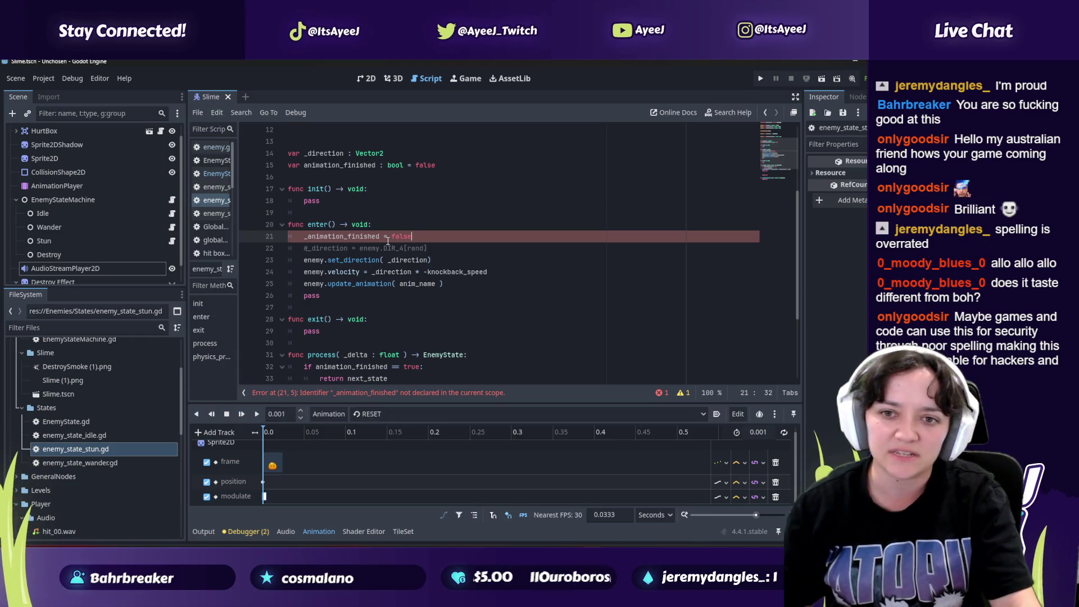
Step: Turn the comparison on line 21 into an assignment, changing == to =
key("ctrl+space")
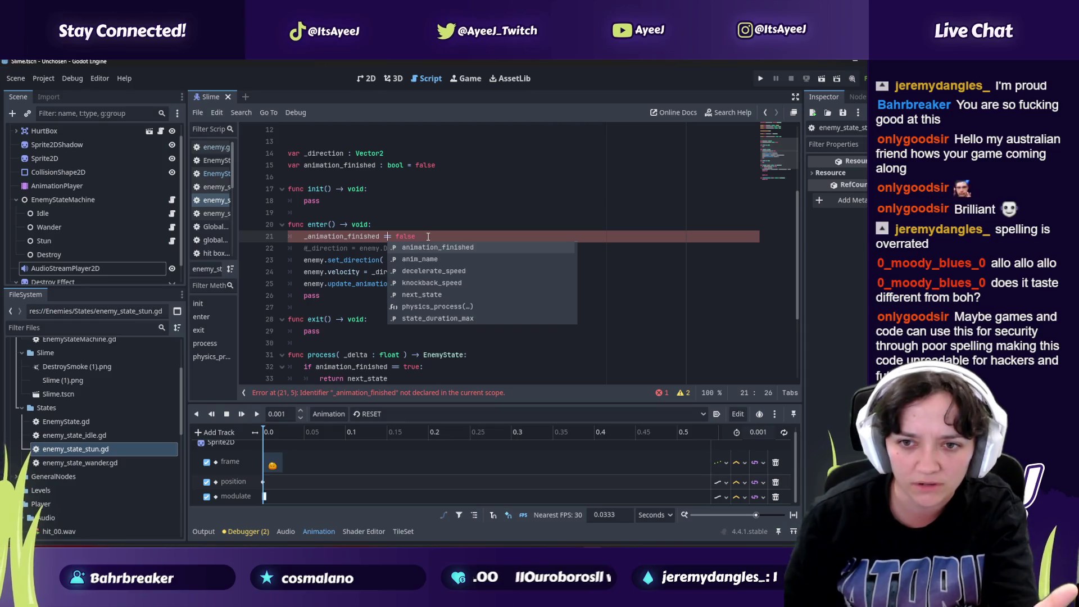
key("BackSpace")
left_click(425, 236)
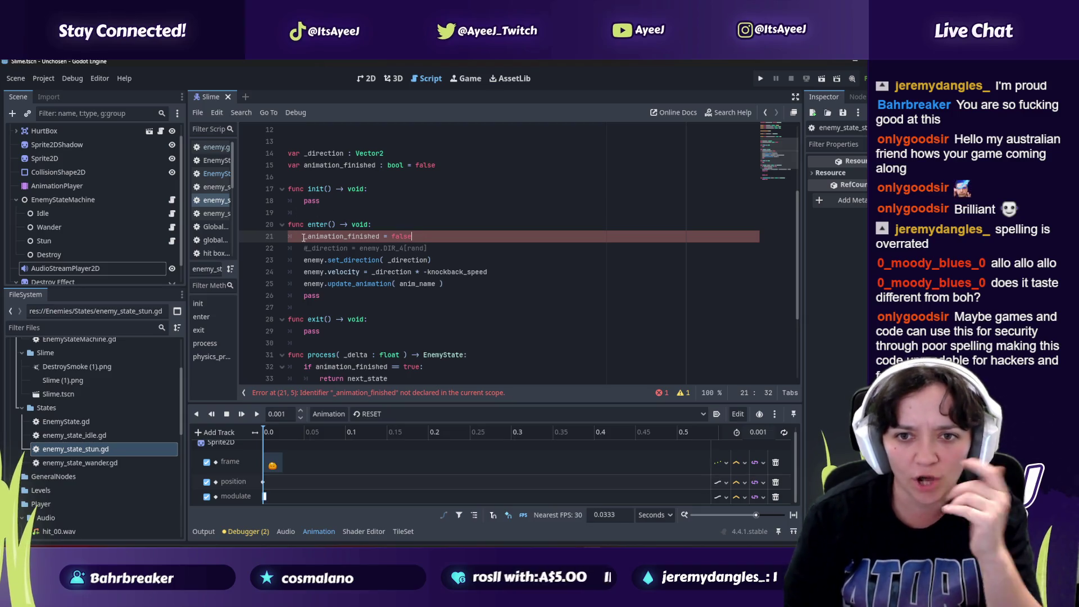
Step: Rename animation_finished to _animation_finished on lines 15, 21 and 32, then resume the tutorial
key("BackSpace")
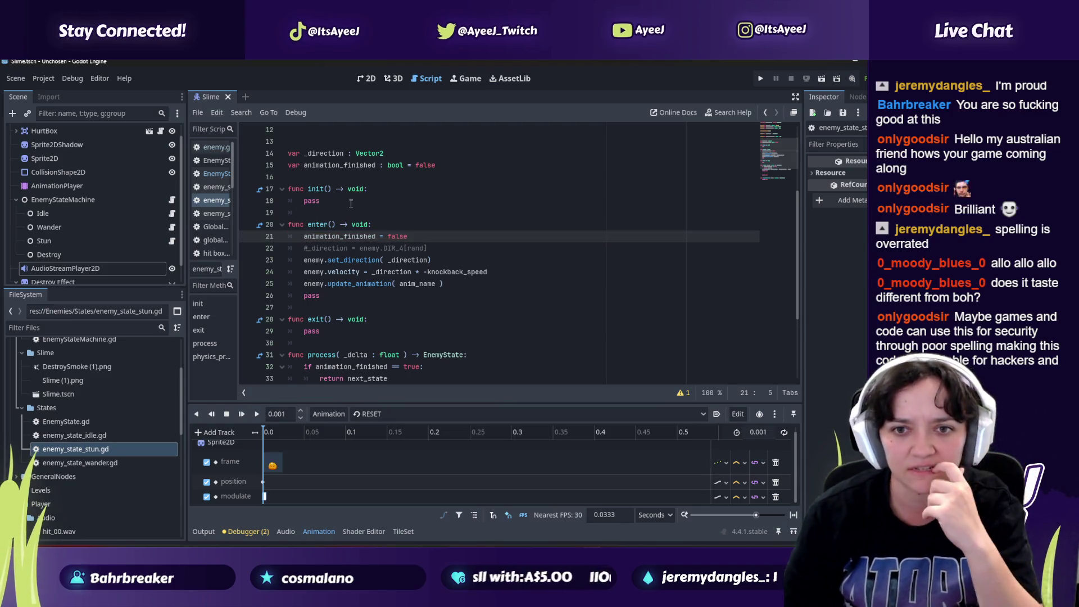
scroll(339, 221, "up", 2)
left_click(305, 236)
type("_")
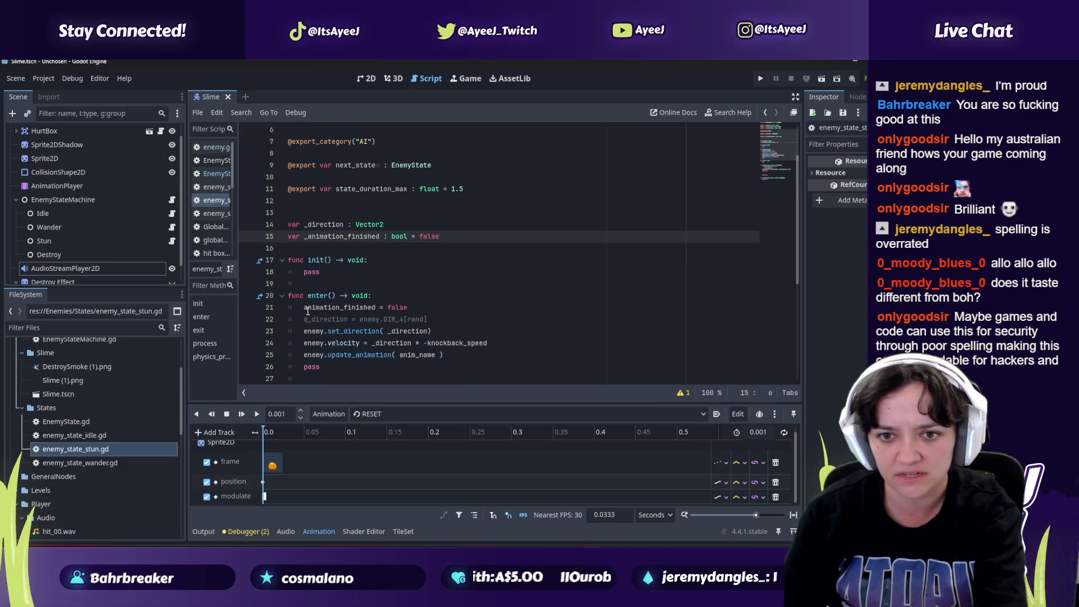
left_click(308, 309)
type("_")
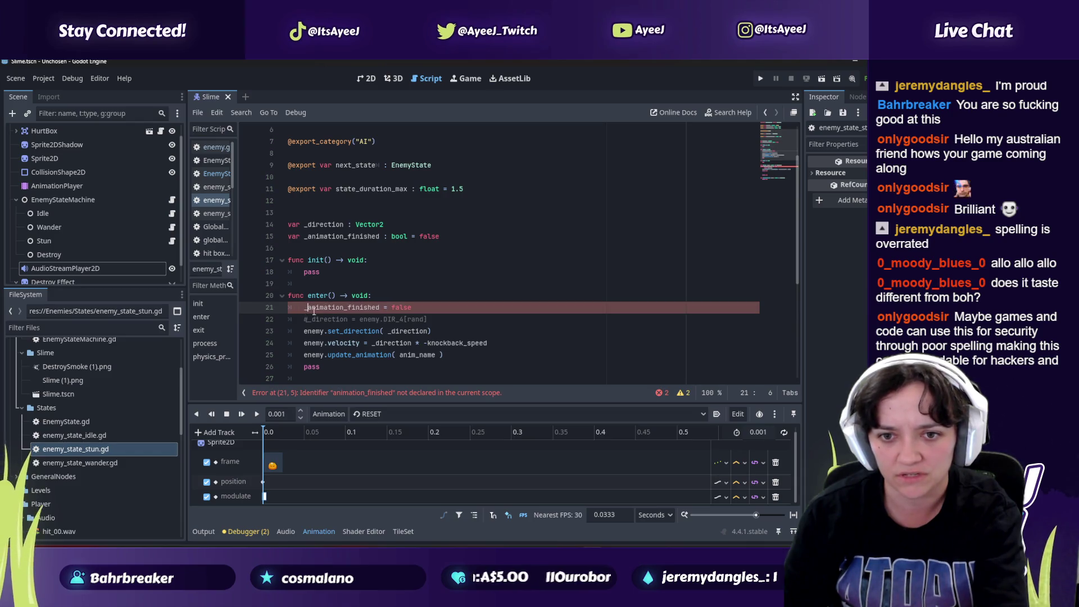
scroll(408, 273, "down", 3)
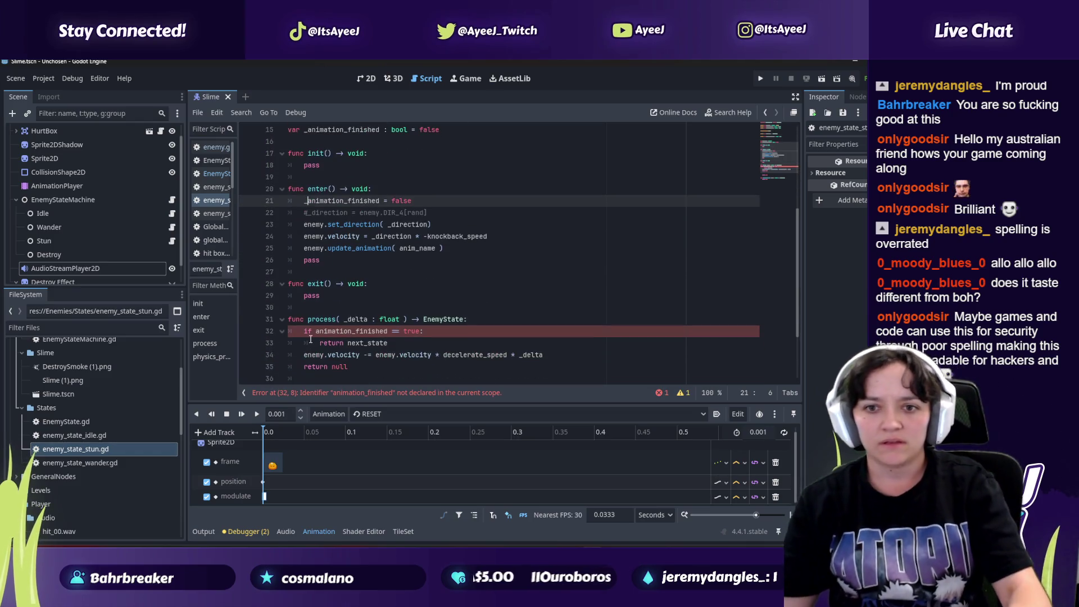
left_click(316, 332)
type("_")
scroll(401, 305, "down", 2)
key("alt+Tab")
left_click(365, 320)
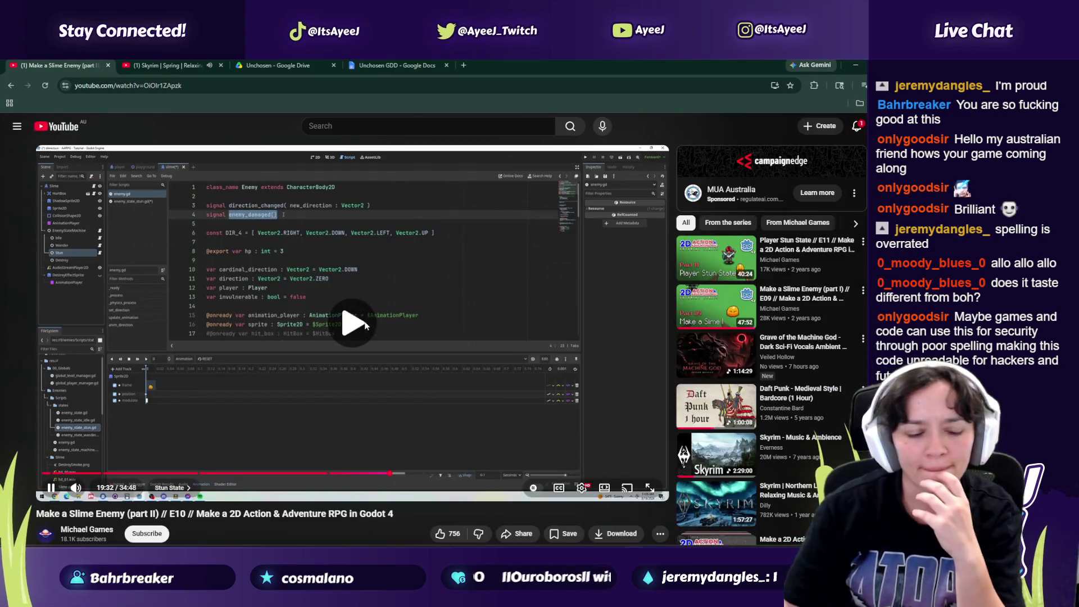
Step: Pause the tutorial, widen the open-scripts list and open enemy.gd, then resume watching
left_click(432, 314)
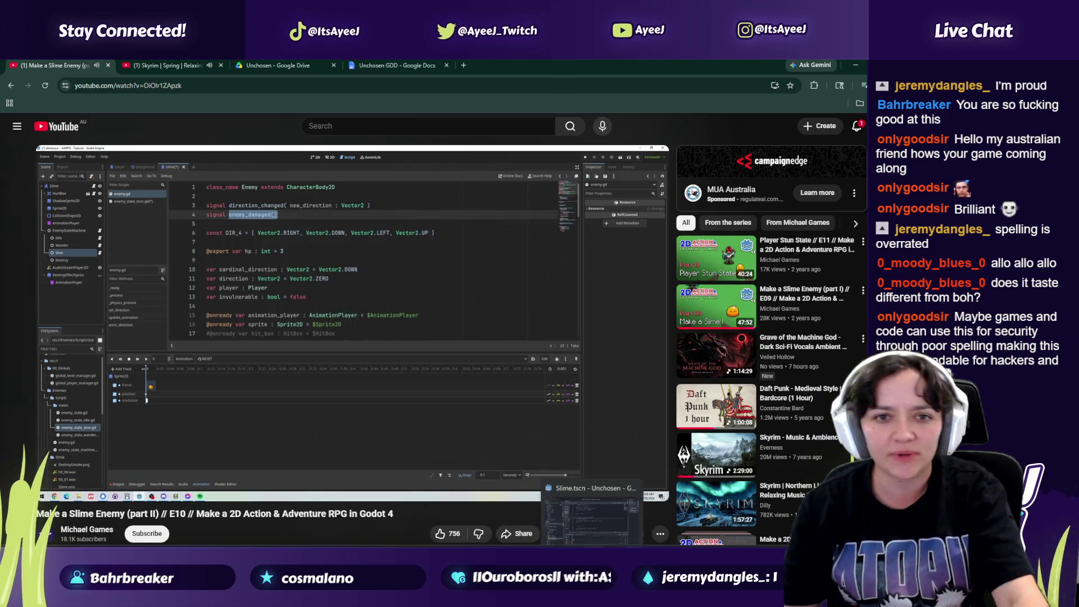
key("alt+Tab")
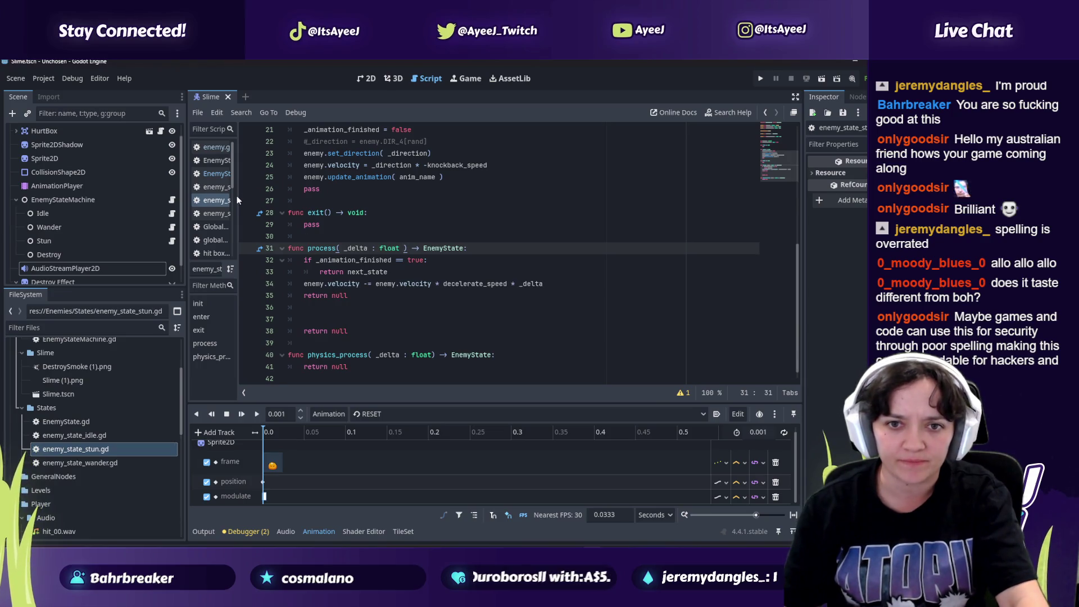
left_click_drag(237, 196, 284, 195)
left_click(219, 148)
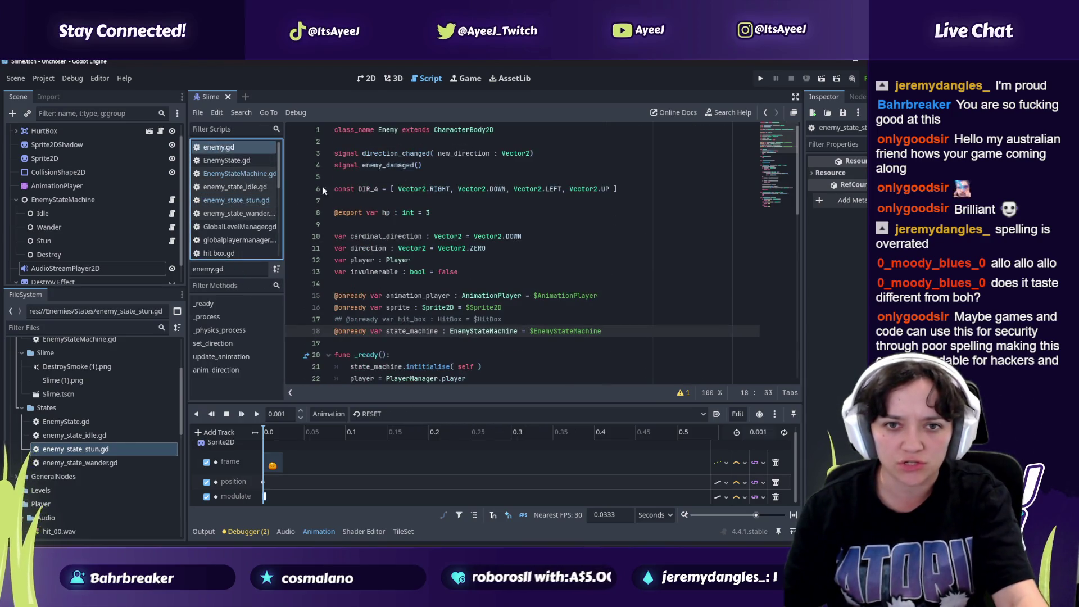
key("alt+Tab")
left_click(364, 288)
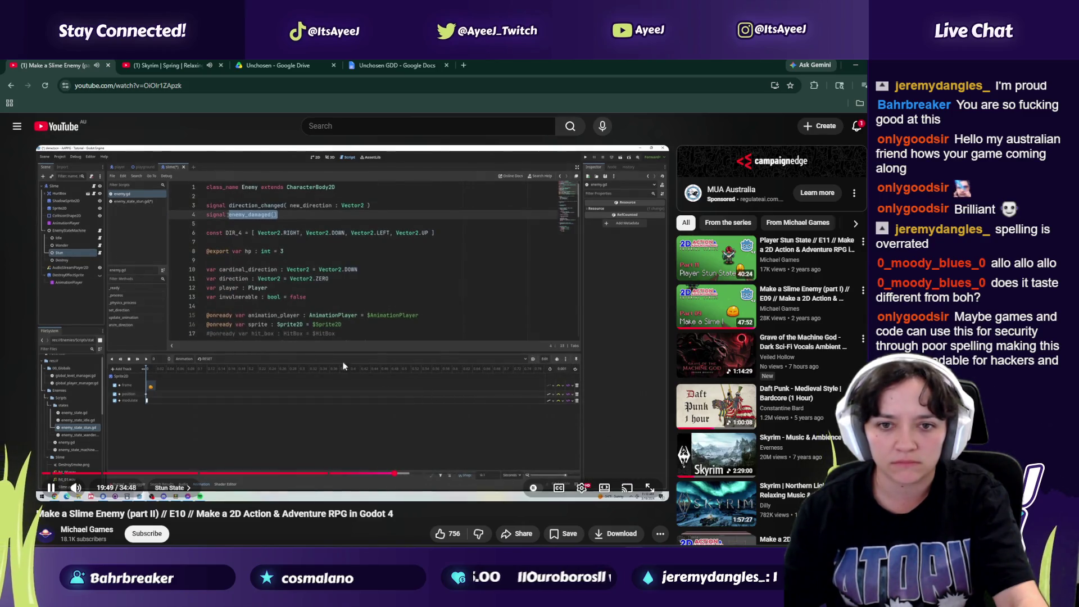
Step: Reopen enemy_state_stun.gd and put the caret at the end of the init() header
left_click(255, 373)
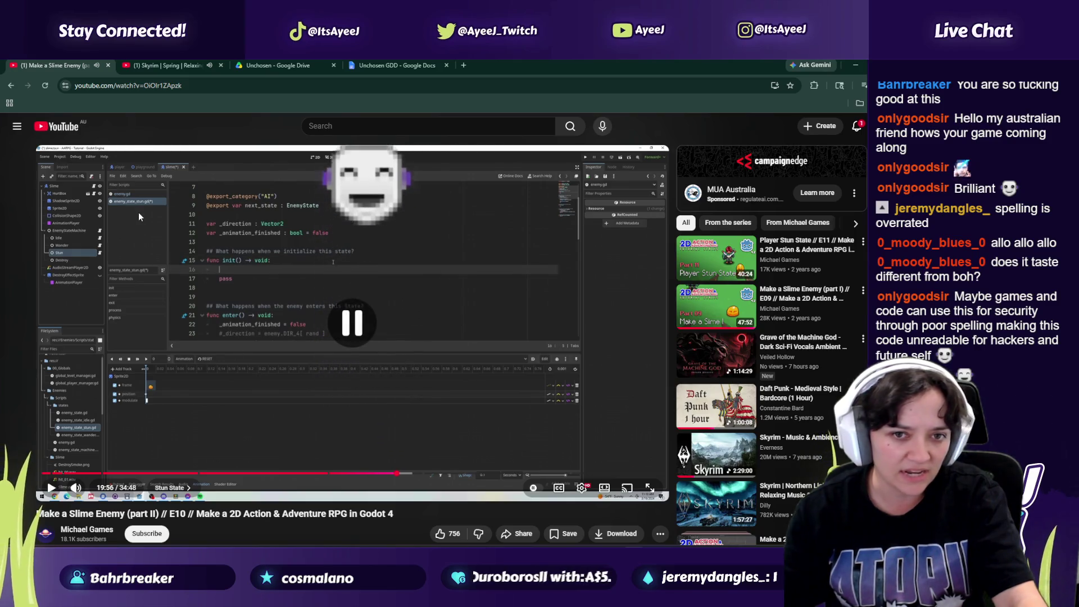
key("alt+Tab")
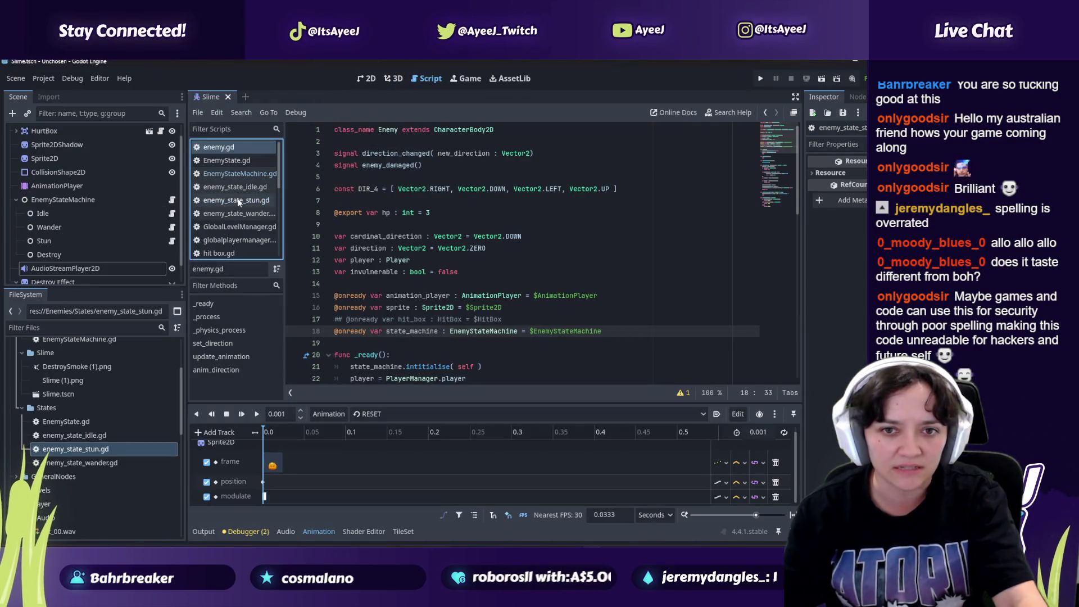
left_click(248, 202)
scroll(382, 316, "up", 5)
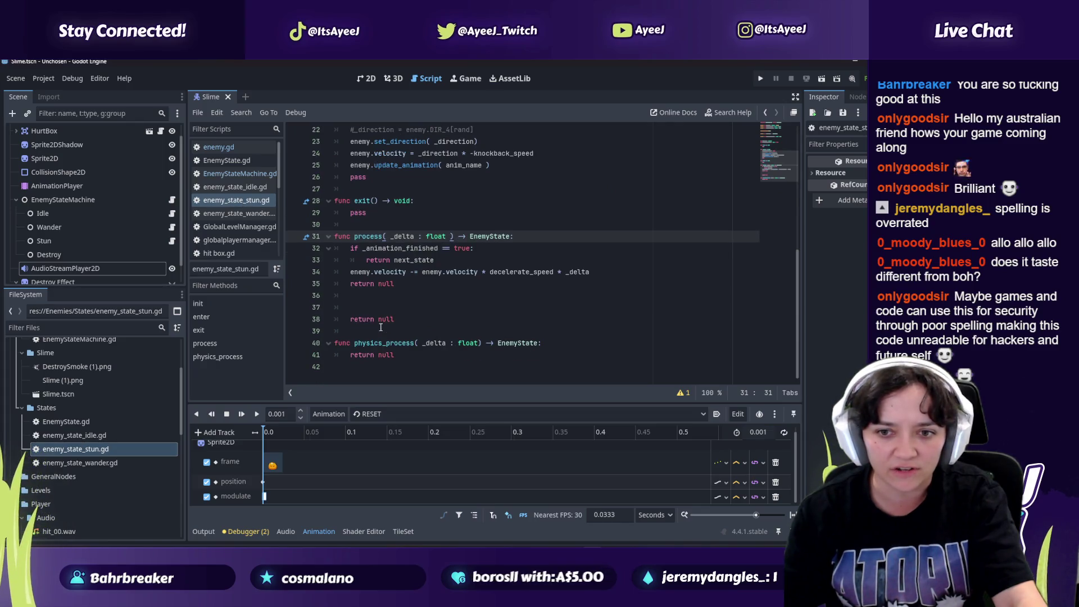
left_click(422, 249)
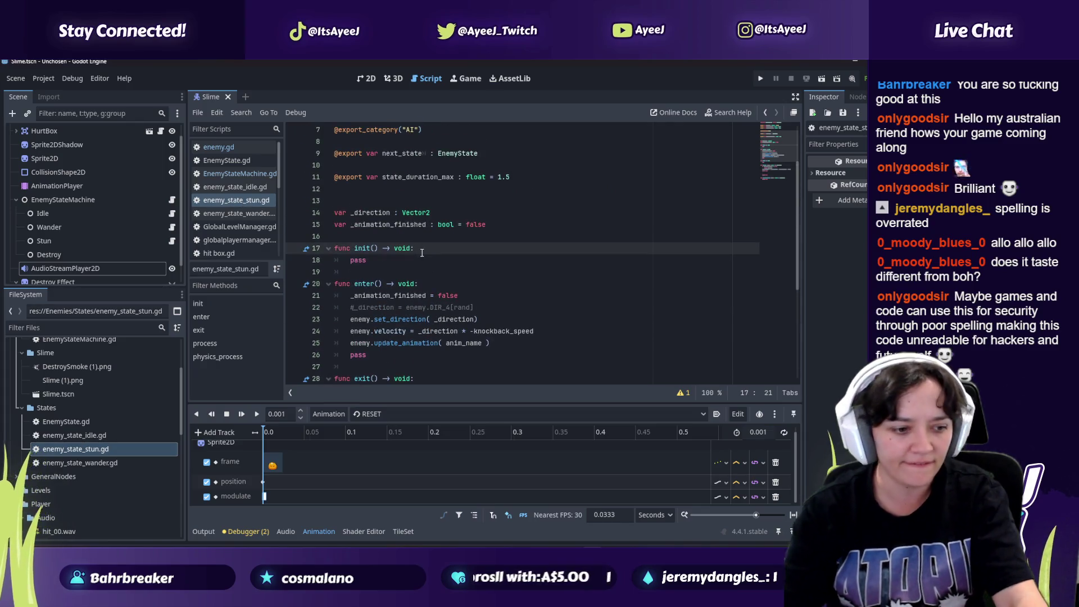
Step: Play a few more seconds of the tutorial's init() code, then pause and return to Godot
key("alt+Tab")
left_click(416, 238)
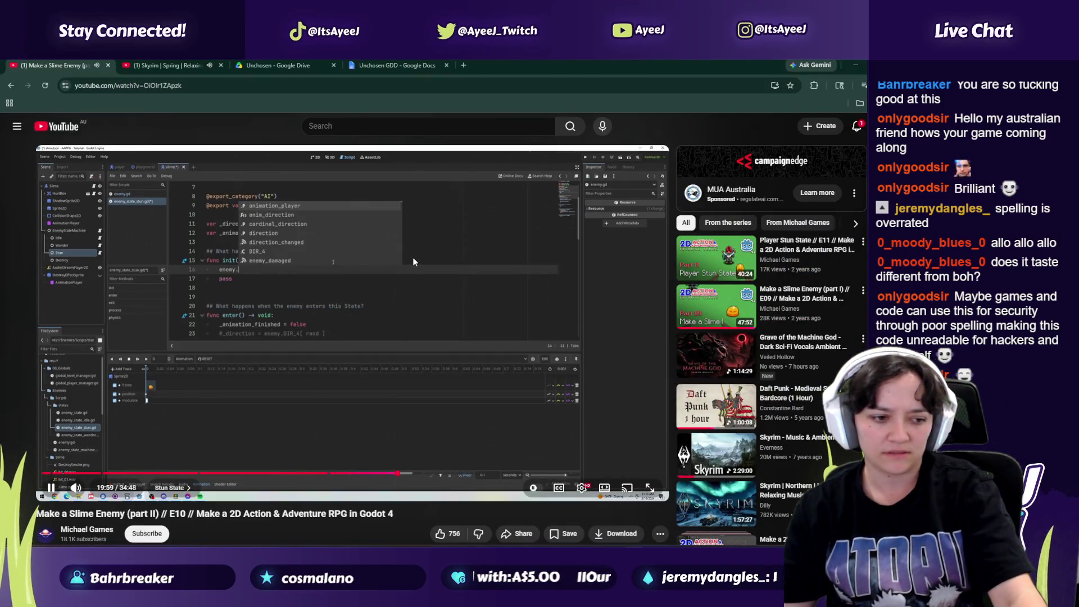
left_click(413, 259)
key("alt+Tab")
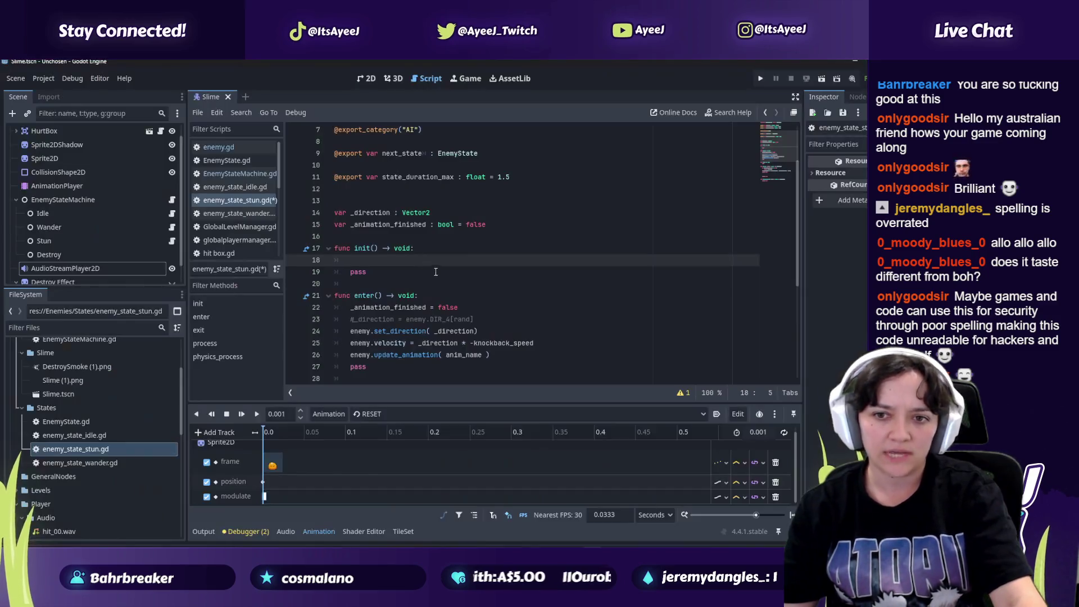
Step: Start the init() line with enemy and the enemy_damaged connect call using autocomplete
type("enemy.enemy")
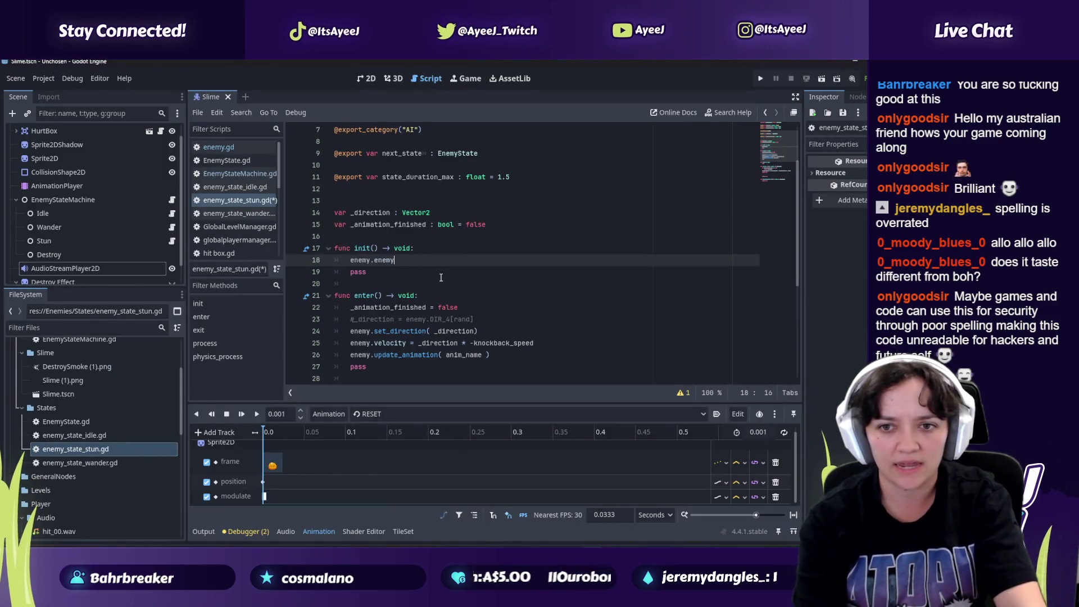
key("Return")
key("alt+Tab")
left_click(441, 281)
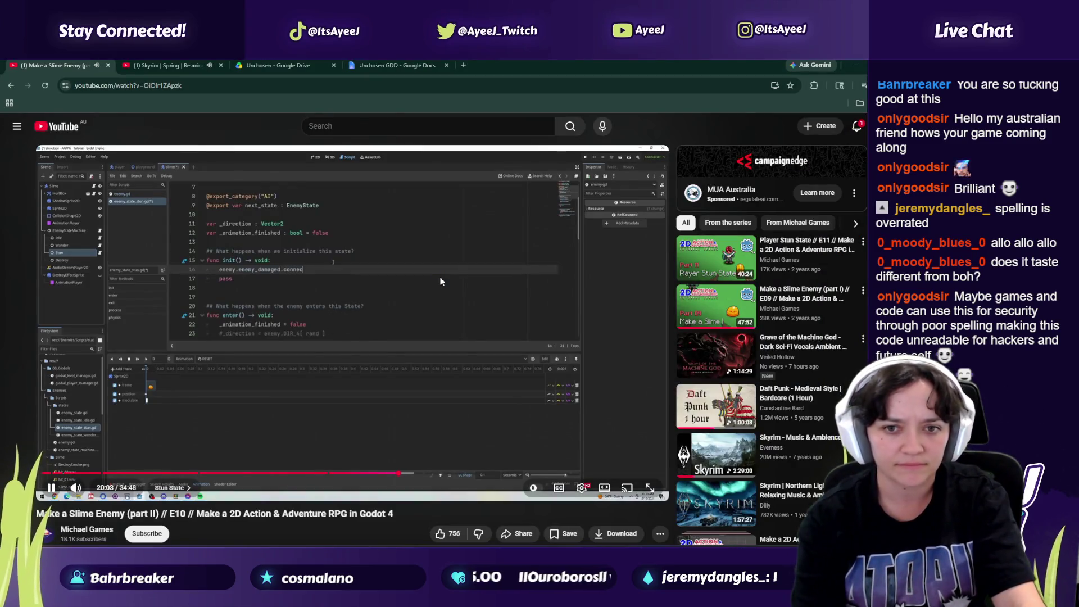
key("alt+Tab")
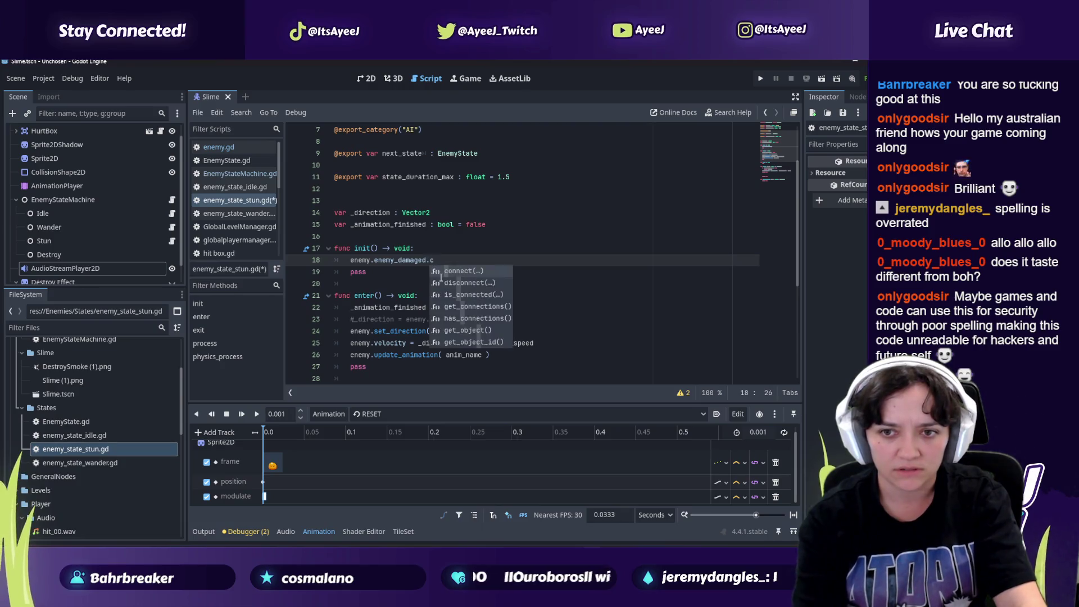
key("Return")
key("alt+Tab")
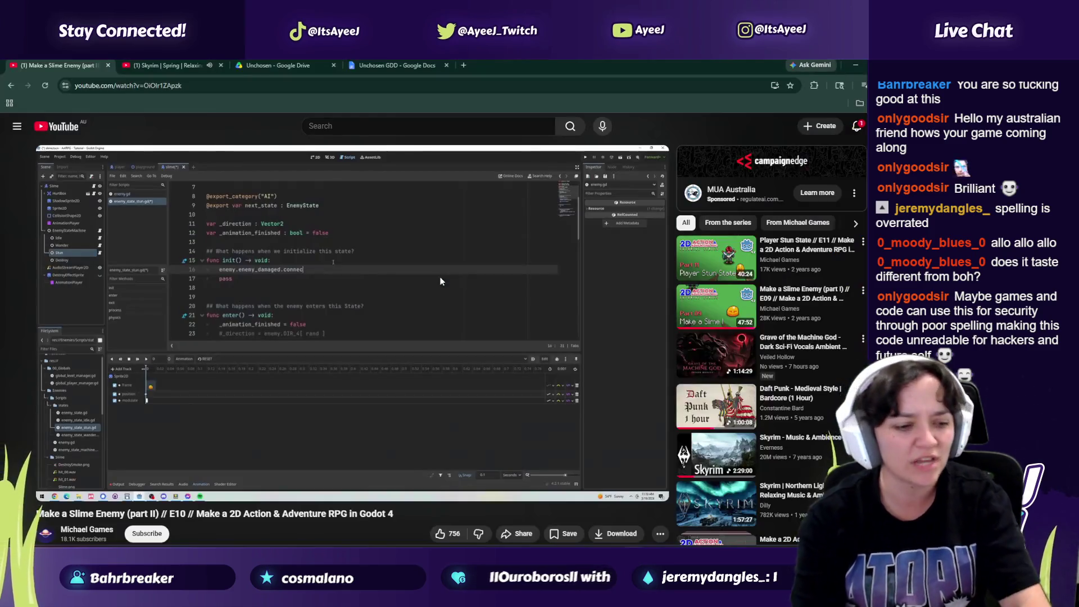
left_click(441, 281)
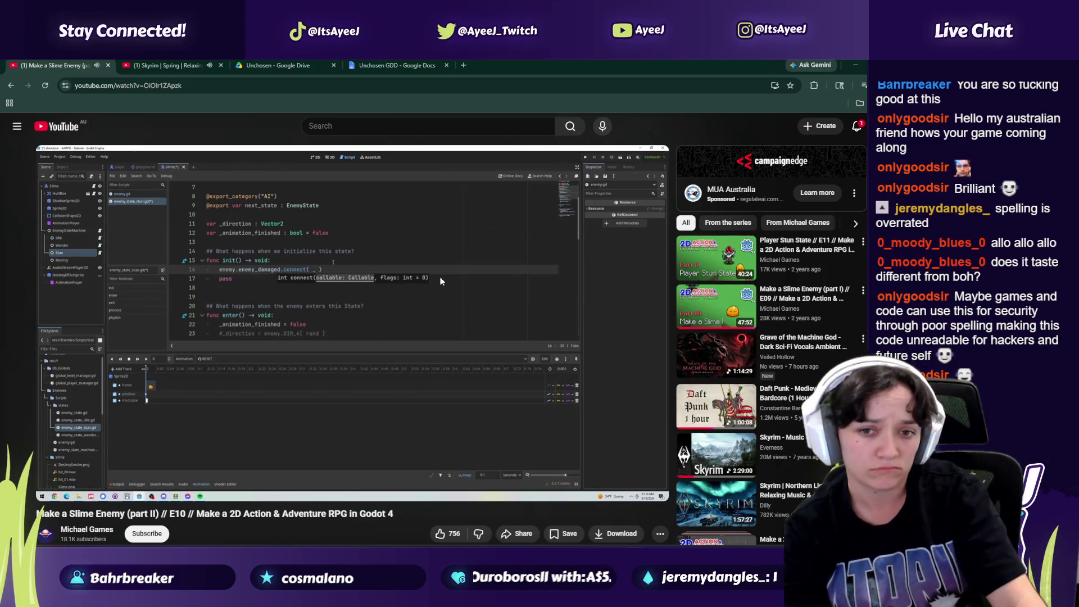
key("alt+Tab")
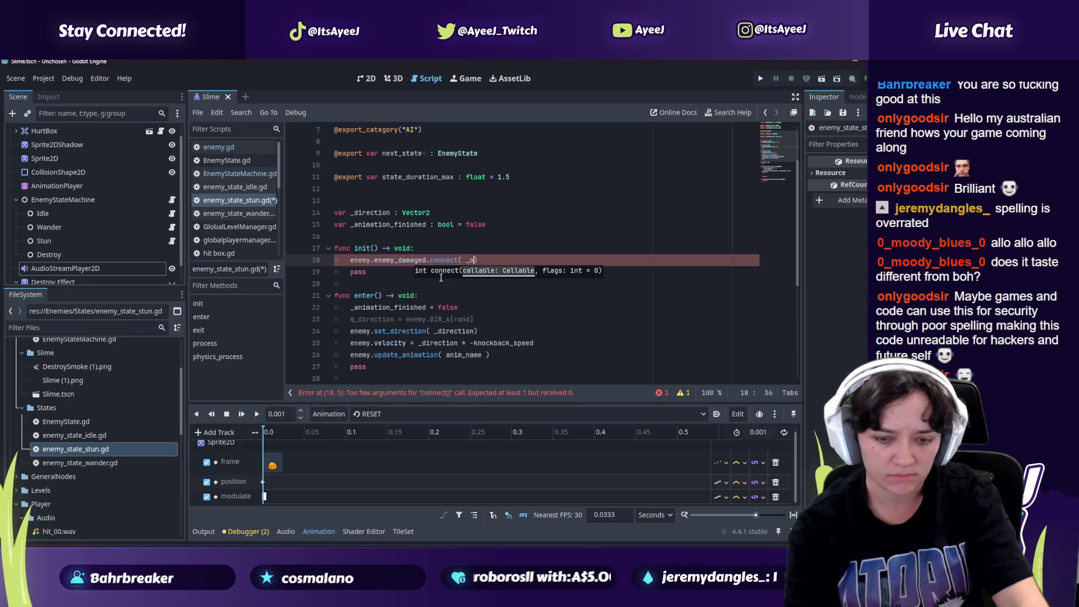
Step: Pass _on_enemy_damaged as the connect handler, replacing the mistyped _on_hit
type("n_hit")
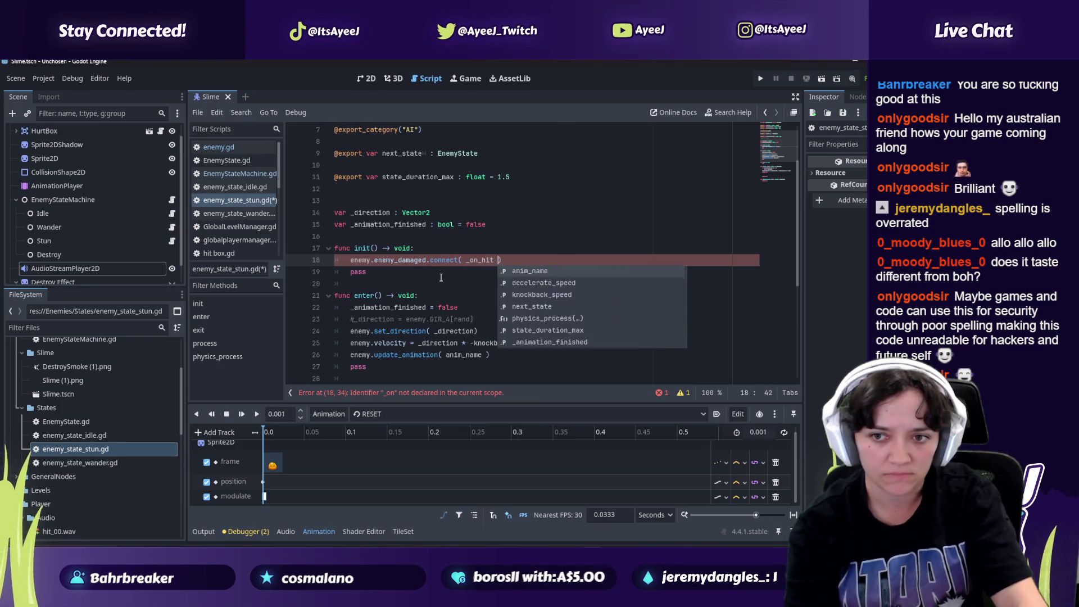
key("alt+Tab")
key("BackSpace")
key("BackSpace")
key("BackSpace")
type("enemy_damaged")
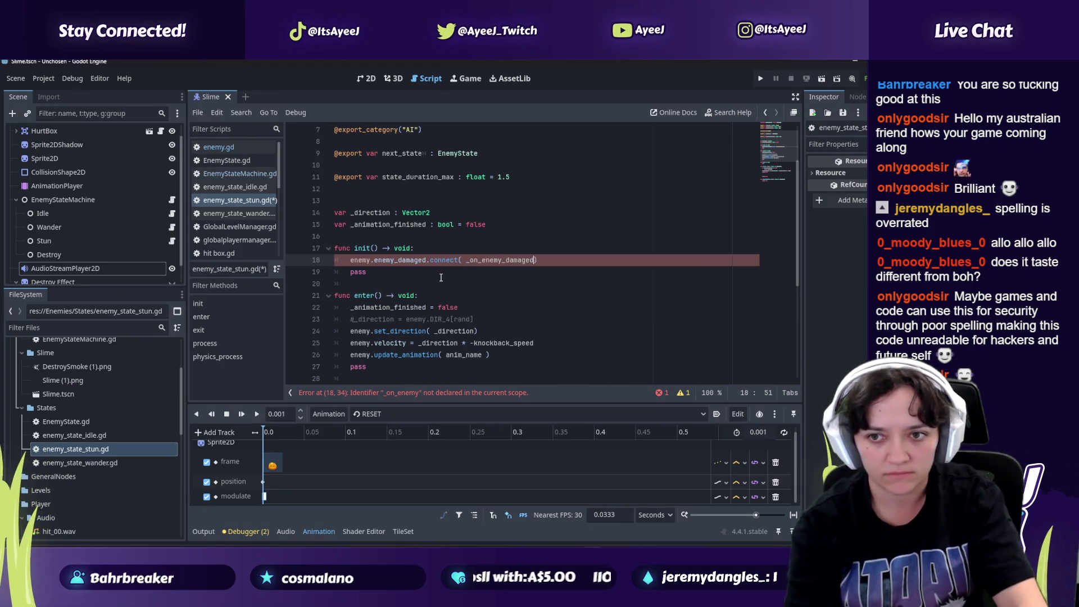
key("alt+Tab")
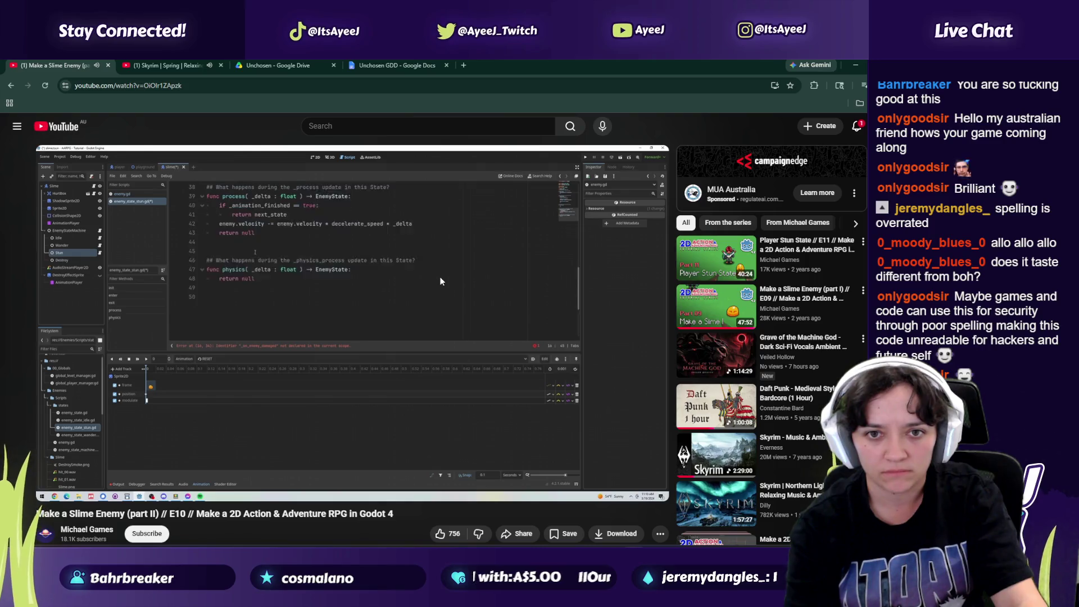
key("alt+Tab")
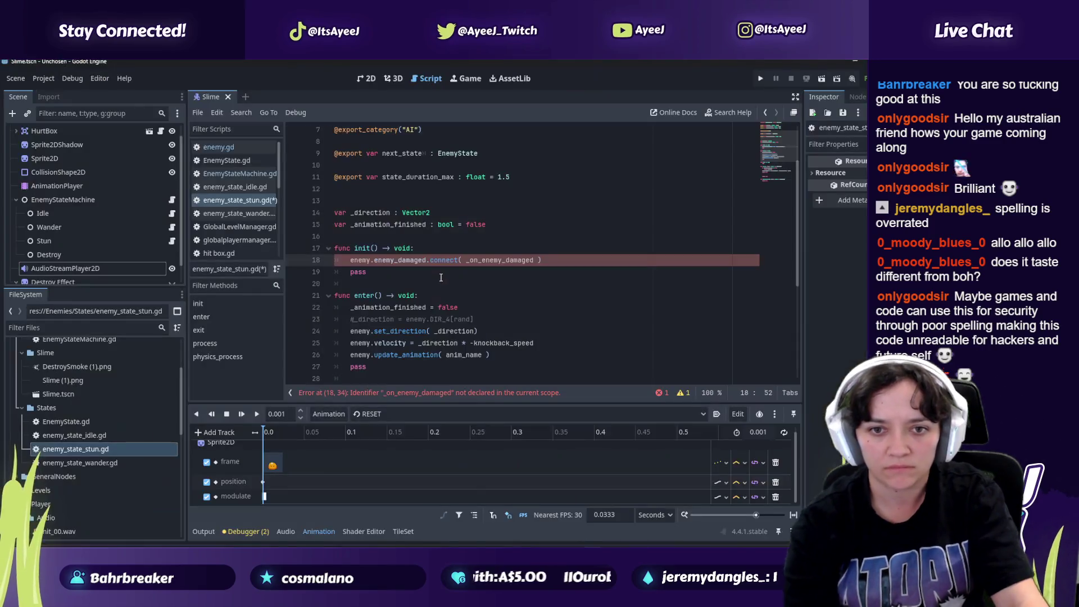
scroll(452, 276, "down", 5)
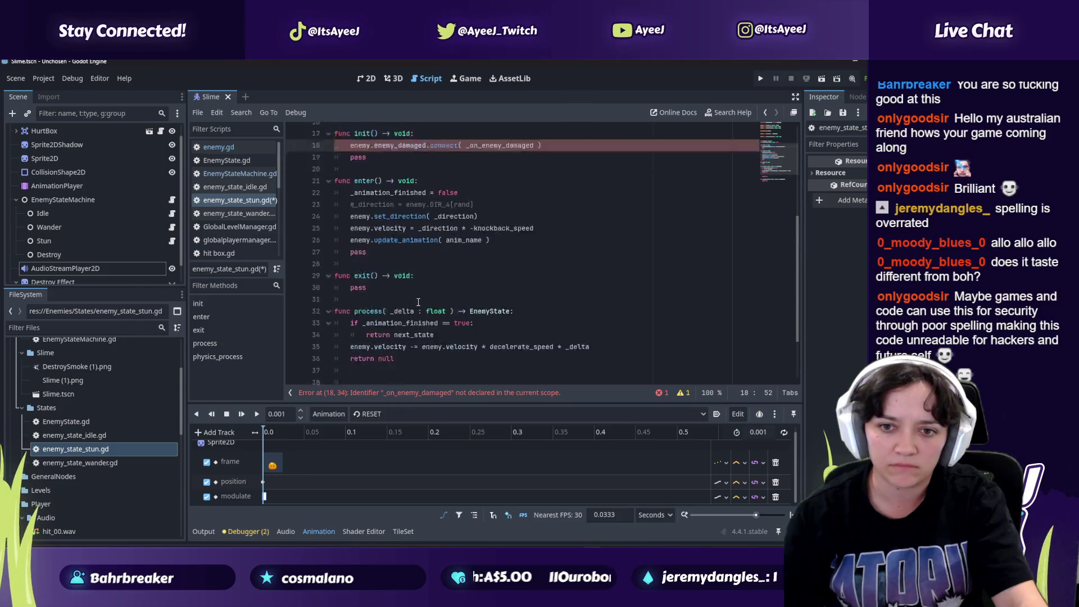
Step: Declare func _on_enemy_damaged() -> void: at the end of enemy_state_stun.gd
left_click(422, 360)
key("Down")
key("Return")
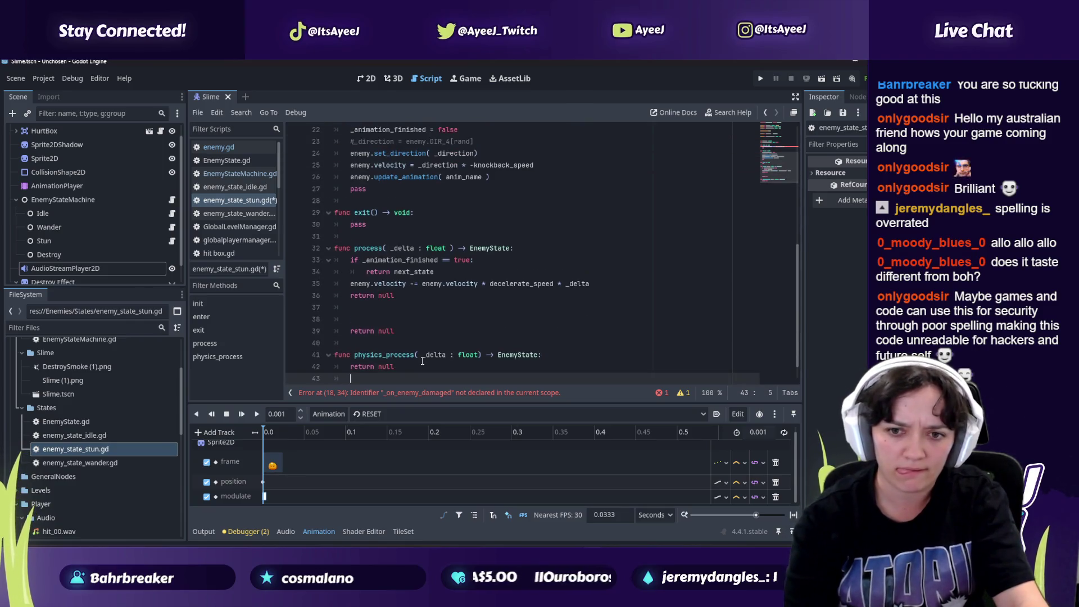
type("func")
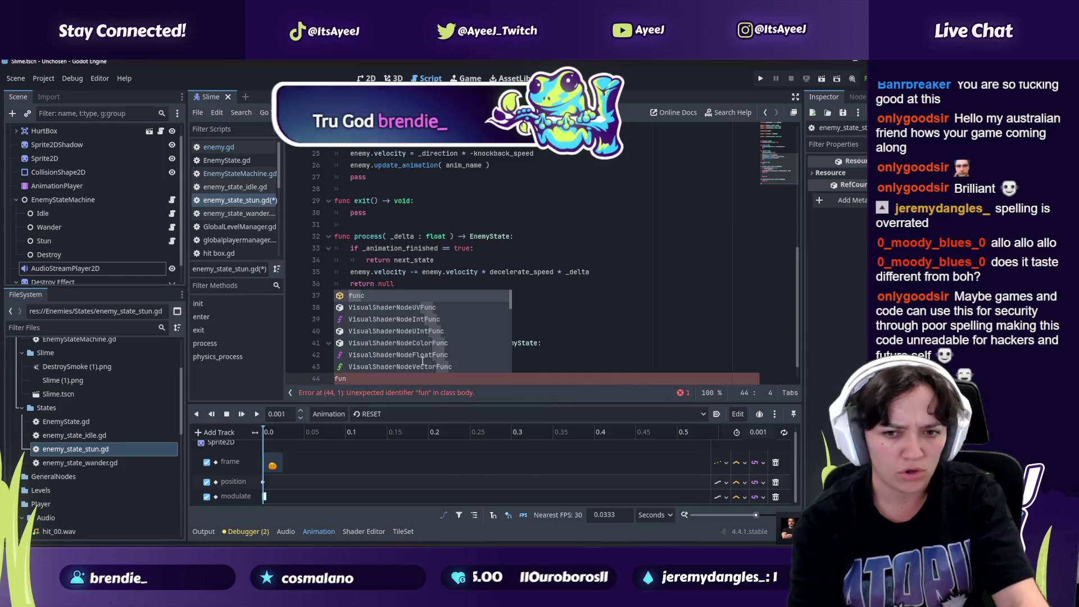
key("alt+Tab")
left_click(421, 360)
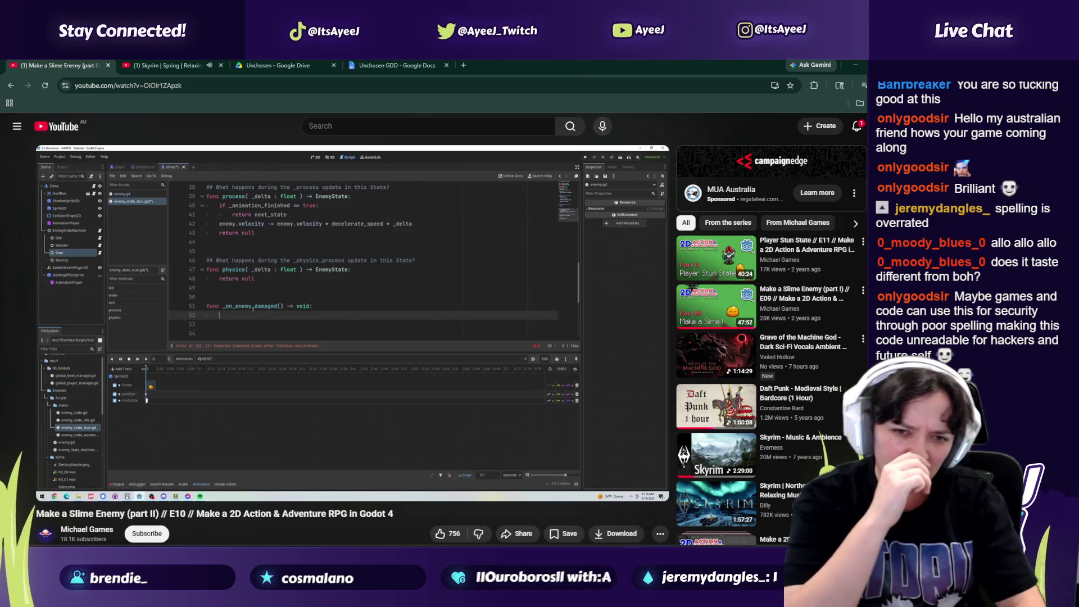
key("alt+Tab")
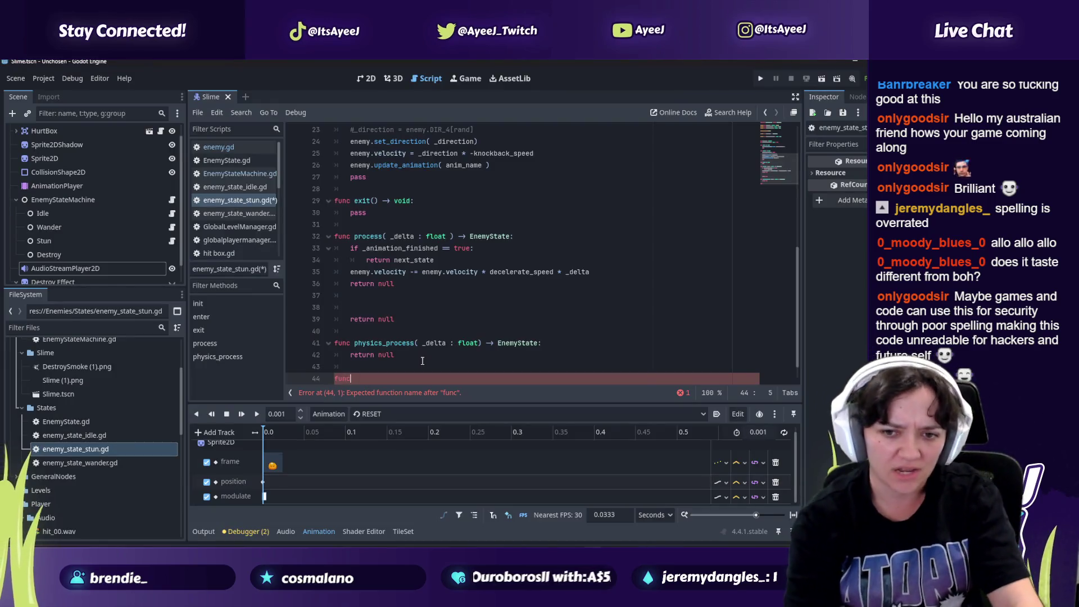
type("n_enemy_danaged")
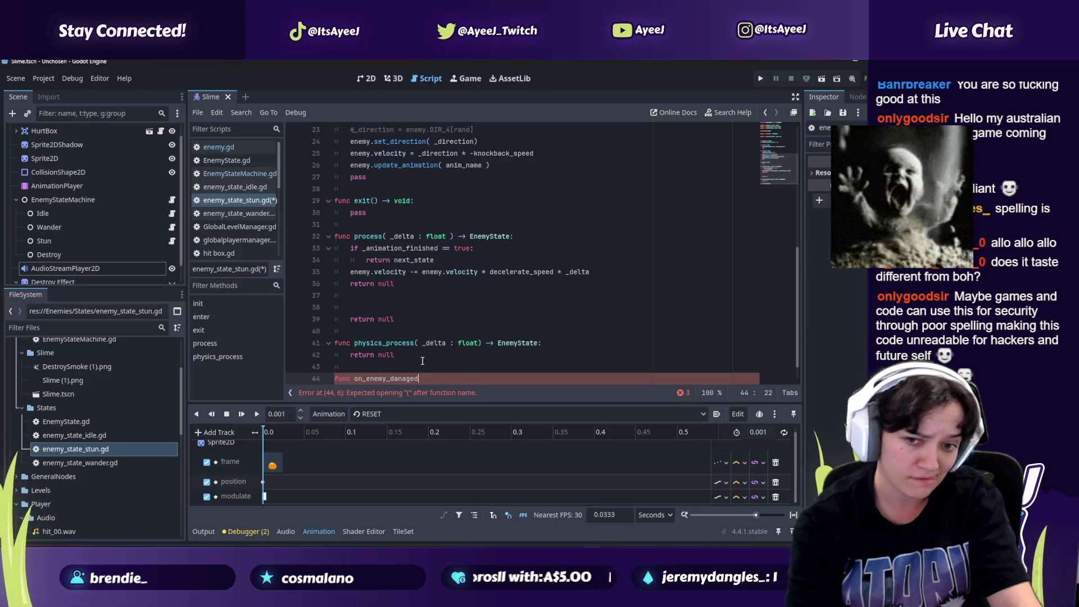
key("alt+Tab")
key("alt+Tab")
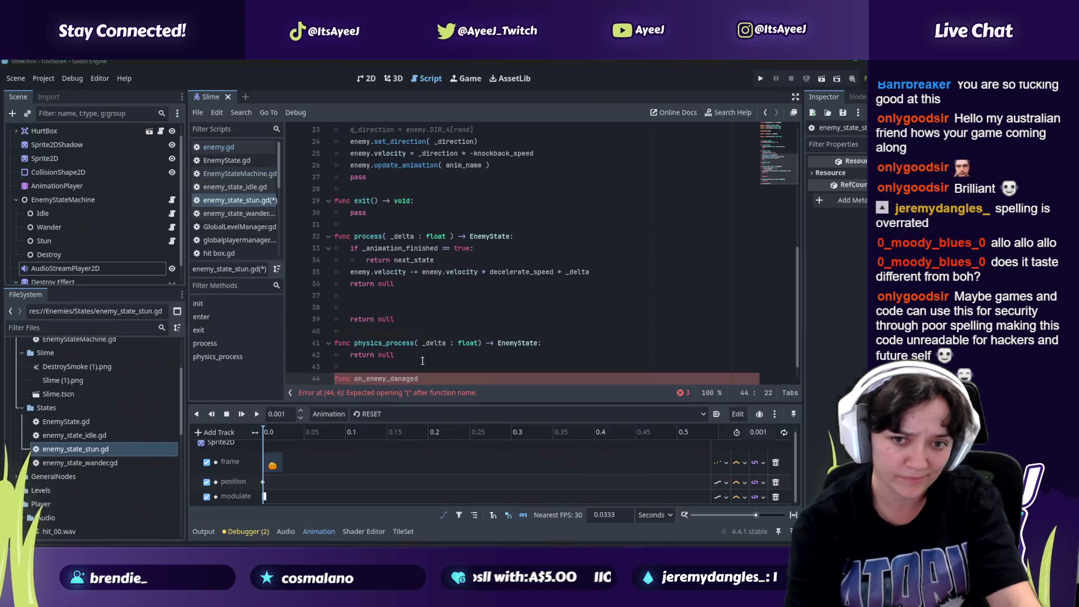
type("()")
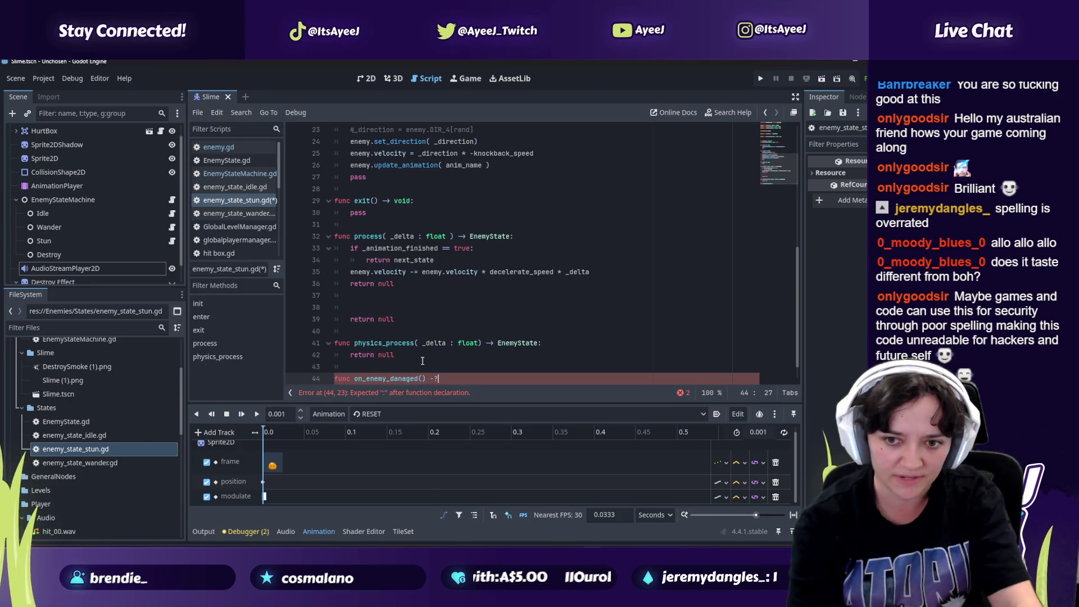
type(" -> void")
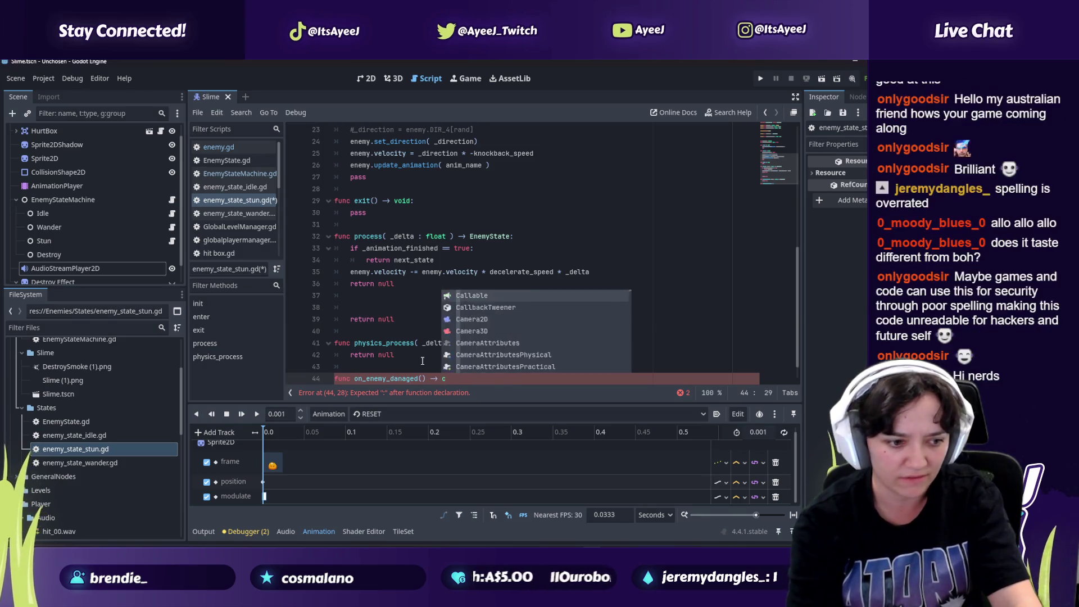
type(":")
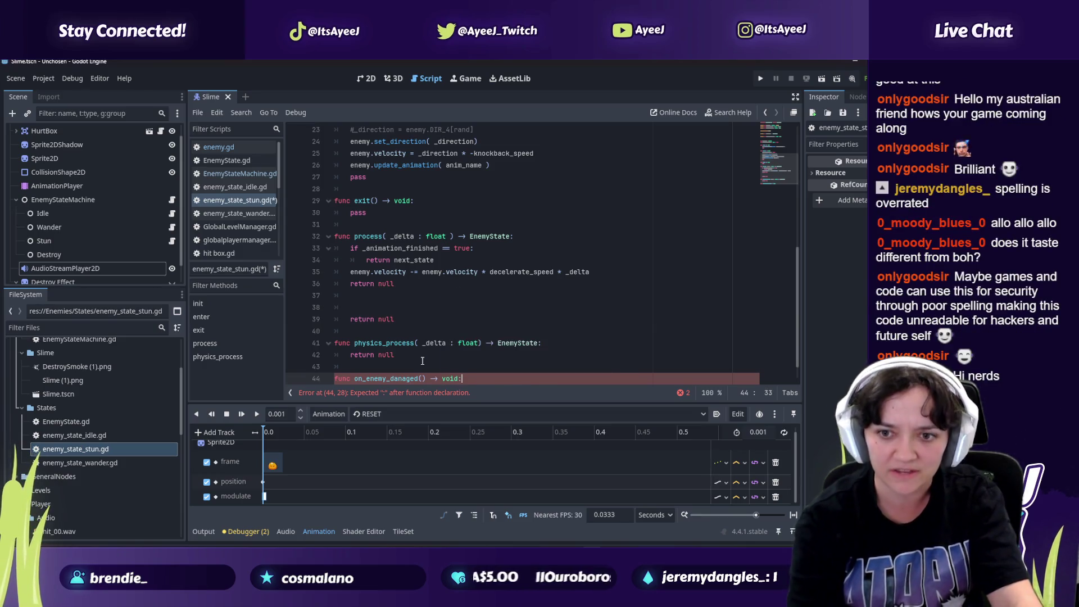
key("alt+Tab")
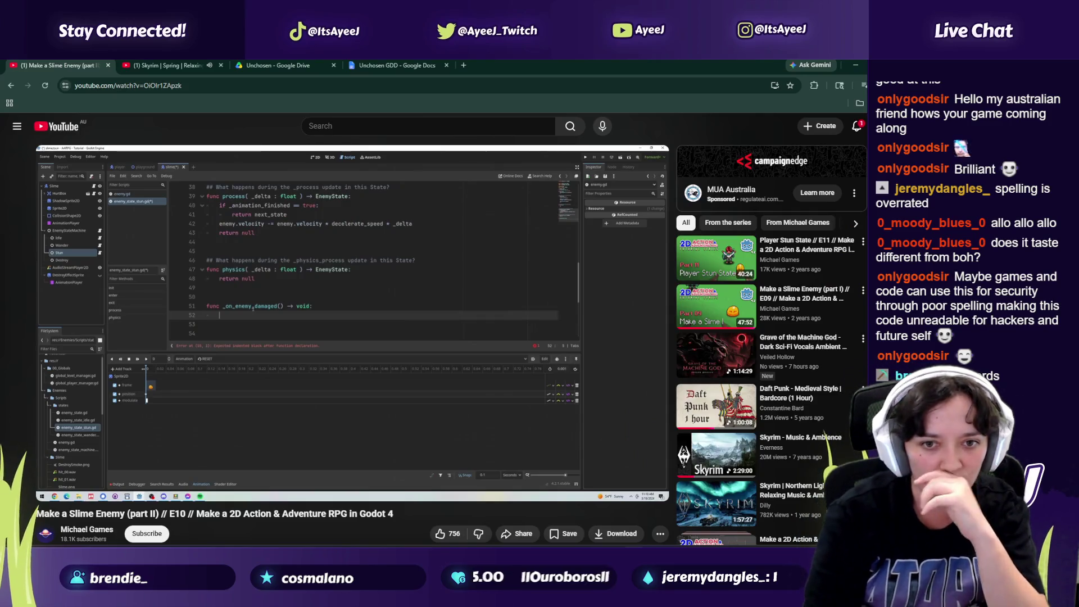
key("alt+Tab")
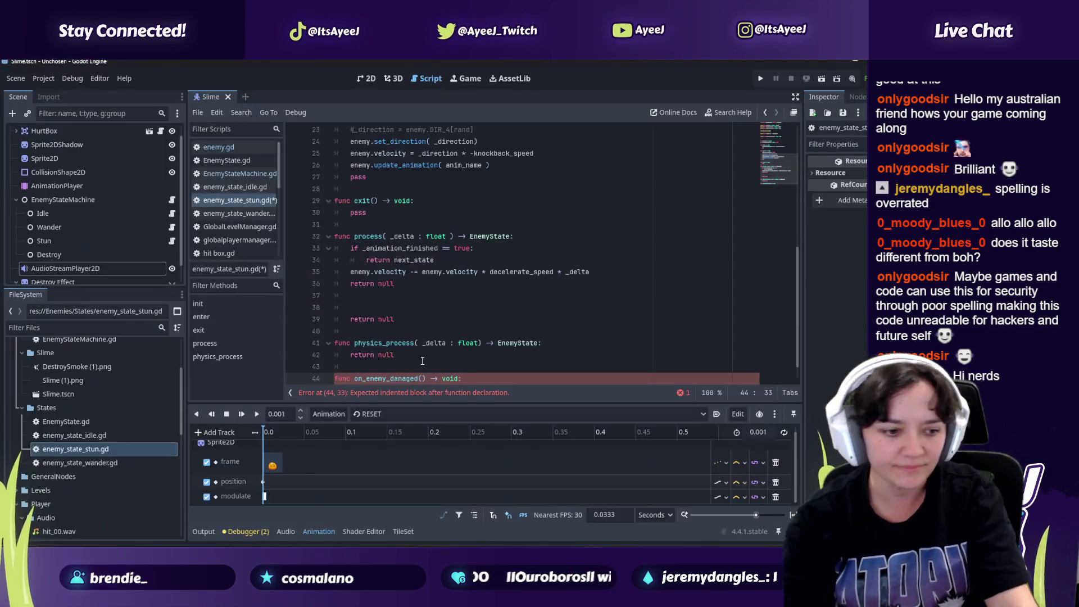
Step: Insert a blank line above the new function and adjust its declaration to match the tutorial
scroll(350, 341, "down", 1)
left_click(337, 353)
key("Return")
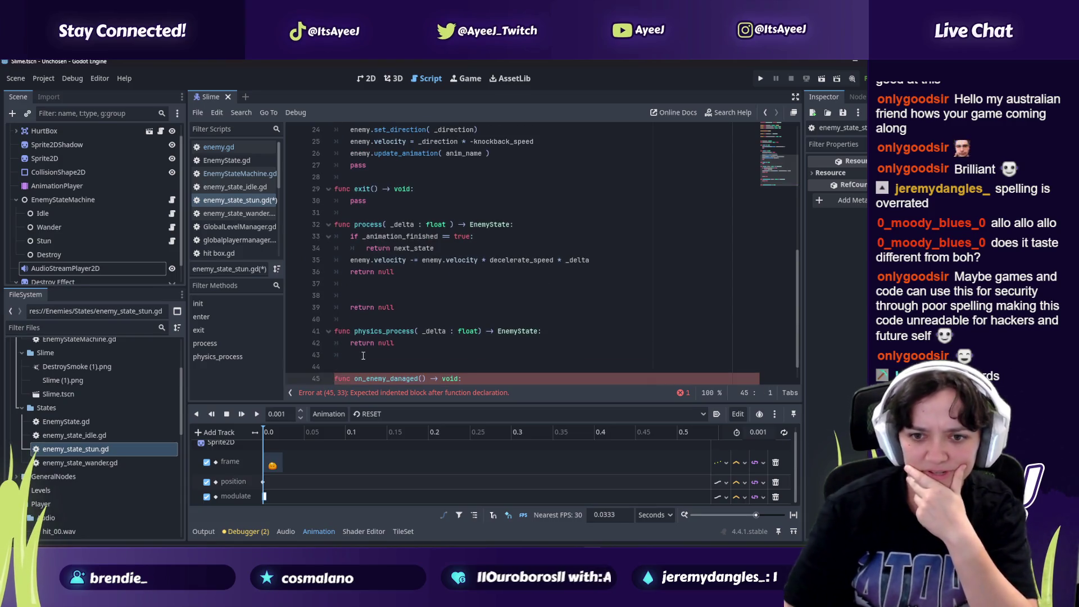
scroll(371, 353, "down", 1)
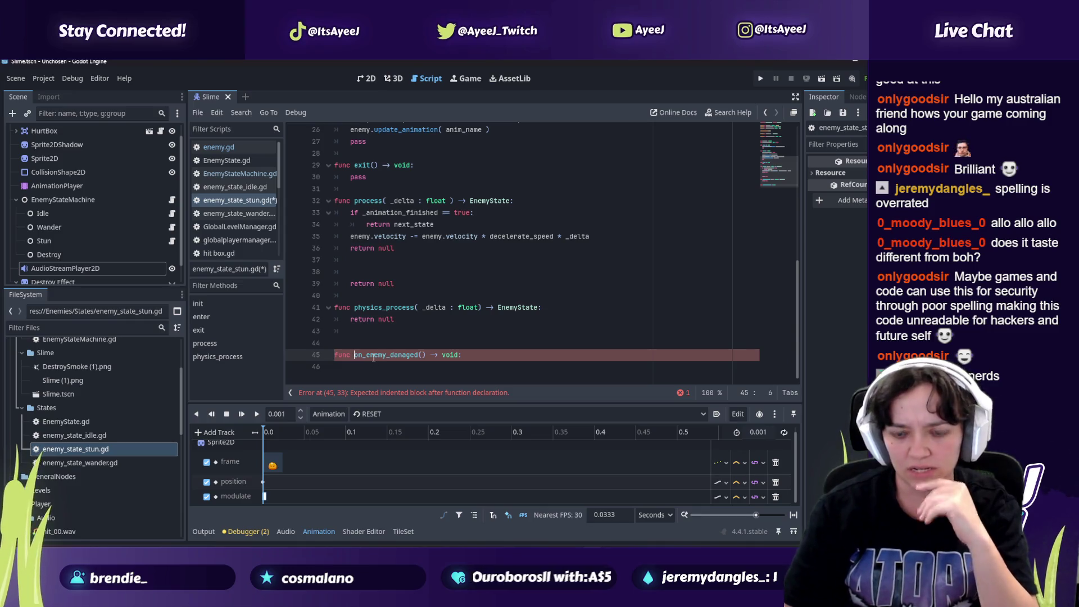
type("_")
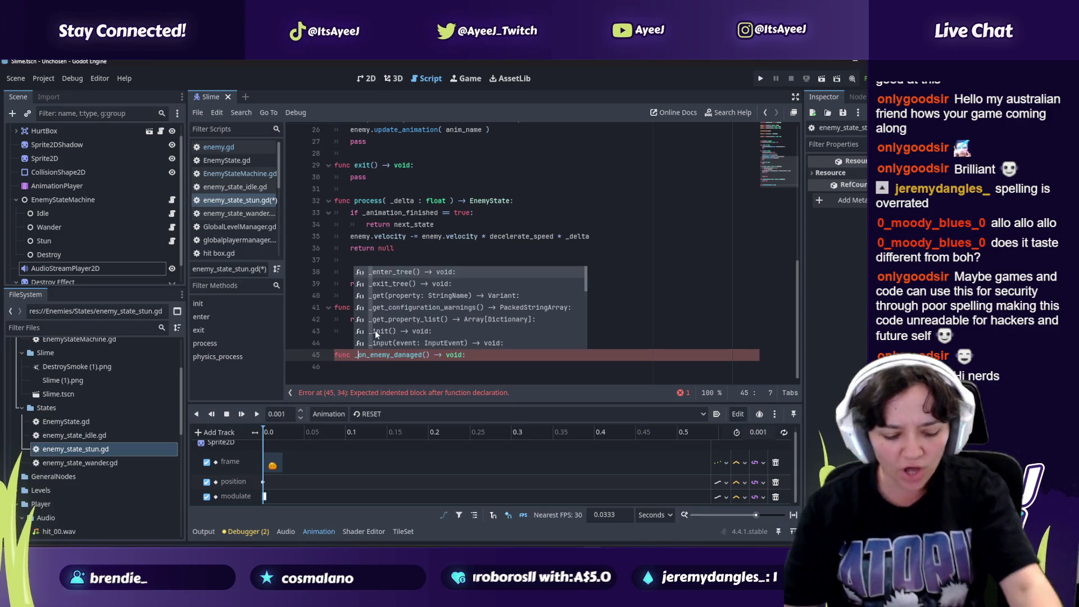
key("alt+Tab")
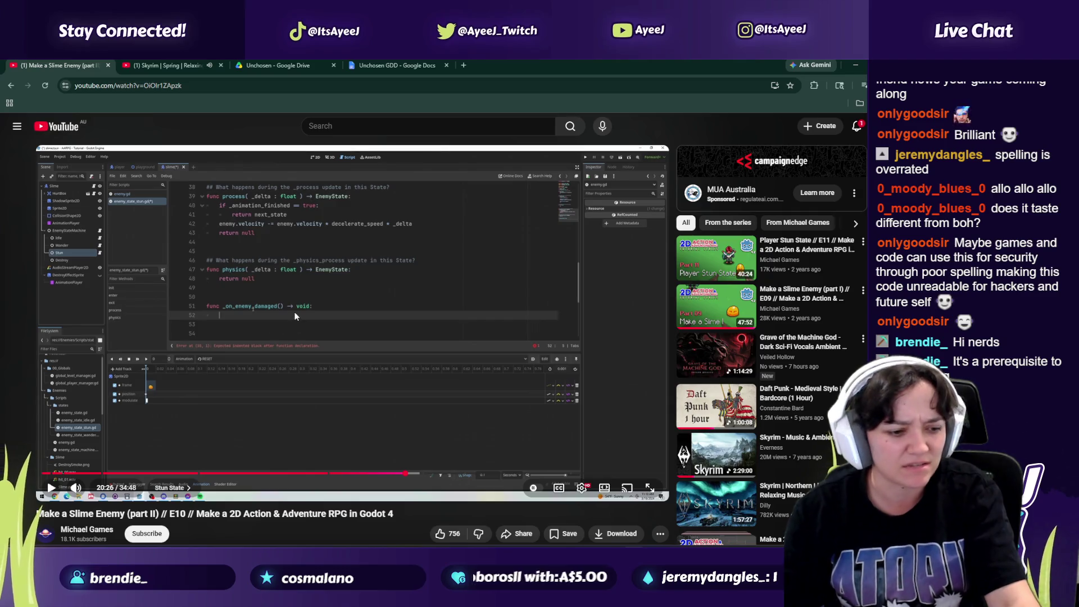
key("alt+Tab")
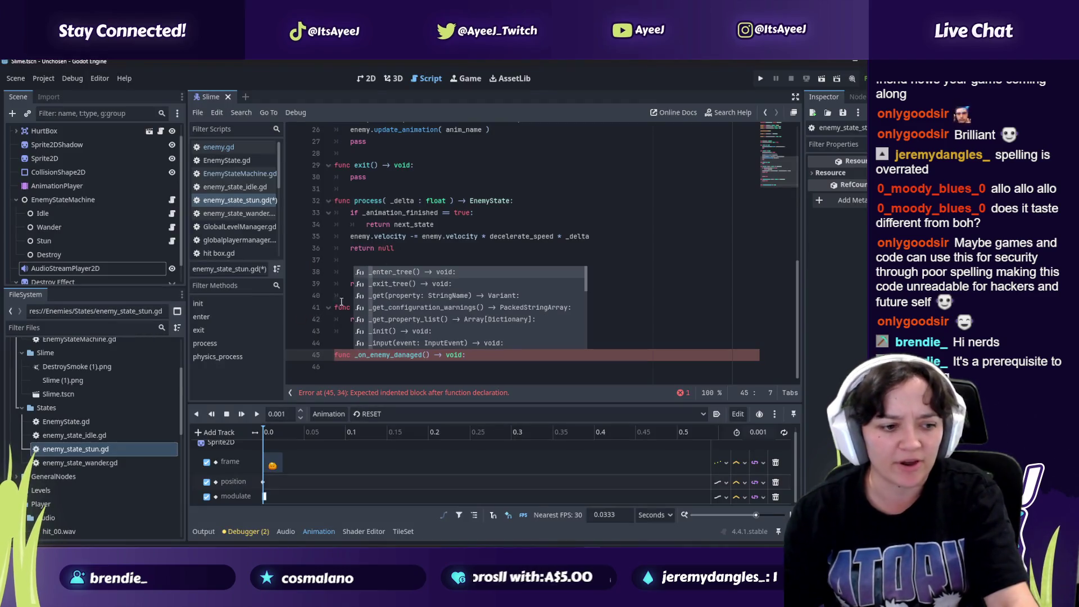
left_click(355, 306)
scroll(401, 291, "up", 1)
scroll(402, 291, "down", 1)
scroll(399, 284, "up", 3)
scroll(398, 279, "up", 2)
scroll(397, 280, "up", 3)
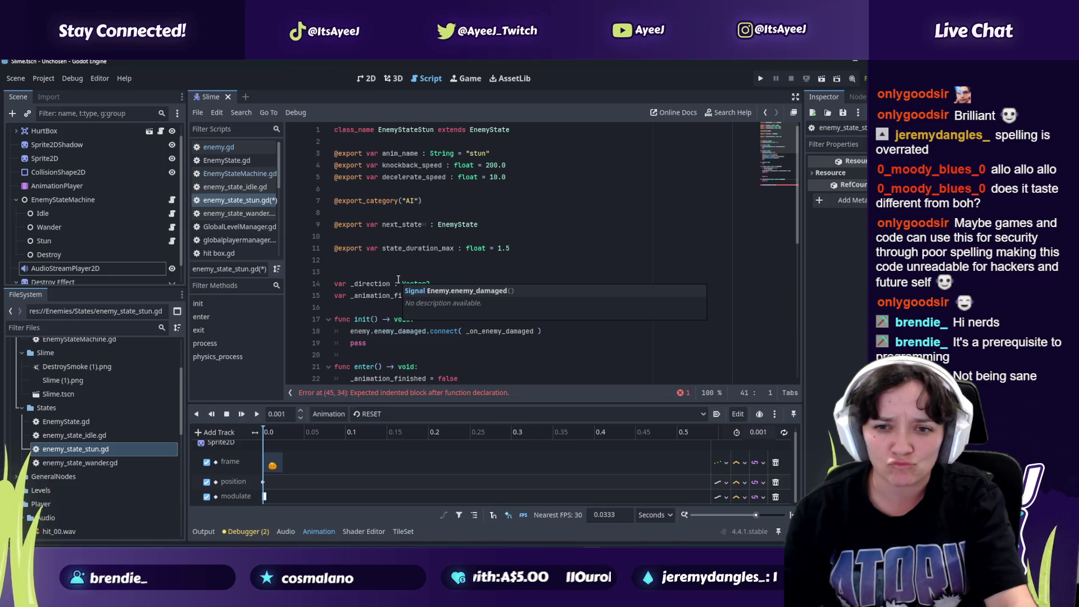
scroll(398, 279, "down", 2)
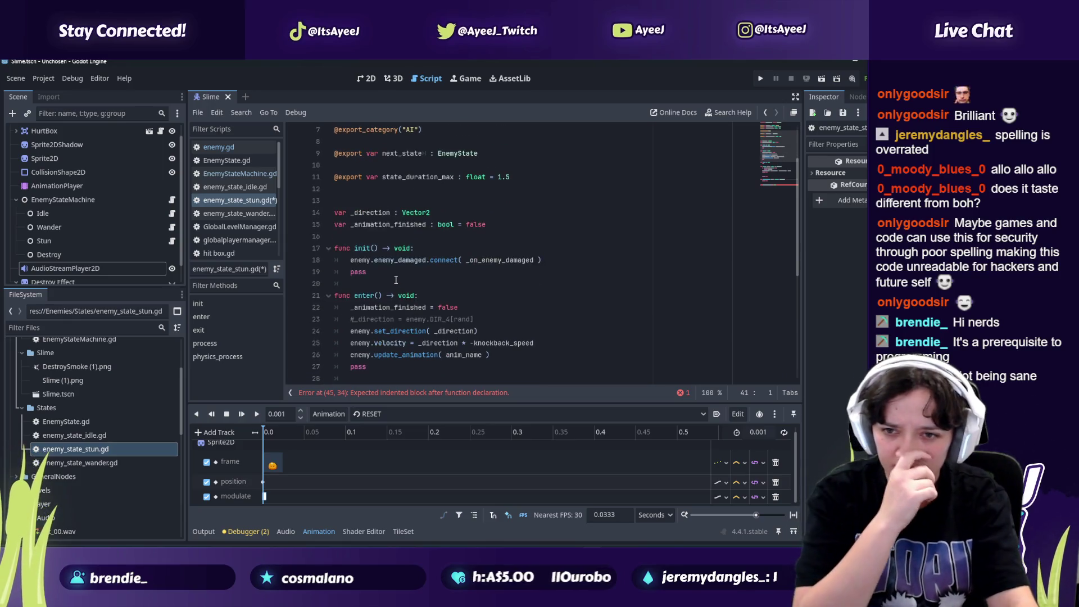
scroll(396, 279, "down", 4)
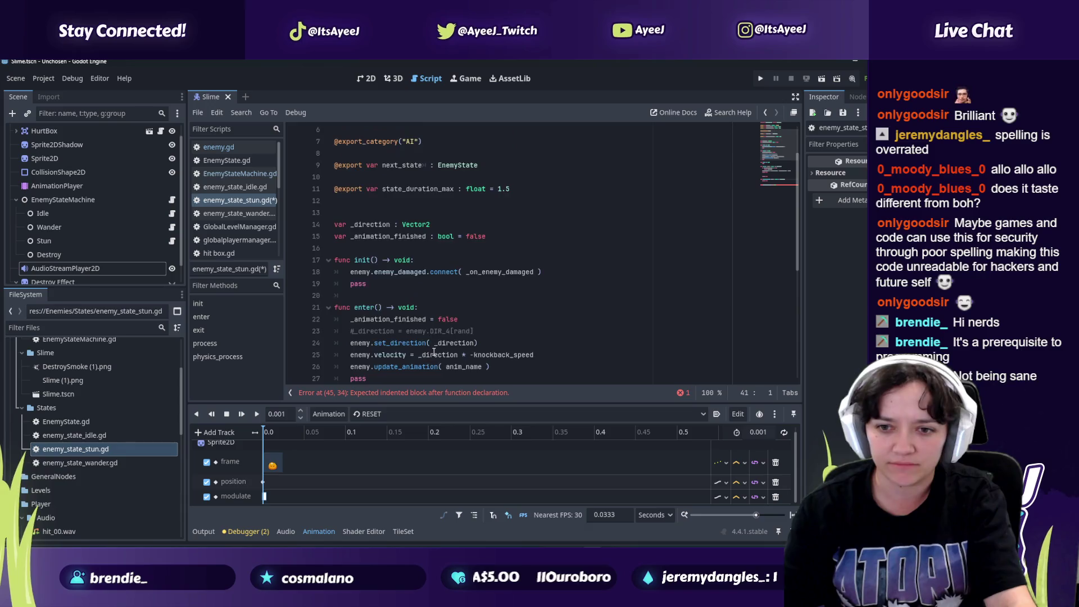
scroll(434, 351, "down", 3)
Step: Give _on_enemy_damaged() a placeholder body of return null
left_click(470, 355)
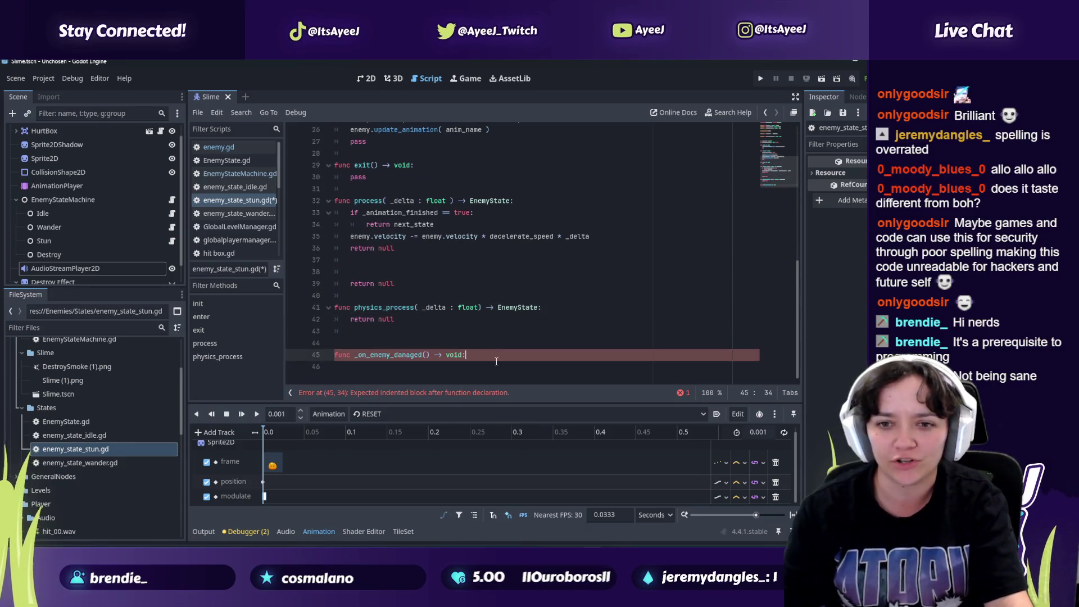
key("Return")
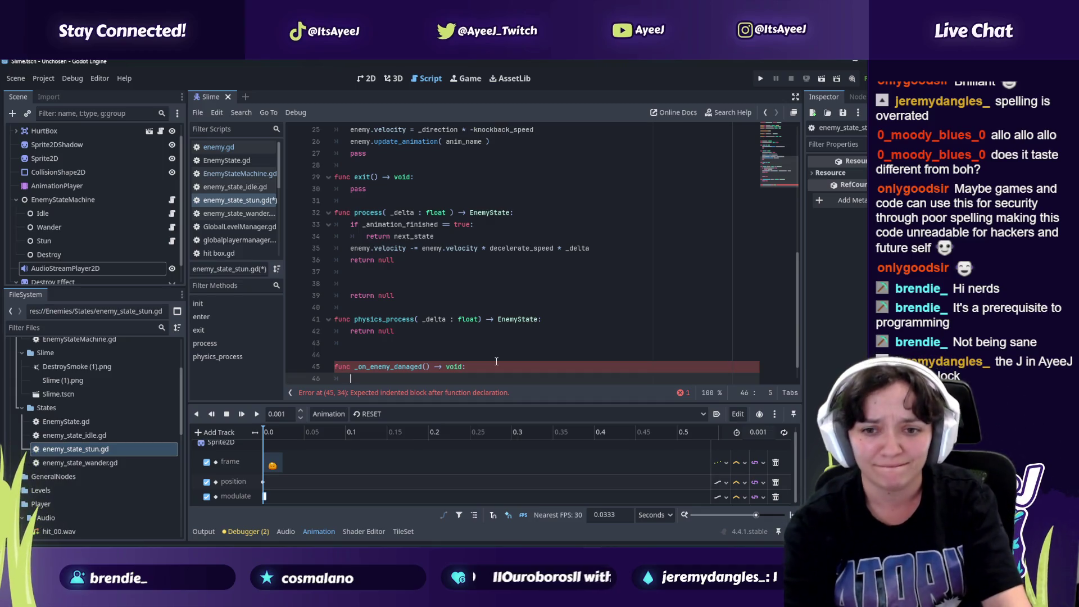
type("return nu")
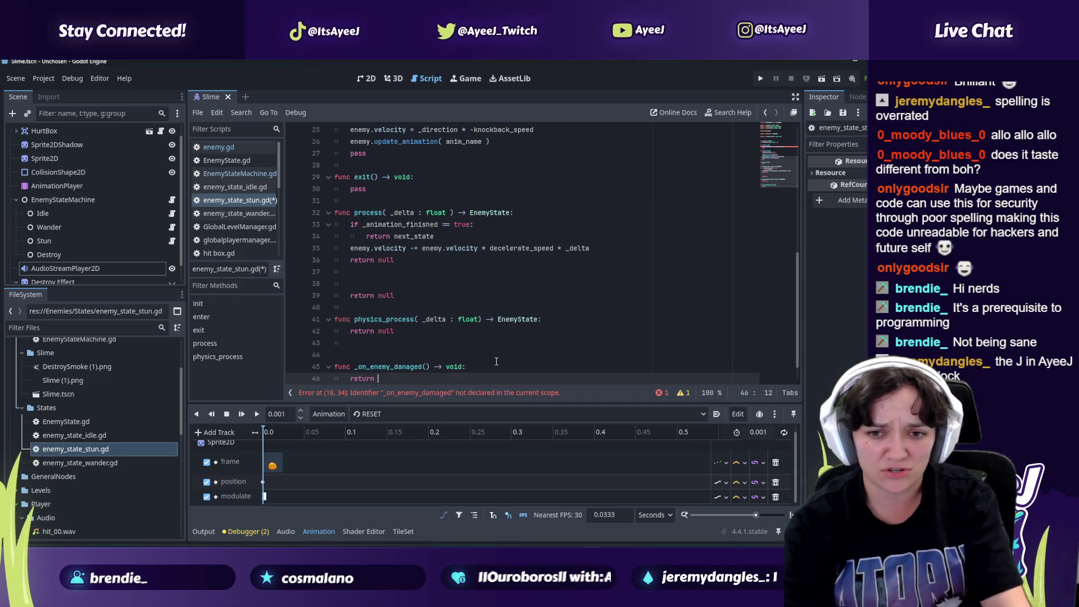
type("ll")
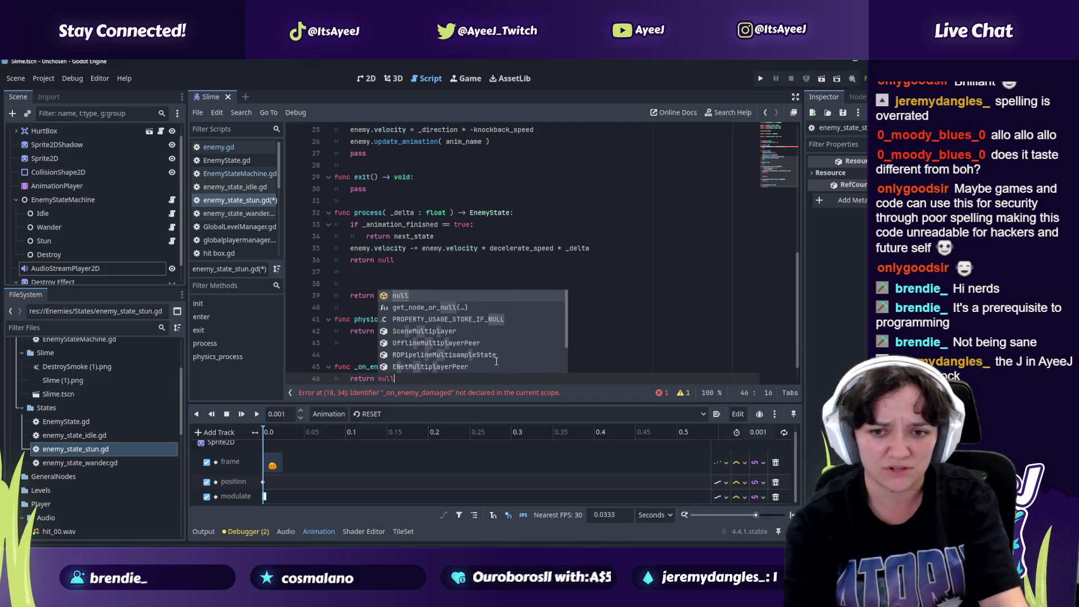
scroll(450, 354, "down", 1)
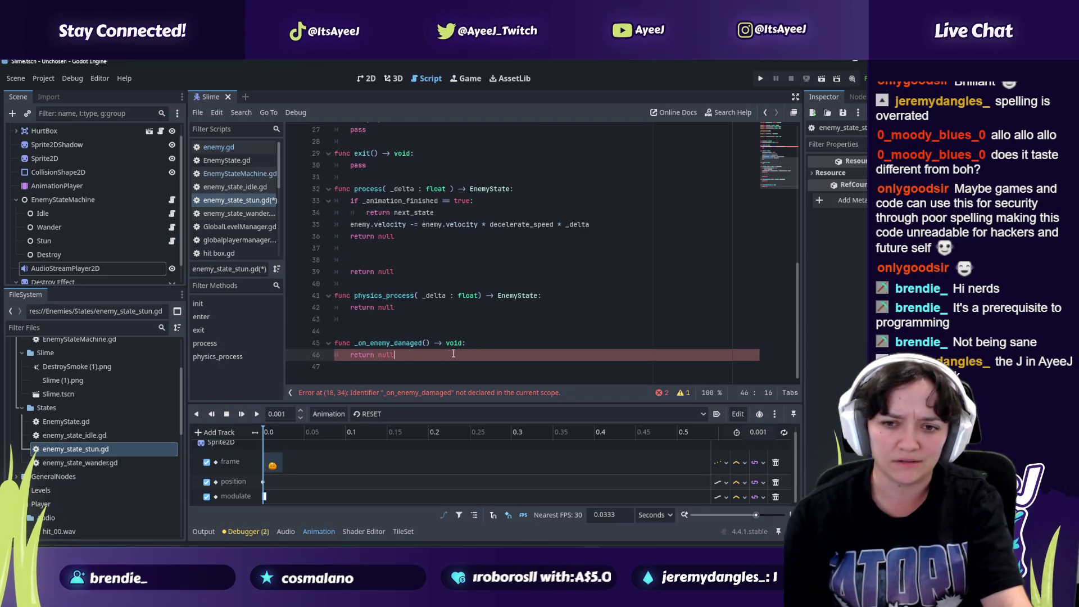
key("alt+Tab")
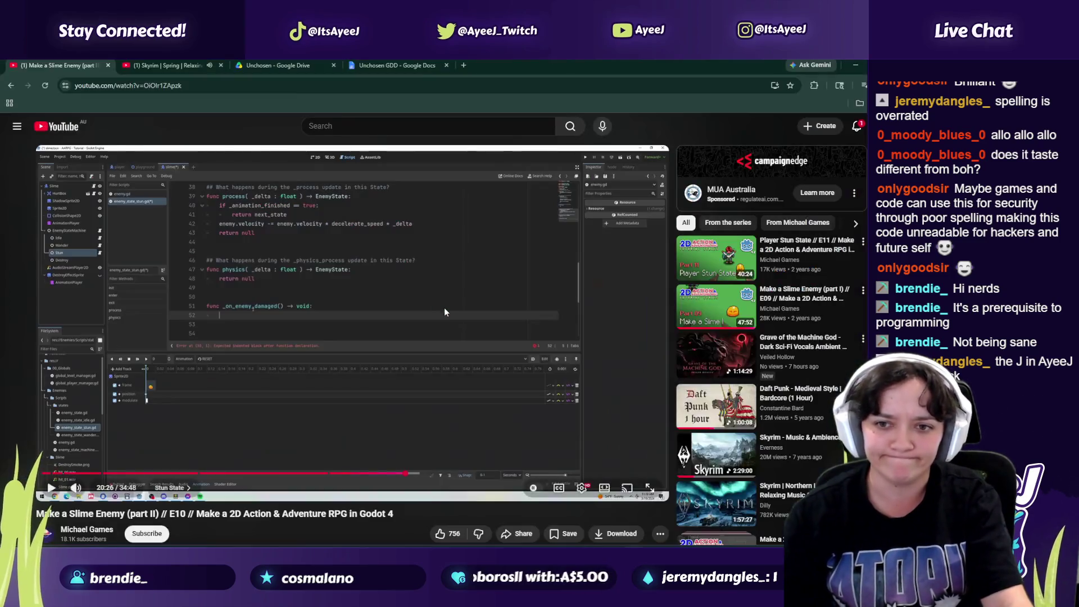
Step: Delete the placeholder return null from _on_enemy_damaged() while the tutorial plays to 20:31
left_click(442, 309)
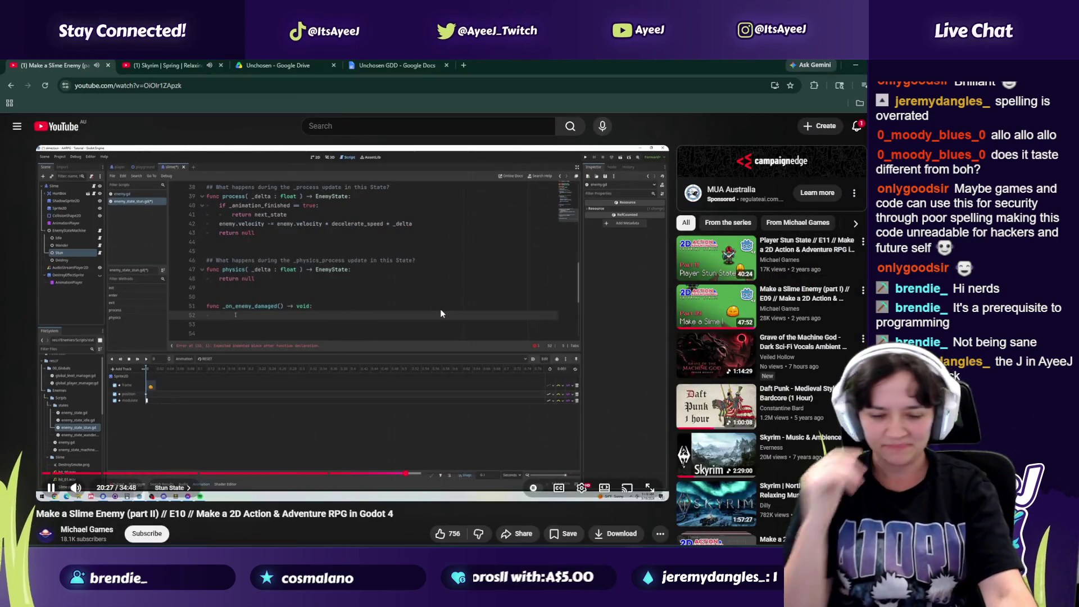
key("alt+Tab")
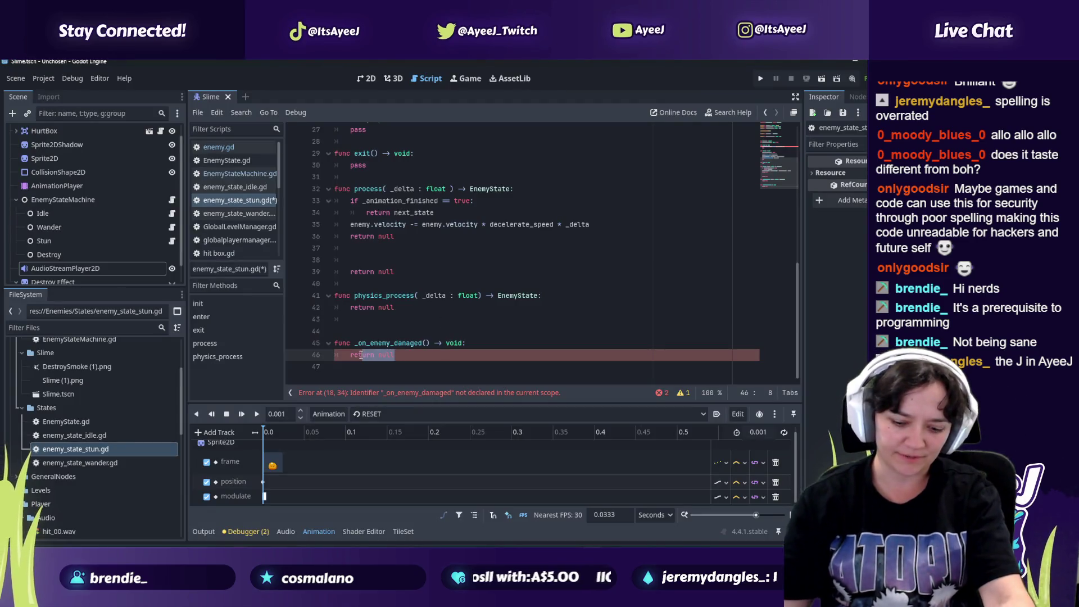
key("BackSpace")
key("alt+Tab")
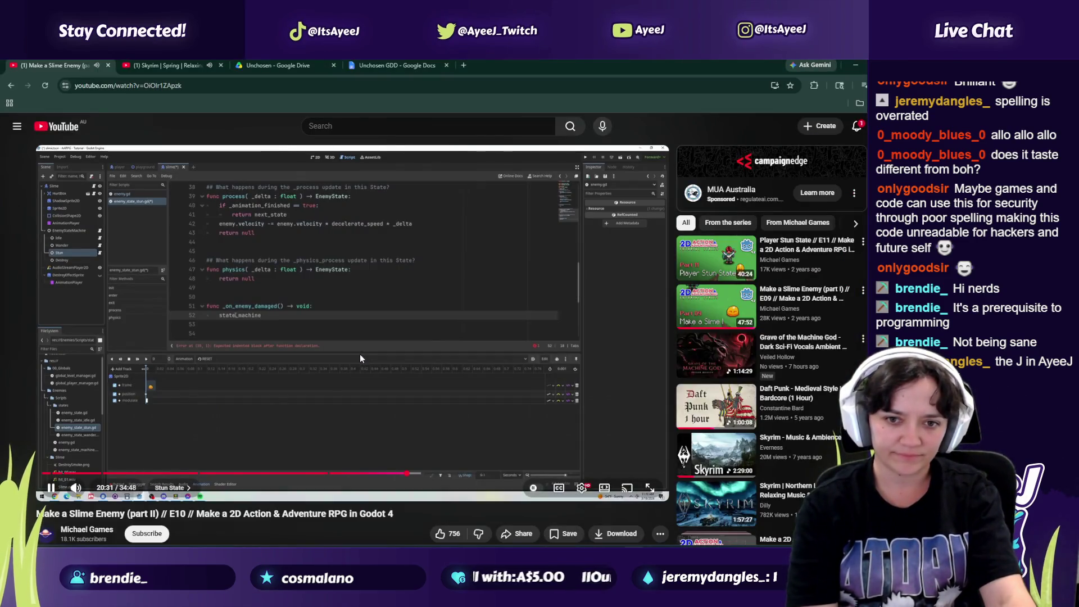
left_click(361, 358)
key("alt+Tab")
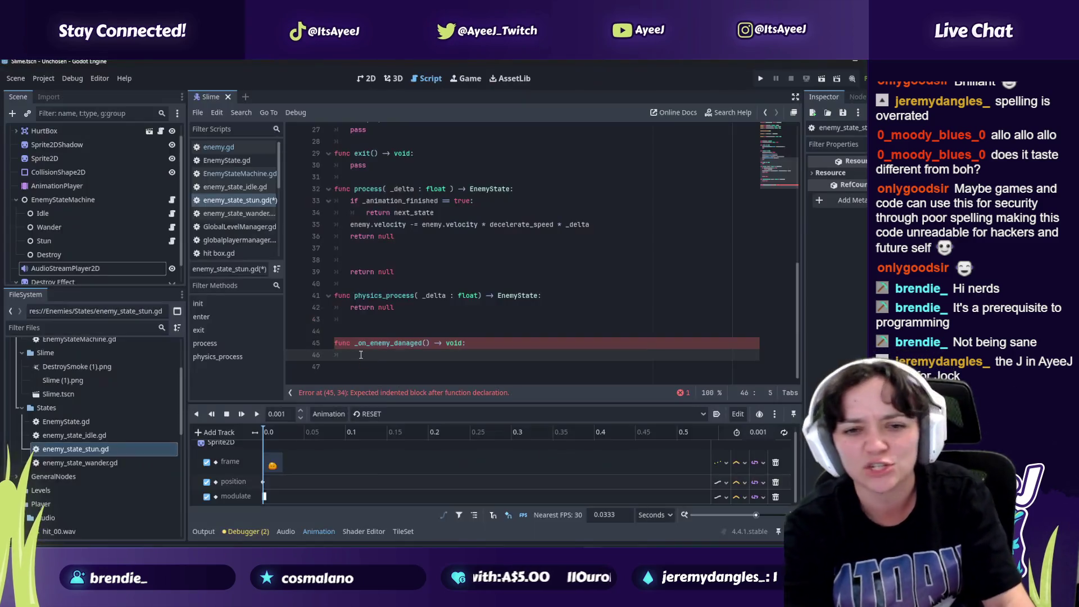
Step: Begin the handler body with state_machine.cha, fixing typos along the way
type("ate.")
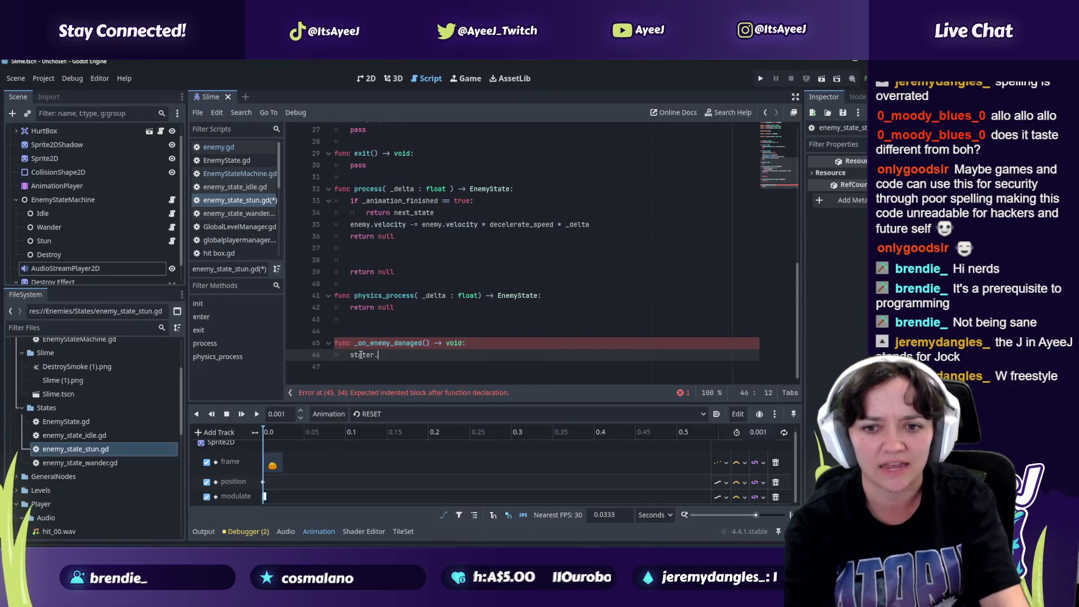
type("ma")
key("BackSpace")
key("BackSpace")
key("BackSpace")
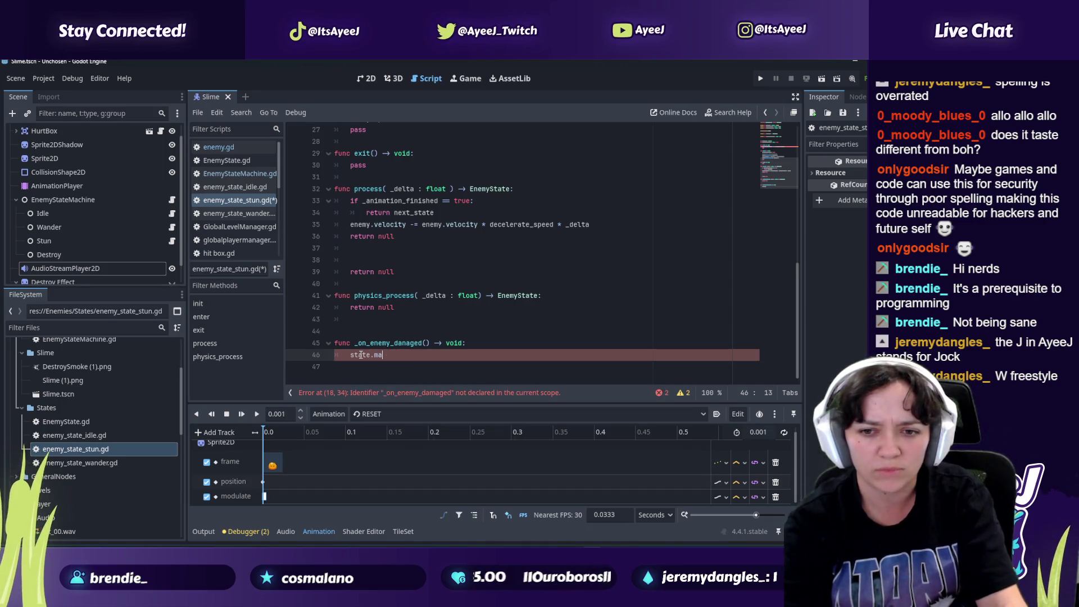
key("alt+Tab")
key("alt+Tab")
key("alt+Tab")
key("alt+Tab")
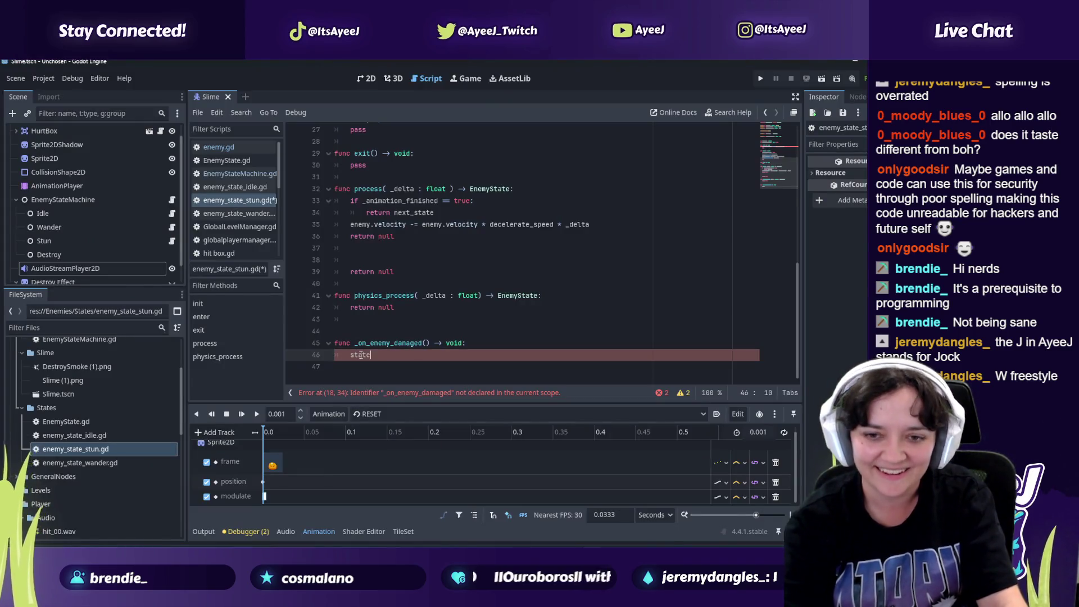
key("alt+Tab")
key("alt+Tab")
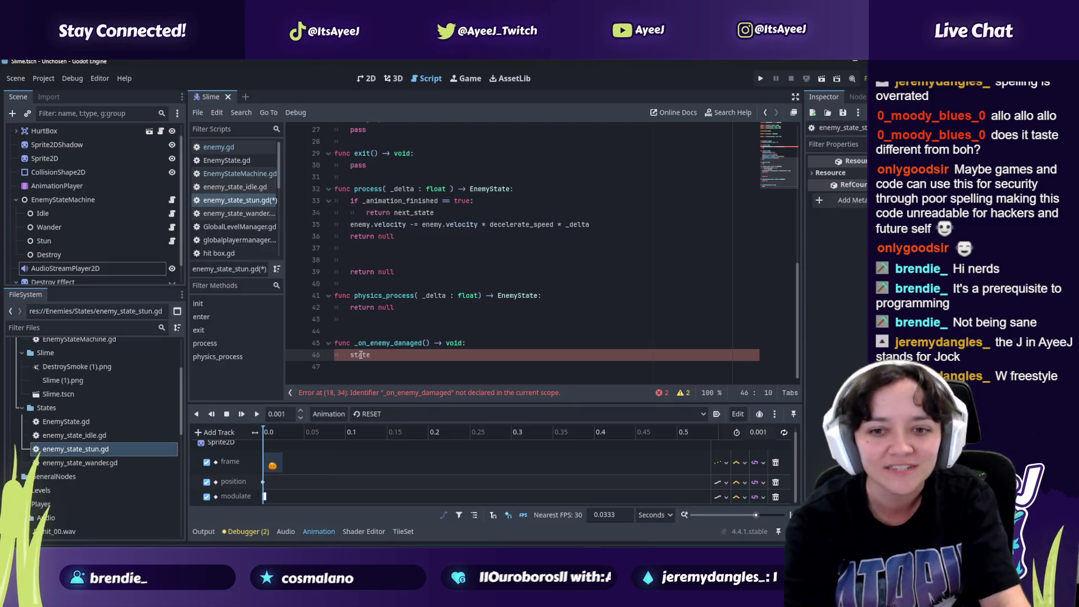
type("_machien")
type("ne")
key("alt+Tab")
key("alt+Tab")
type(".cha")
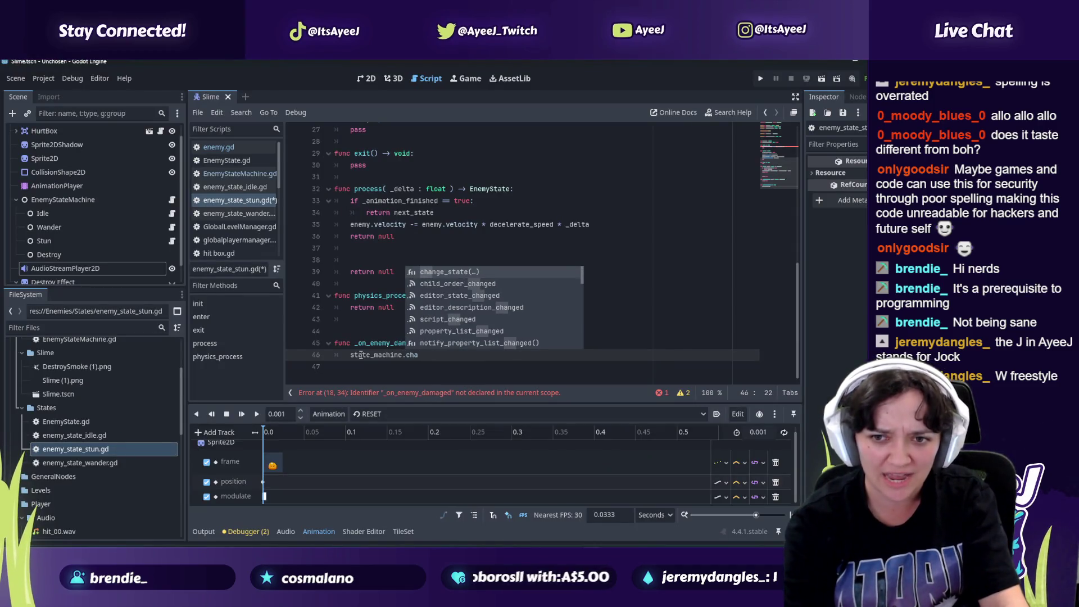
key("Escape")
key("alt+Tab")
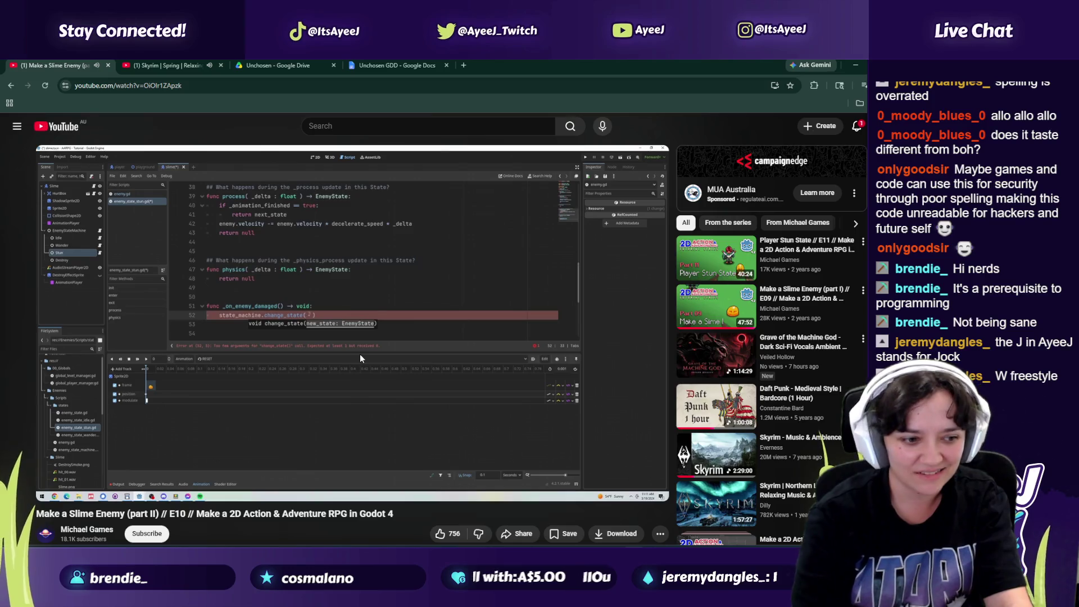
Step: Replay the tutorial to read the change_state line's argument, then return to Godot
left_click(360, 358)
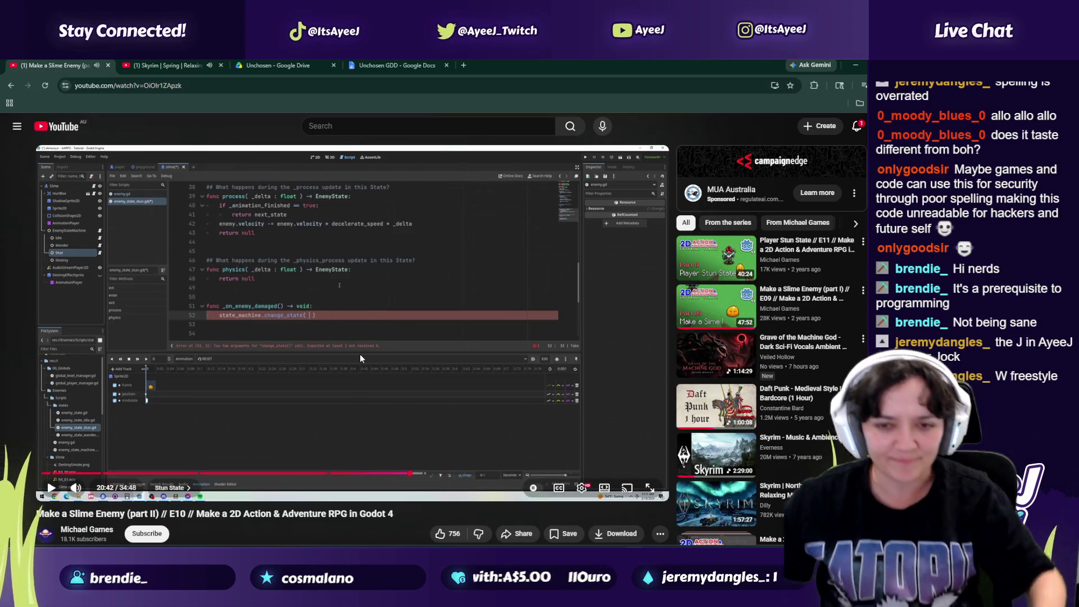
left_click(360, 358)
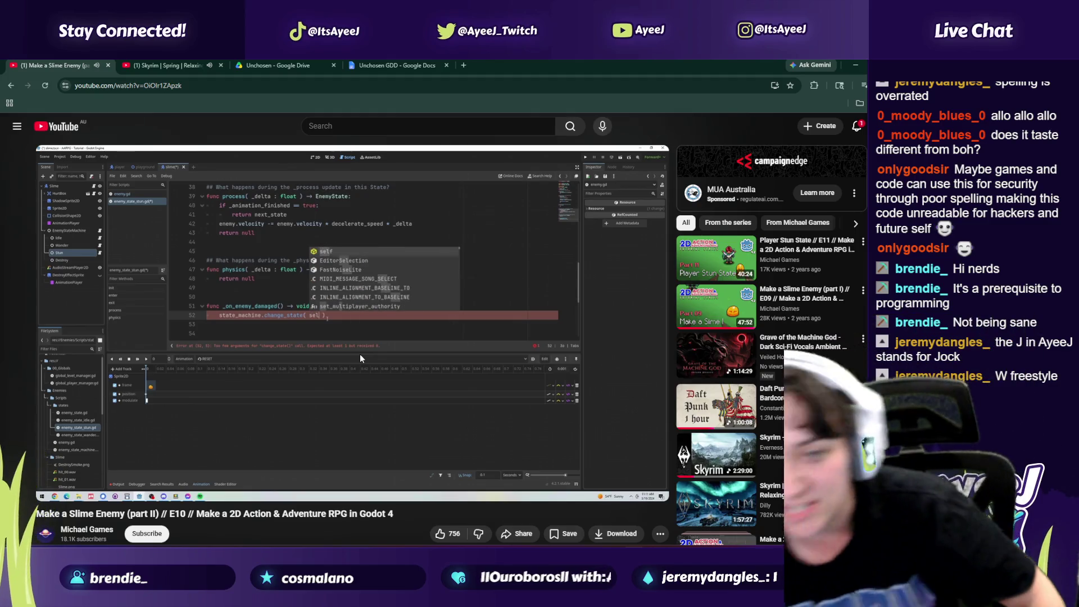
key("alt+Tab")
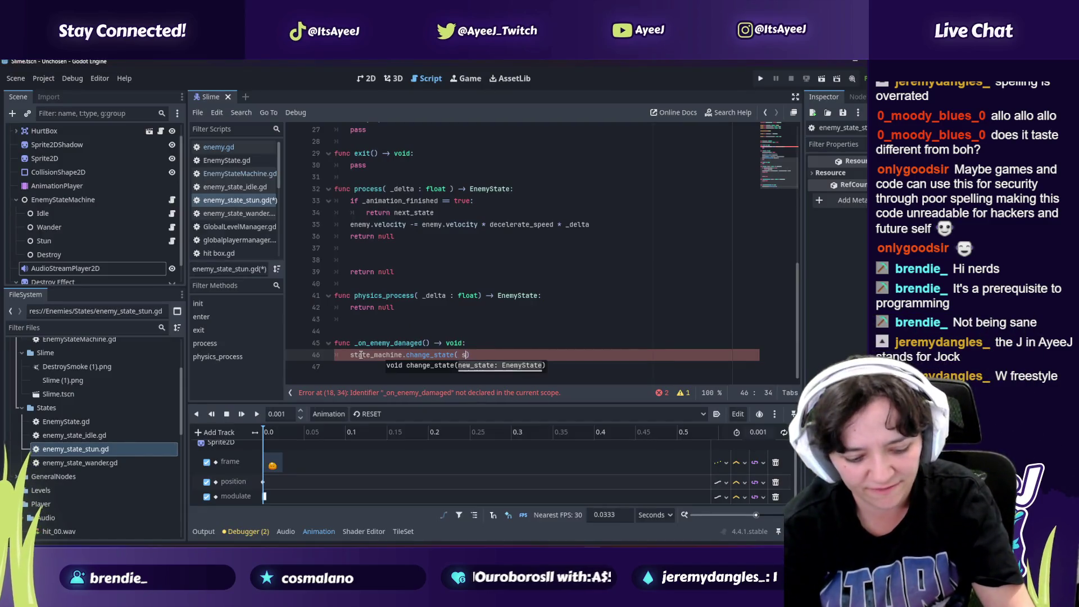
Step: Pass self as the argument to state_machine.change_state( ) on line 46
key("alt+Tab")
key("alt+Tab")
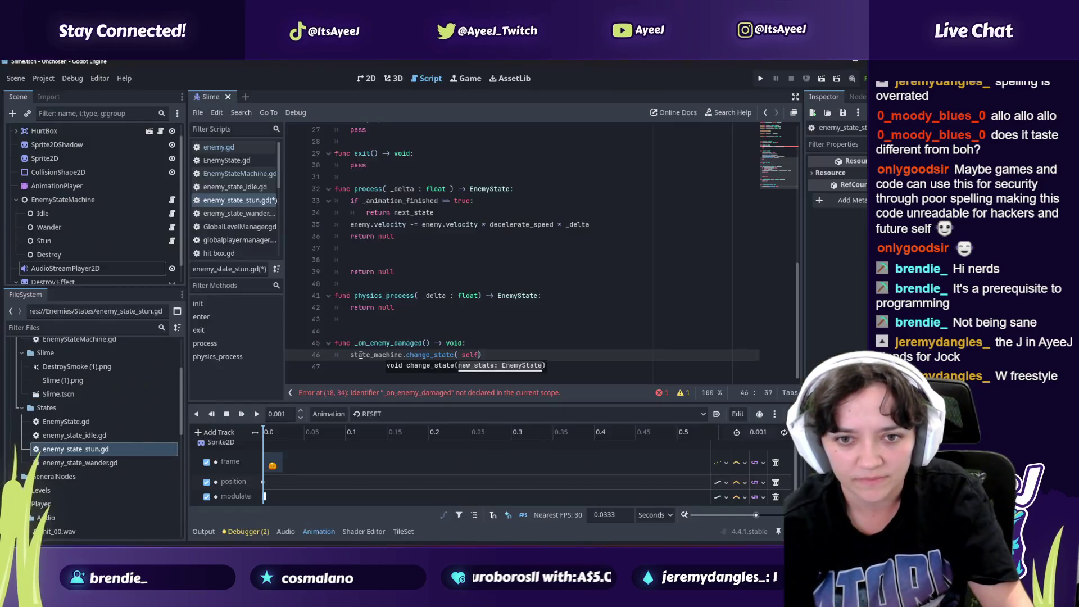
key("alt+Tab")
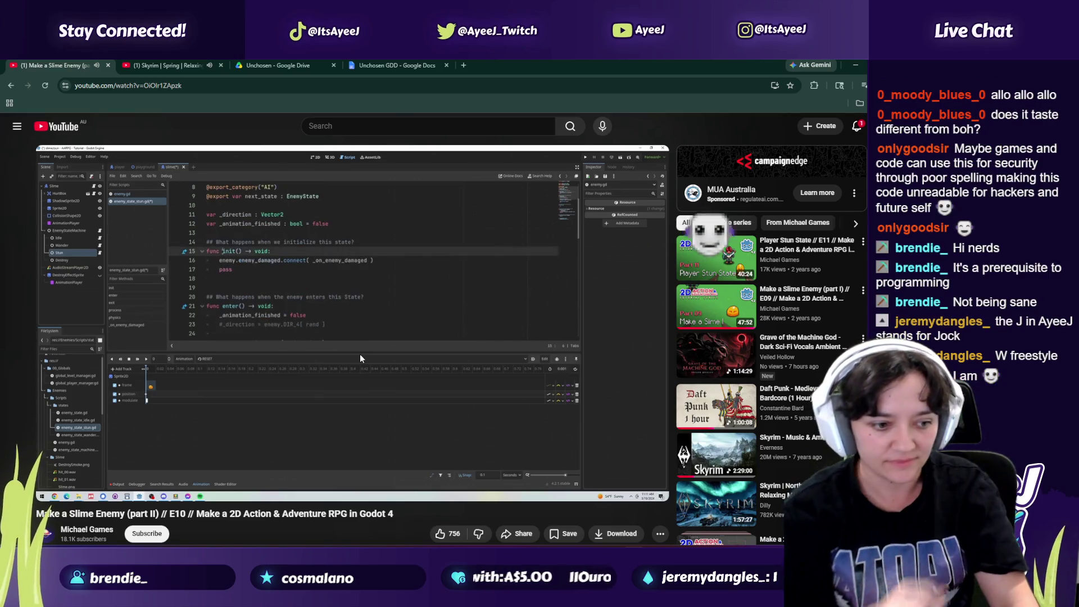
Step: Watch the tutorial's init, state machine and enemy.gd code, pausing at the enemy script
left_click(437, 318)
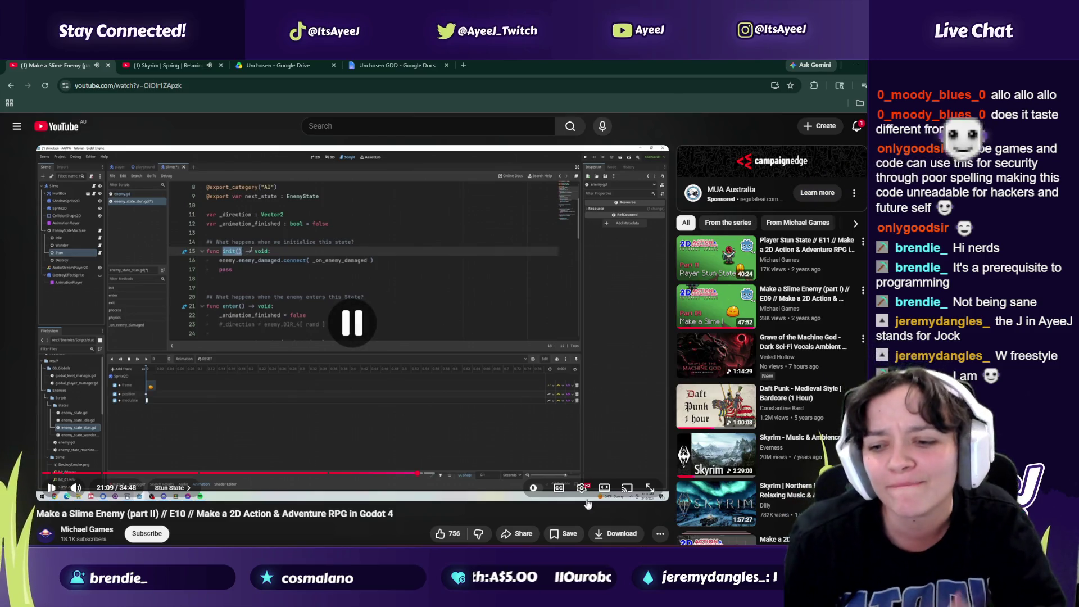
left_click(366, 284)
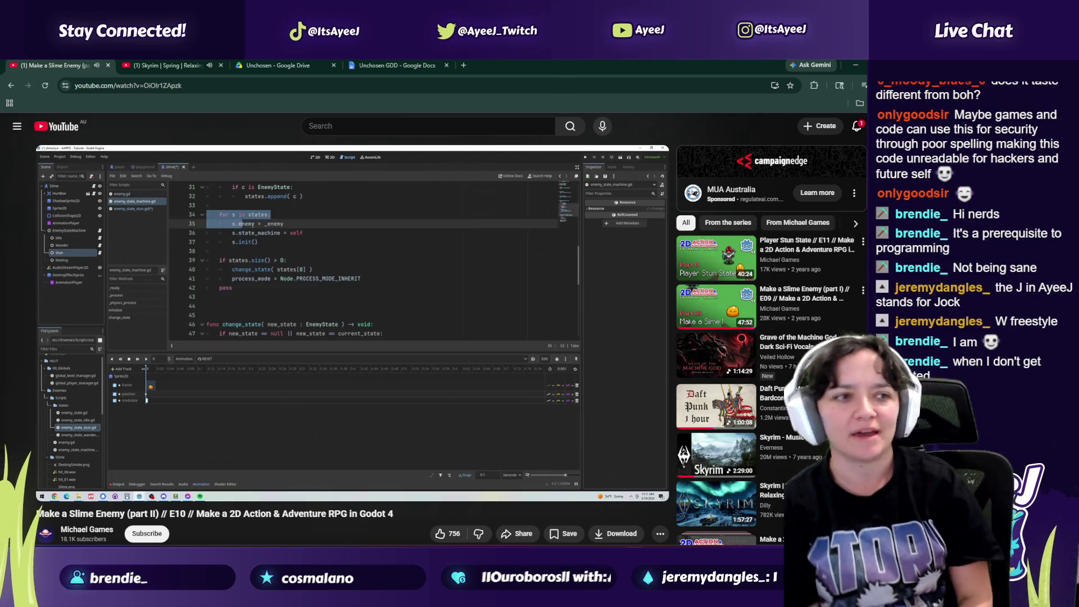
left_click(336, 264)
left_click(248, 363)
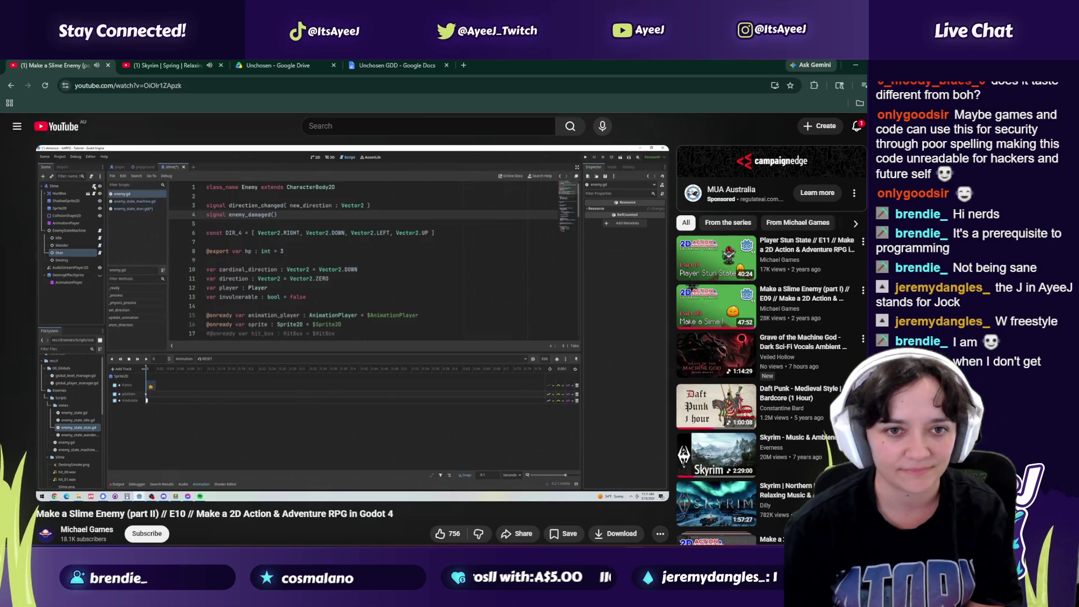
left_click(355, 329)
key("alt+Tab")
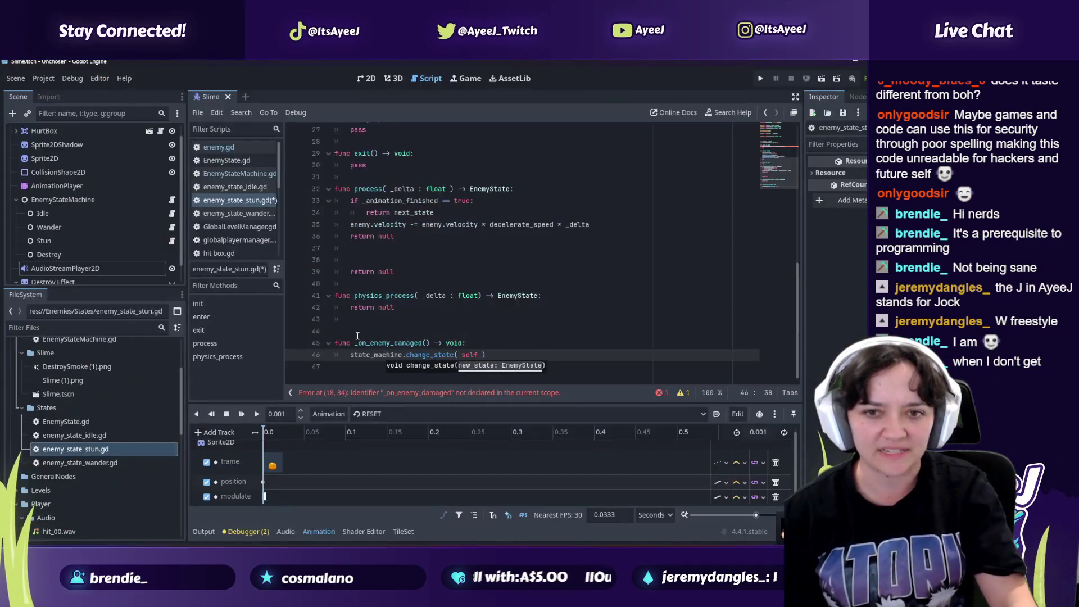
Step: Open enemy.gd to confirm it declares enemy_damaged, then resume the tutorial
left_click(231, 147)
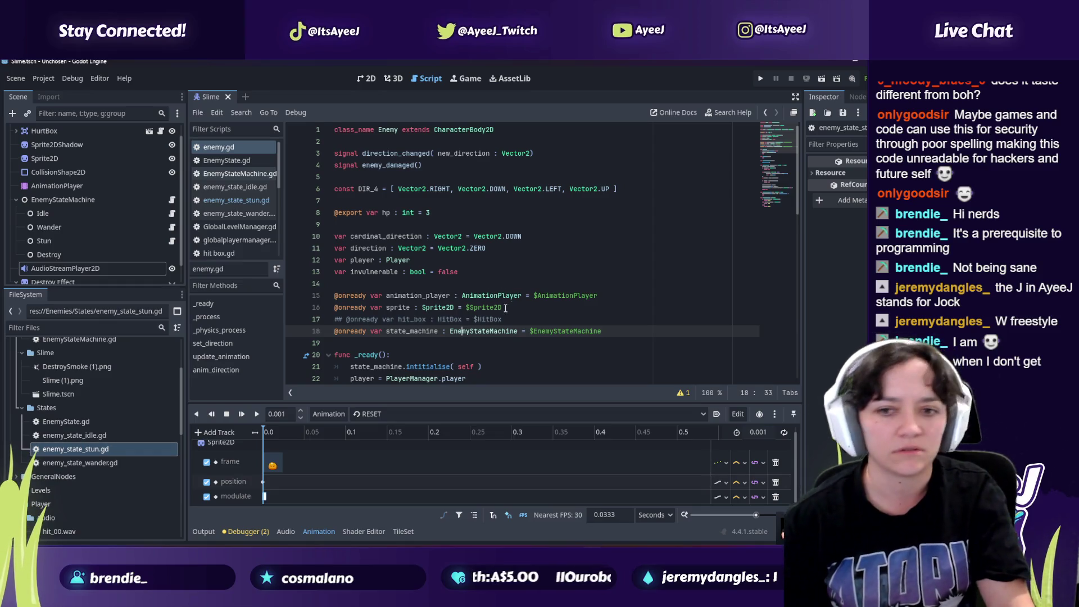
key("alt+Tab")
left_click(383, 272)
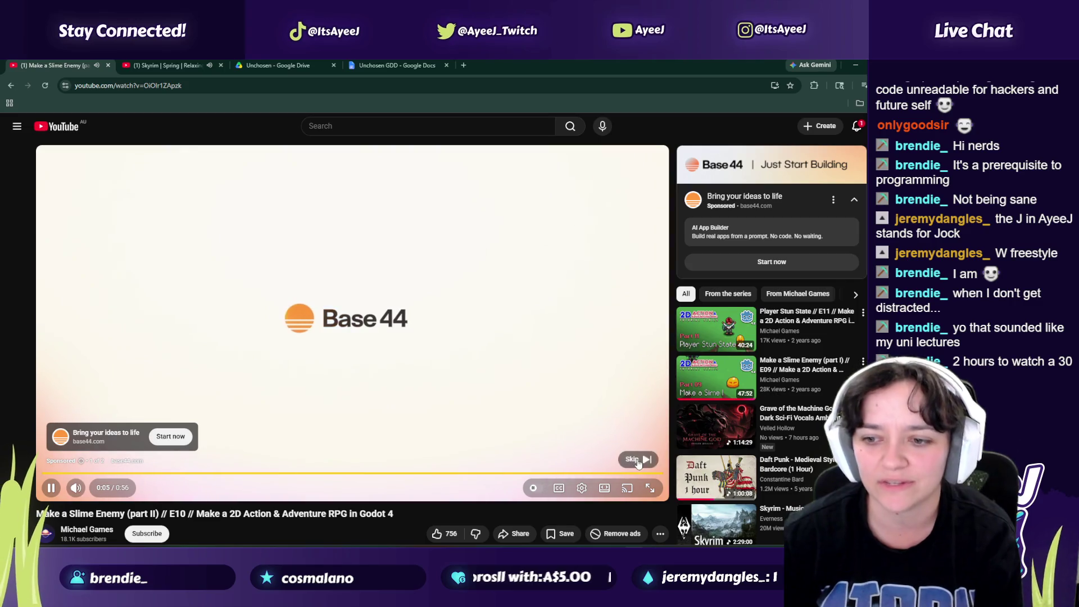
Step: Skip the YouTube ad and pause the tutorial video
left_click(638, 459)
left_click(335, 335)
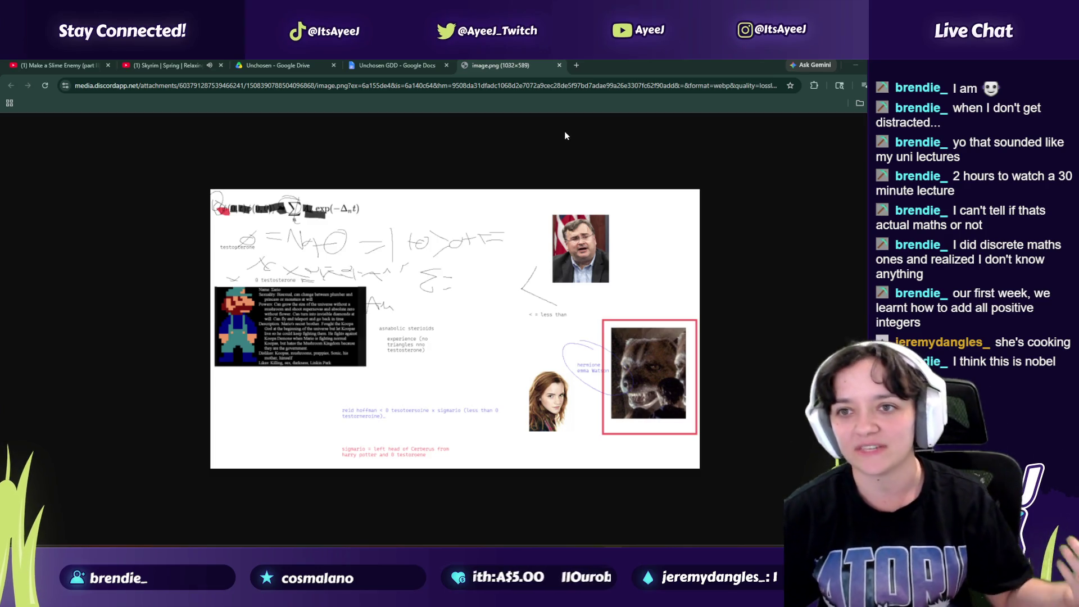
Step: Search Google for 'impossible math questions' in a new tab
left_click(576, 65)
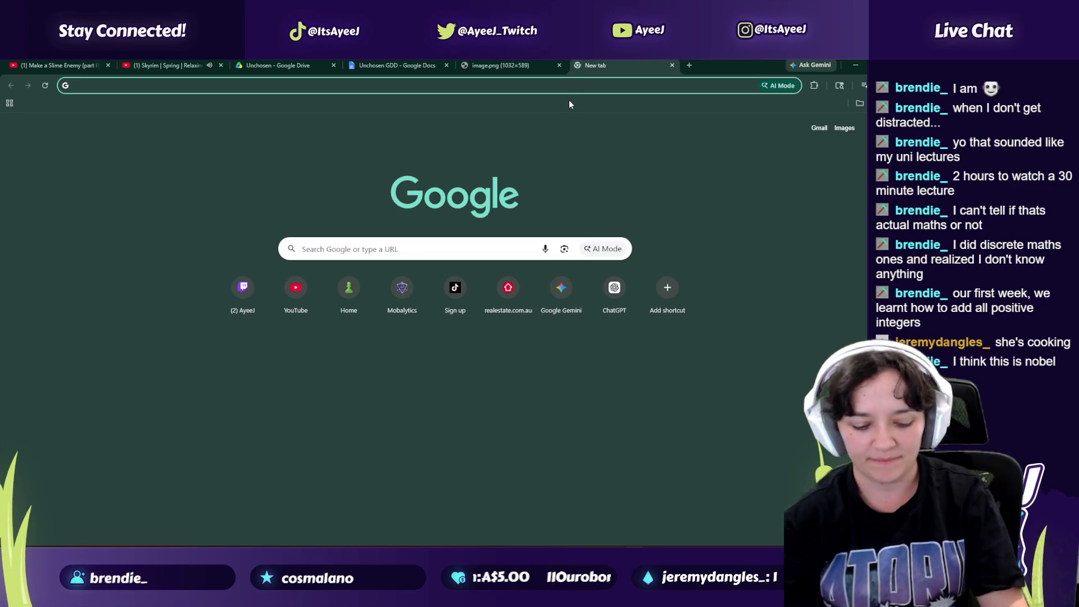
type("impossible math questions")
key("Return")
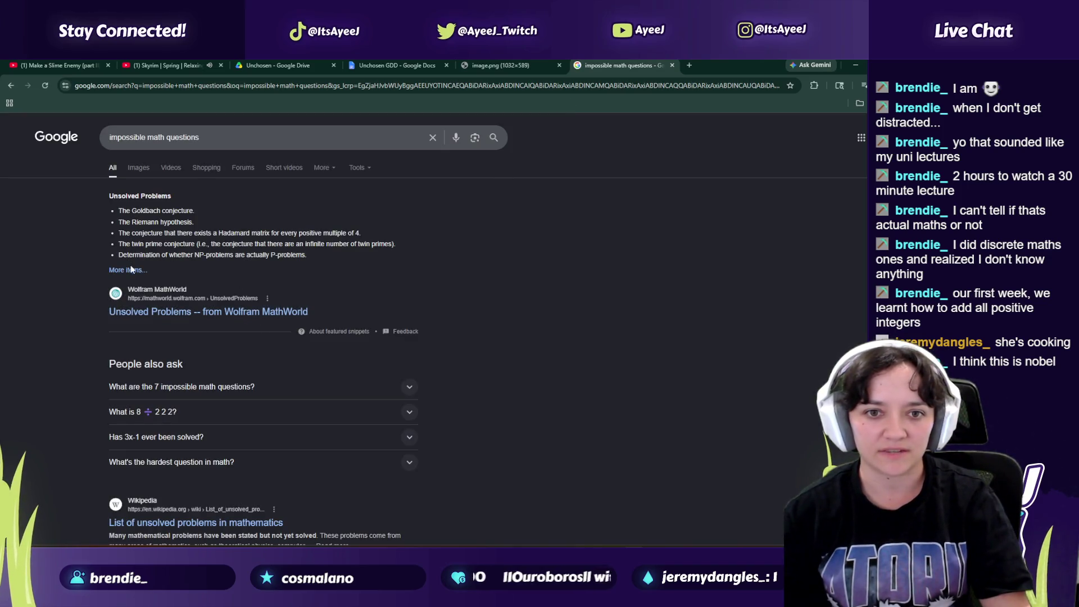
left_click(248, 314)
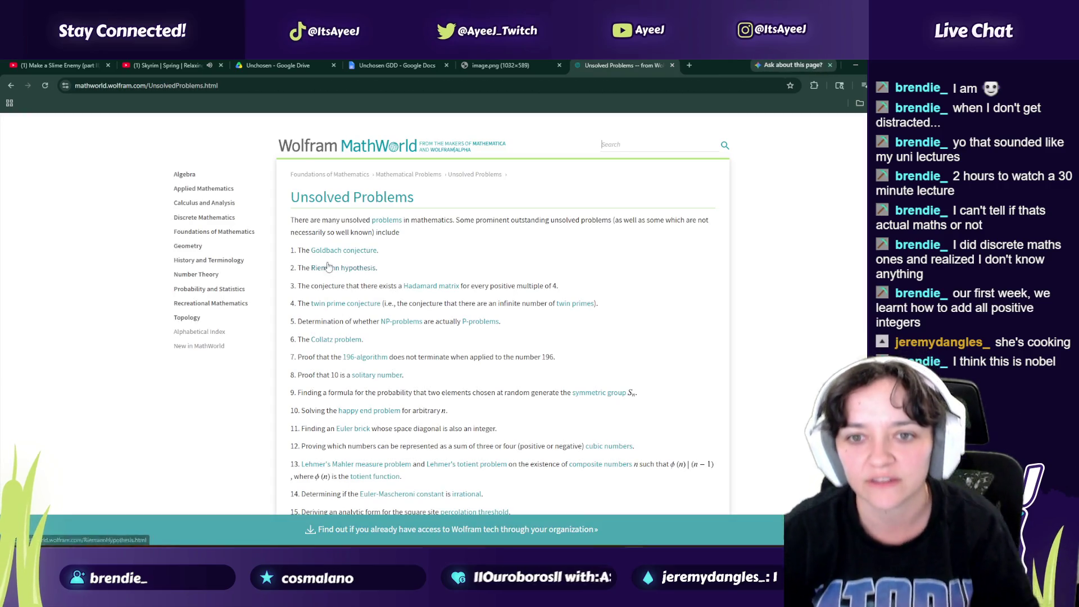
scroll(329, 281, "down", 2)
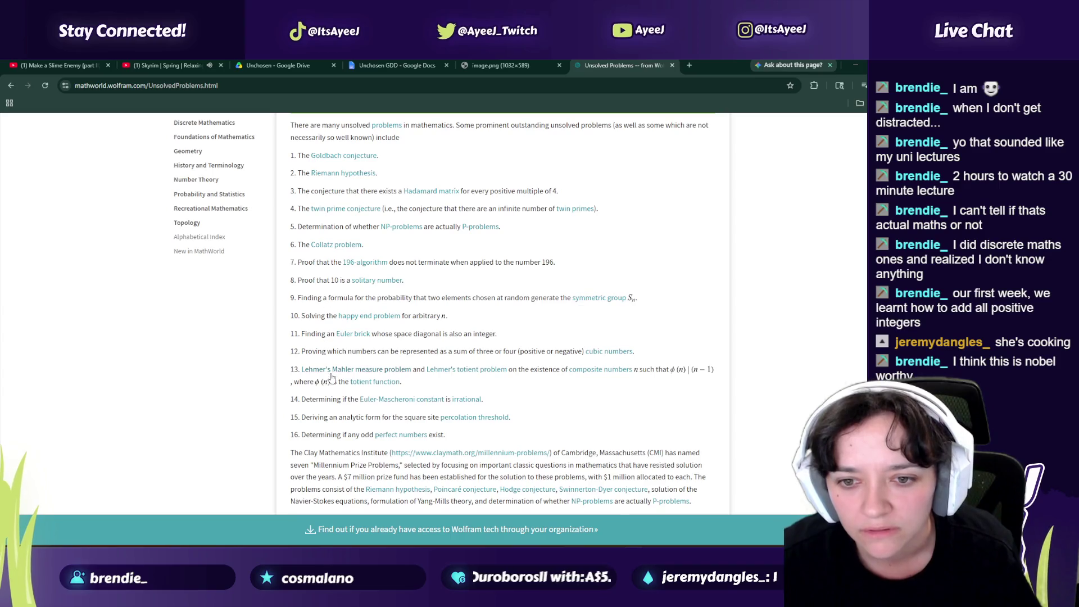
scroll(337, 388, "down", 4)
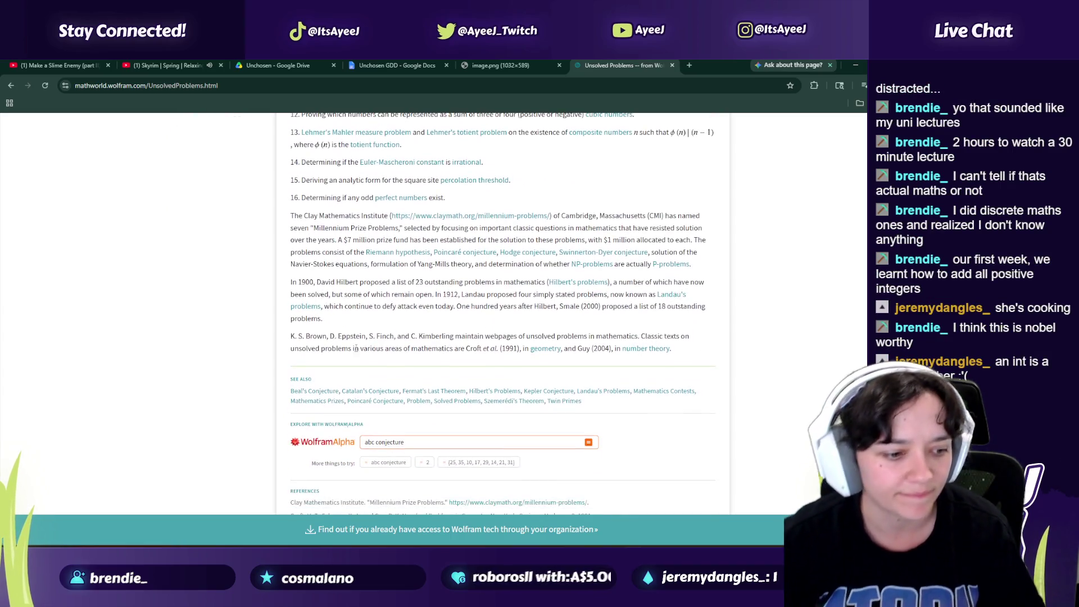
scroll(353, 347, "down", 1)
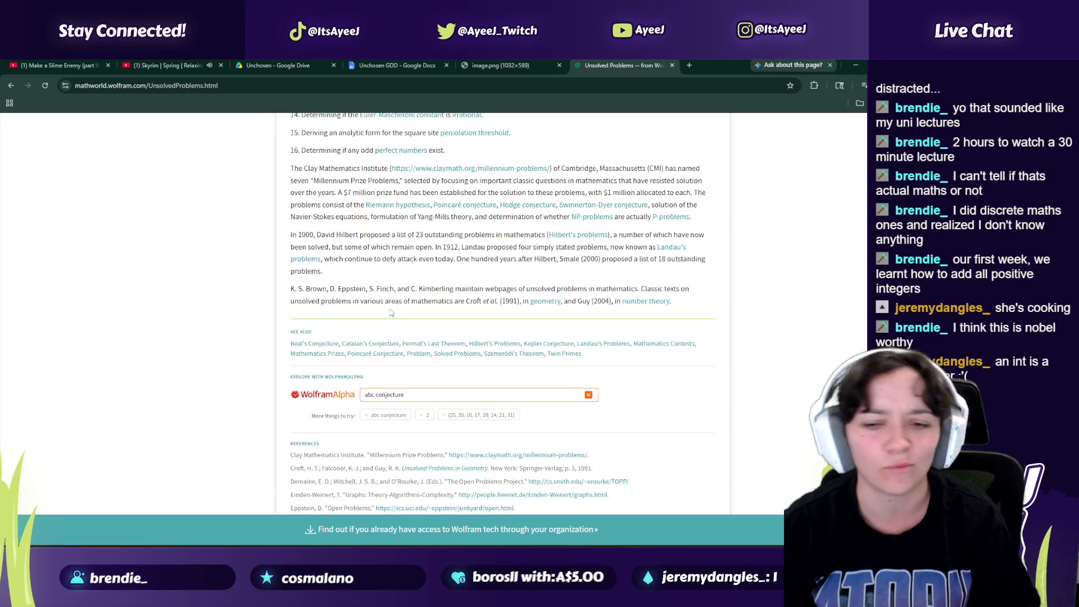
scroll(321, 206, "up", 2)
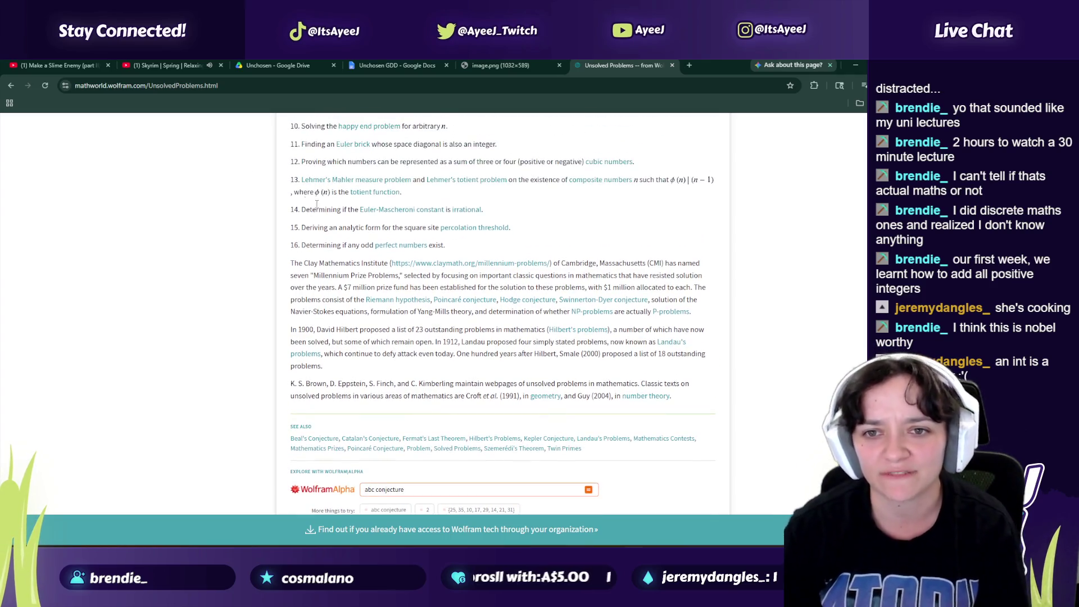
scroll(349, 187, "up", 5)
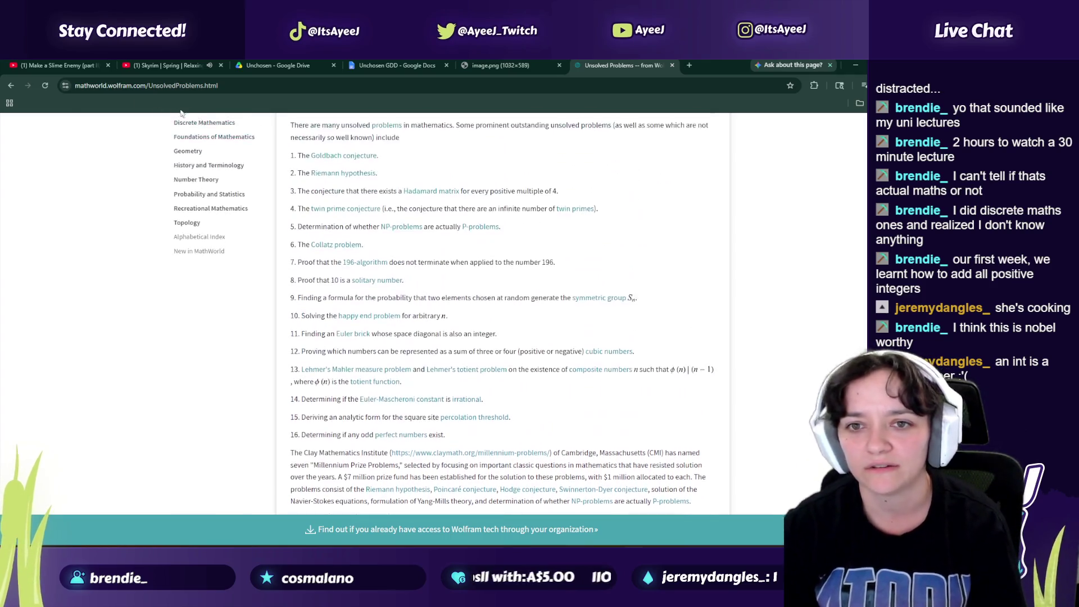
left_click(11, 86)
scroll(291, 312, "down", 2)
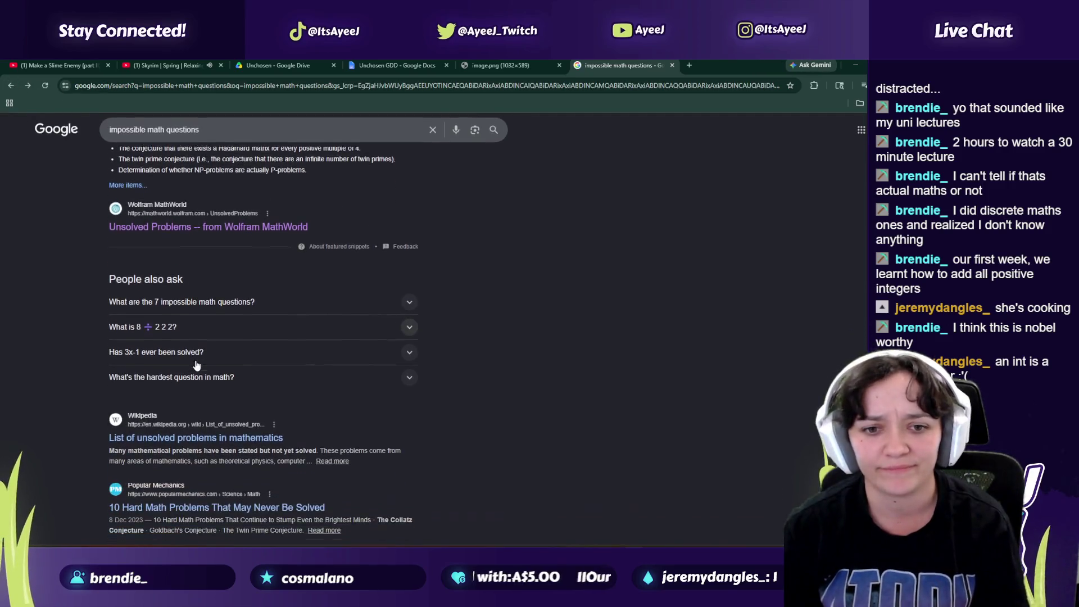
left_click(181, 428)
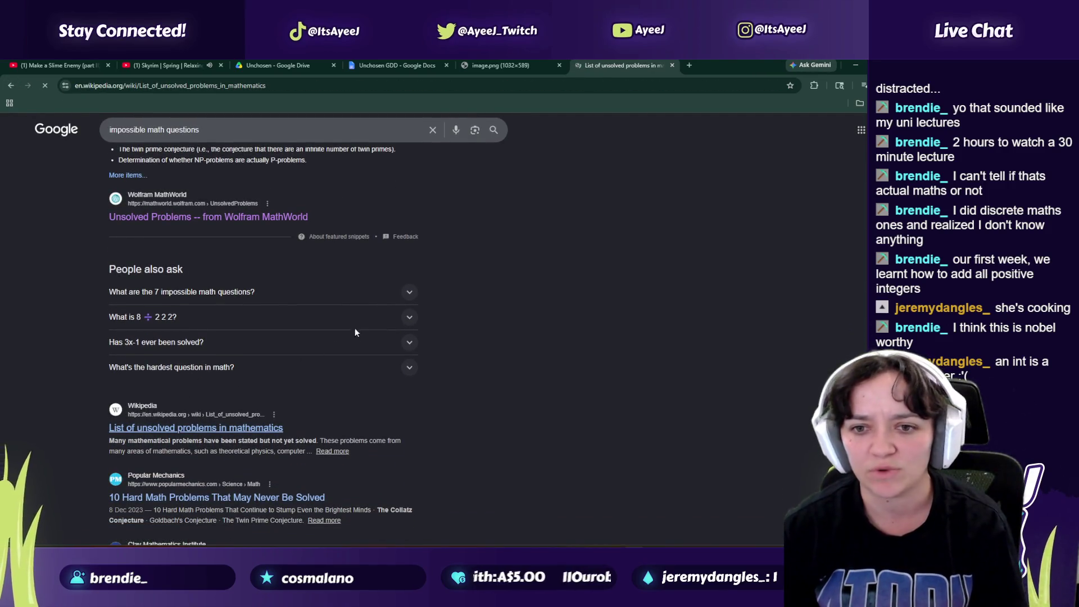
Step: Open the Millennium Prize Problems Wikipedia article and scroll down through it
scroll(301, 318, "down", 5)
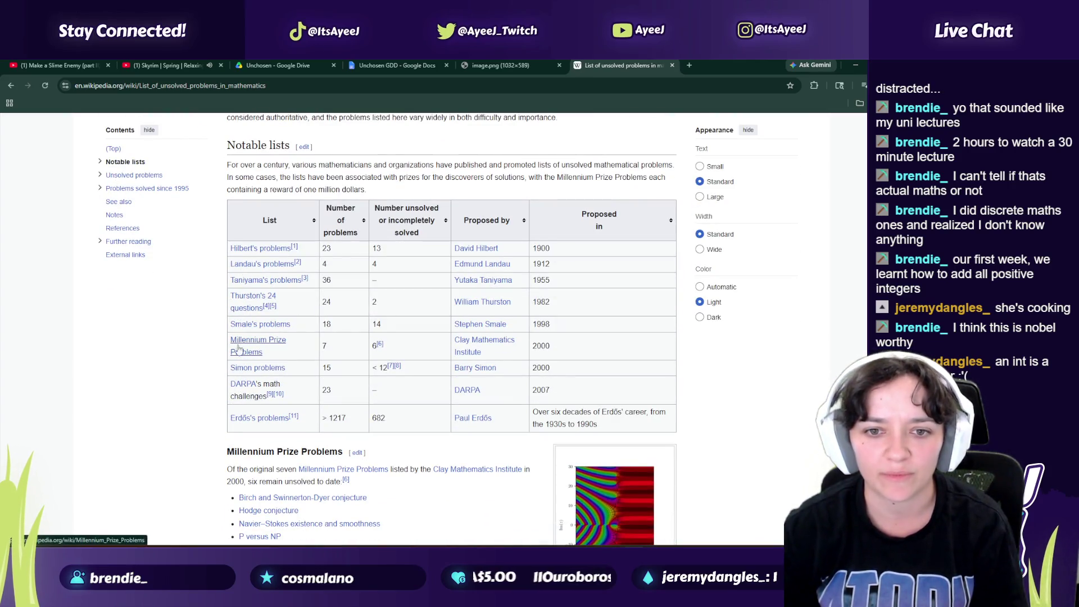
left_click(242, 353)
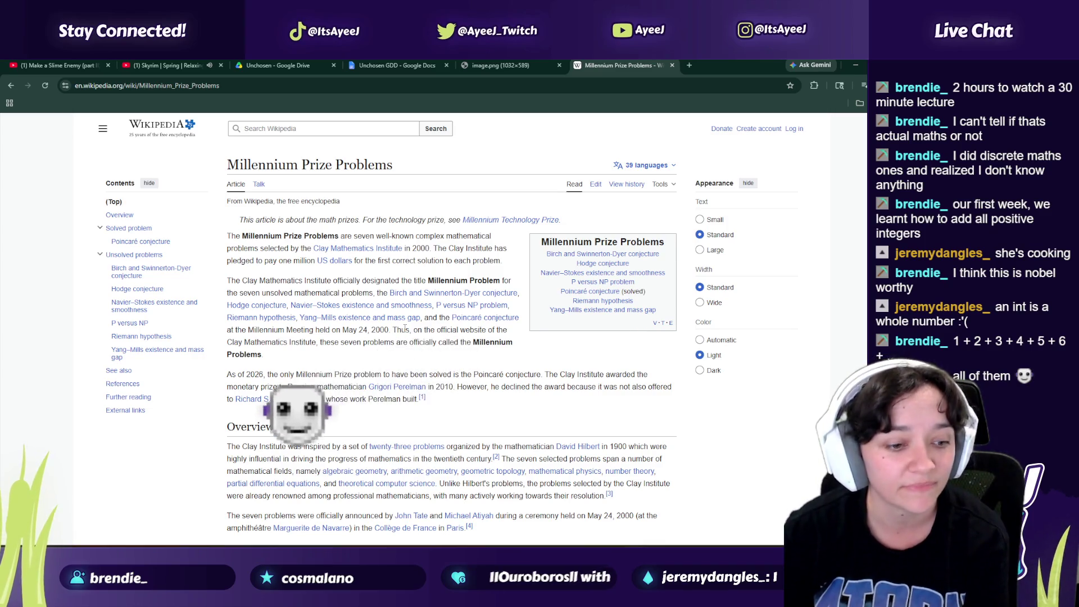
scroll(404, 327, "down", 4)
scroll(404, 329, "down", 10)
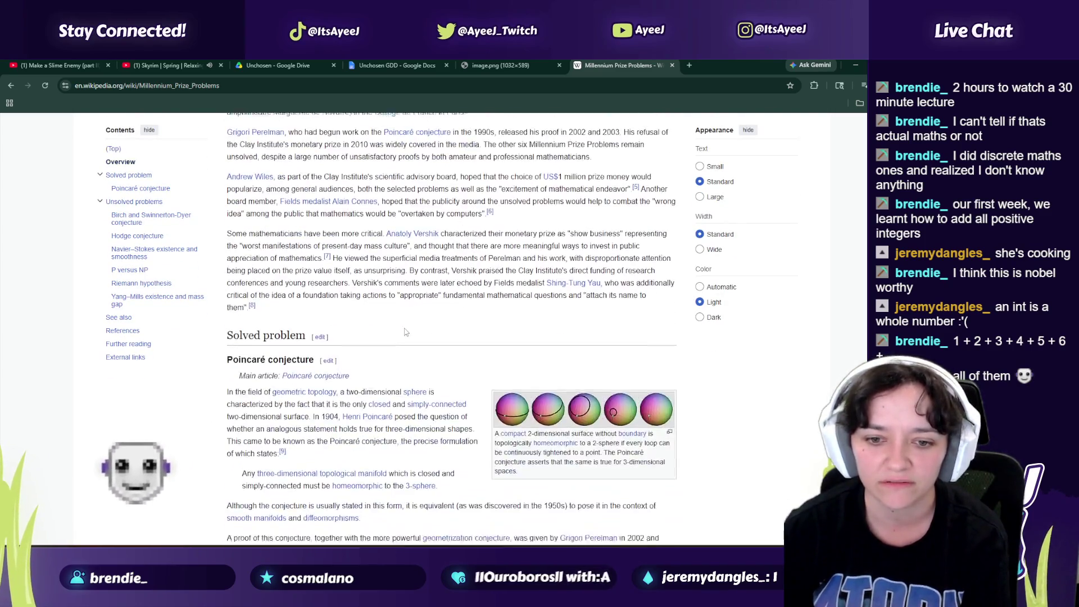
scroll(403, 330, "down", 10)
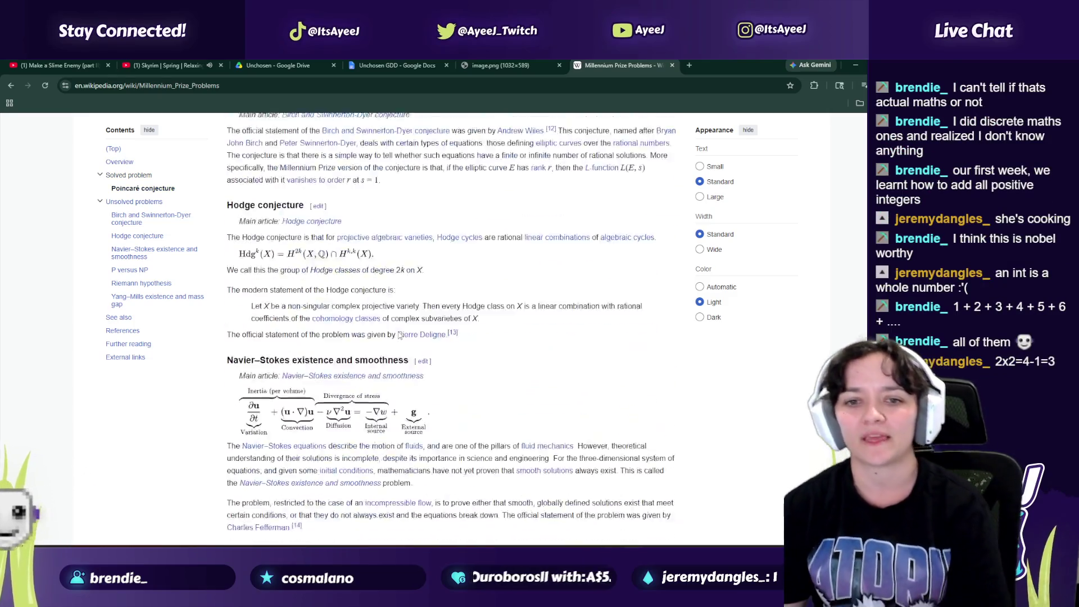
scroll(372, 332, "down", 6)
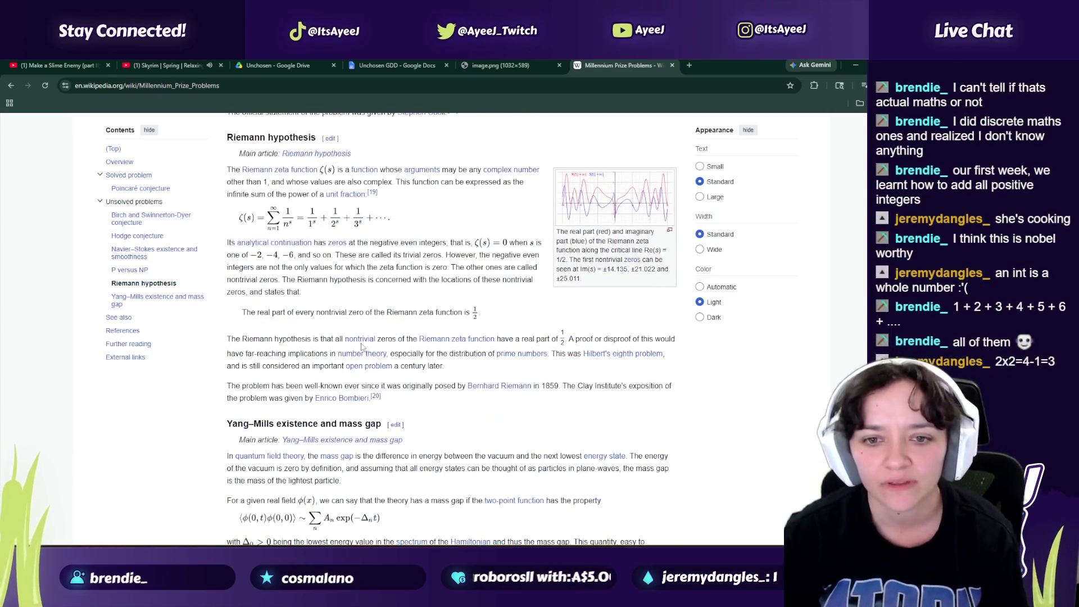
scroll(294, 322, "down", 3)
Step: Highlight part of the mass gap sentence, then view and close the shared image tab
left_click_drag(238, 282, 364, 282)
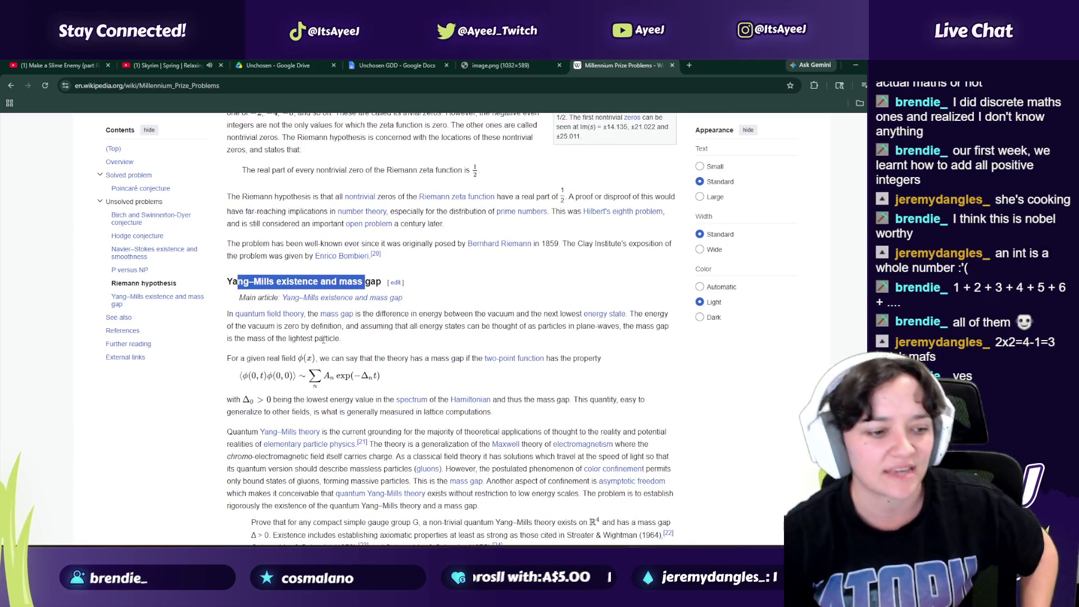
left_click_drag(266, 358, 398, 358)
left_click(289, 409)
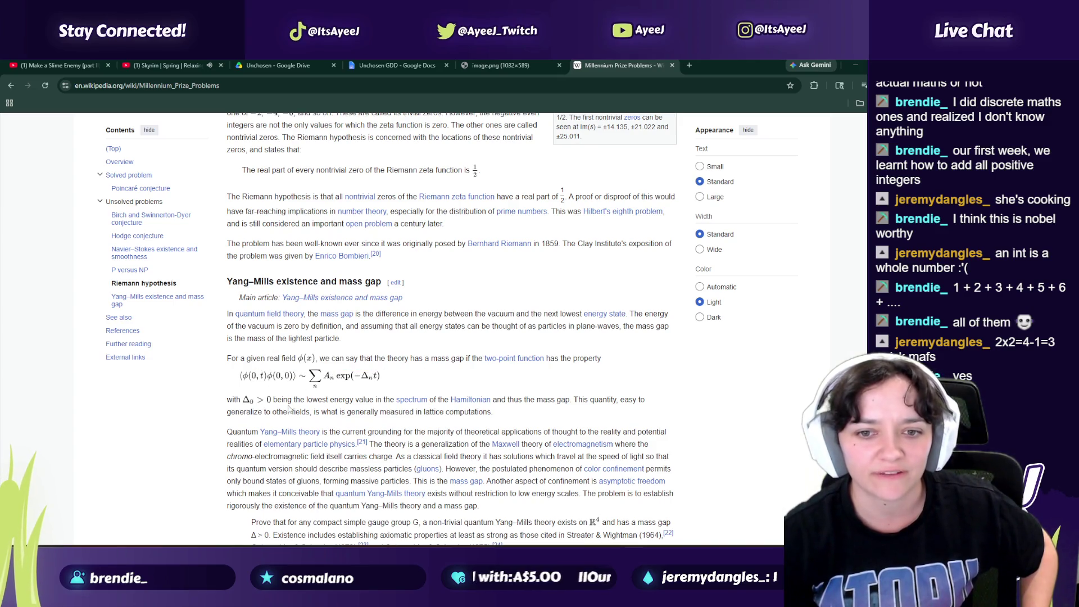
left_click(484, 66)
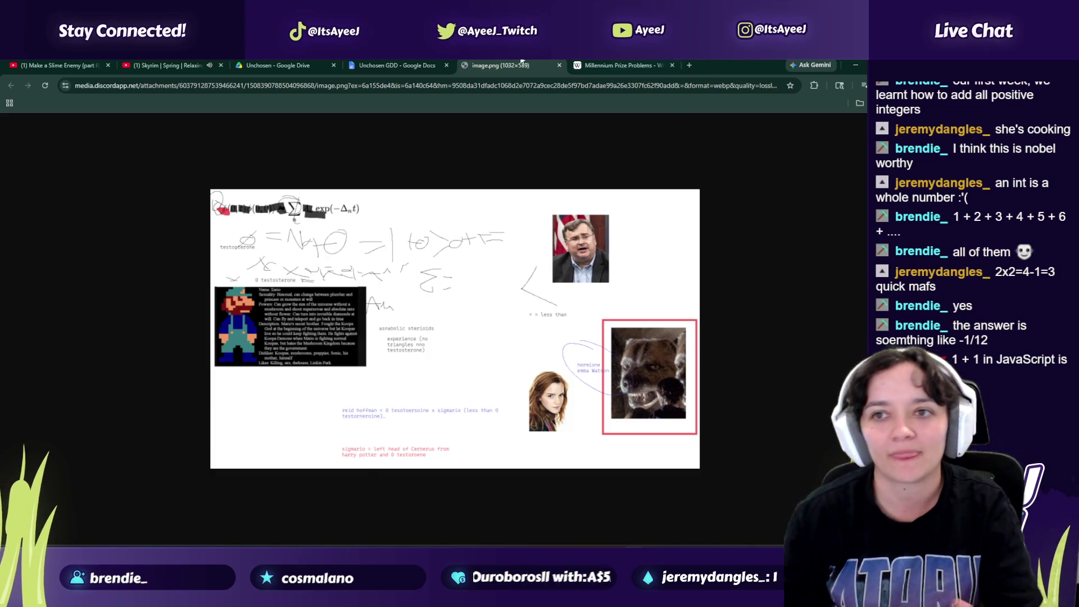
left_click(560, 65)
Step: Close the Wikipedia tab and reach YouTube in a new tab via Google
left_click(559, 66)
left_click(162, 66)
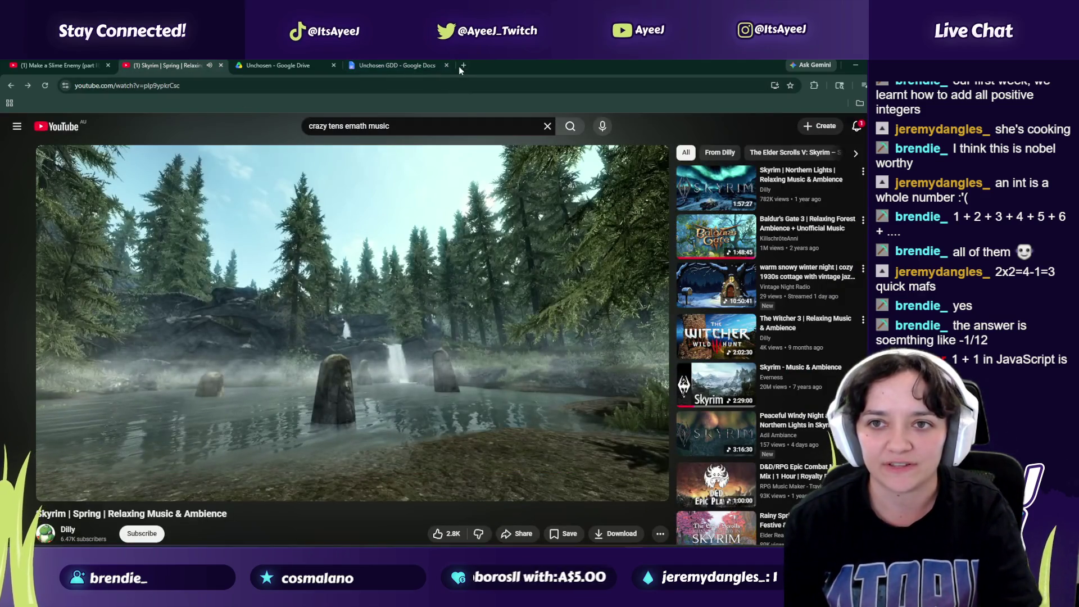
left_click(462, 65)
type("youtrube")
key("Return")
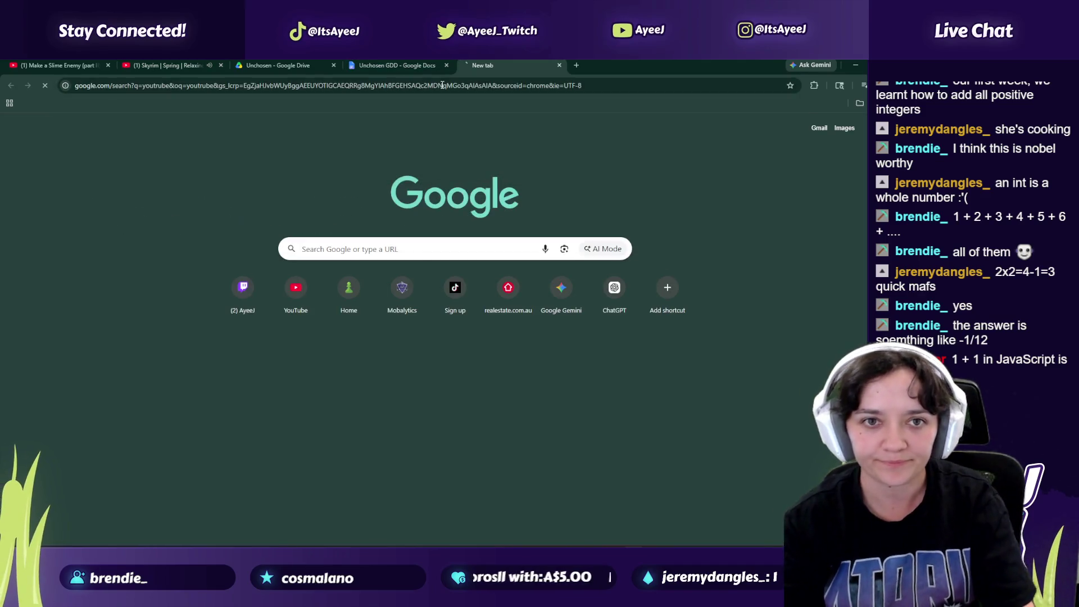
left_click(128, 249)
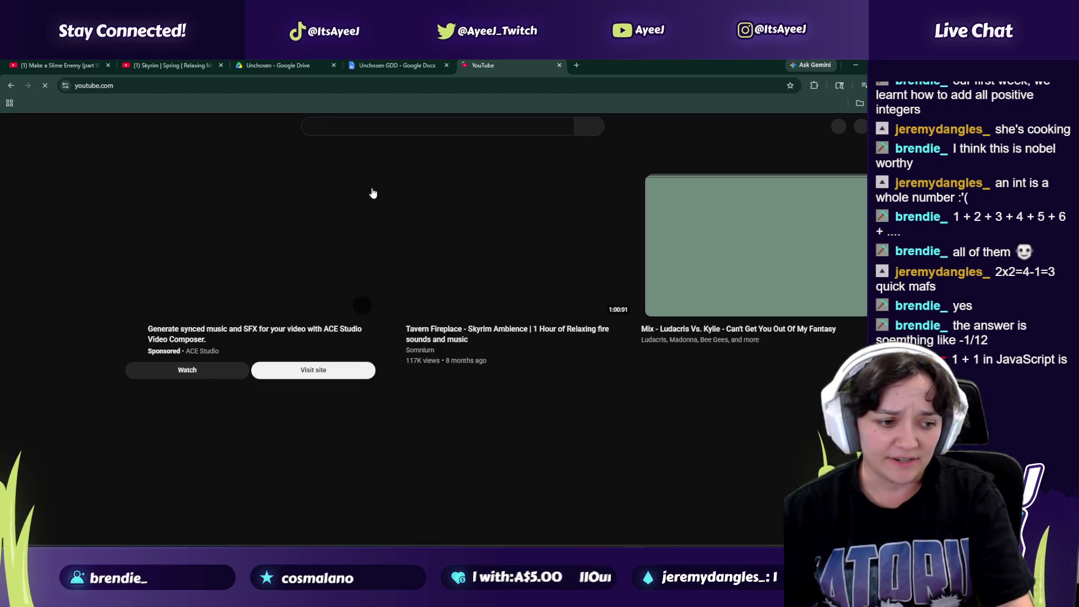
Step: Search YouTube for 'intense music' and play the Dramatic Music Sound effect (1 hour) video
left_click(370, 125)
type("intense music")
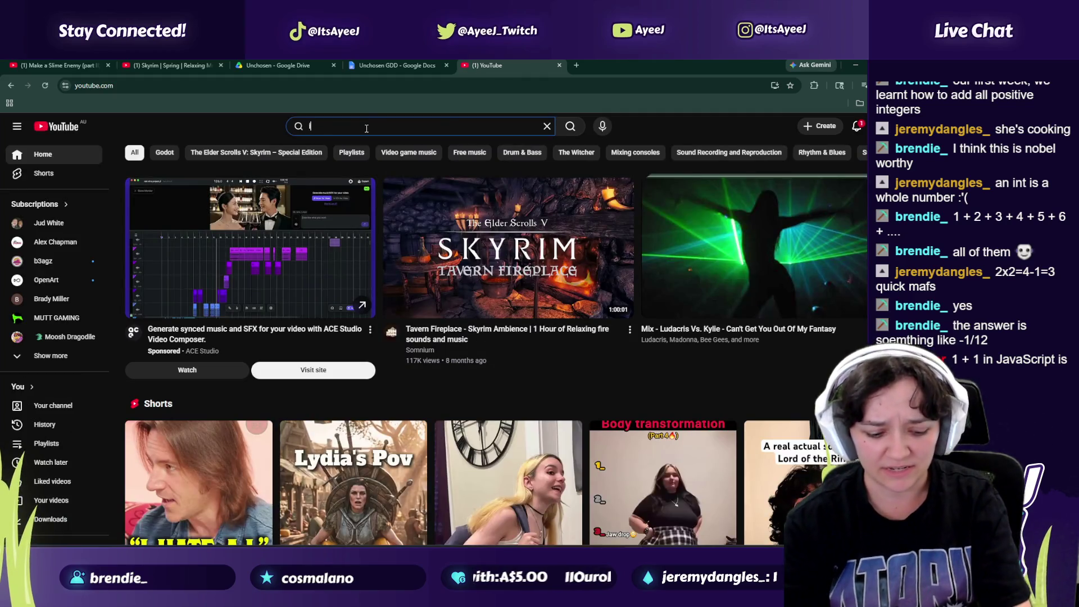
key("Return")
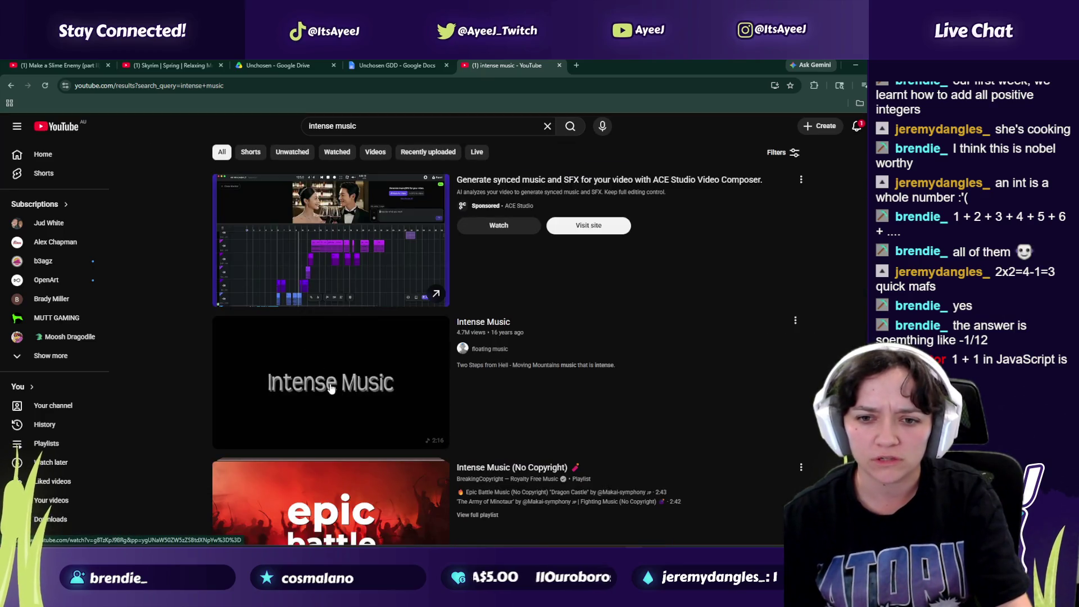
scroll(340, 338, "down", 8)
scroll(333, 360, "down", 10)
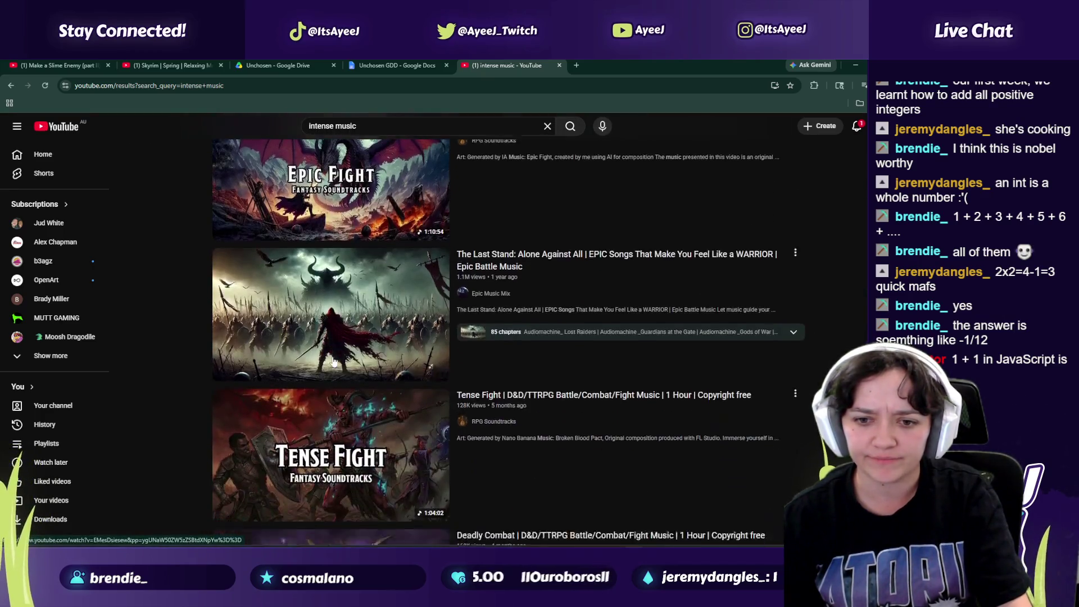
scroll(333, 360, "down", 15)
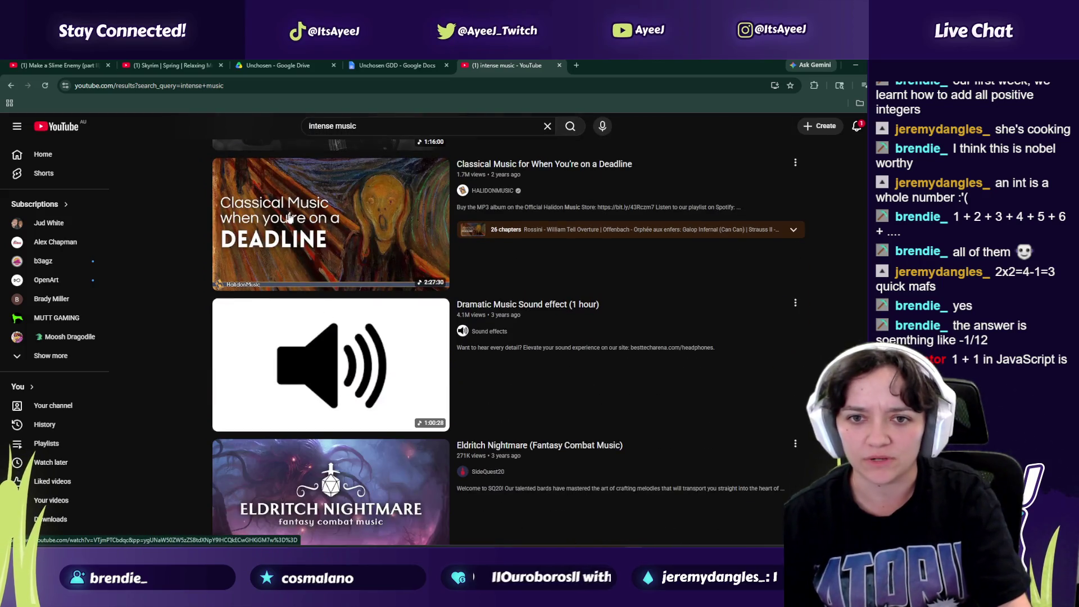
left_click(355, 378)
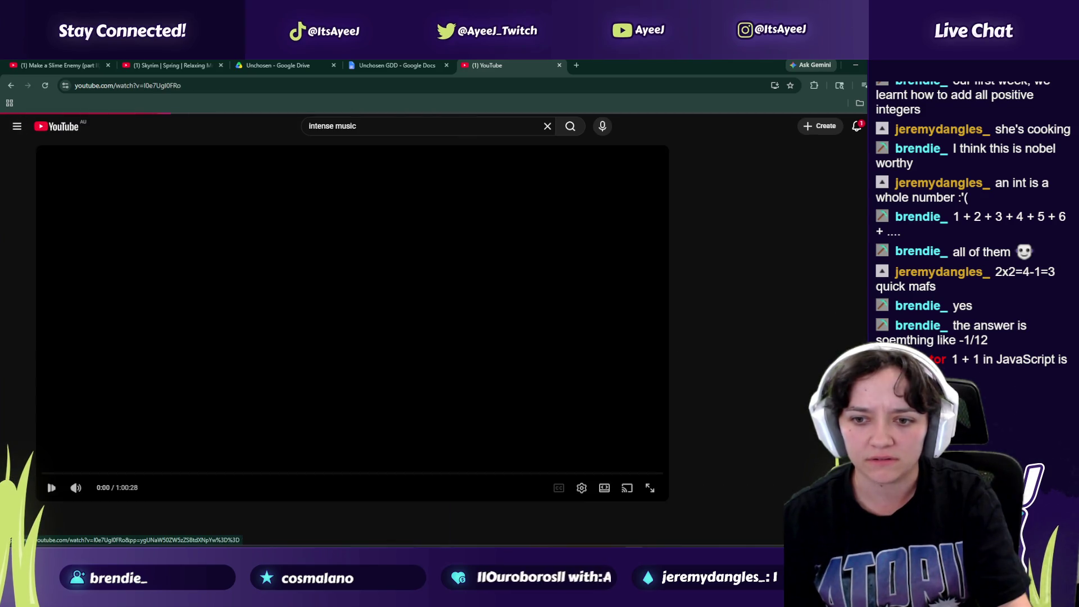
key("super")
Step: Launch Paint and capture a chat message with Snipping Tool
type("paint")
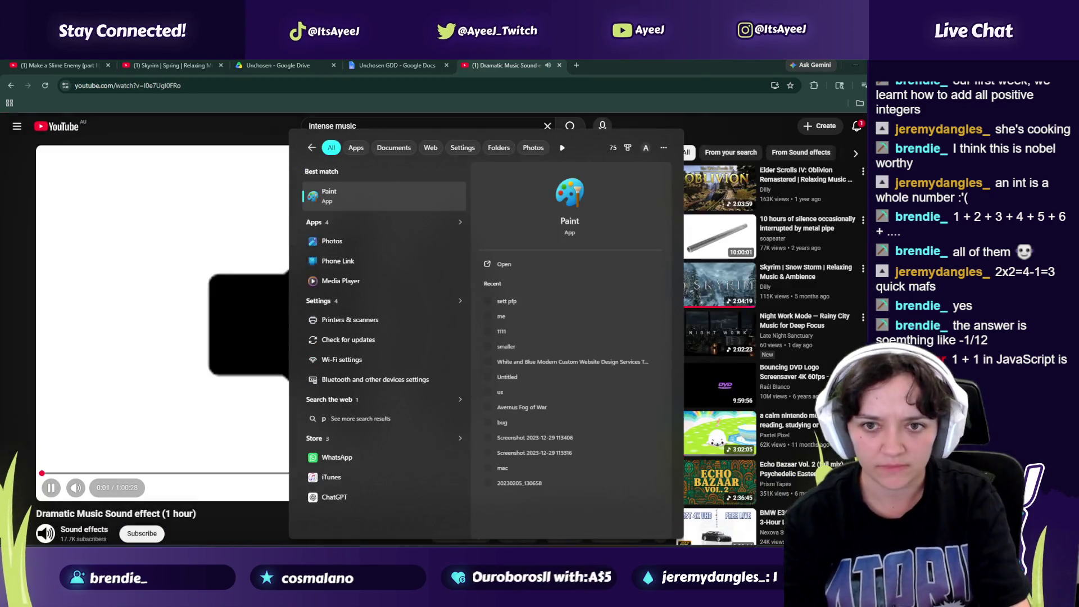
key("Return")
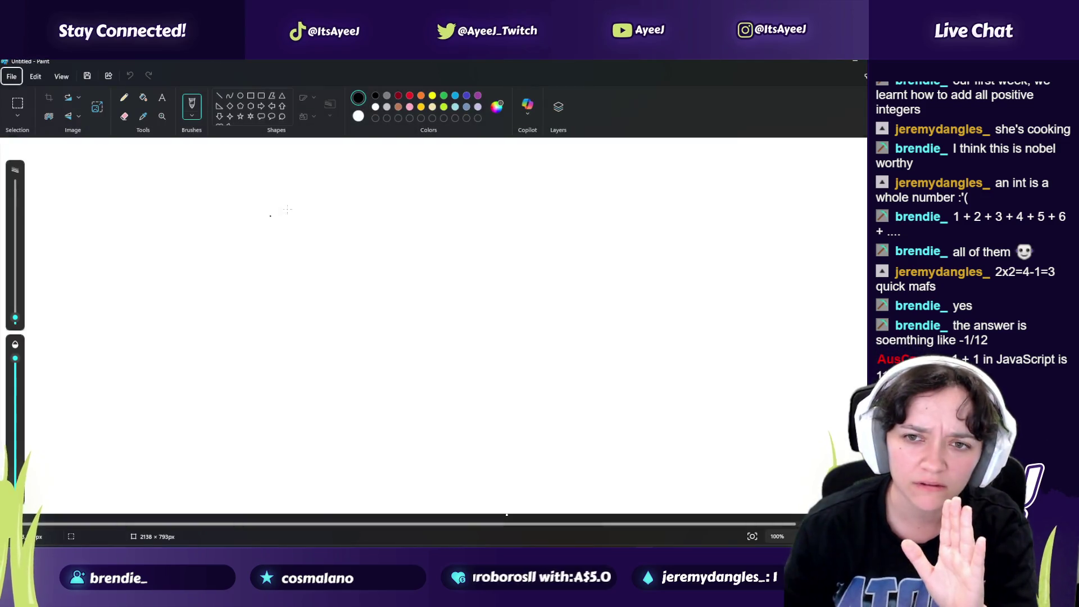
key("super")
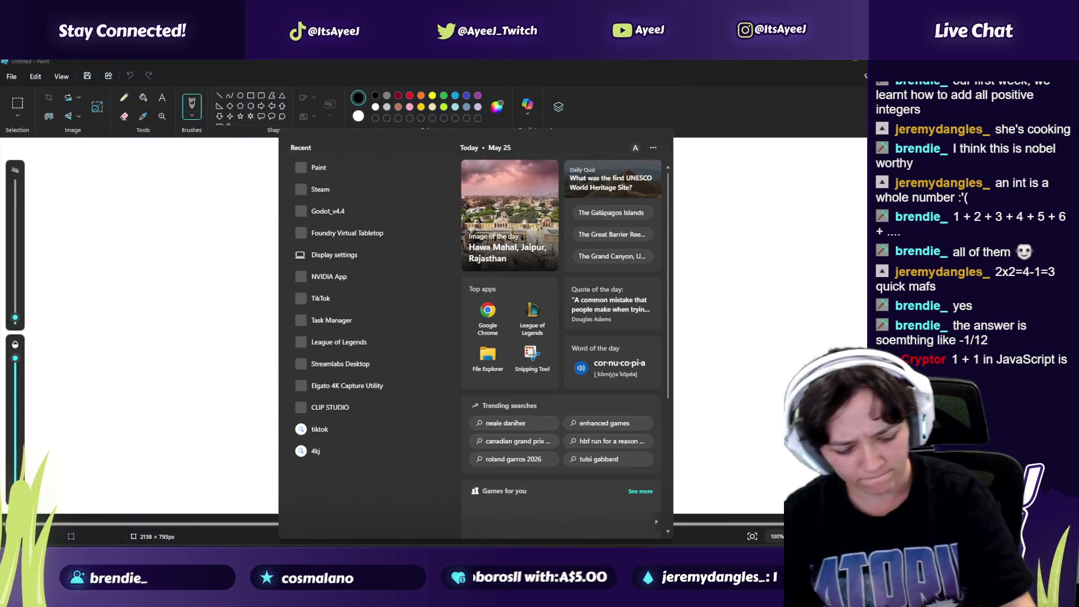
type("snip")
key("Escape")
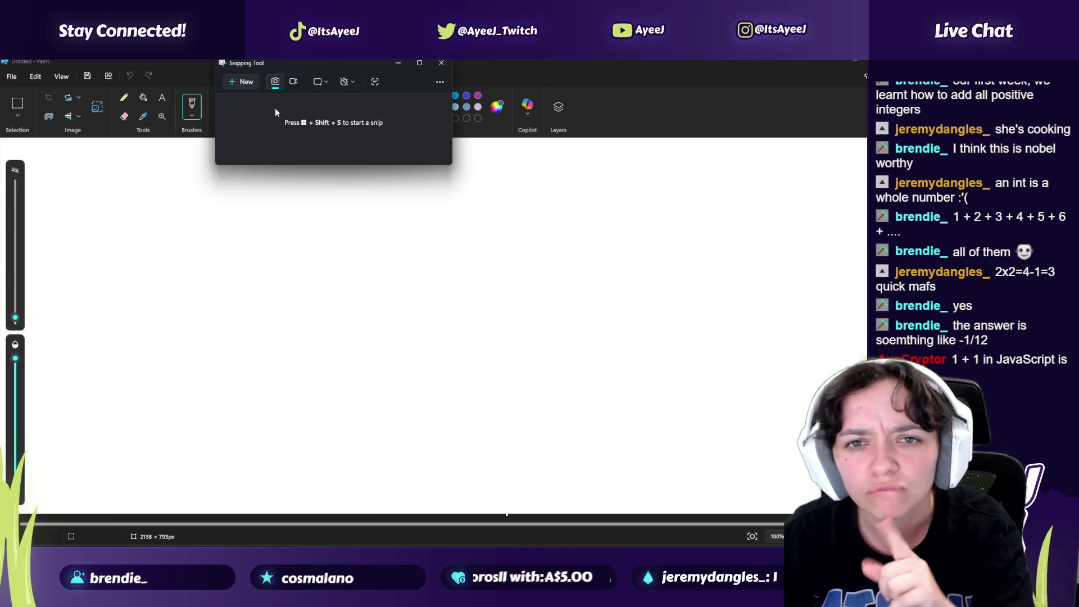
left_click(241, 80)
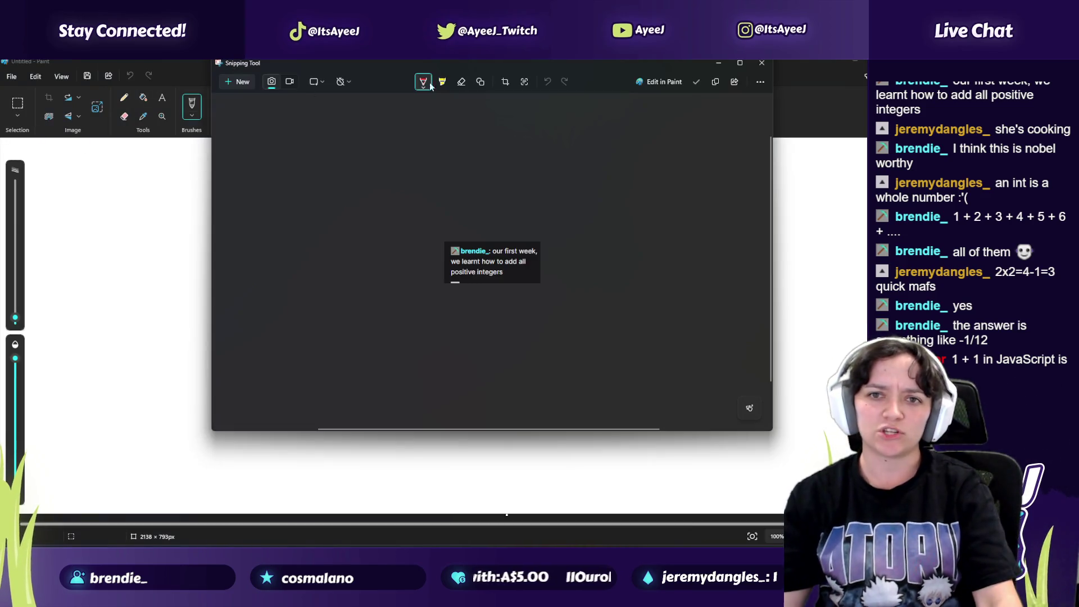
left_click(714, 81)
Step: Paste and enlarge the chat capture, then add the note 'int = whole number' below it
key("ctrl+v")
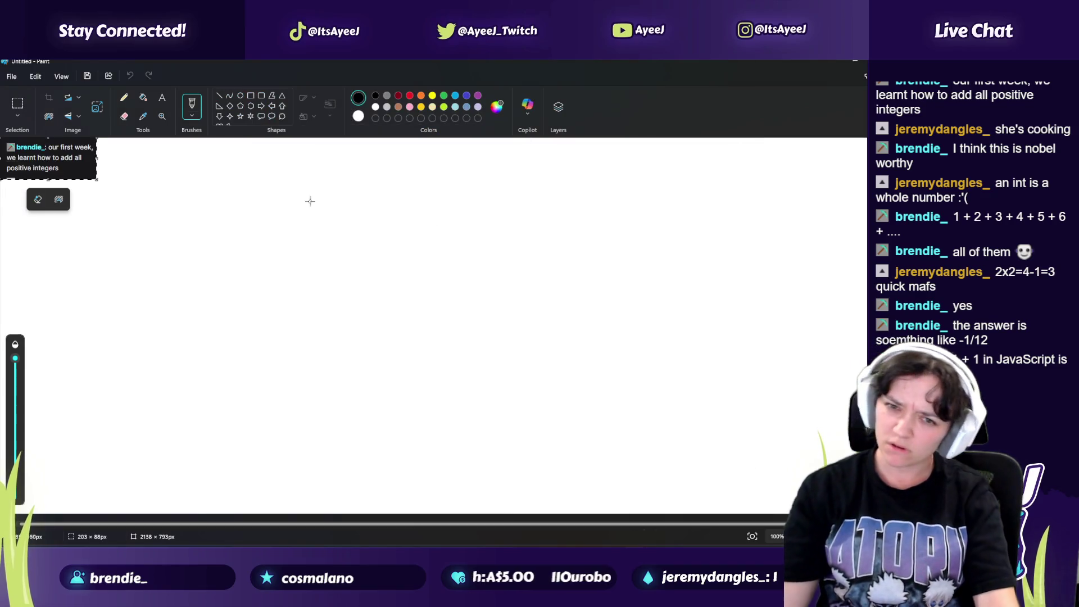
mouse_move(99, 180)
left_mouse_down()
mouse_move(330, 246)
mouse_move(310, 275)
left_mouse_up()
left_click(162, 99)
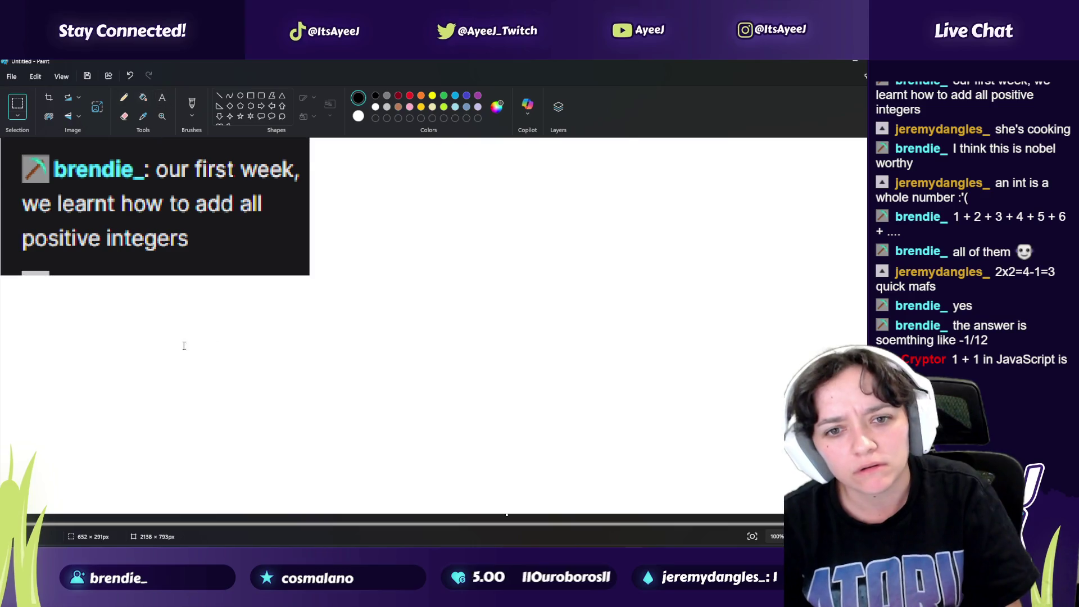
left_click_drag(172, 315, 404, 406)
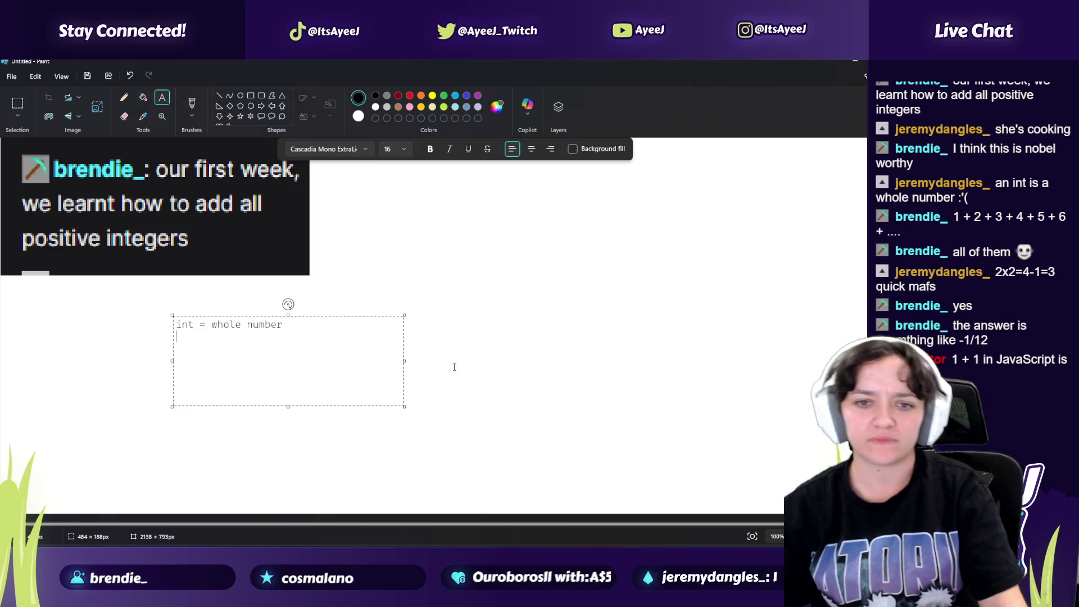
Step: Draw three red stars around the 'int = whole number' note
left_click(508, 378)
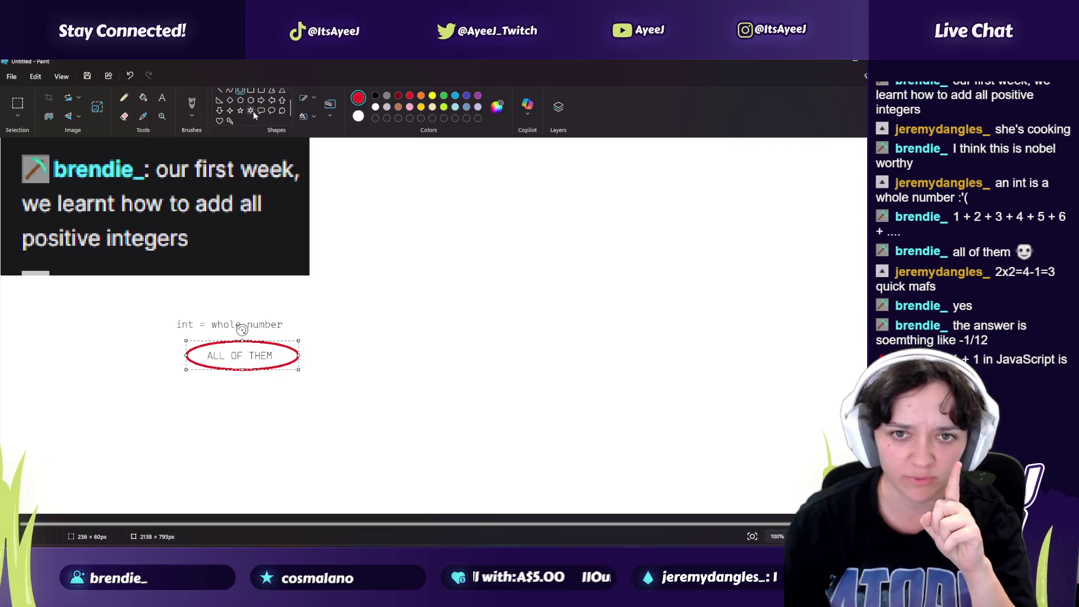
left_click(241, 110)
left_click_drag(304, 317, 332, 340)
left_click_drag(158, 370, 186, 396)
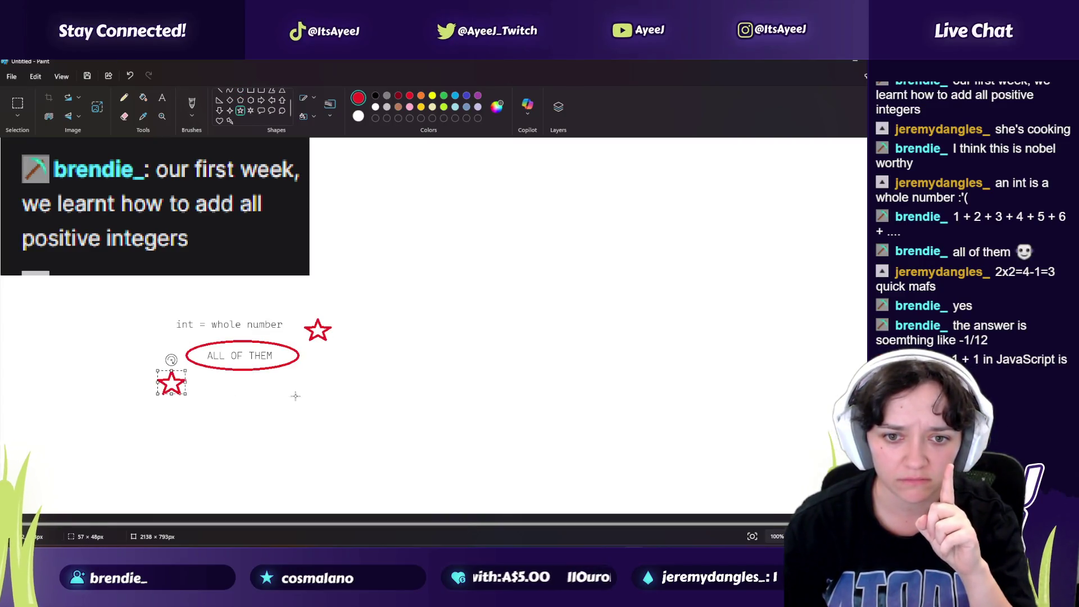
left_click_drag(294, 385, 332, 410)
Step: Add the running integer sum text '+ 3 + 4+5 and so on' below the stars
left_click(161, 98)
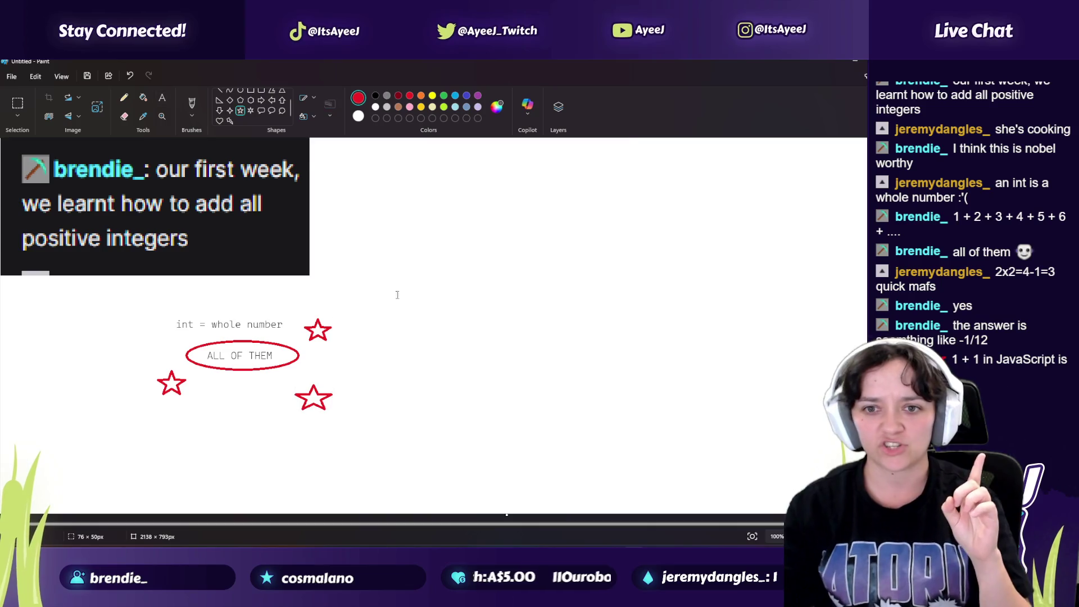
left_click_drag(379, 266, 552, 372)
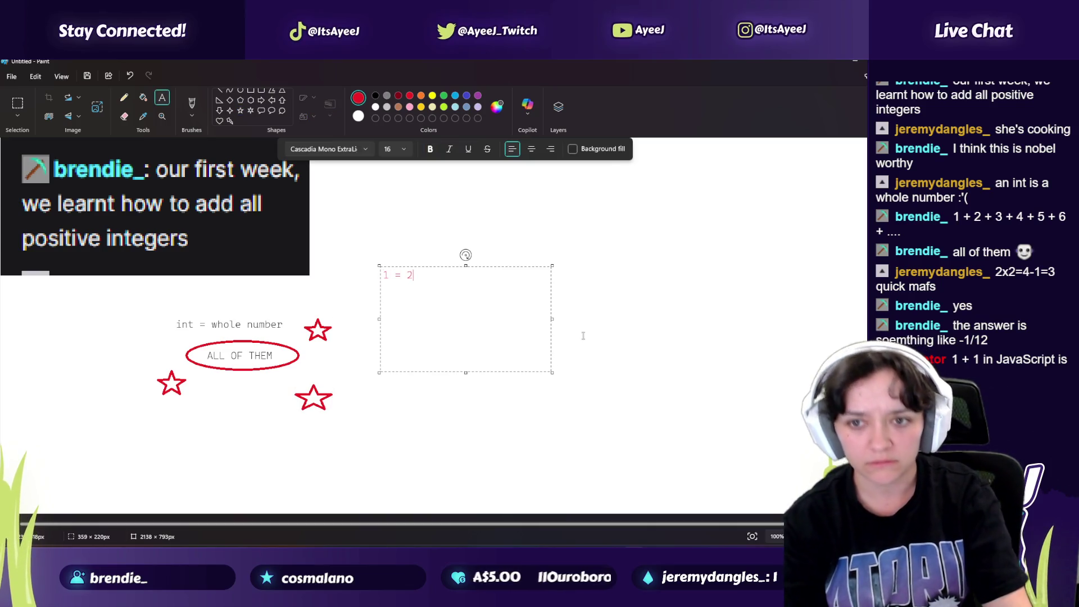
type("+ 3 + 43")
key("BackSpace")
type("+5 and so on")
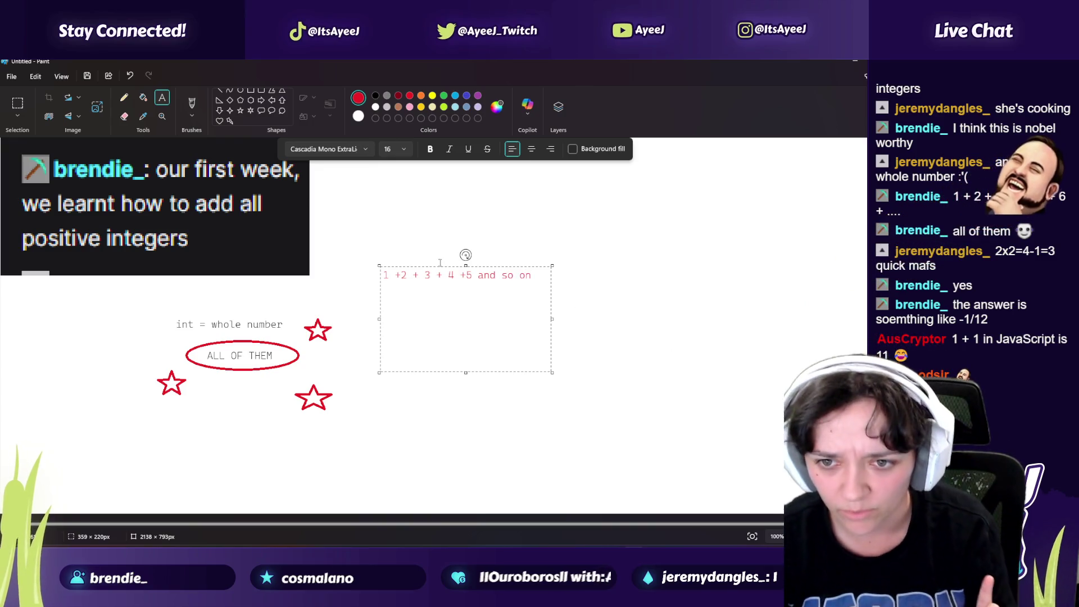
mouse_move(433, 260)
left_mouse_down()
mouse_move(151, 416)
mouse_move(135, 407)
left_mouse_up()
left_click(337, 450)
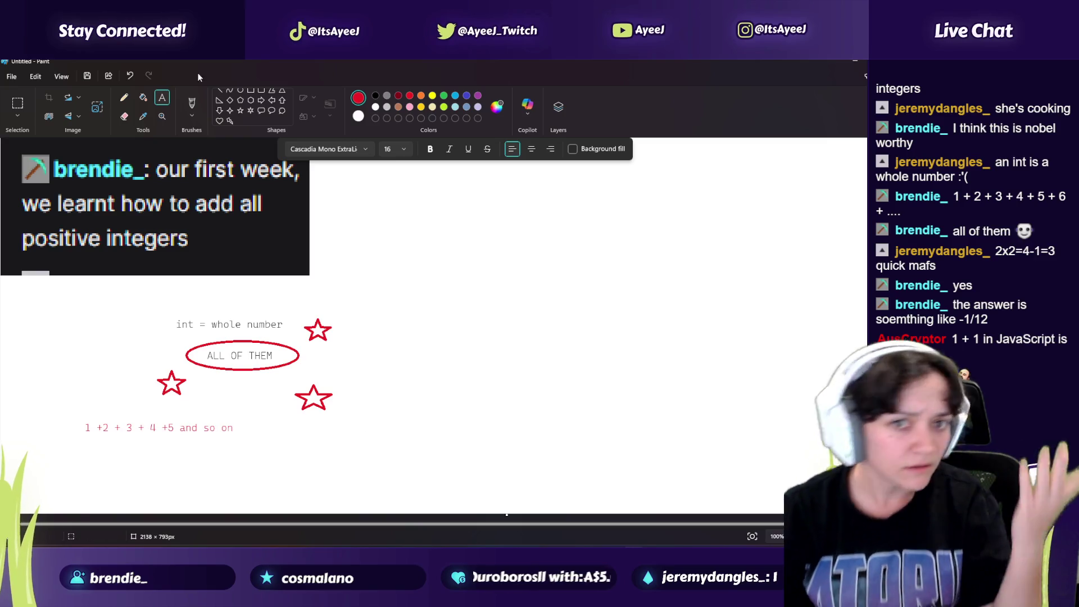
Step: Add 'but BUT!' at font size 72 under the sum on one line
left_click(195, 463)
type("but BUT!")
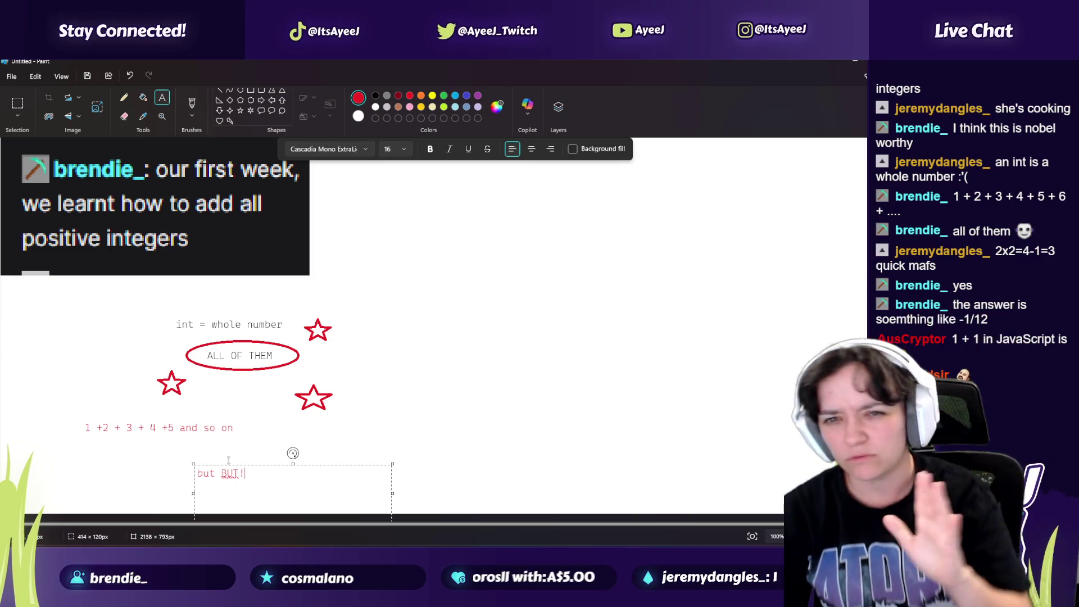
triple_click(215, 474)
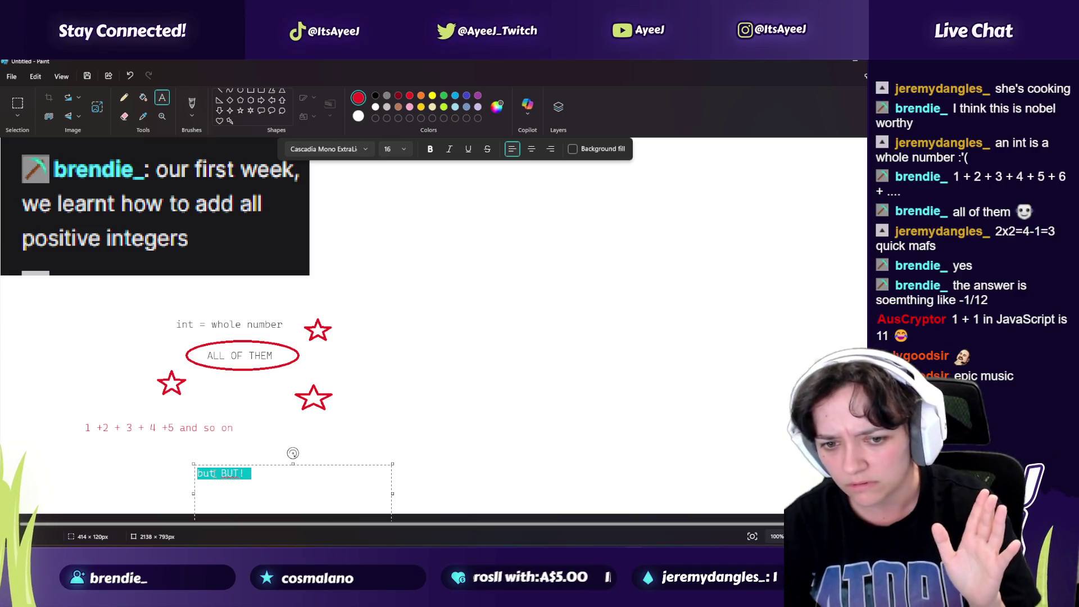
left_click(402, 148)
left_click(391, 324)
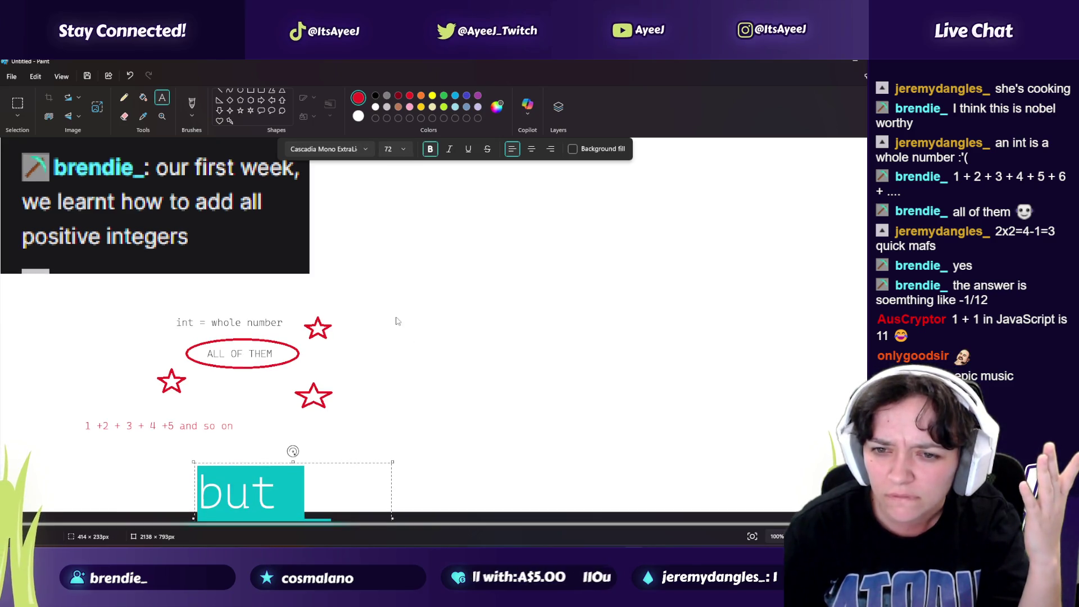
left_click_drag(332, 465, 221, 432)
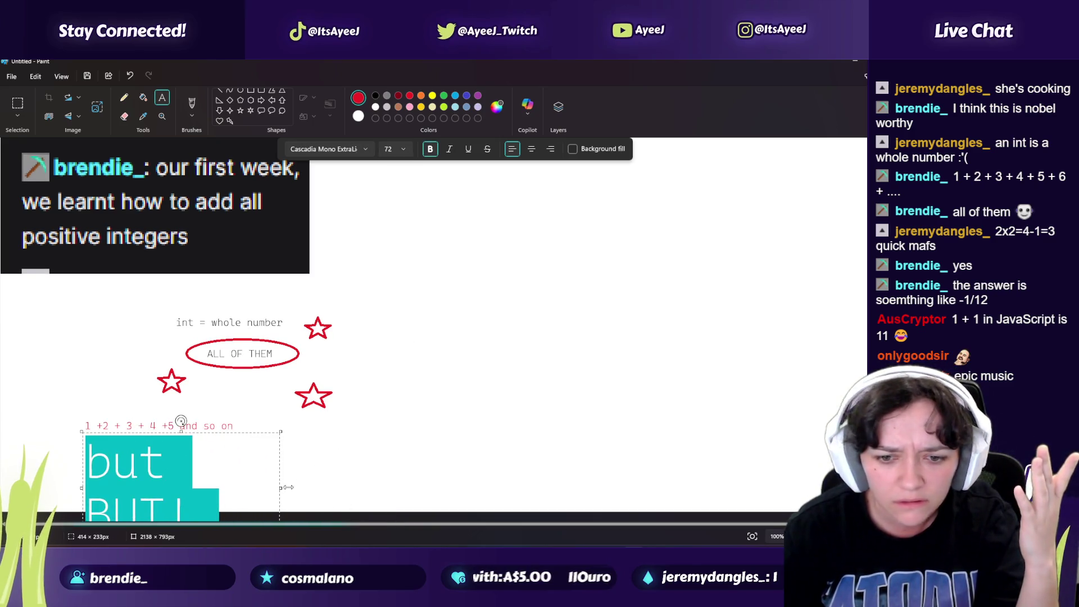
left_click_drag(282, 487, 327, 488)
left_click(502, 346)
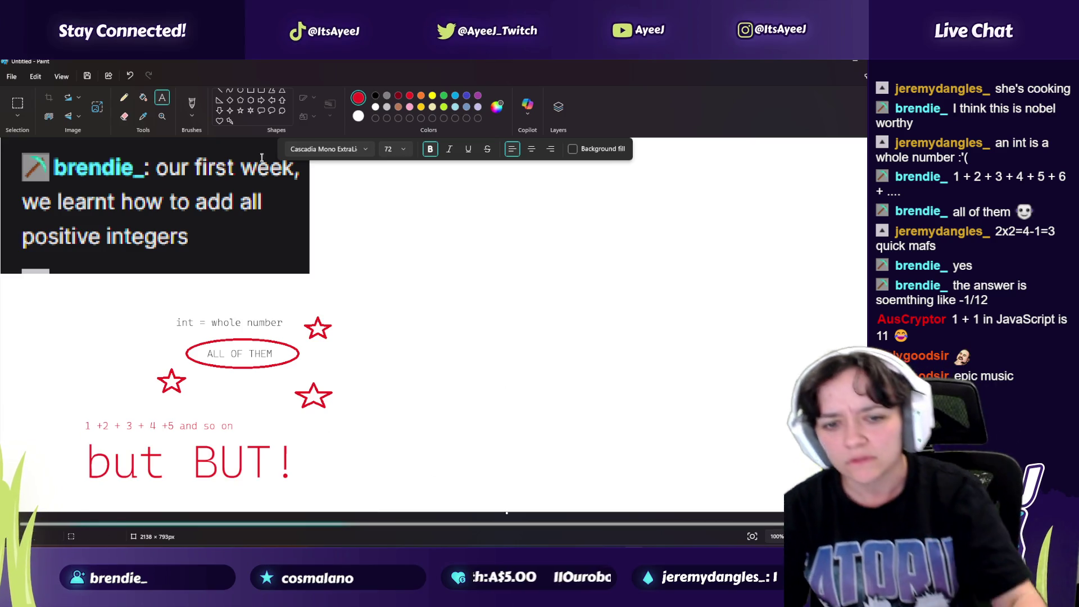
Step: Add the text 'INFINISTY?' to the right of 'but BUT!'
left_click(375, 398)
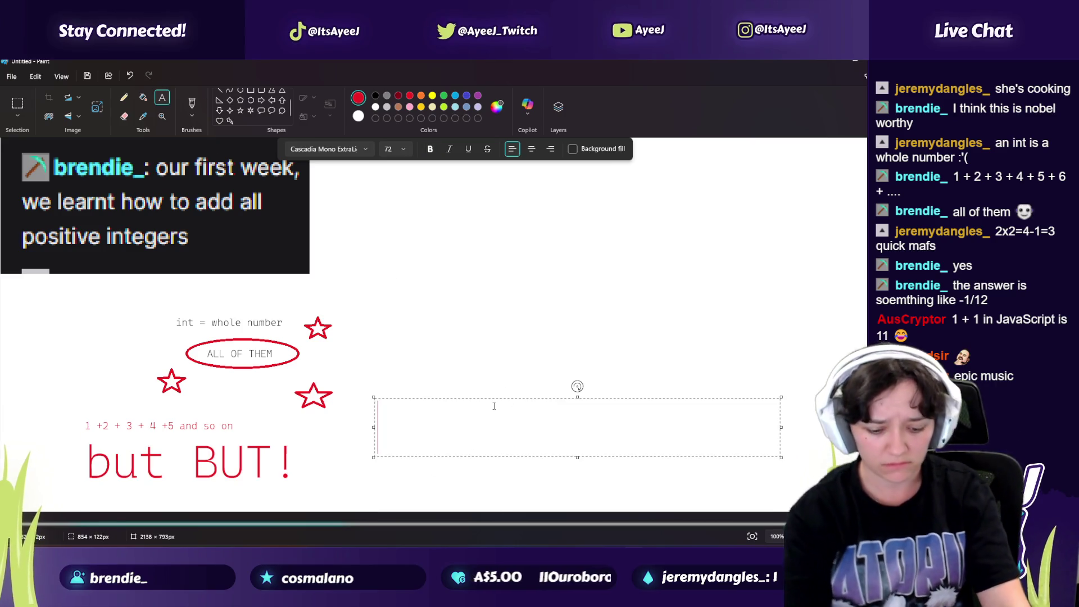
type("INFINISTY?")
left_click(487, 318)
key("alt+Tab")
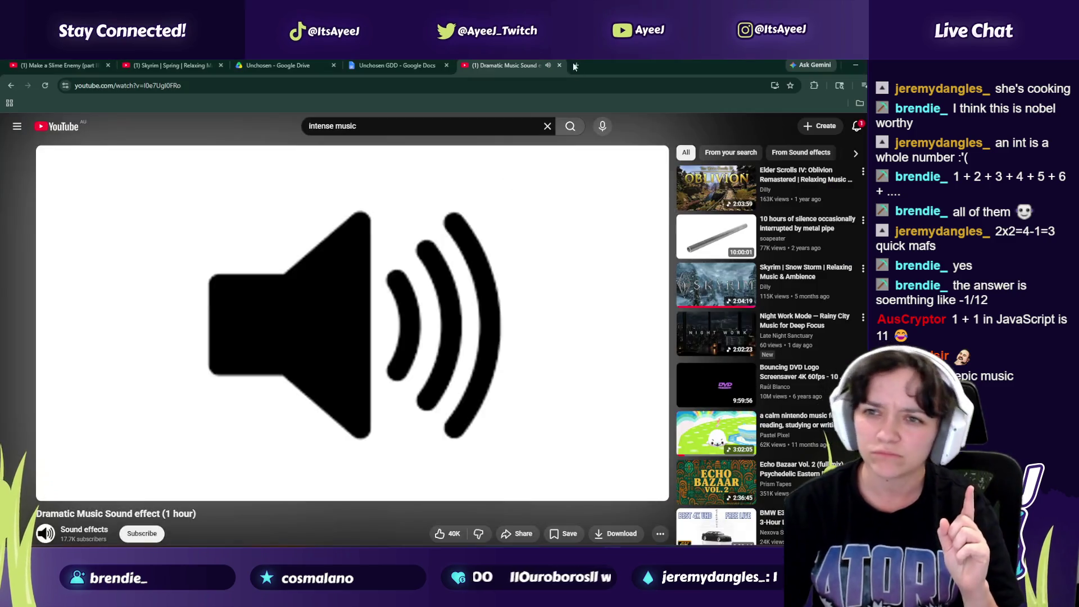
Step: Google INFINITY in a new tab and copy the vibrant rainbow infinity image from Images
key("ctrl+t")
type("INFINITY")
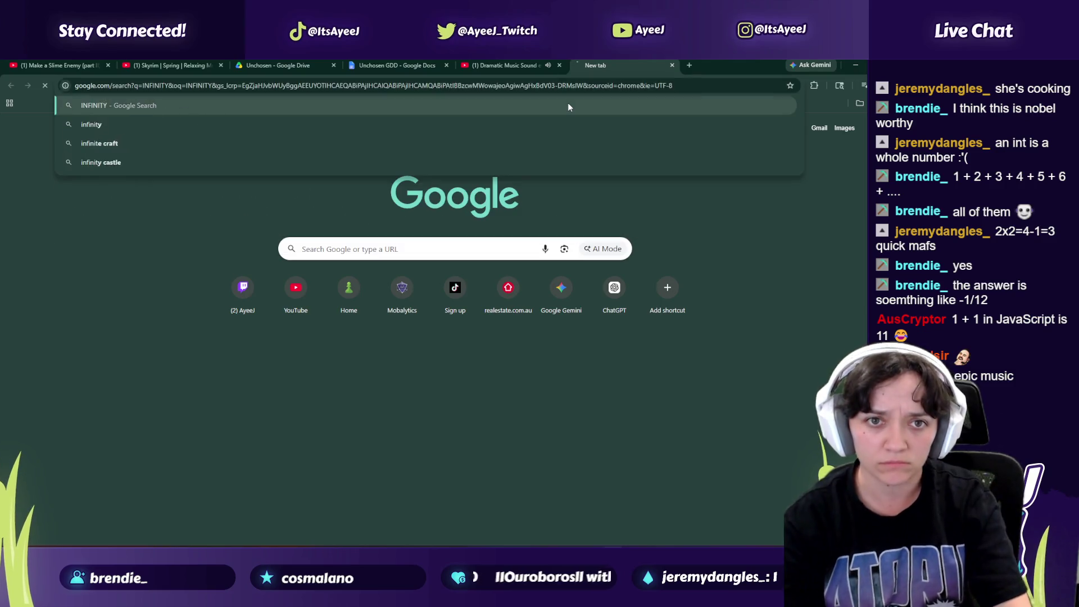
key("Return")
left_click(135, 168)
left_click(212, 264)
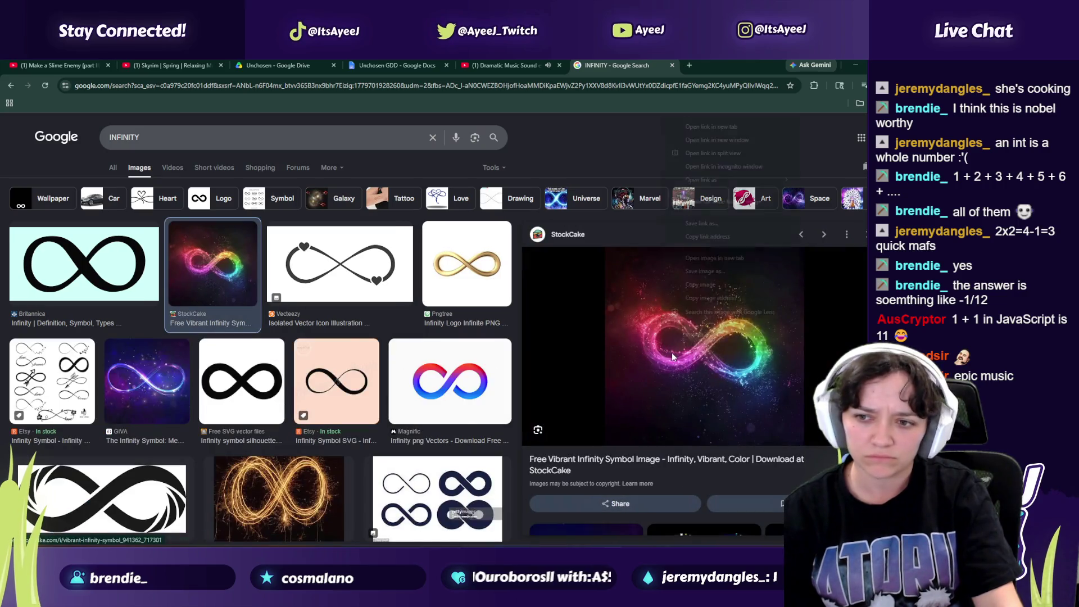
left_click(700, 285)
key("alt+Tab")
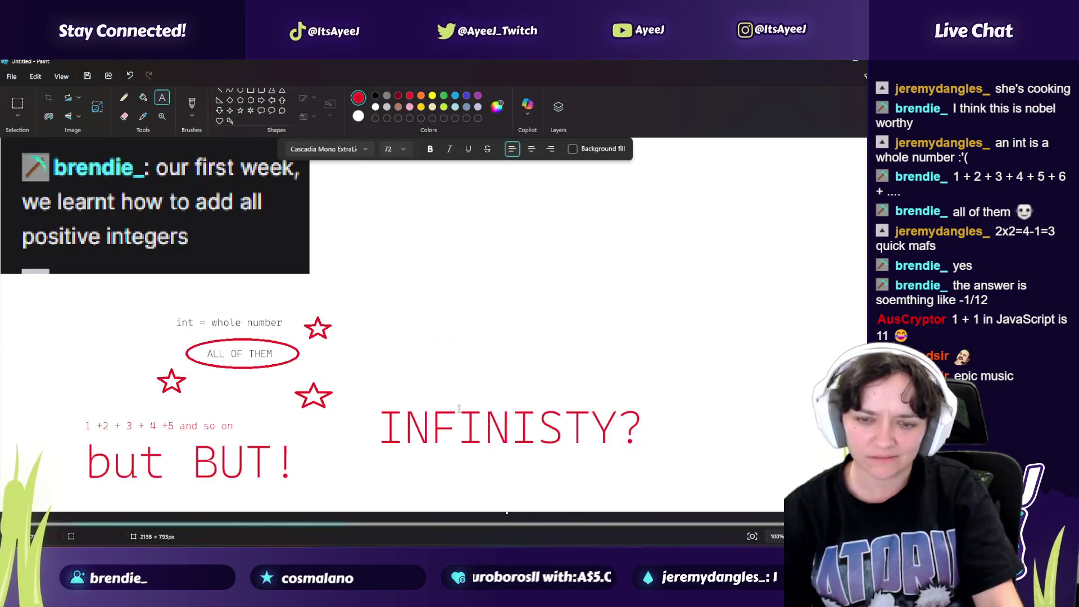
Step: Paste the infinity image above 'INFINISTY?' and write 'infinity + infinity' beside it
key("ctrl+v")
mouse_move(115, 260)
left_mouse_down()
mouse_move(585, 319)
mouse_move(498, 265)
left_mouse_up()
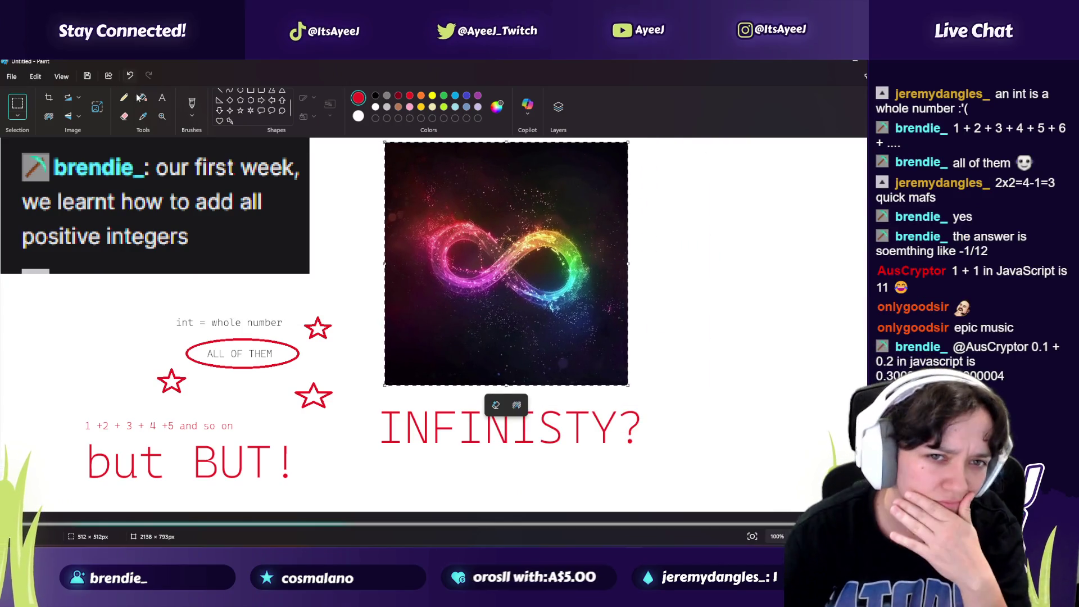
left_click(162, 98)
left_click(675, 233)
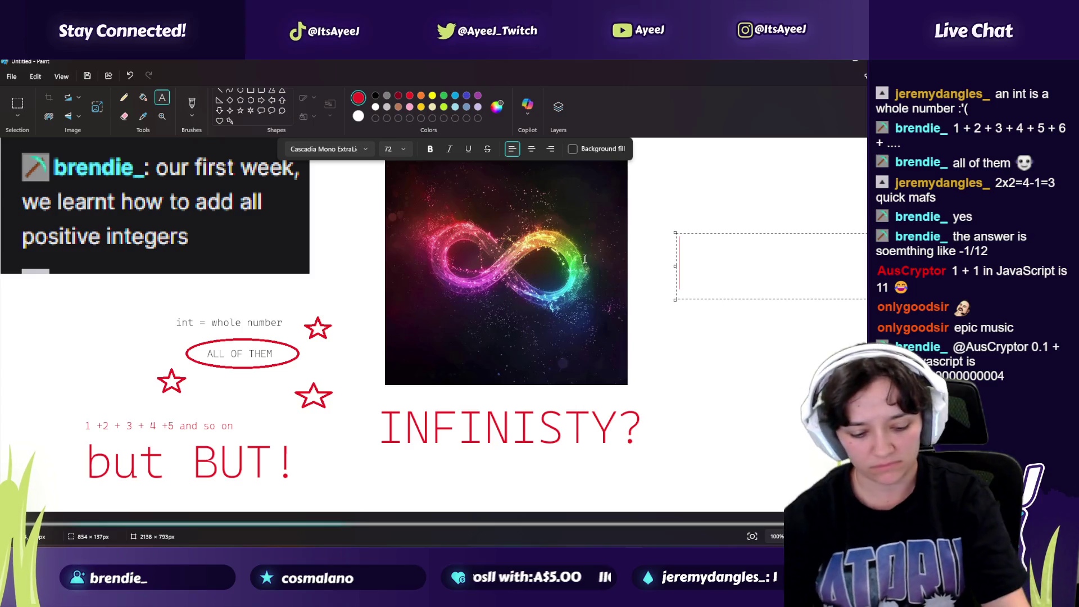
type("infinty")
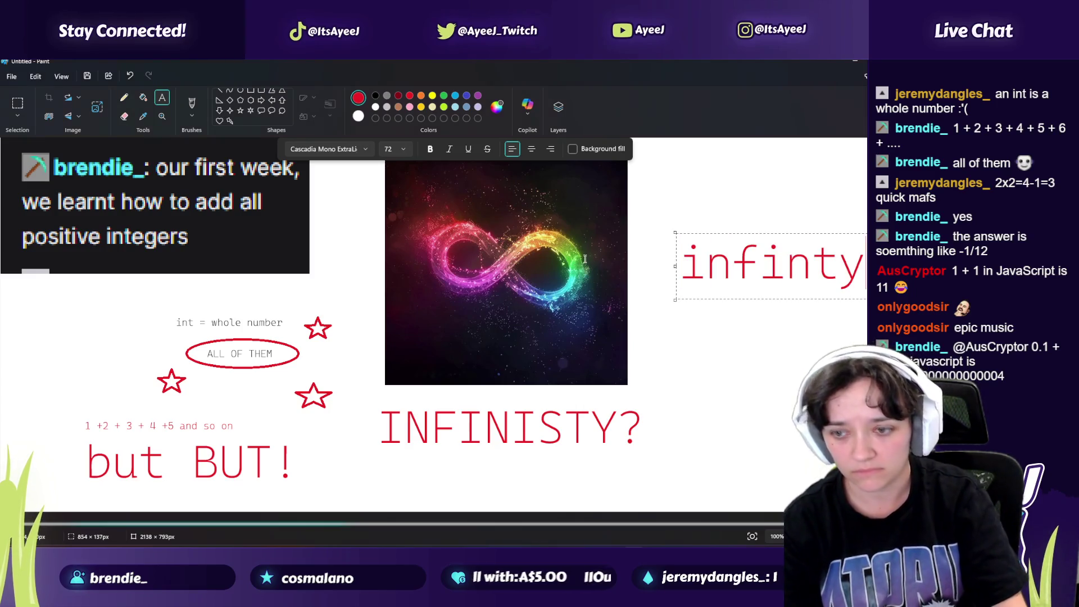
key("BackSpace")
key("BackSpace")
type("ity + infinity =??")
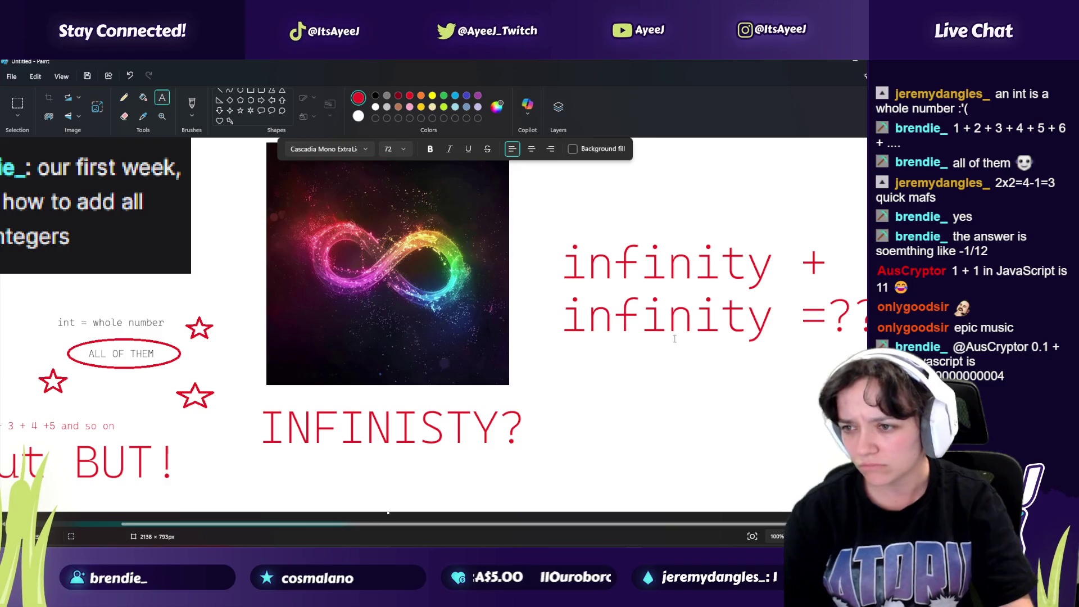
Step: Make the canvas taller and add 'answer:' below the infinity sum text
scroll(610, 397, "down", 5)
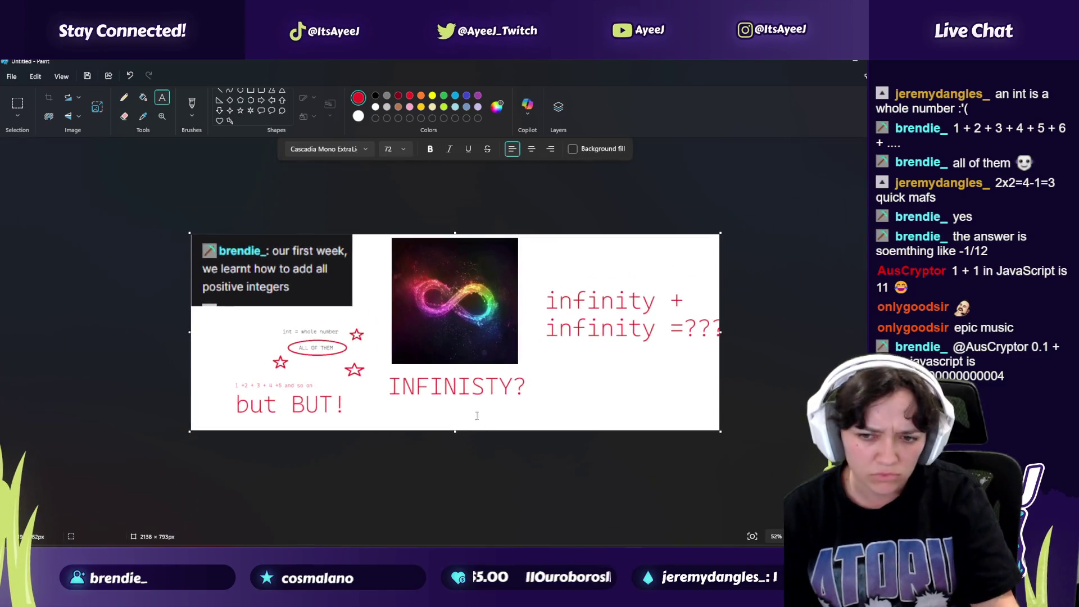
left_click_drag(455, 431, 455, 471)
left_click(573, 359)
type("answer:")
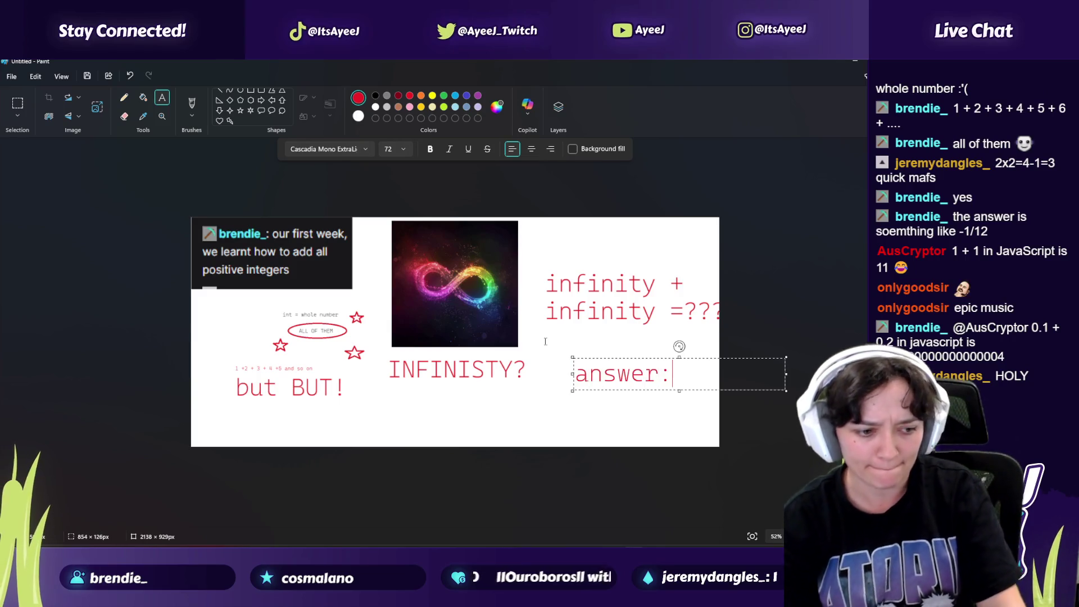
left_click(544, 341)
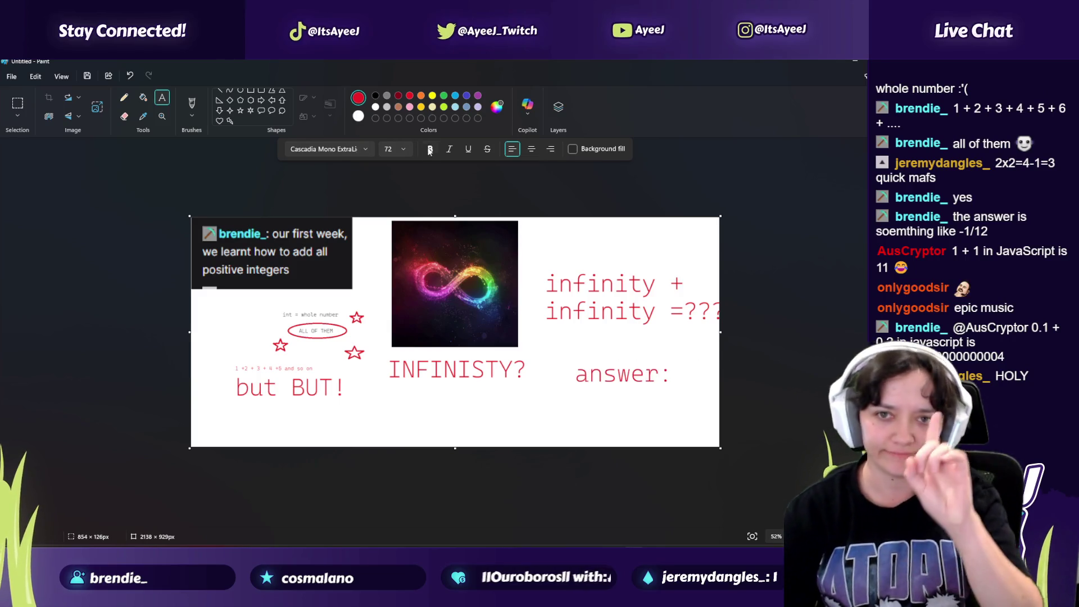
Step: Select a brush for sketching an infinity sign freehand
left_click(125, 100)
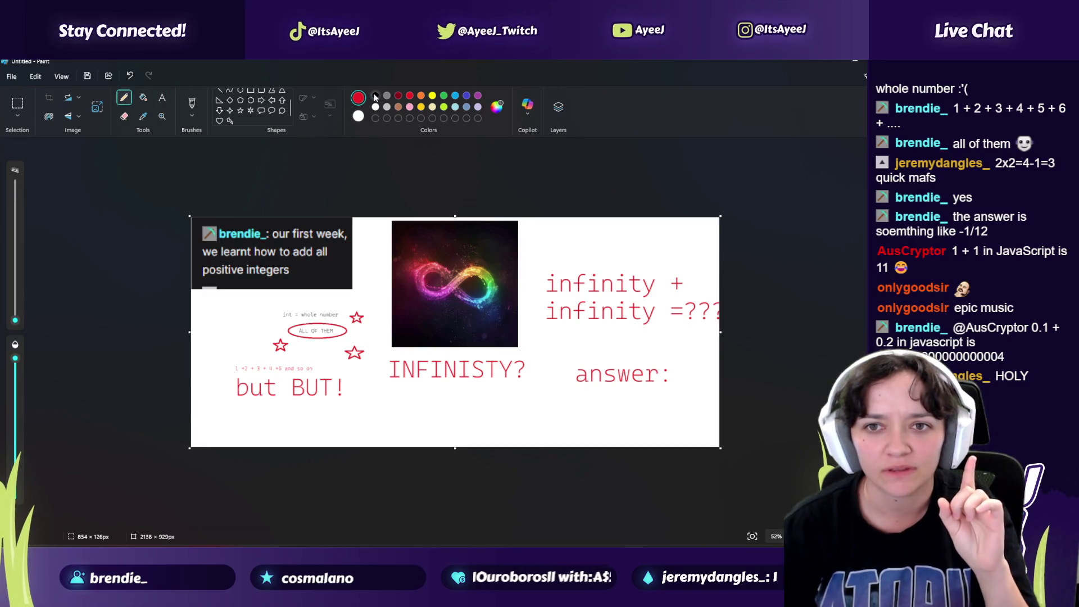
left_click(193, 116)
left_click(214, 133)
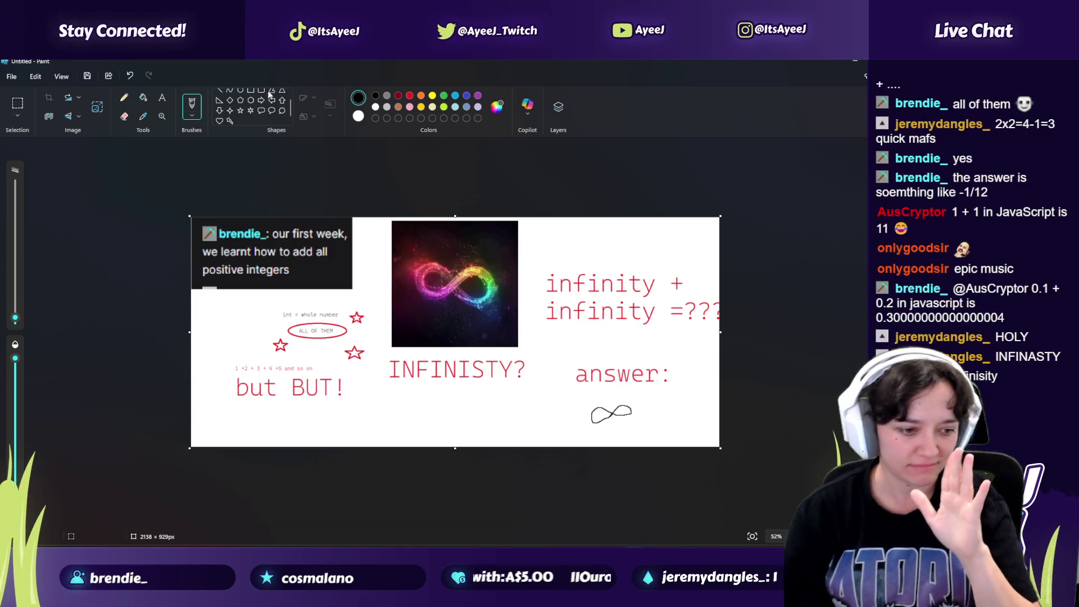
Step: Draw an arrow pointing up at the infinity image and a red oval around 'infinity +'
left_click(222, 112)
mouse_move(530, 408)
left_mouse_down()
mouse_move(563, 433)
mouse_move(561, 406)
mouse_move(561, 438)
mouse_move(490, 325)
mouse_move(495, 333)
left_mouse_up()
mouse_move(520, 388)
left_mouse_down()
mouse_move(562, 388)
mouse_move(545, 376)
left_mouse_up()
left_click(545, 376)
left_click(240, 90)
left_click(410, 95)
left_click_drag(526, 247, 678, 307)
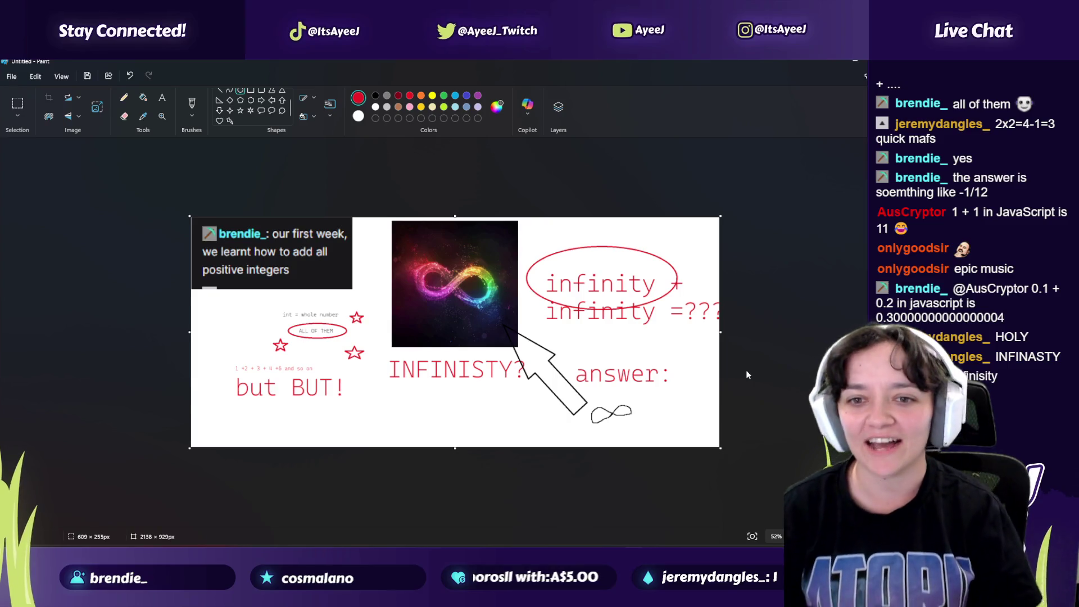
Step: Snip the drawing canvas with Snipping Tool, then close Paint
left_click(562, 543)
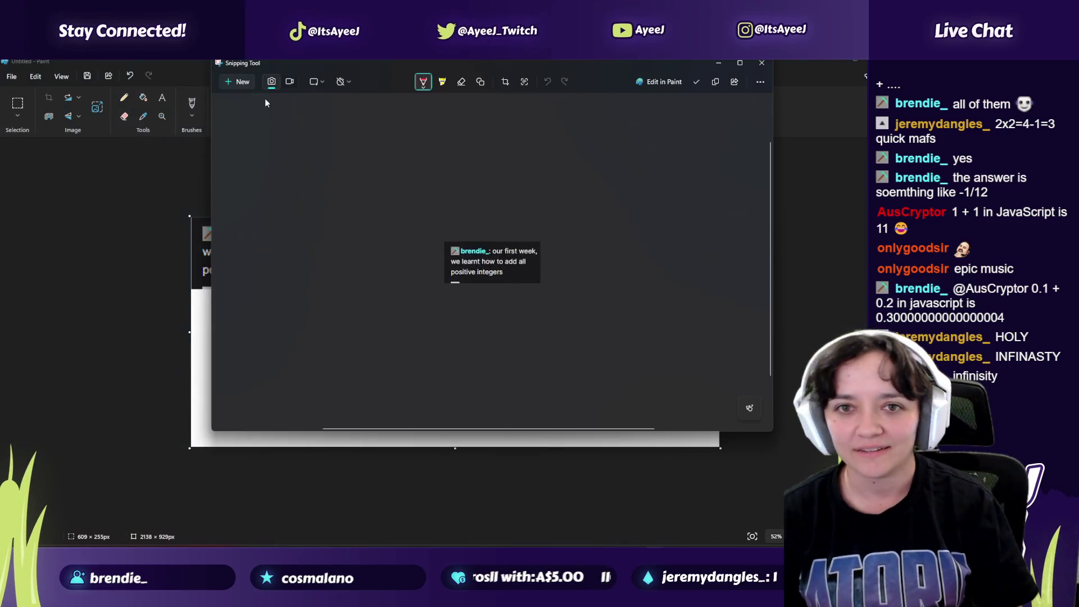
left_click(185, 204)
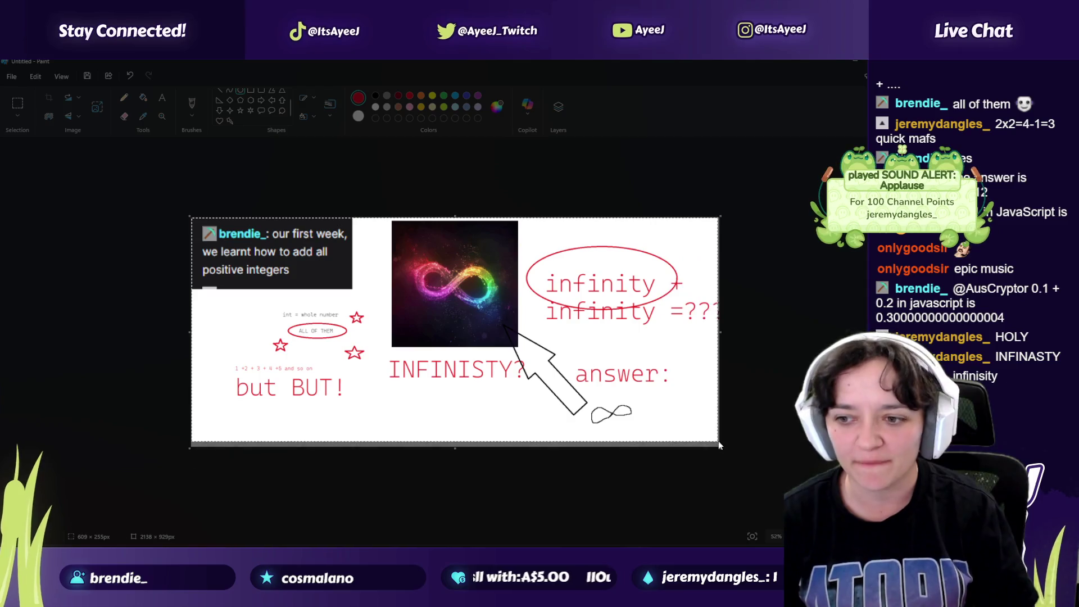
left_click_drag(718, 440, 720, 444)
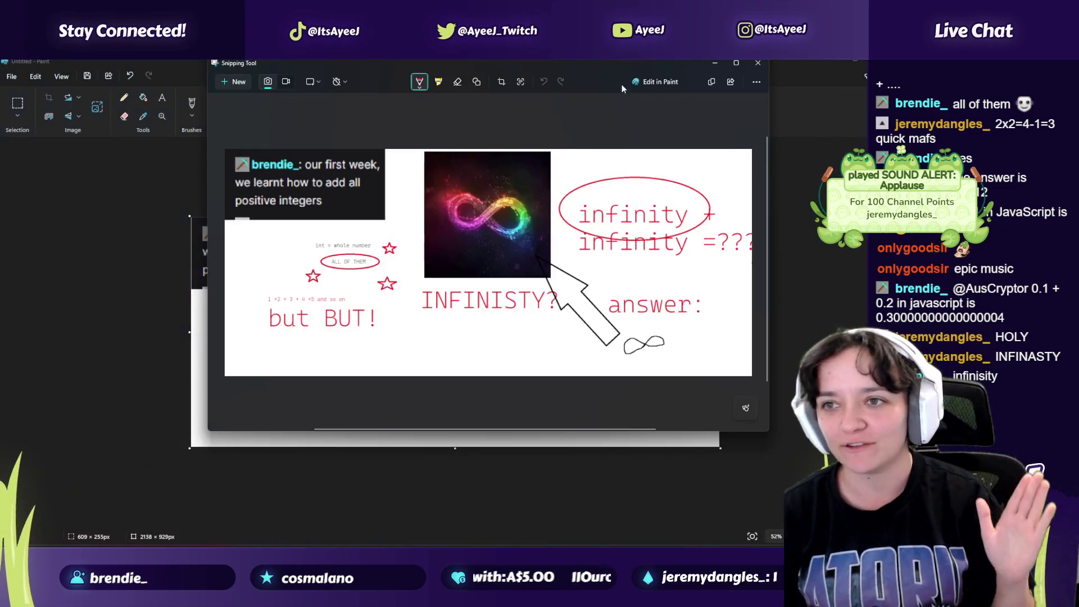
left_click(757, 62)
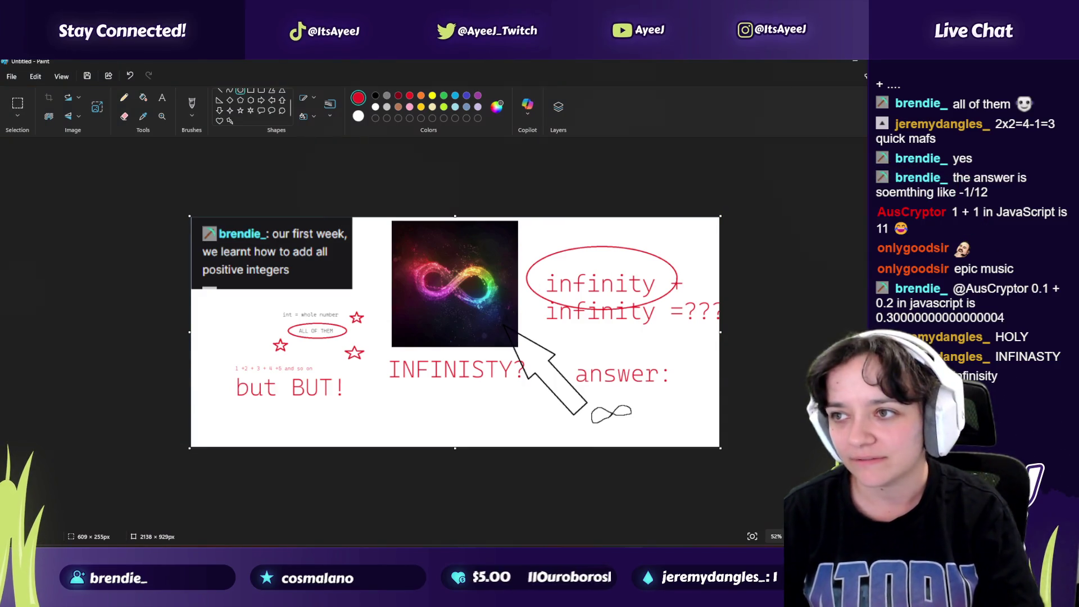
key("alt+F4")
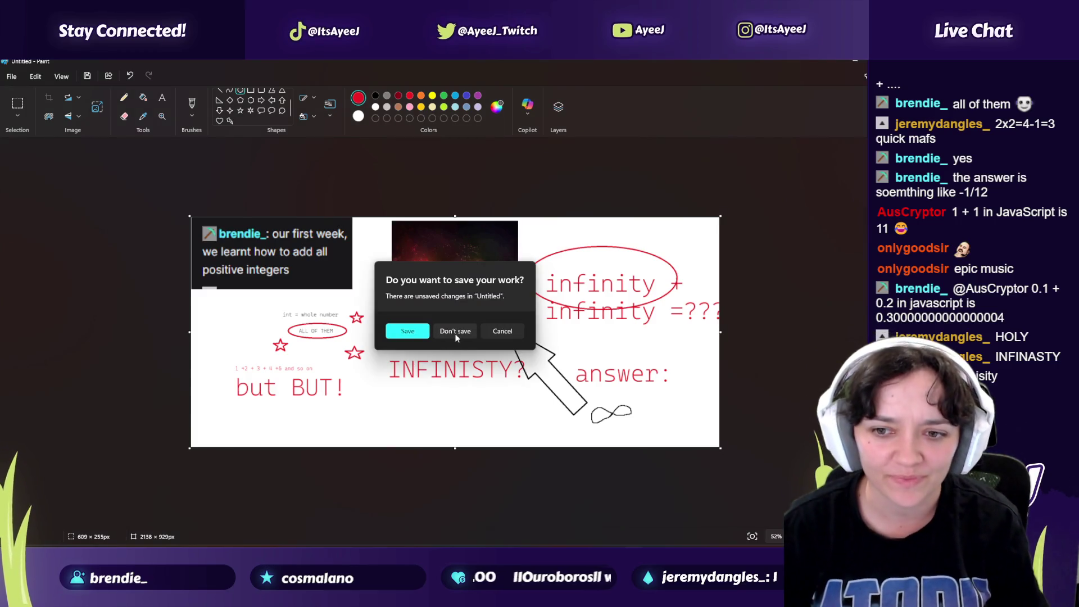
Step: Discard the Paint drawing, close the INFINITY and dramatic music tabs, and resume the Skyrim video
left_click(455, 332)
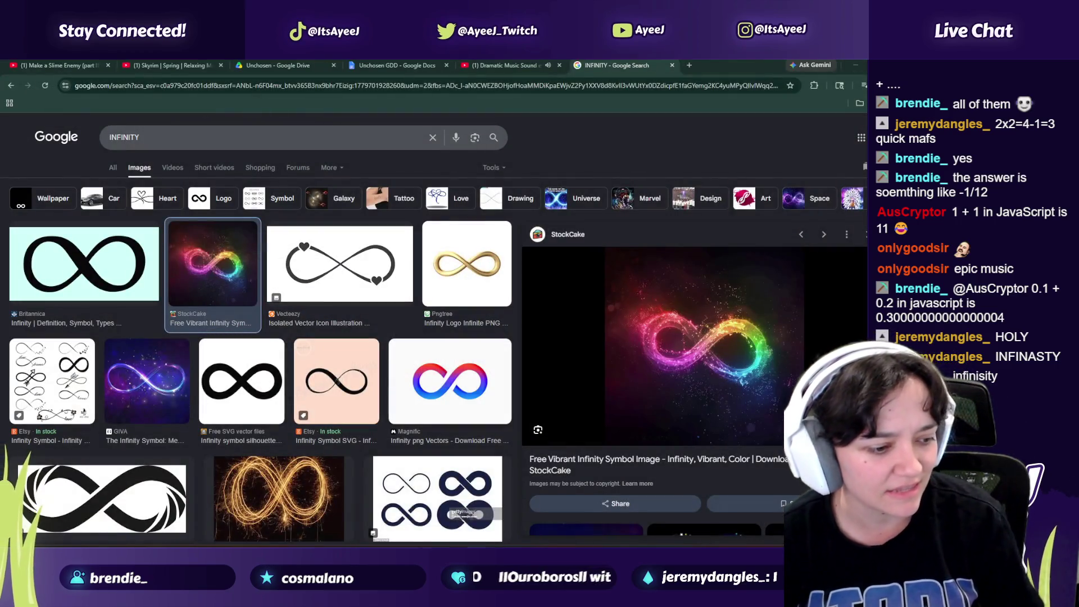
left_click(672, 65)
left_click(302, 382)
left_click(559, 65)
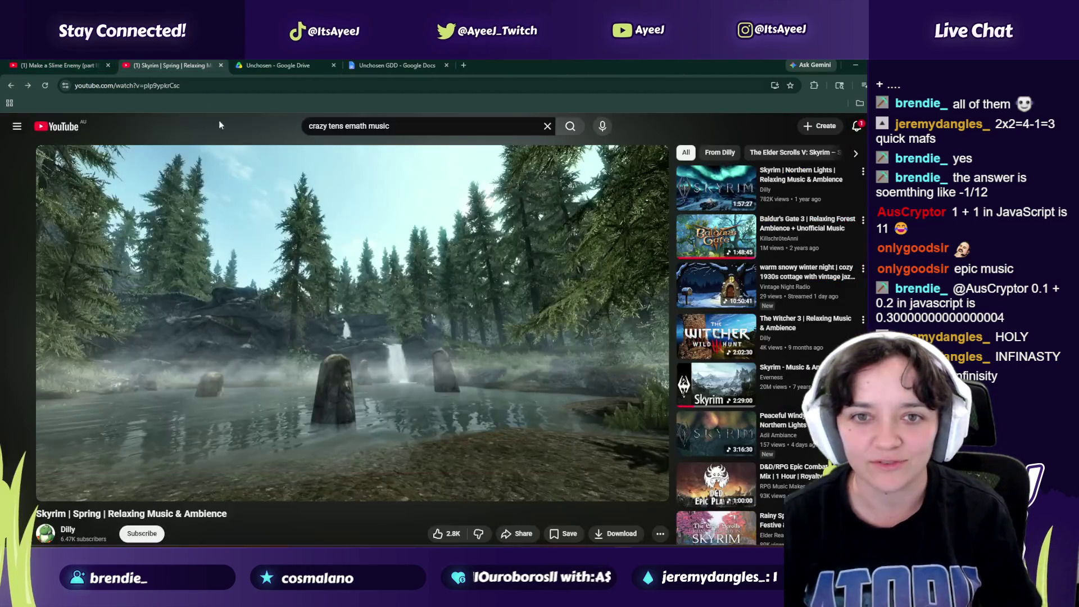
key("space")
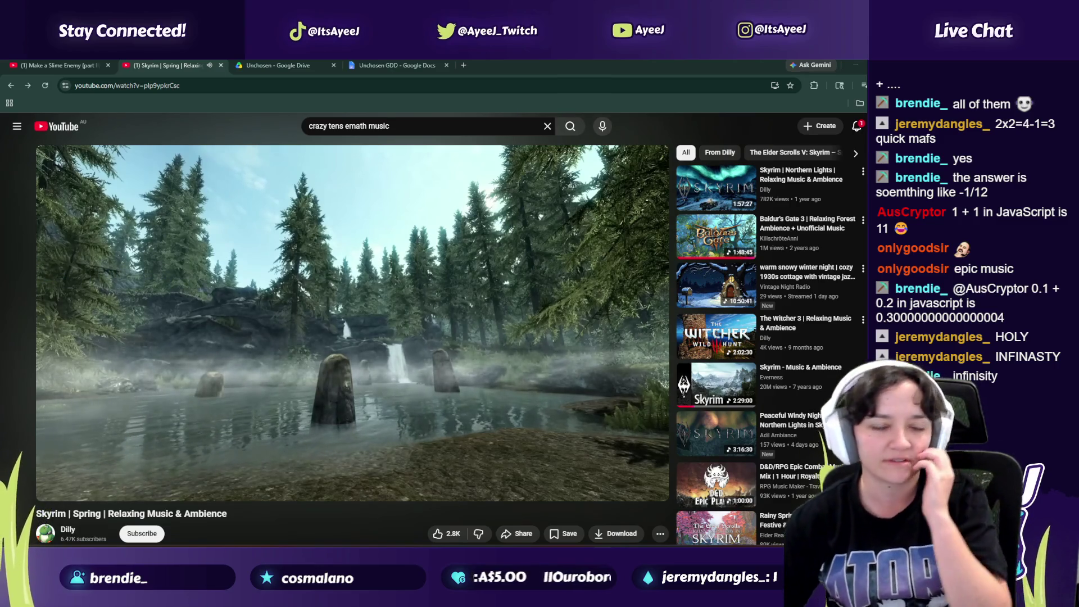
Step: Switch to the Make a Slime Enemy tutorial tab and close the captured Snipping Tool drawing
left_click(59, 65)
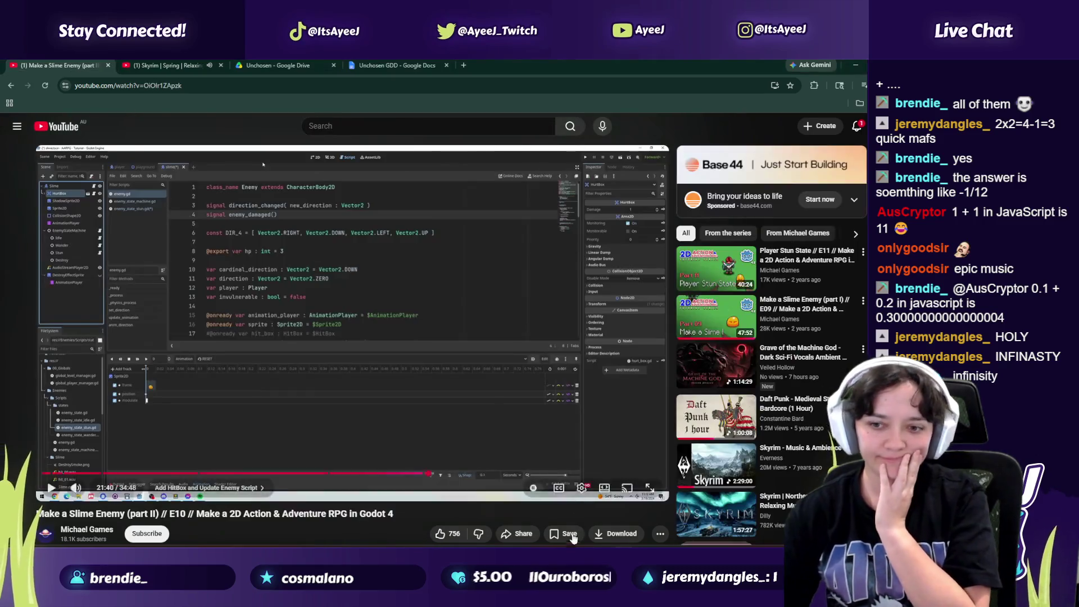
mouse_move(603, 544)
left_click(603, 506)
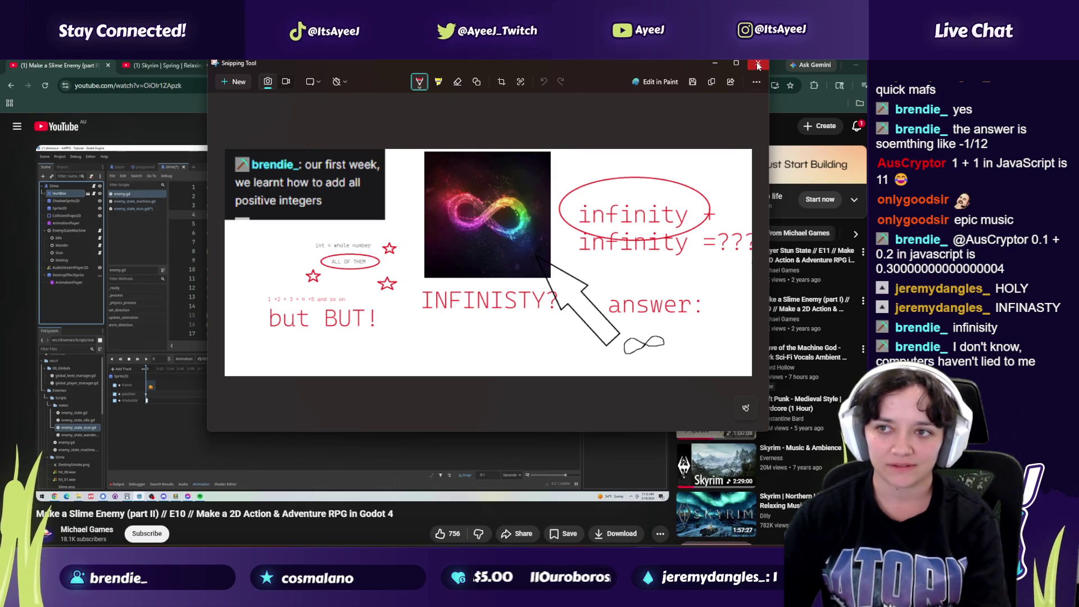
left_click(757, 63)
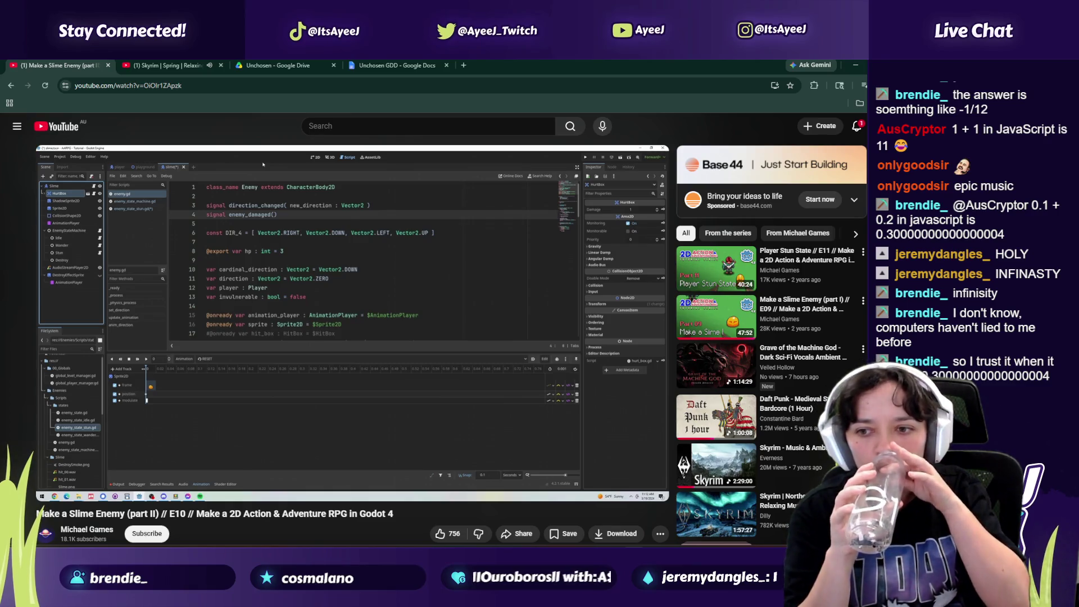
Step: Play the tutorial on to about 21:48, then return to the Godot editor
left_click(410, 339)
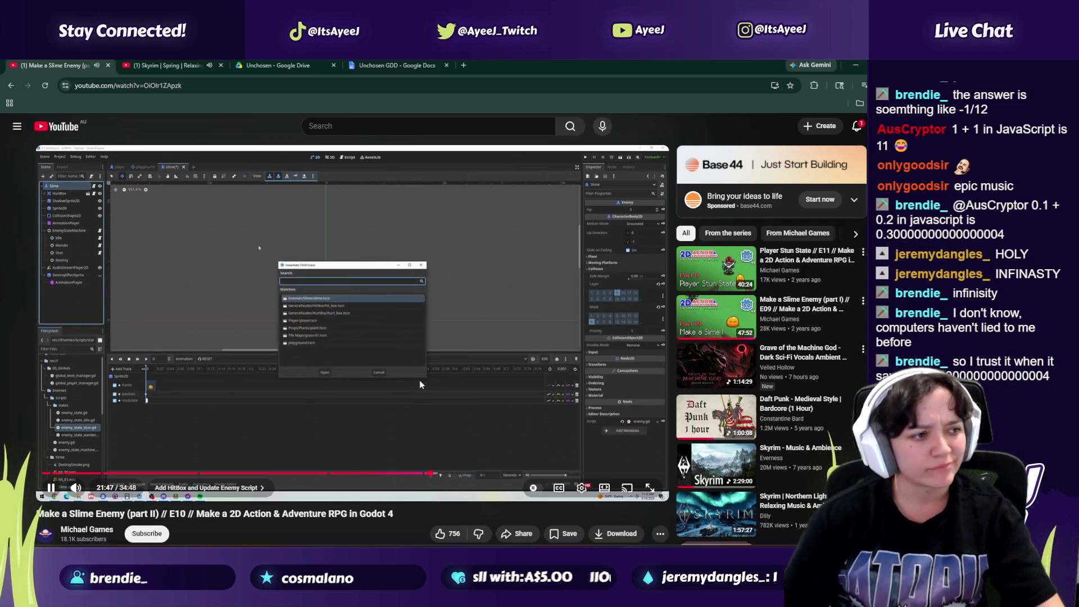
left_click(453, 369)
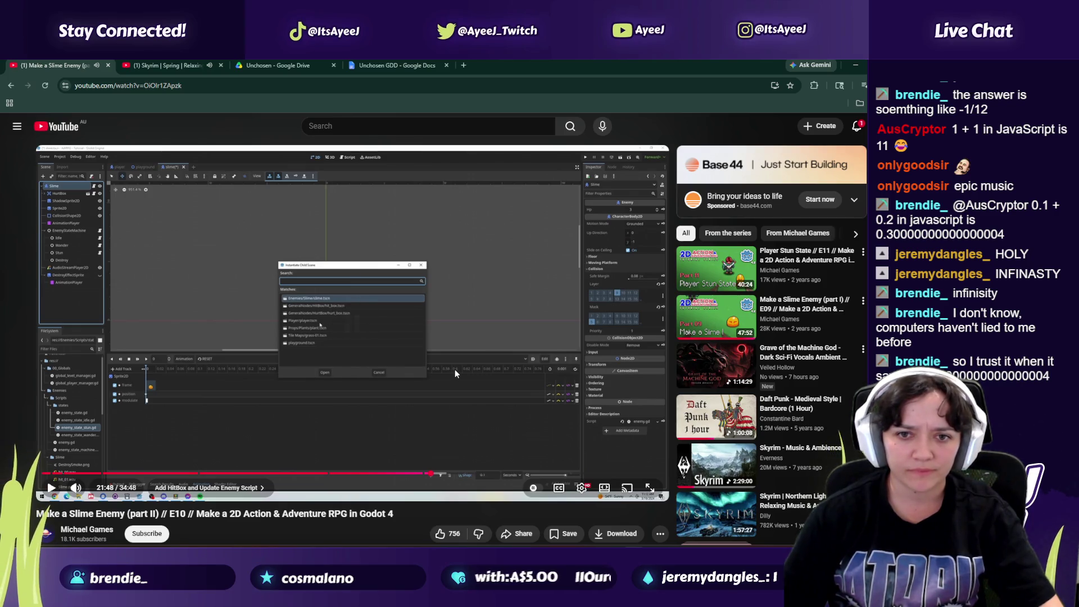
left_click(454, 369)
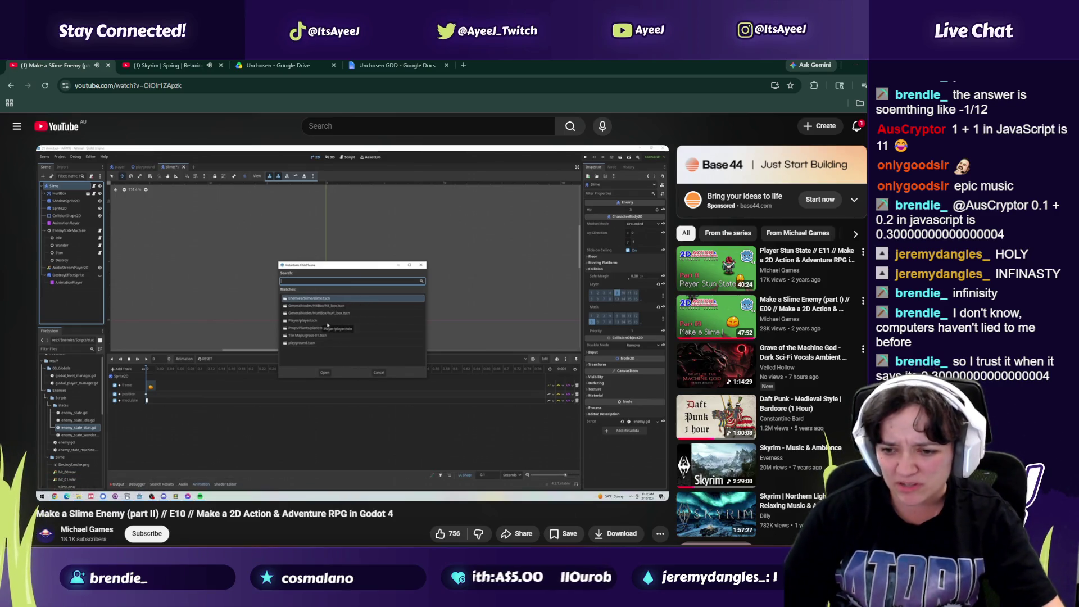
key("alt+Tab")
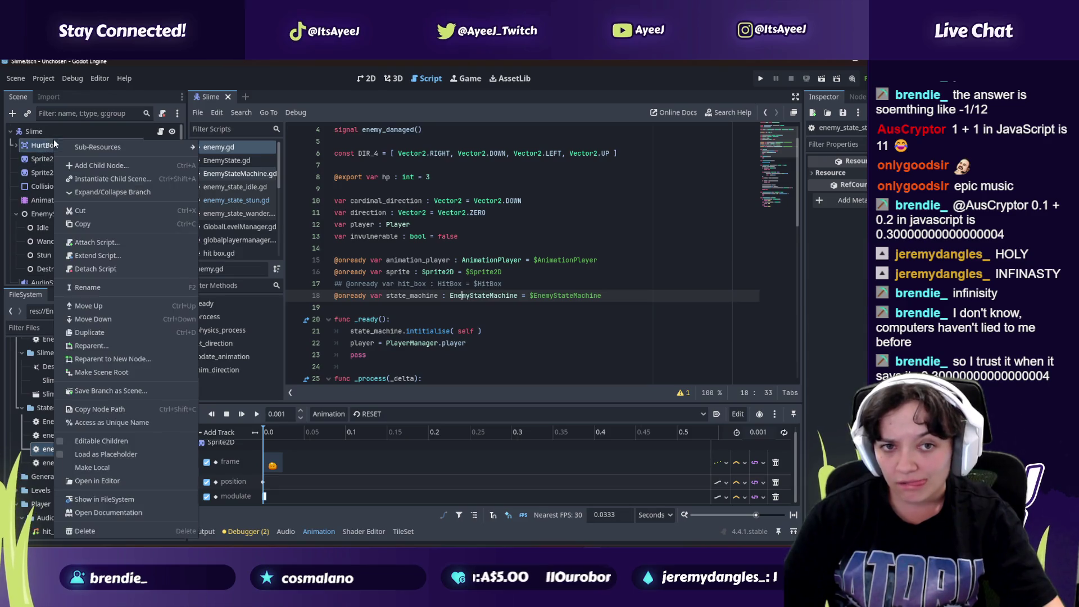
Step: Replay the tutorial from 21:32 to see how the child scene is added to Slime
right_click(39, 130)
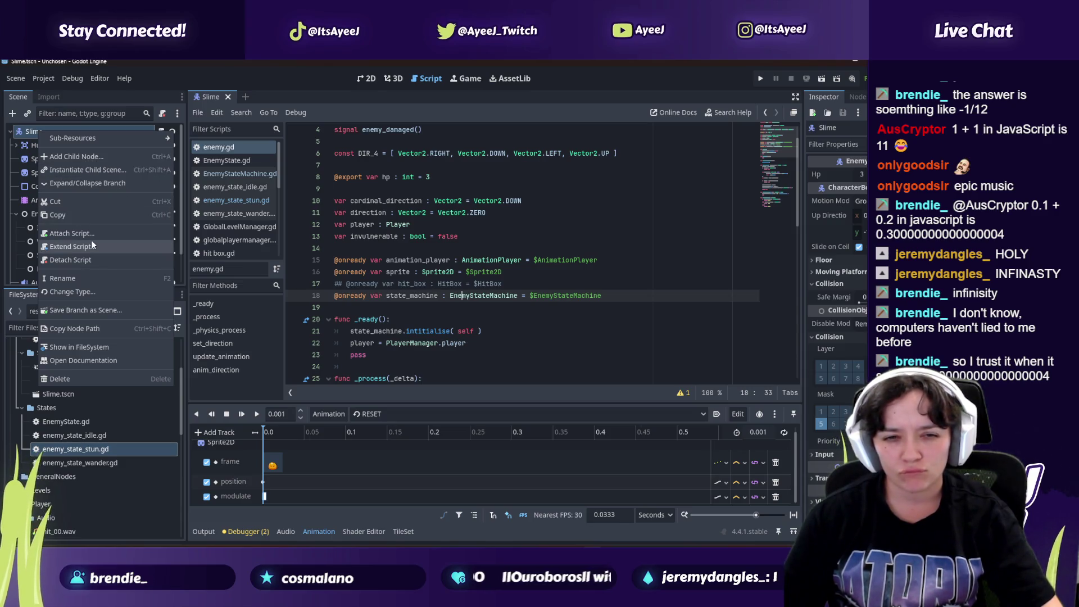
key("alt+Tab")
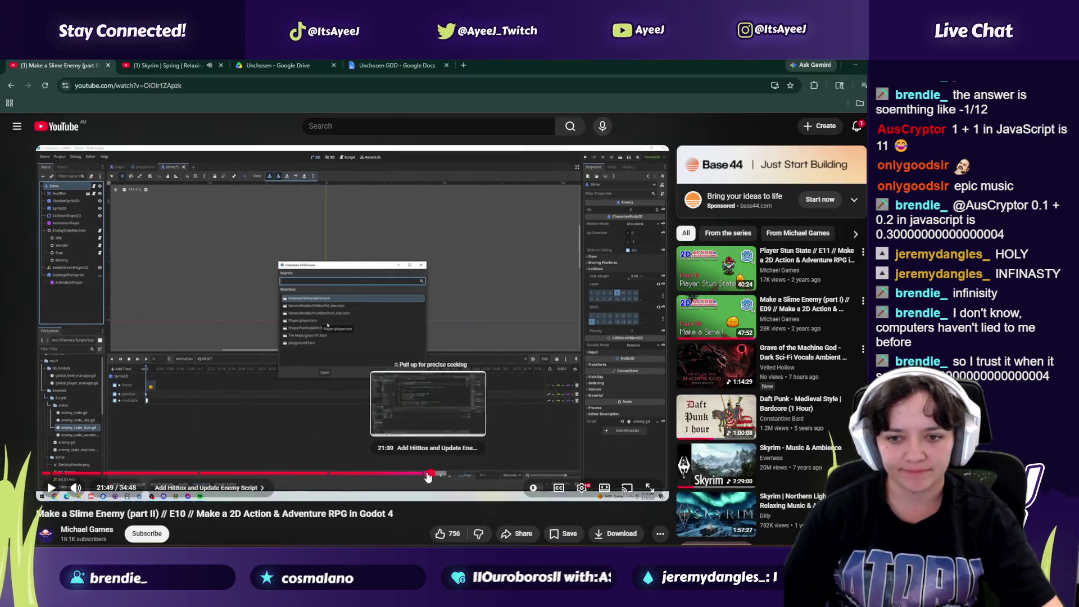
left_click(426, 473)
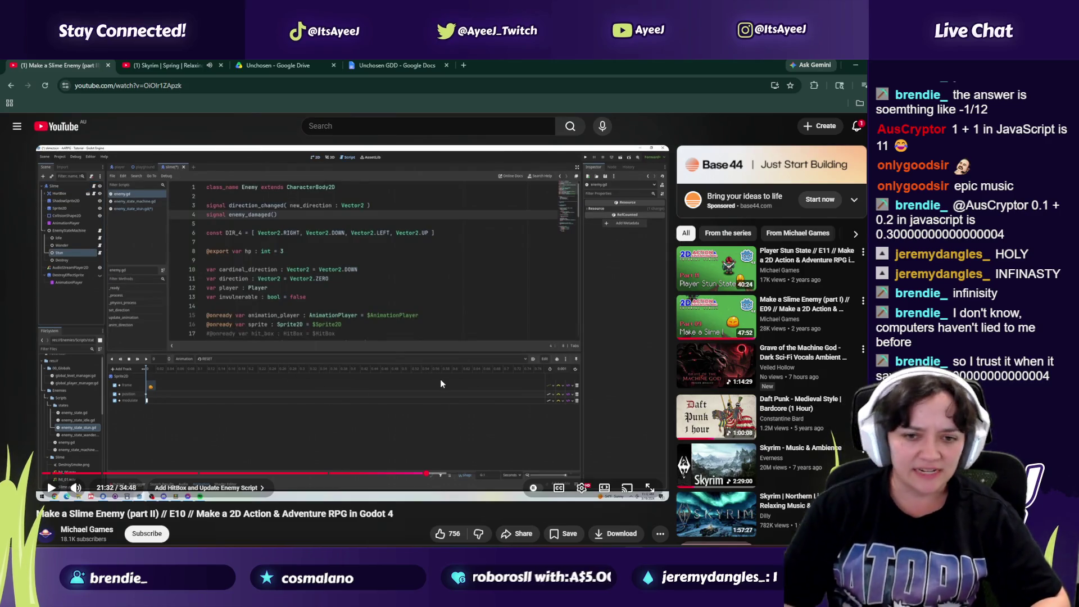
left_click(418, 387)
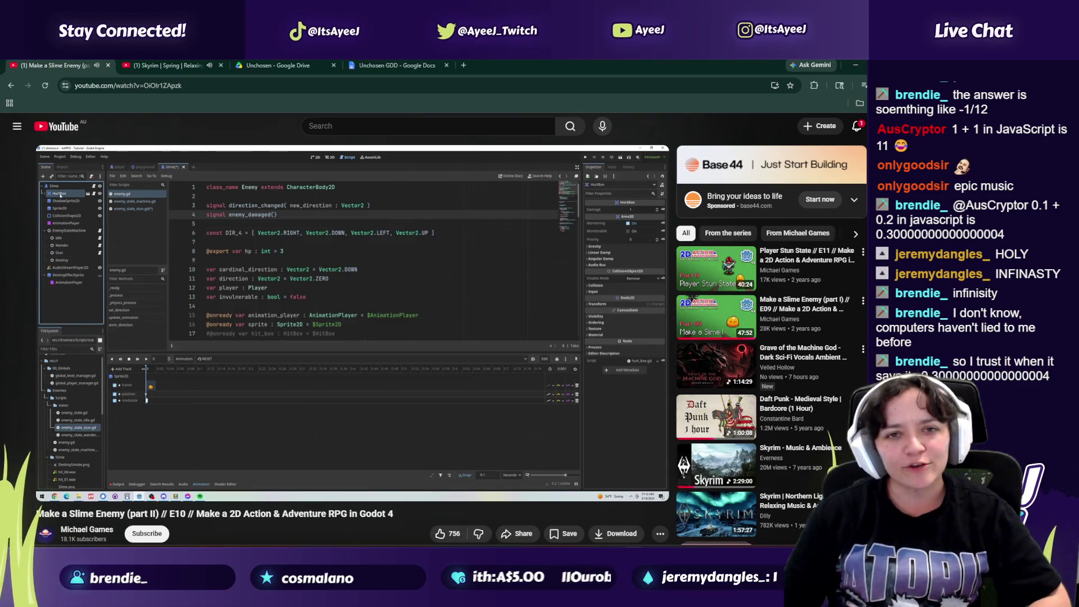
mouse_move(459, 480)
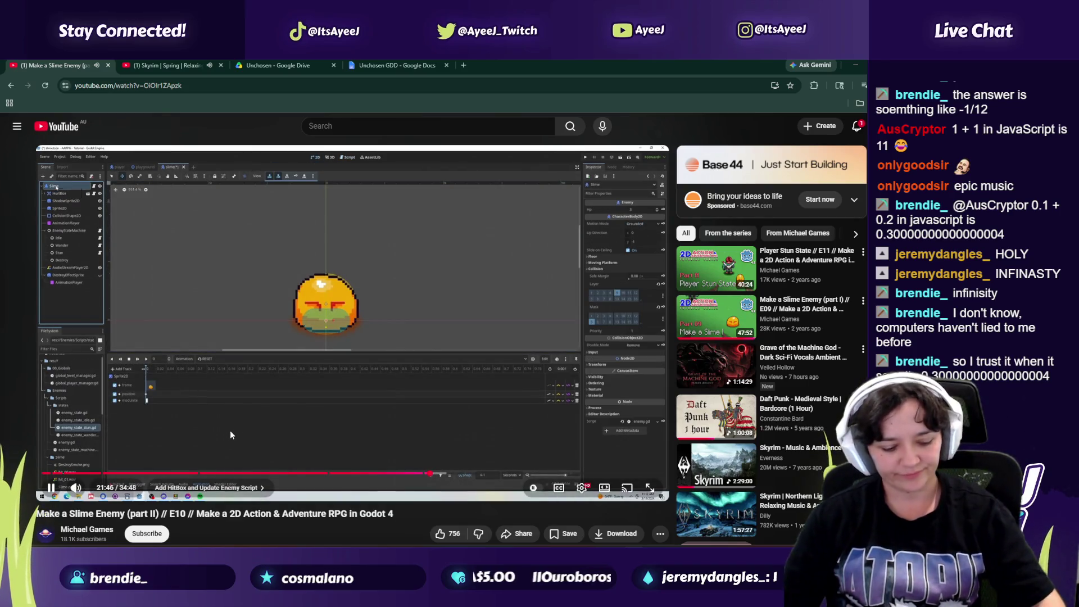
left_click(392, 420)
key("alt+Tab")
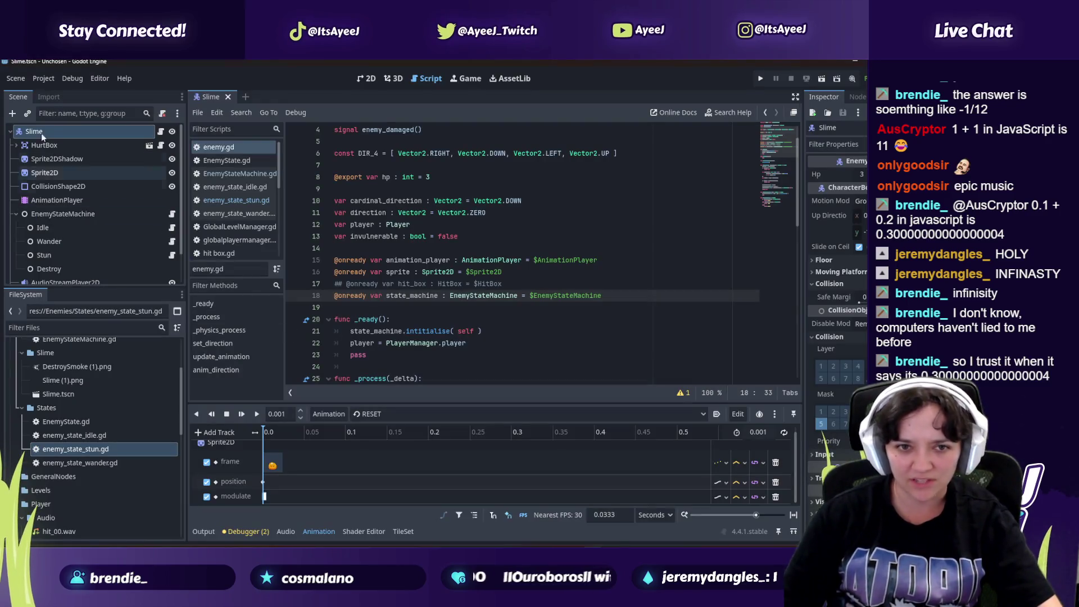
Step: Open Create New Node on Slime, clear its search, and cancel without adding anything
left_click(422, 260)
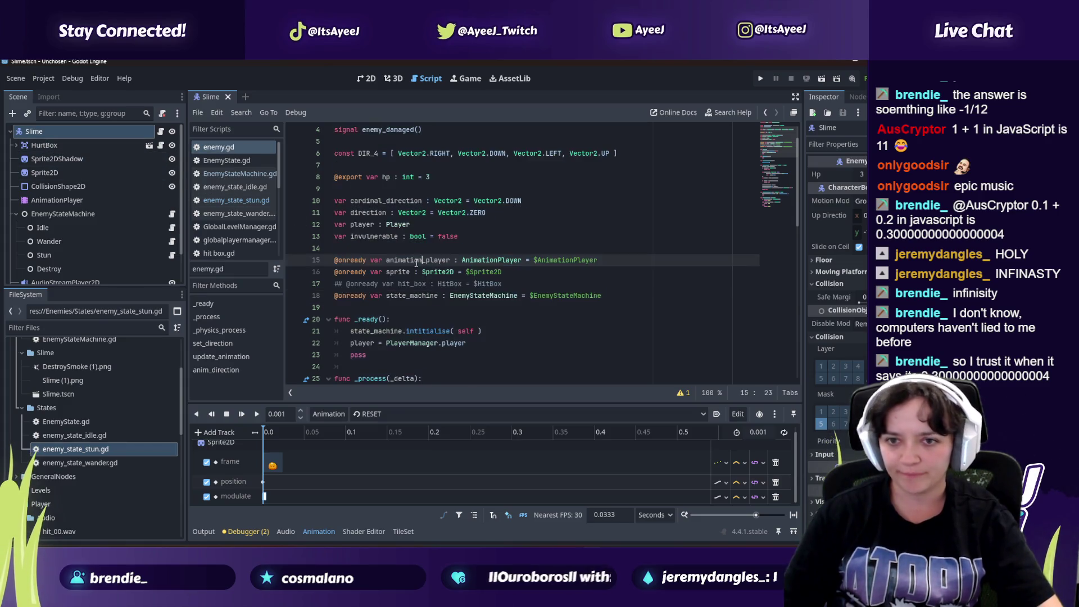
left_click(35, 133)
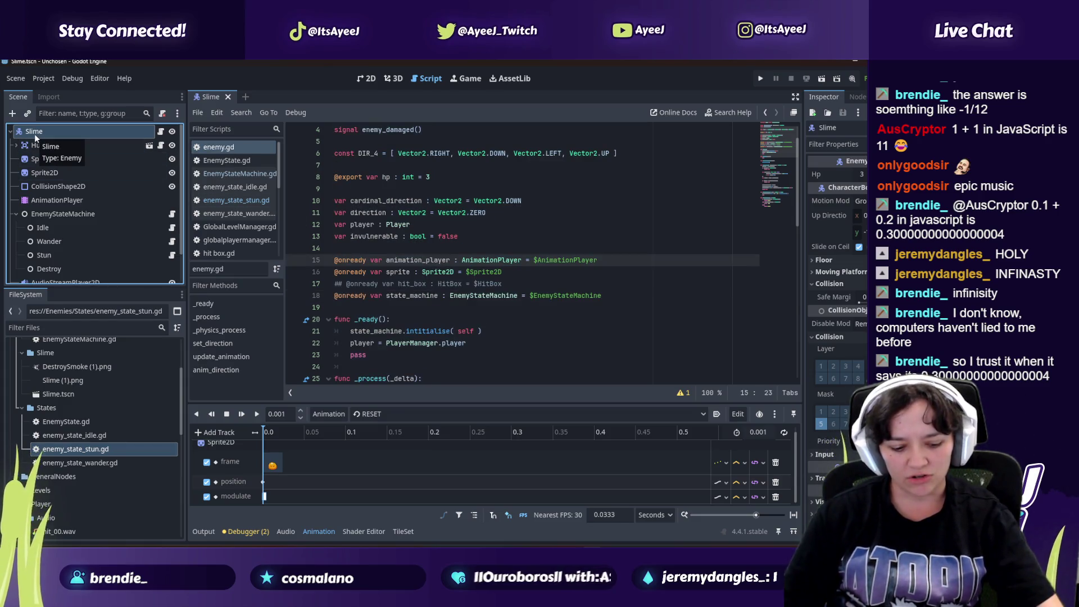
key("ctrl+a")
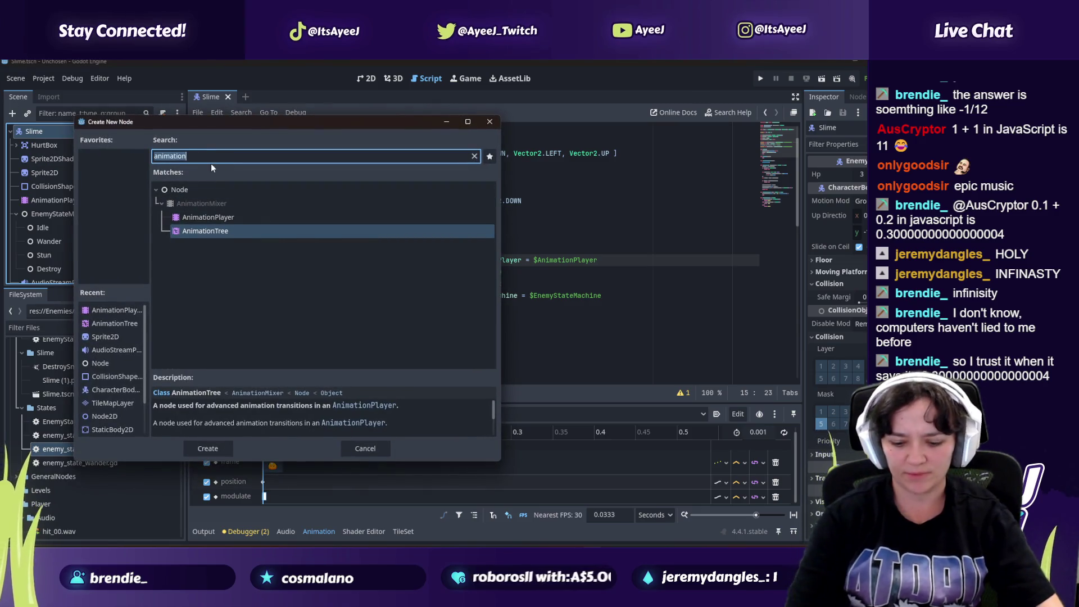
key("BackSpace")
scroll(175, 251, "down", 5)
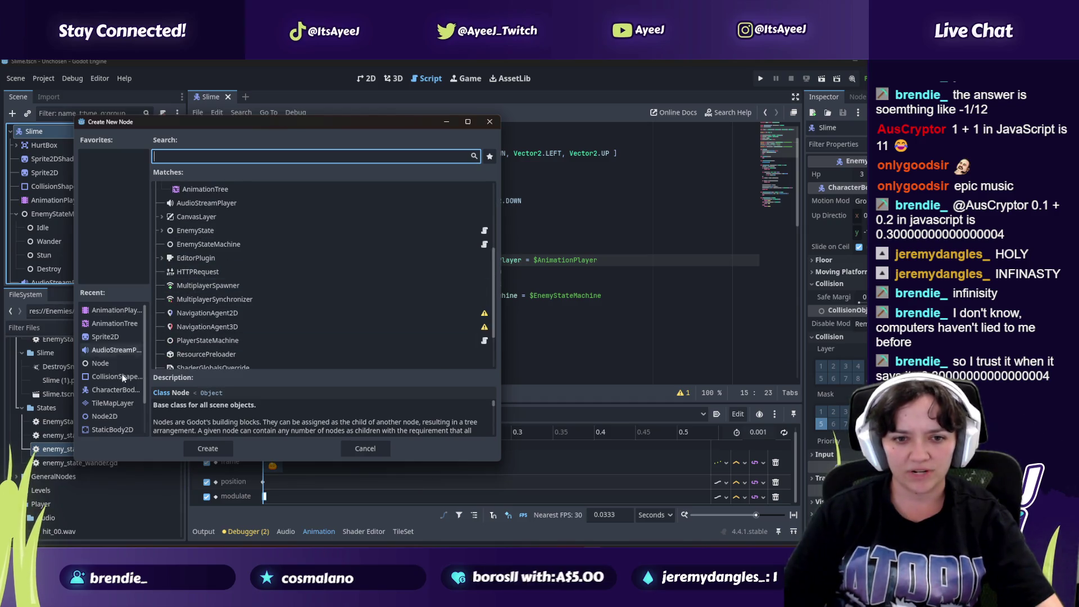
scroll(113, 383, "down", 2)
left_click(356, 444)
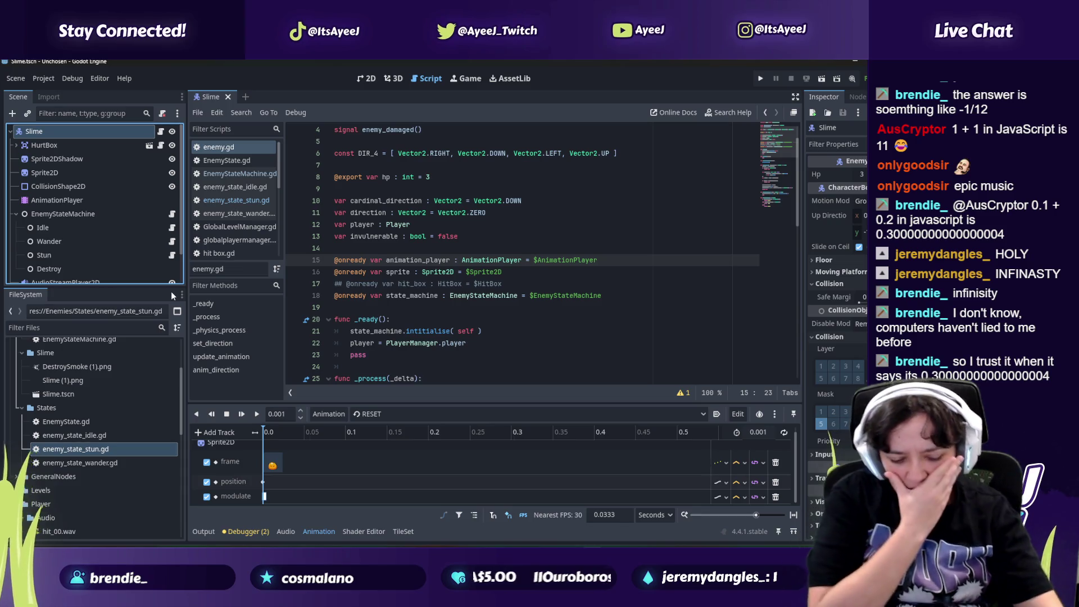
key("alt+Tab")
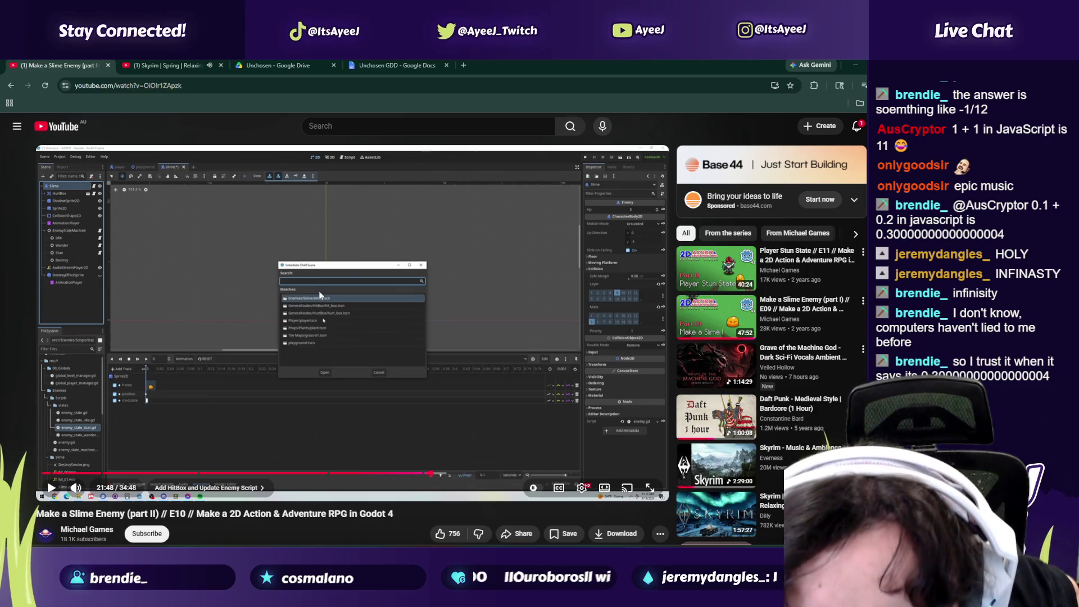
Step: Google 'gdot instantiate child scene keybind' in a new Chrome tab, then return to Godot
left_click(650, 489)
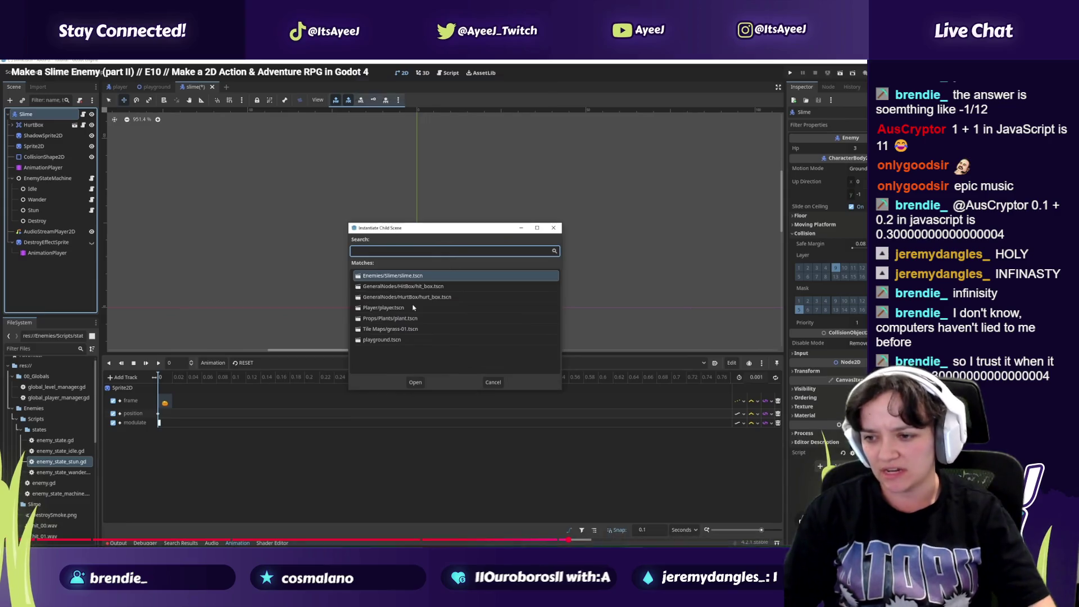
key("Escape")
left_click(463, 66)
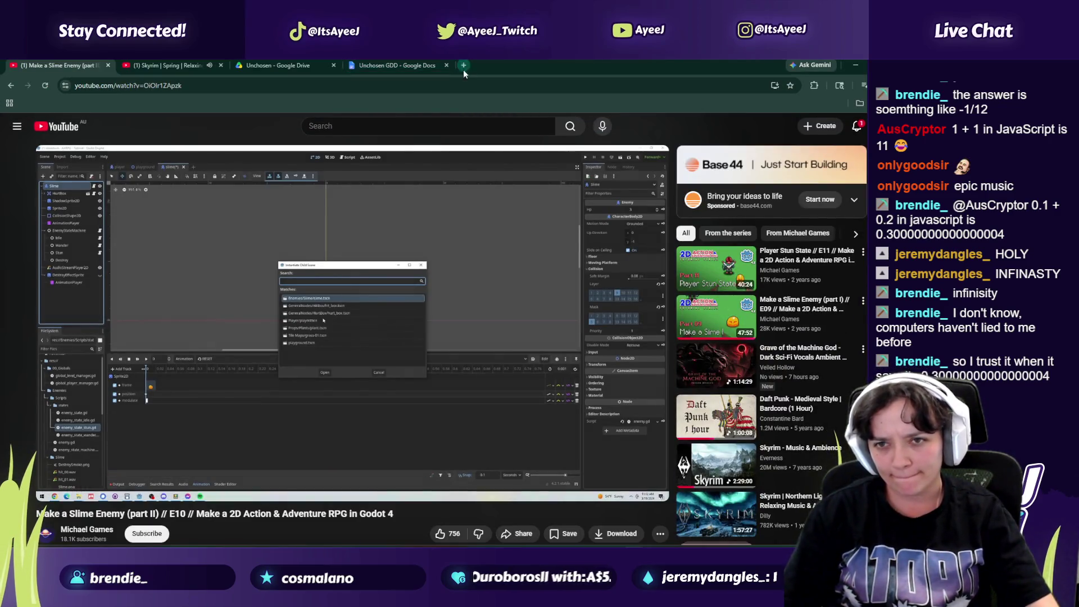
type("gdot instantia")
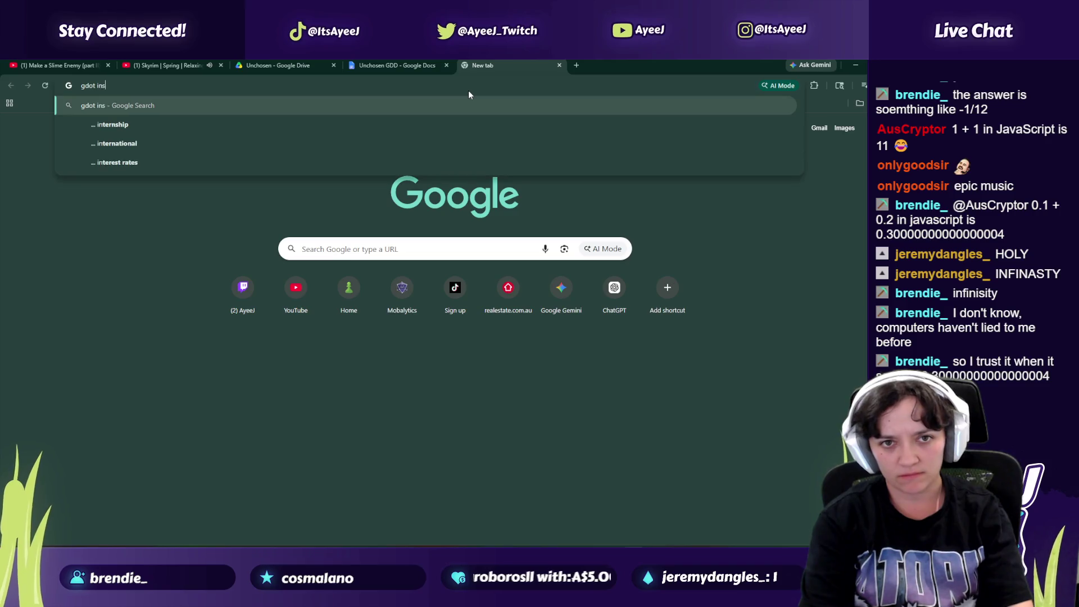
type("te child scene ke")
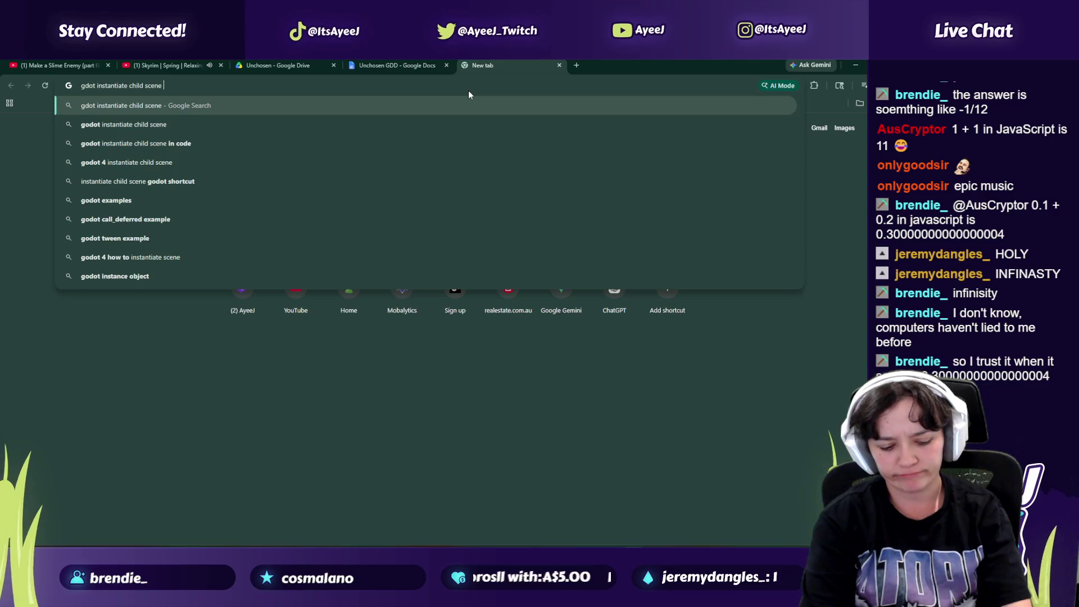
type("ybind")
key("Return")
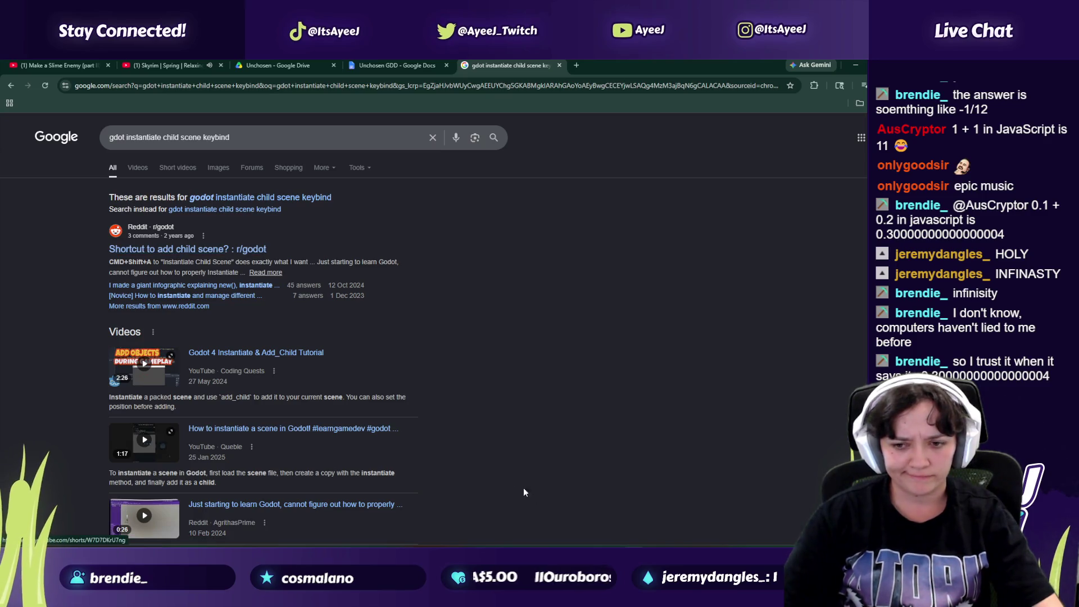
key("alt+Tab")
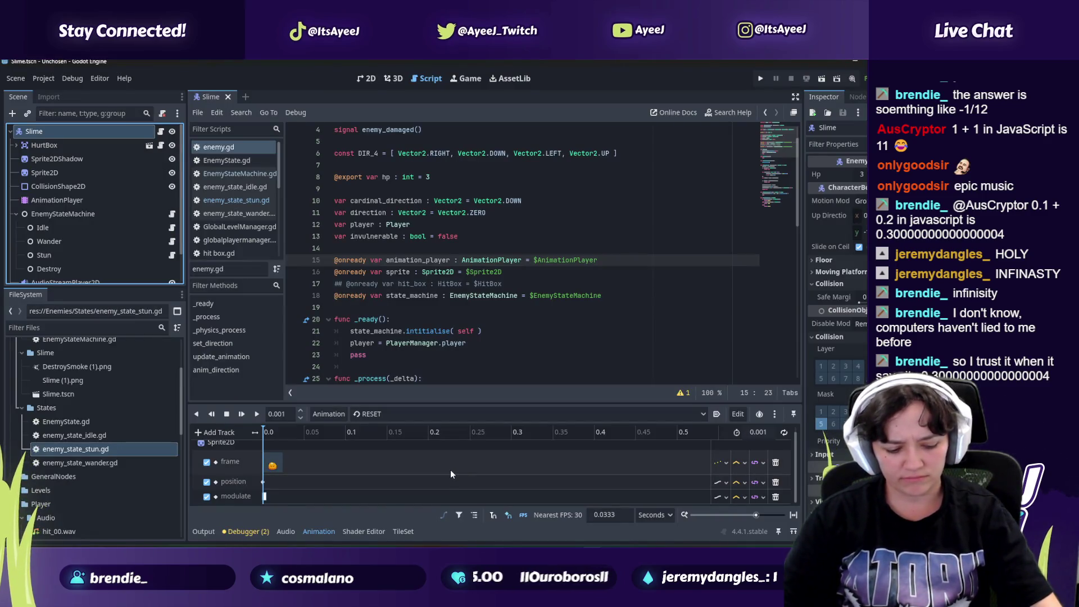
Step: Instance hit_box.tscn into Slime, move HitBox to Slime's first child, and close the search tab
key("ctrl+shift+o")
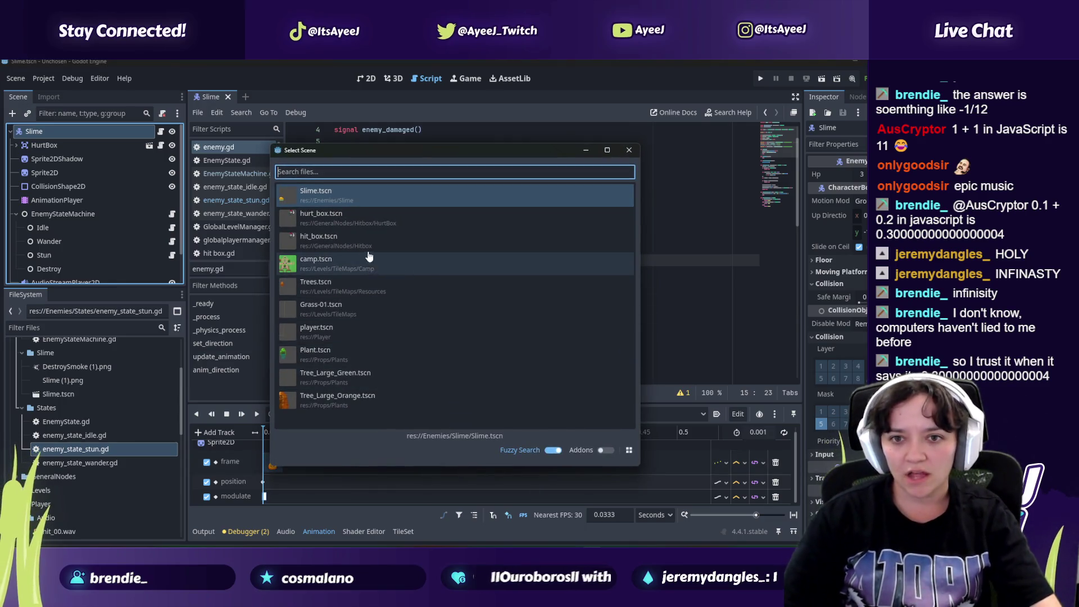
double_click(349, 239)
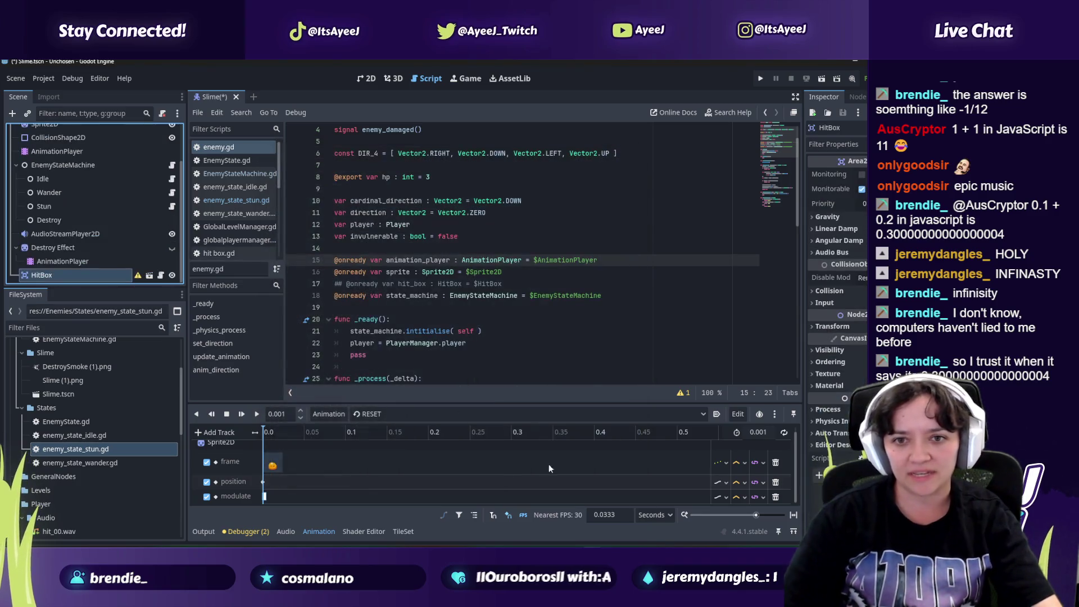
mouse_move(76, 275)
left_mouse_down()
mouse_move(59, 115)
mouse_move(61, 146)
mouse_move(51, 136)
left_mouse_up()
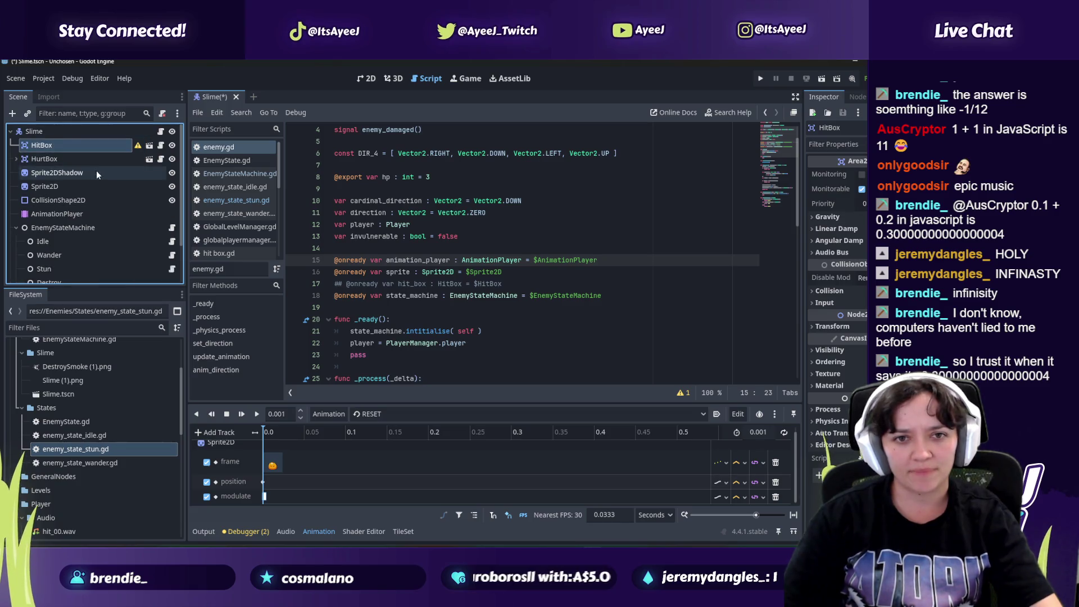
key("alt+Tab")
left_click(558, 66)
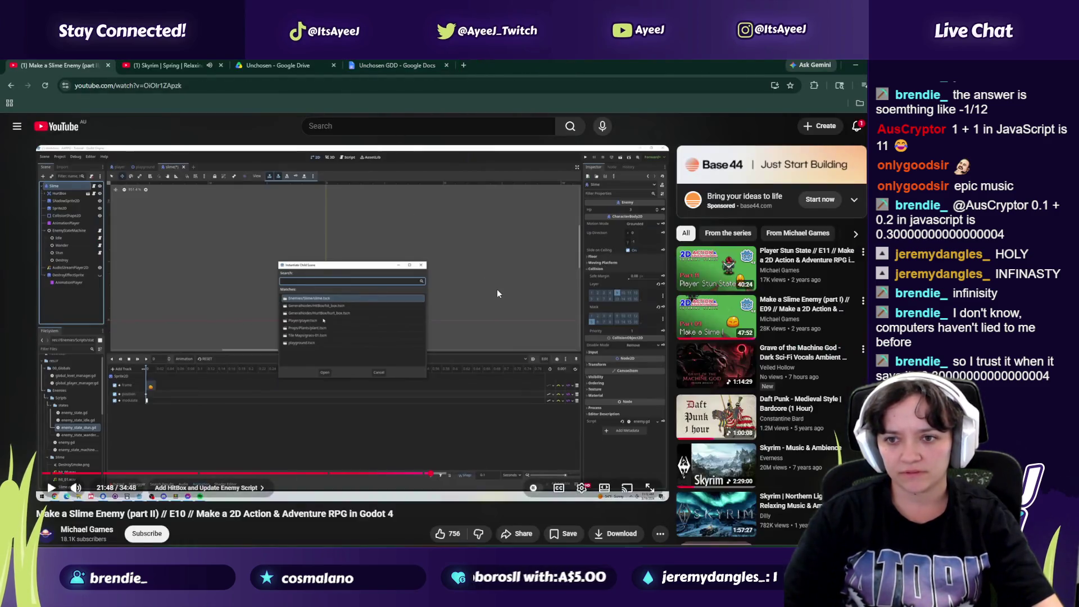
Step: Play the video briefly, then close the shared image and Google tabs
left_click(480, 288)
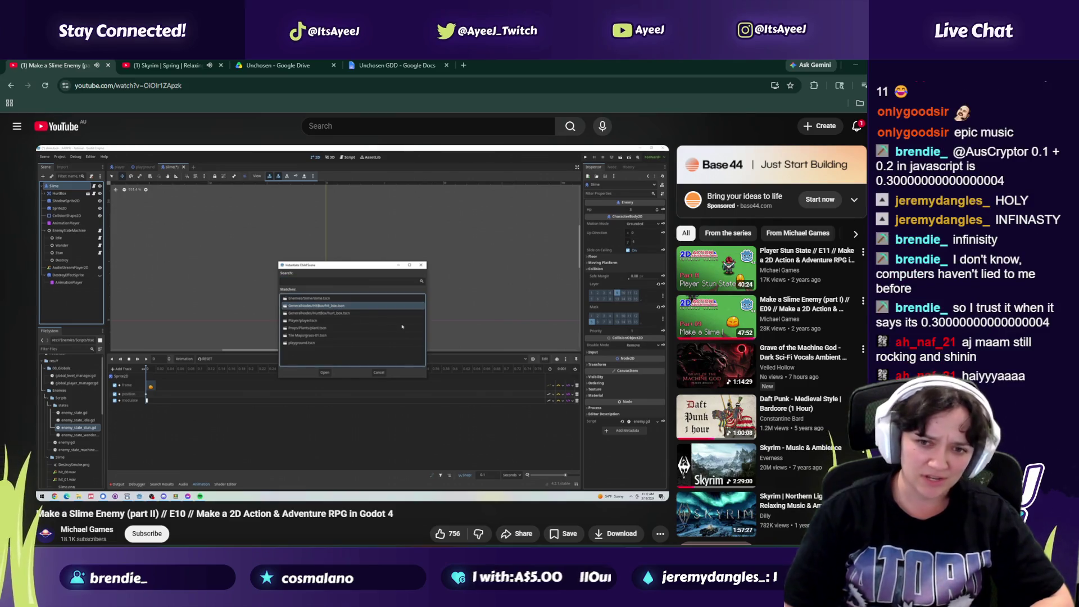
left_click(608, 374)
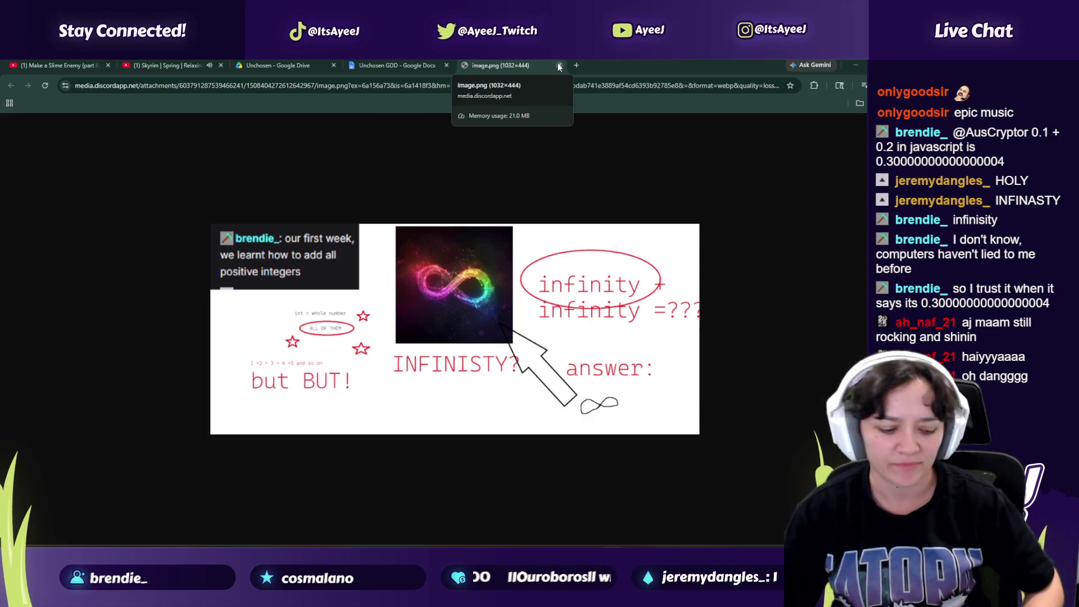
left_click(559, 65)
left_click(163, 65)
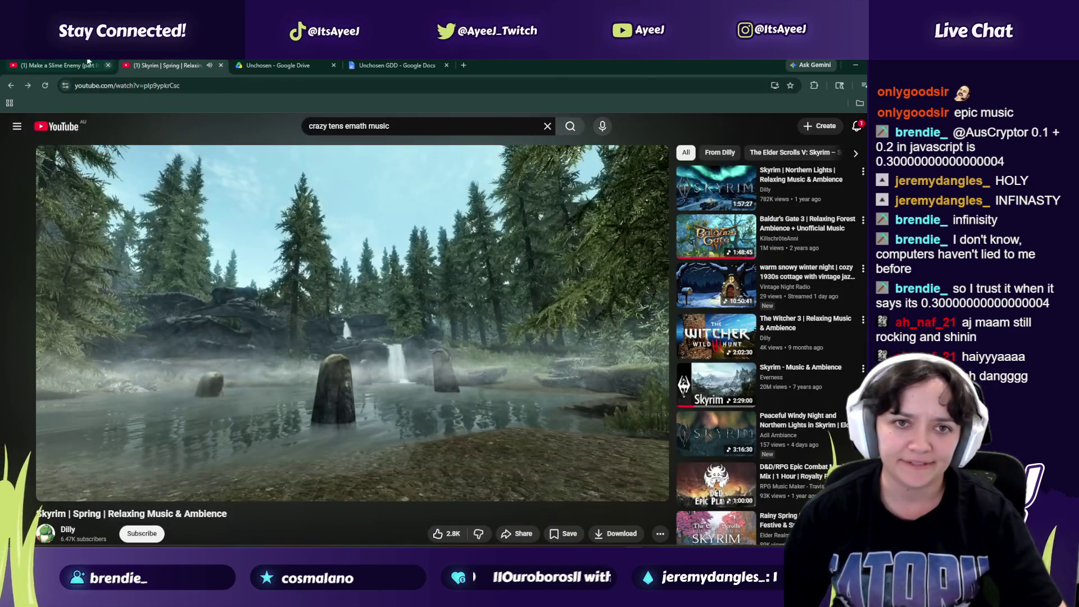
Step: Play the slime enemy tutorial to 22:02, then return to Godot
left_click(59, 65)
left_click(353, 276)
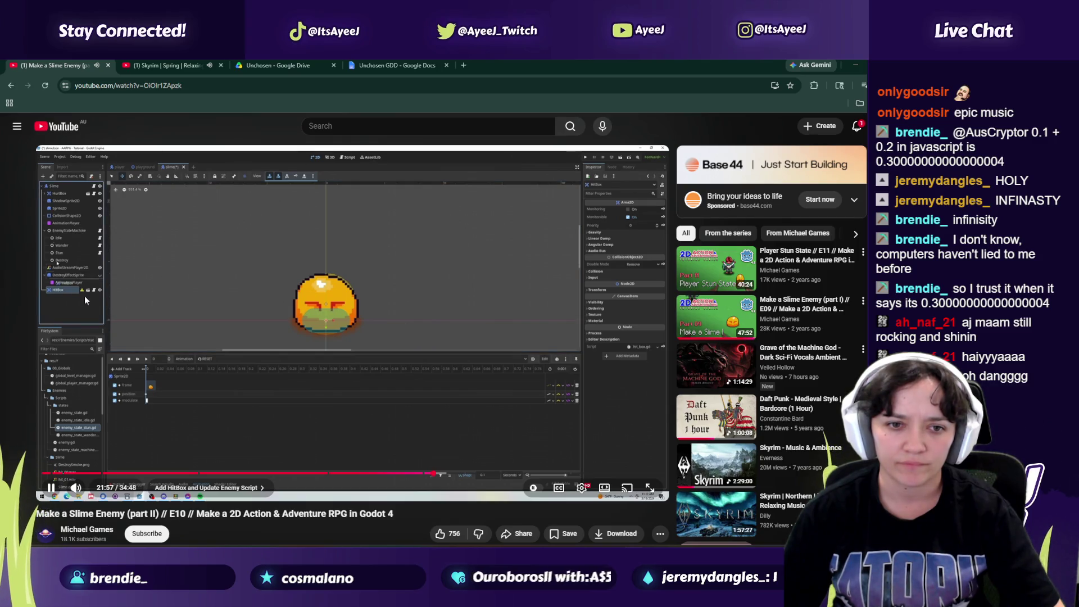
left_click(210, 296)
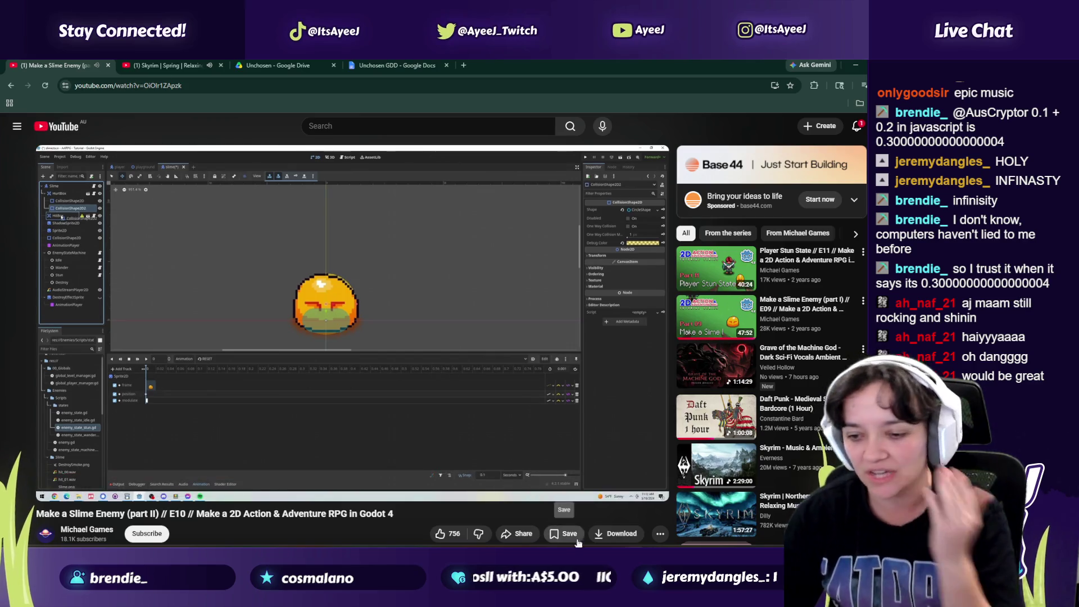
key("alt+Tab")
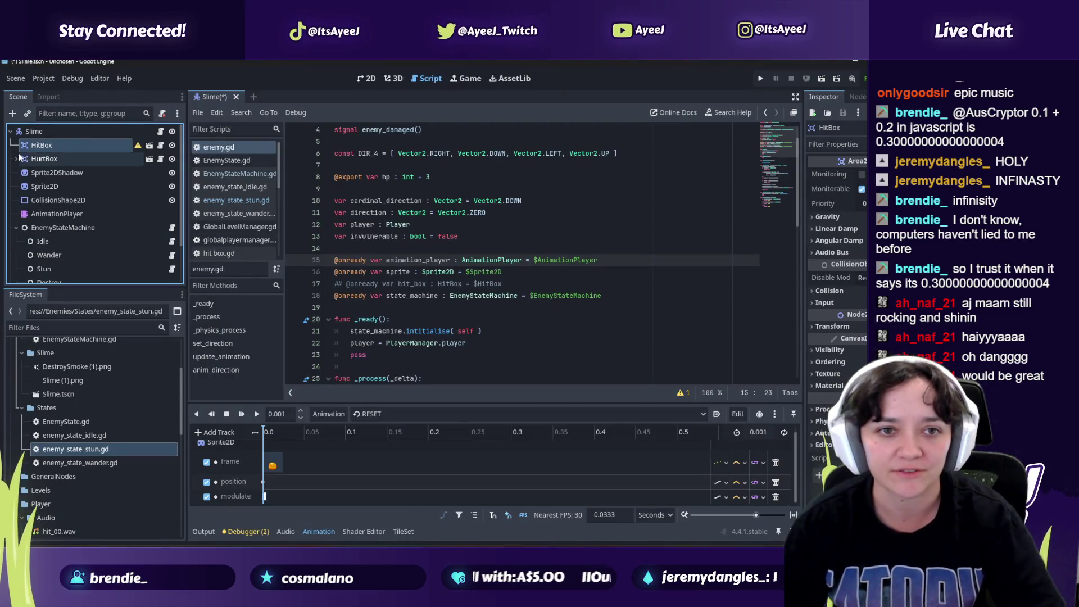
Step: Copy HurtBox's CollisionShape2D and move the pasted CollisionShape2D2 up beside HitBox
left_click(15, 158)
left_click(49, 175)
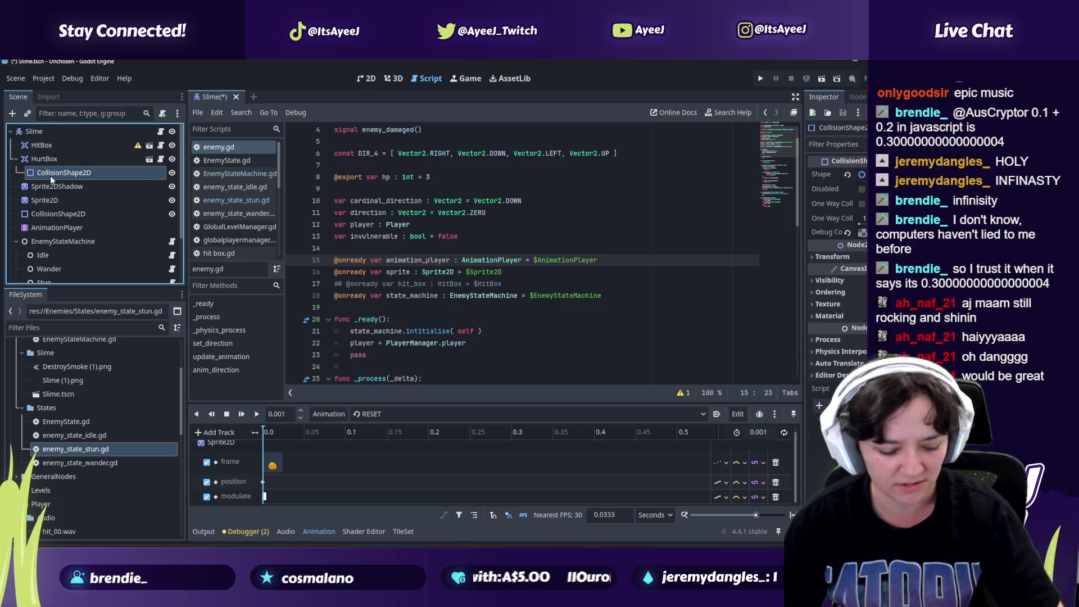
key("ctrl+c")
key("ctrl+v")
mouse_move(56, 186)
left_mouse_down()
mouse_move(30, 157)
mouse_move(38, 148)
left_mouse_up()
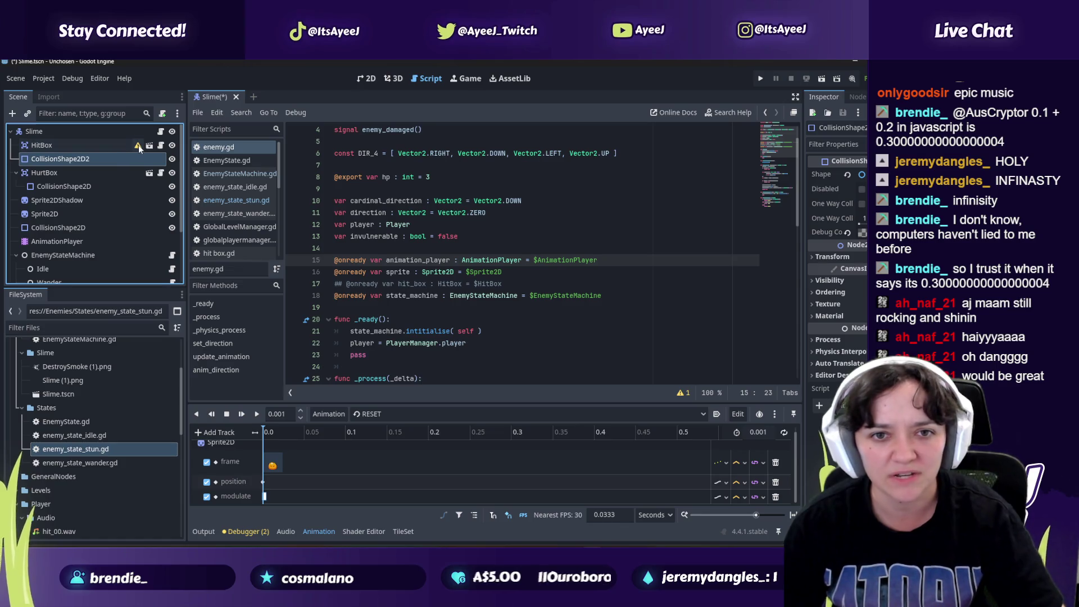
mouse_move(139, 145)
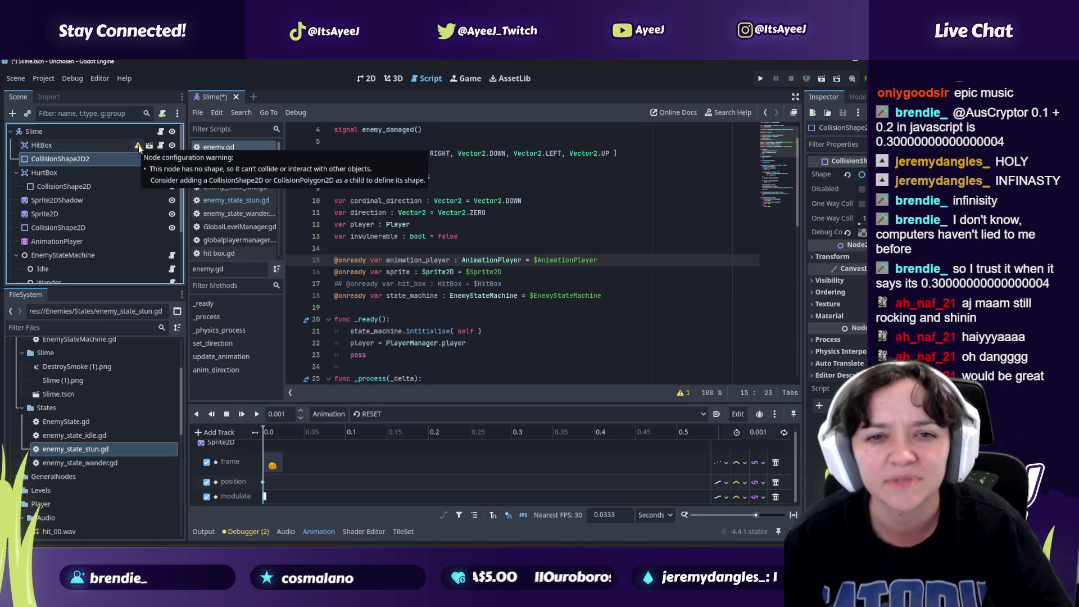
left_click(68, 159)
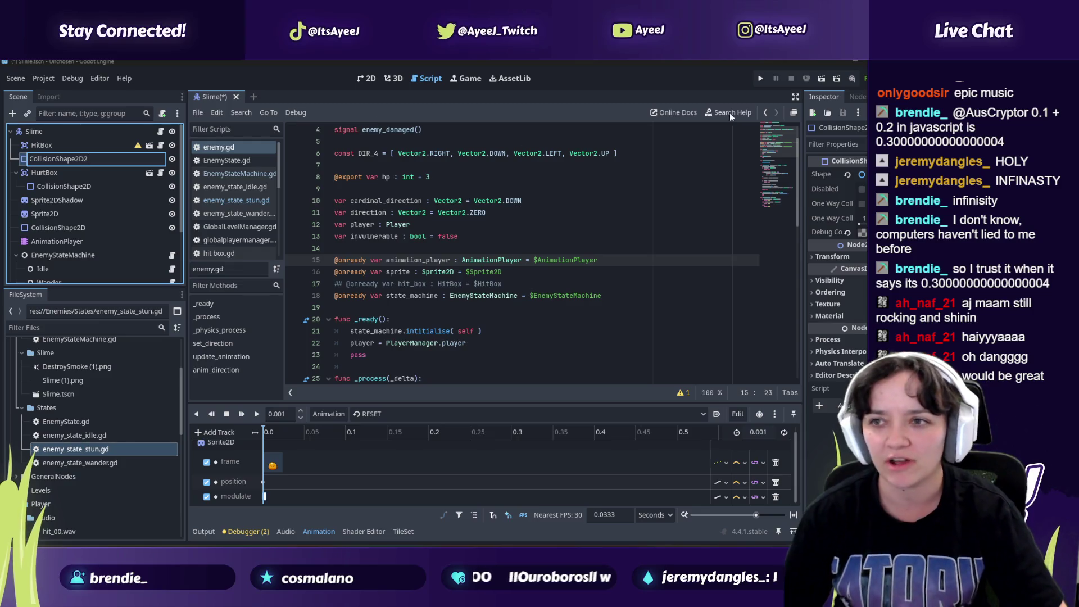
Step: Close the floating script editor, save the Slime scene, and resume the tutorial
left_click(793, 113)
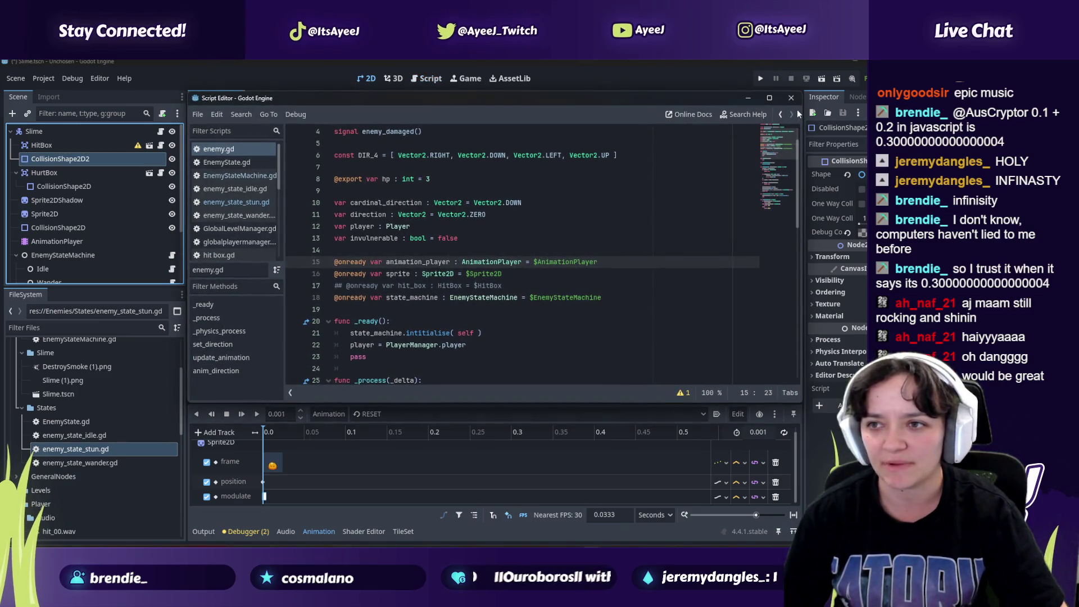
left_click(789, 98)
key("ctrl+s")
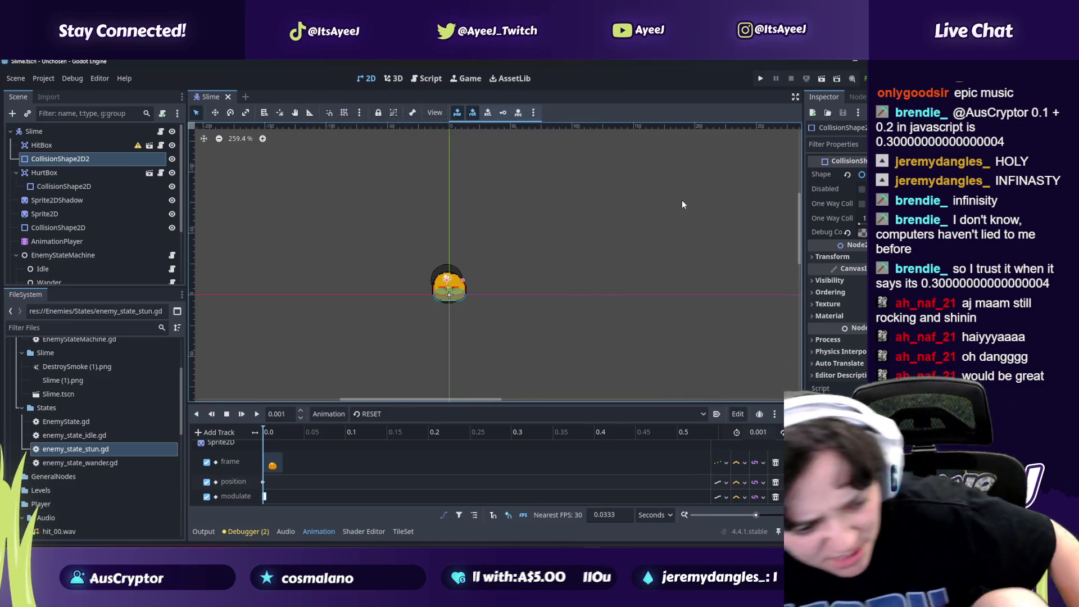
key("alt+Tab")
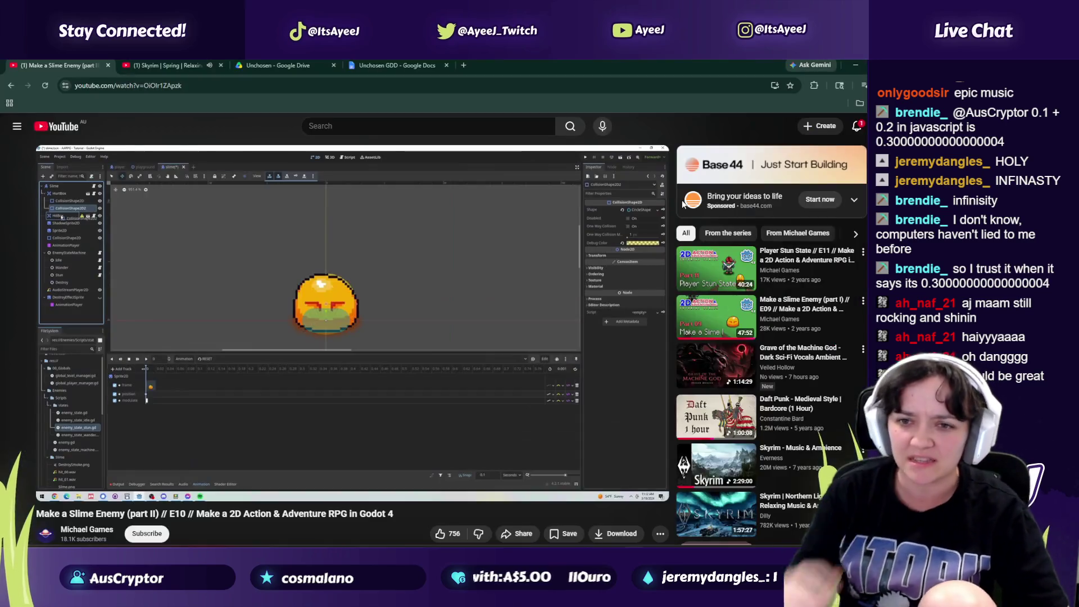
left_click(376, 297)
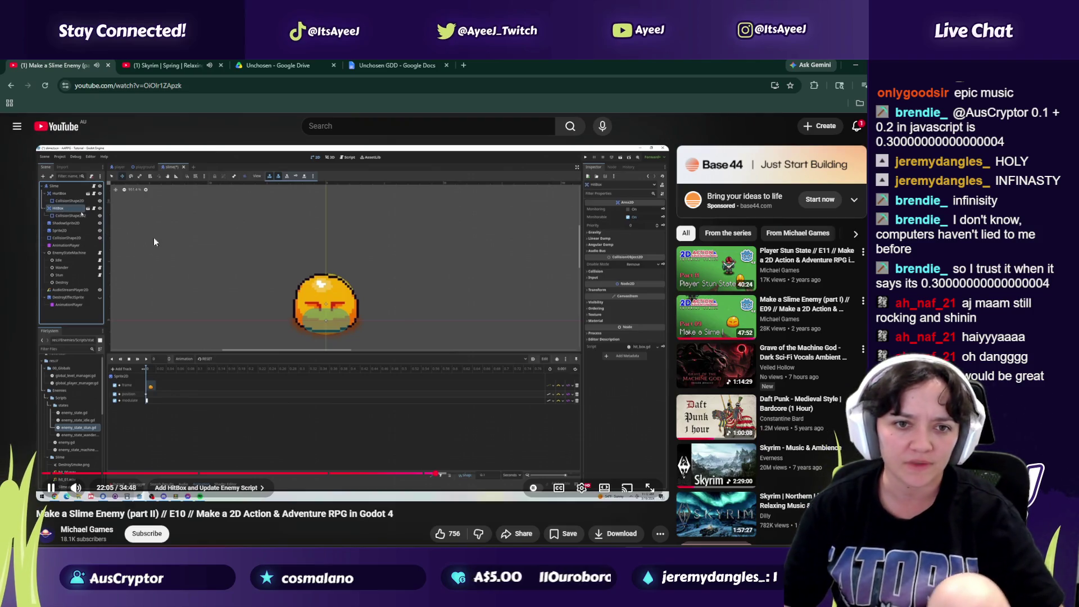
Step: Select HitBox's collision shape CollisionShape2D2 while keeping the tutorial playing
key("alt+Tab")
left_click(42, 145)
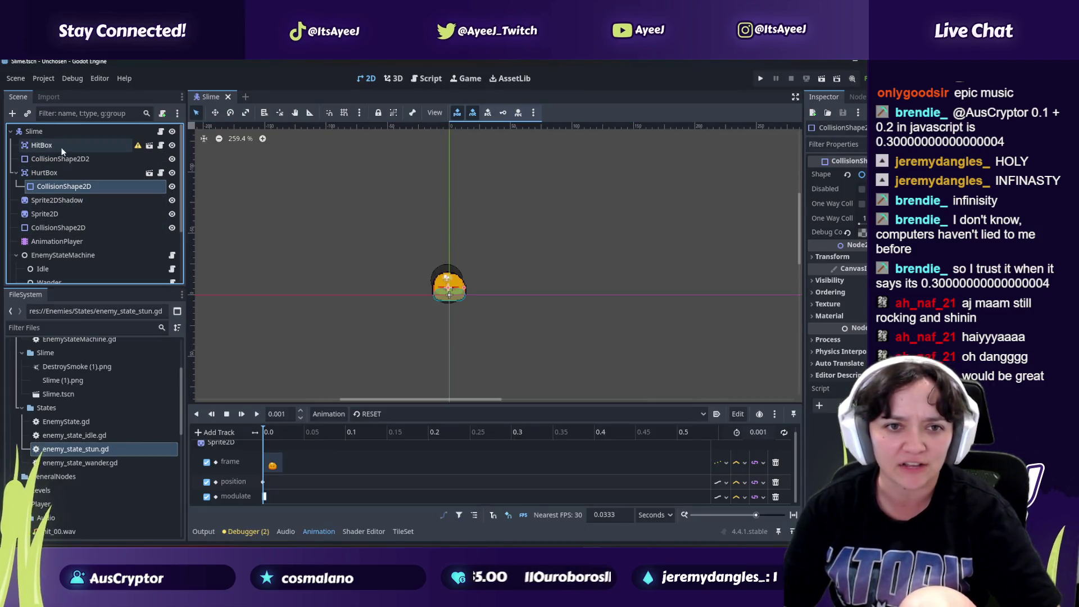
left_click(57, 159)
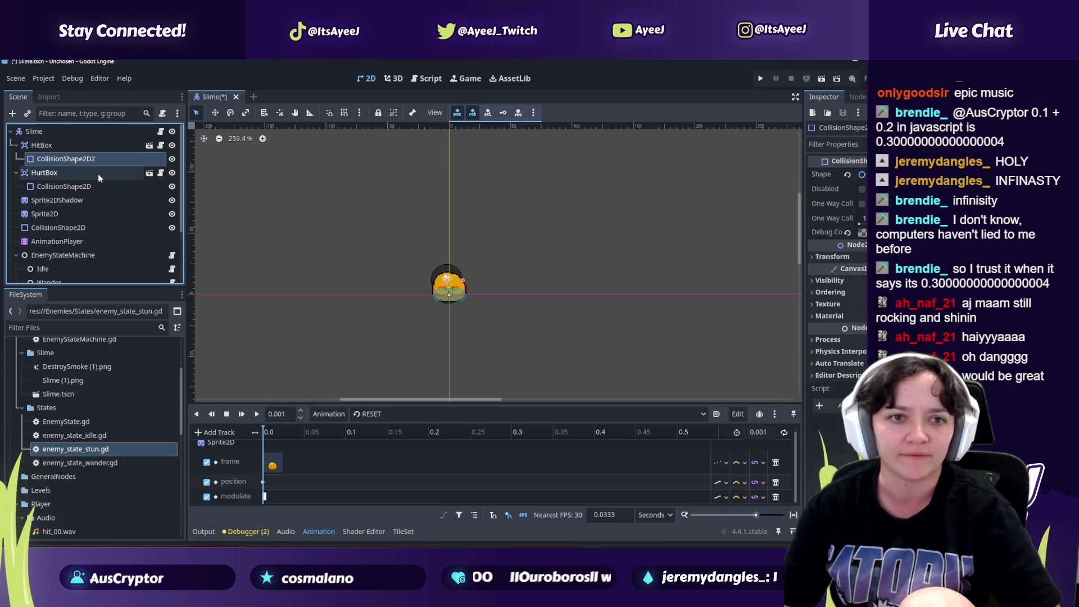
key("alt+Tab")
left_click(396, 230)
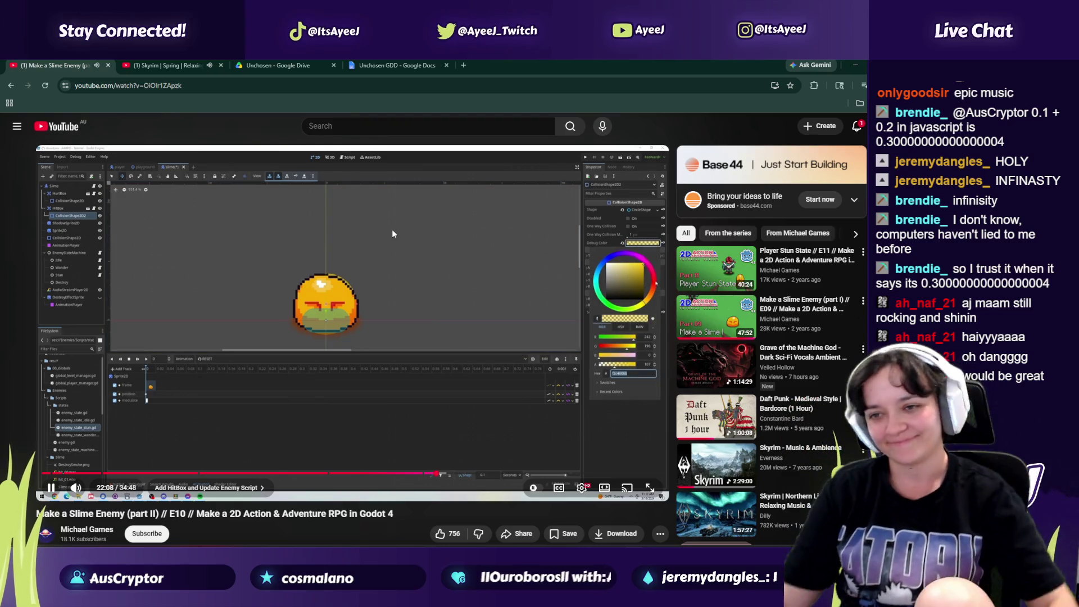
key("alt+Tab")
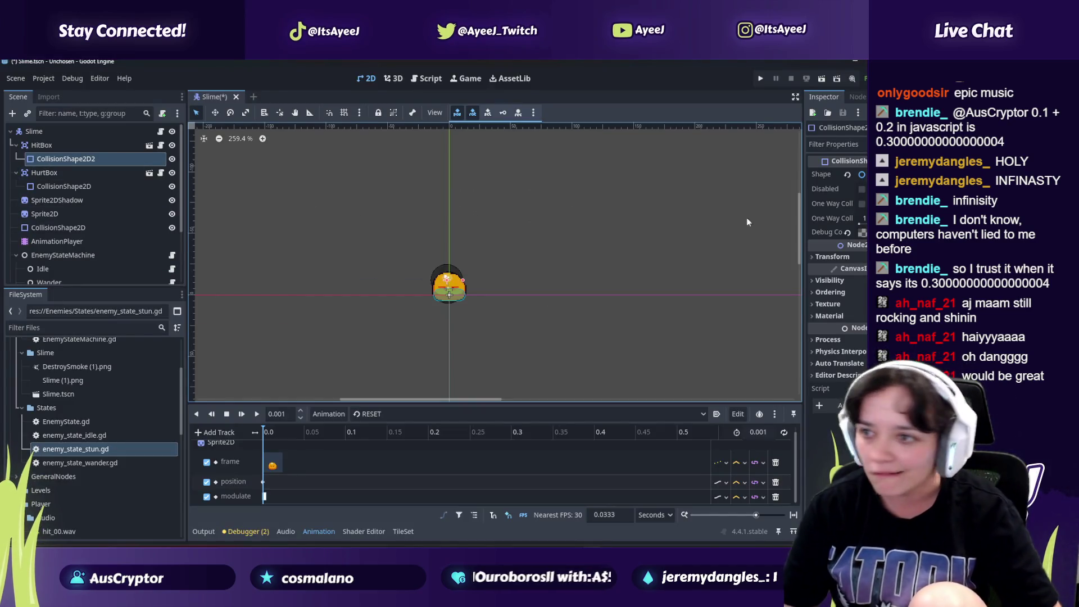
Step: Set CollisionShape2D2's Debug Color to a dark purple in the colour picker
left_click(861, 232)
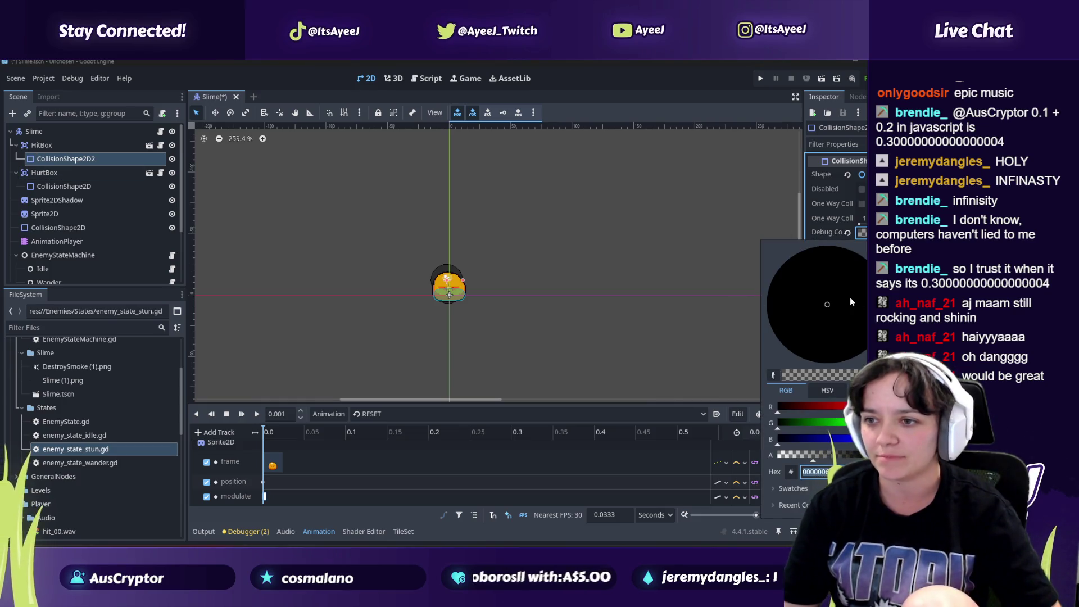
mouse_move(847, 296)
left_mouse_down()
mouse_move(811, 285)
mouse_move(857, 315)
left_mouse_up()
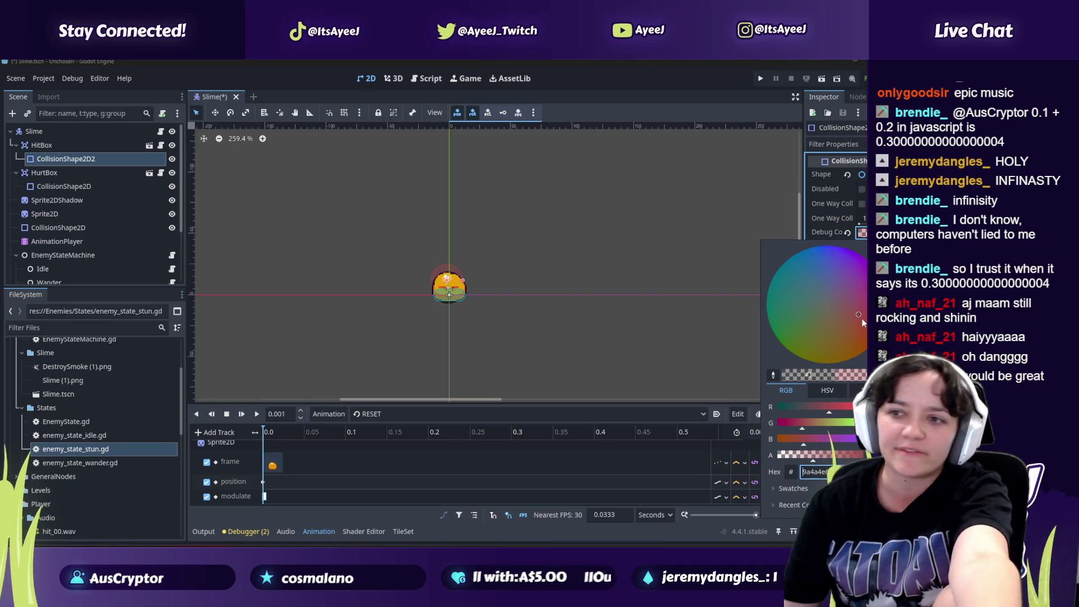
mouse_move(832, 259)
left_mouse_down()
mouse_move(821, 245)
mouse_move(781, 253)
mouse_move(825, 337)
mouse_move(868, 318)
left_mouse_up()
left_click(842, 248)
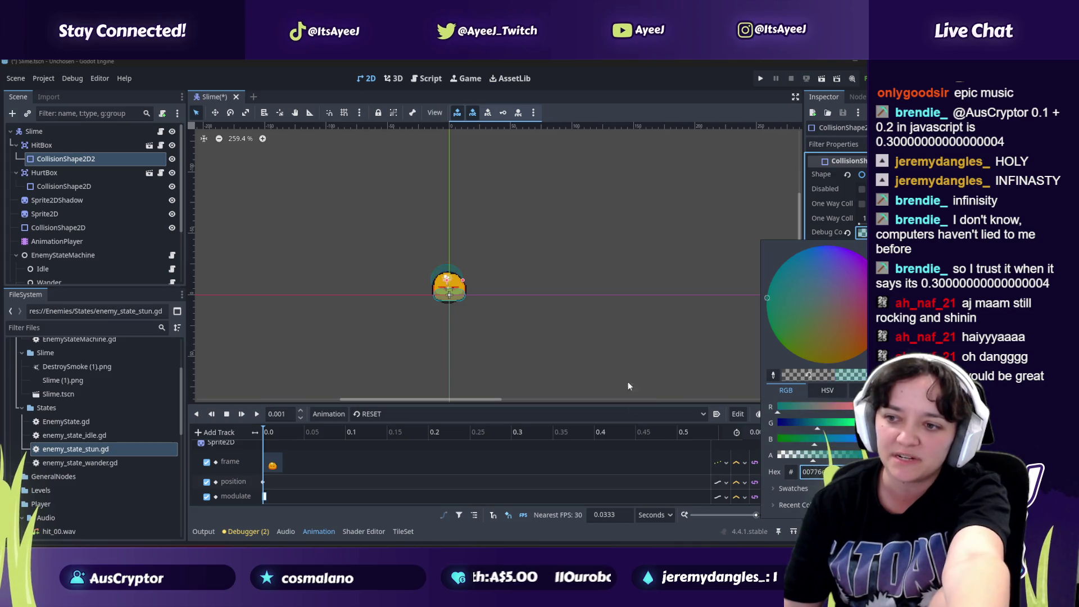
mouse_move(835, 258)
left_mouse_down()
mouse_move(865, 275)
mouse_move(854, 267)
mouse_move(859, 315)
mouse_move(815, 345)
mouse_move(775, 342)
mouse_move(852, 251)
left_mouse_up()
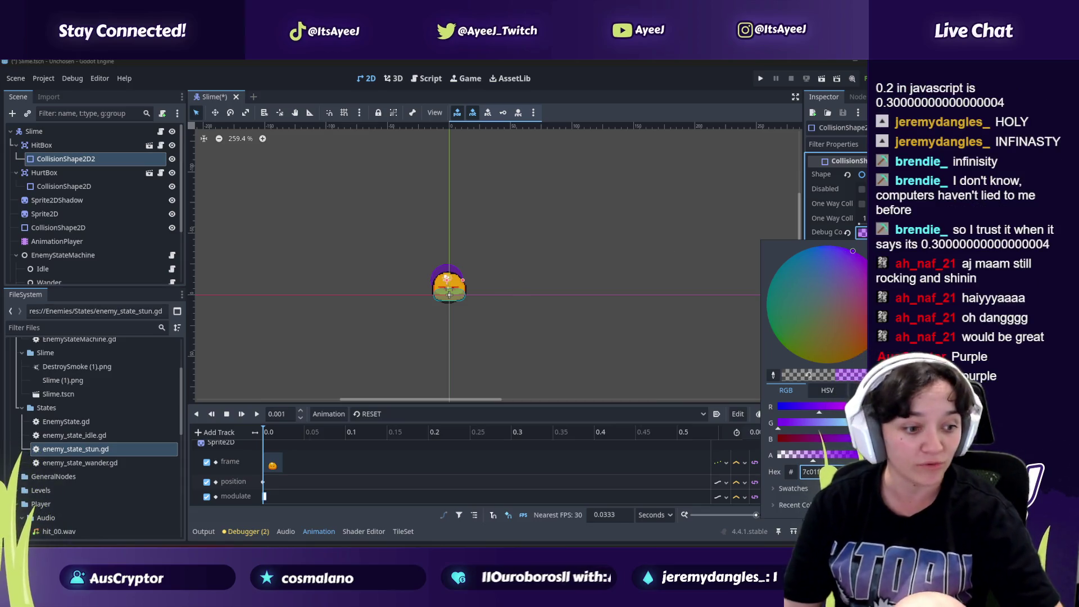
left_click(818, 471)
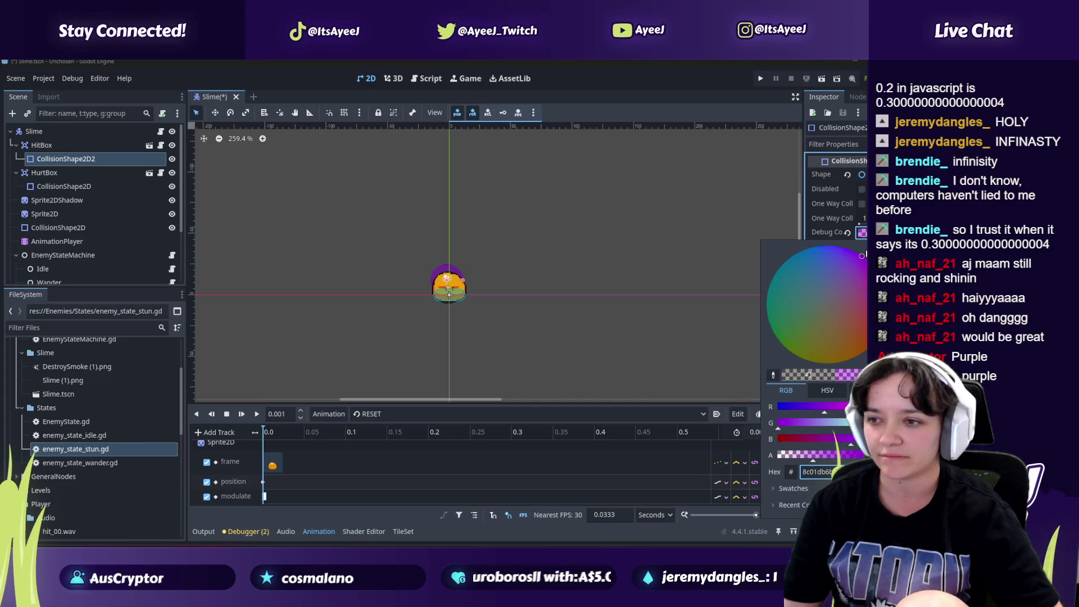
mouse_move(877, 260)
left_mouse_down()
mouse_move(876, 293)
mouse_move(877, 247)
mouse_move(848, 254)
mouse_move(877, 251)
left_mouse_up()
key("alt+Tab")
left_click(423, 261)
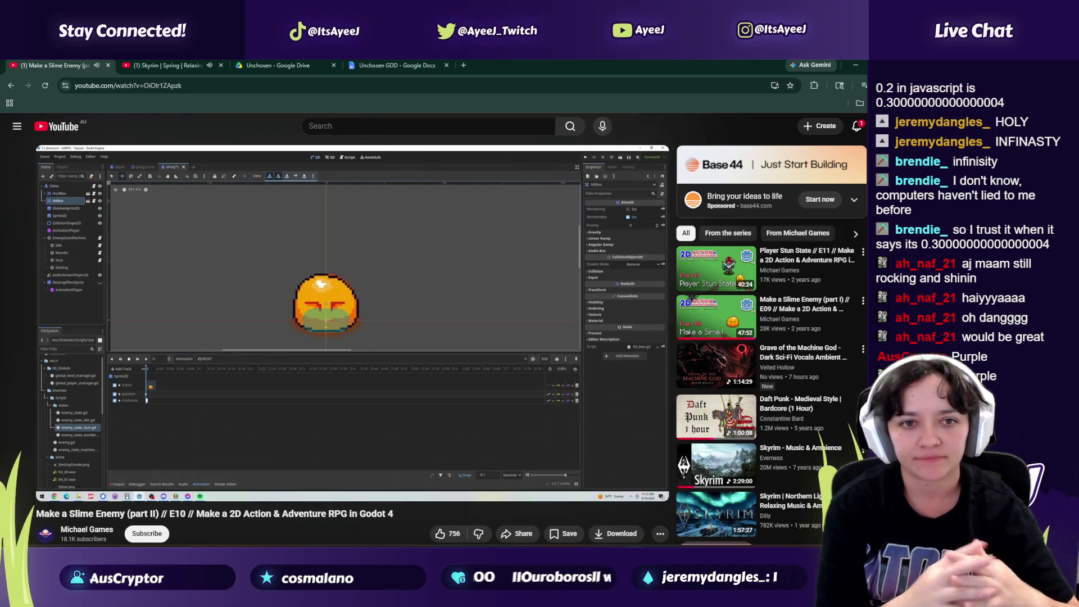
key("alt+Tab")
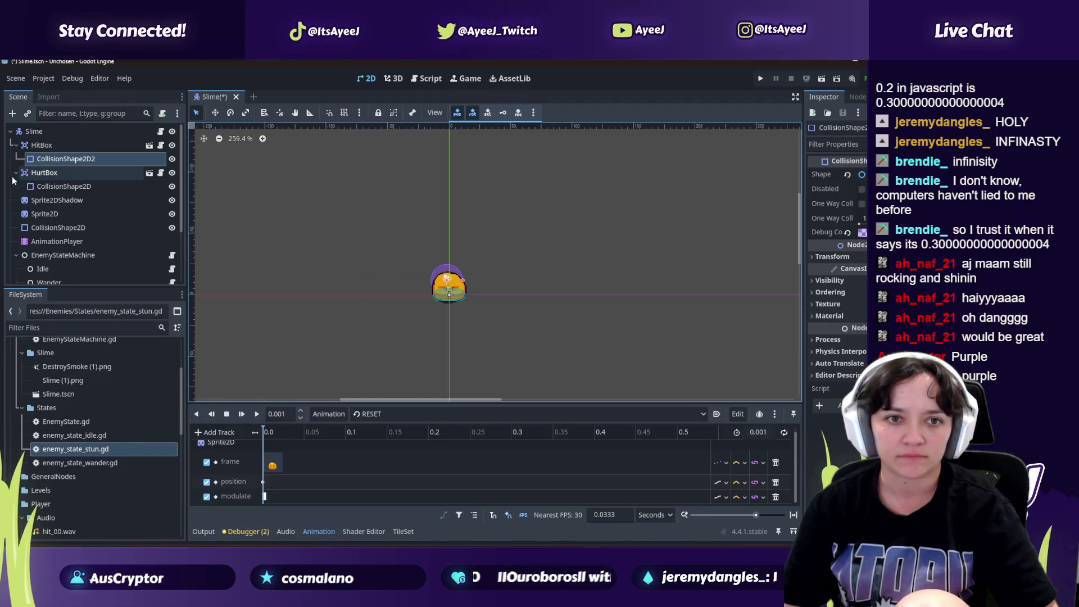
Step: Select HitBox and expand its Collision settings in the Inspector
key("alt+Tab")
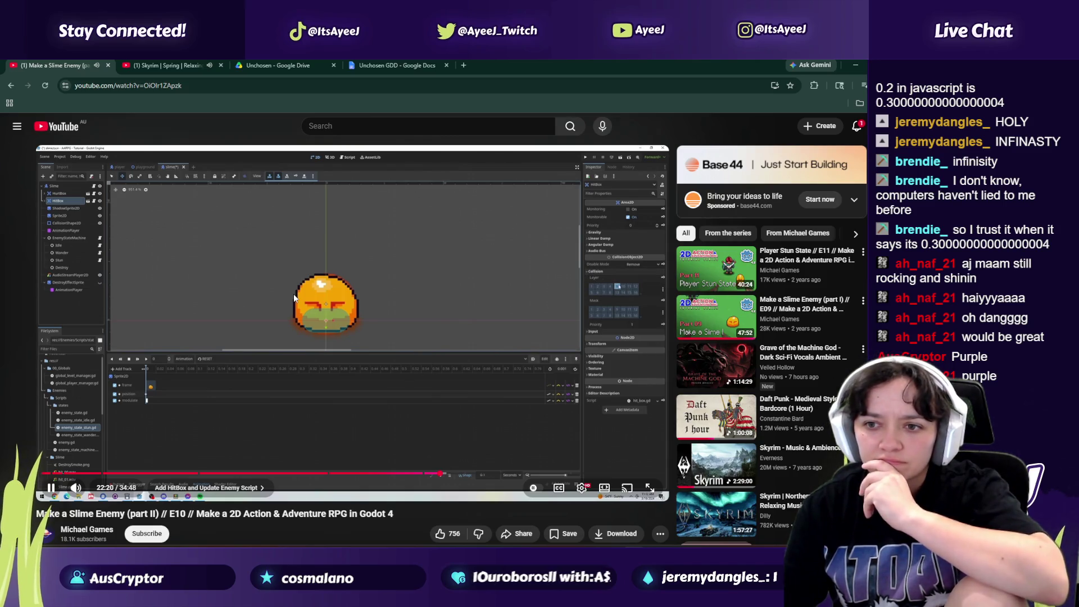
left_click(375, 292)
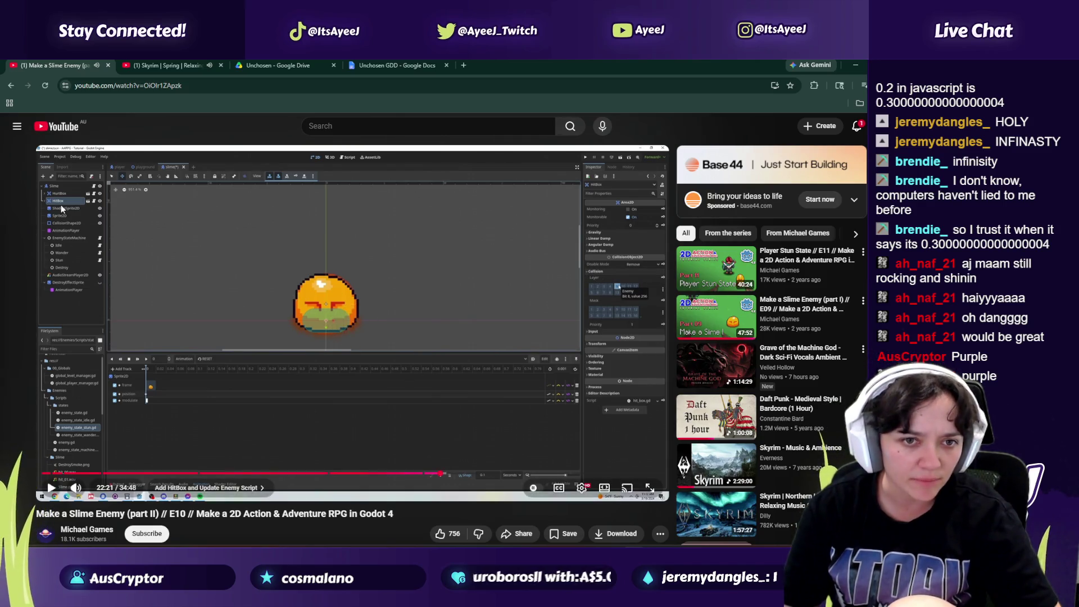
key("alt+Tab")
left_click(39, 145)
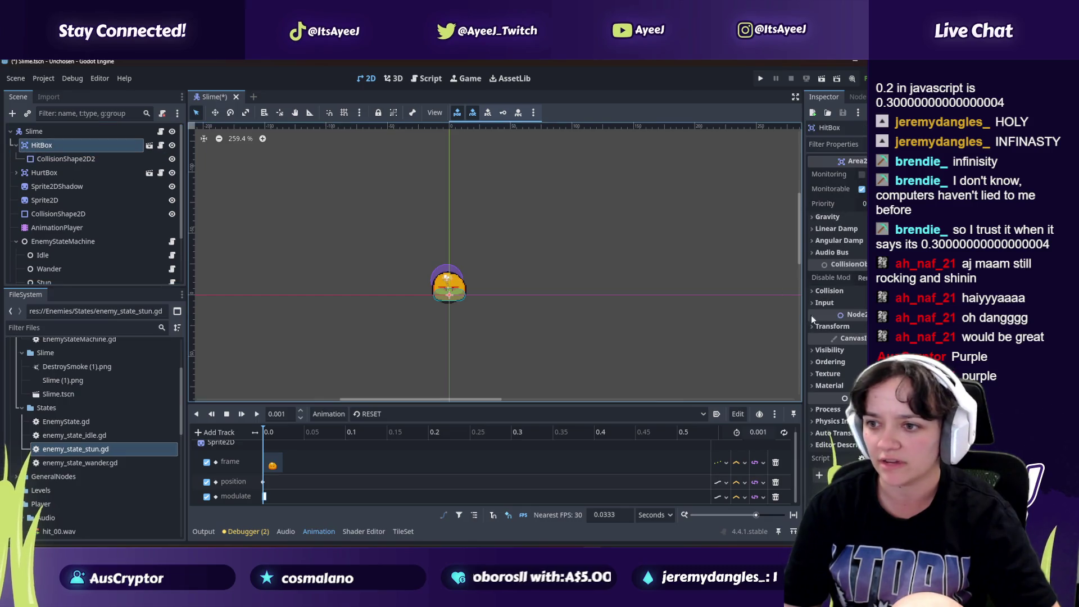
left_click(827, 373)
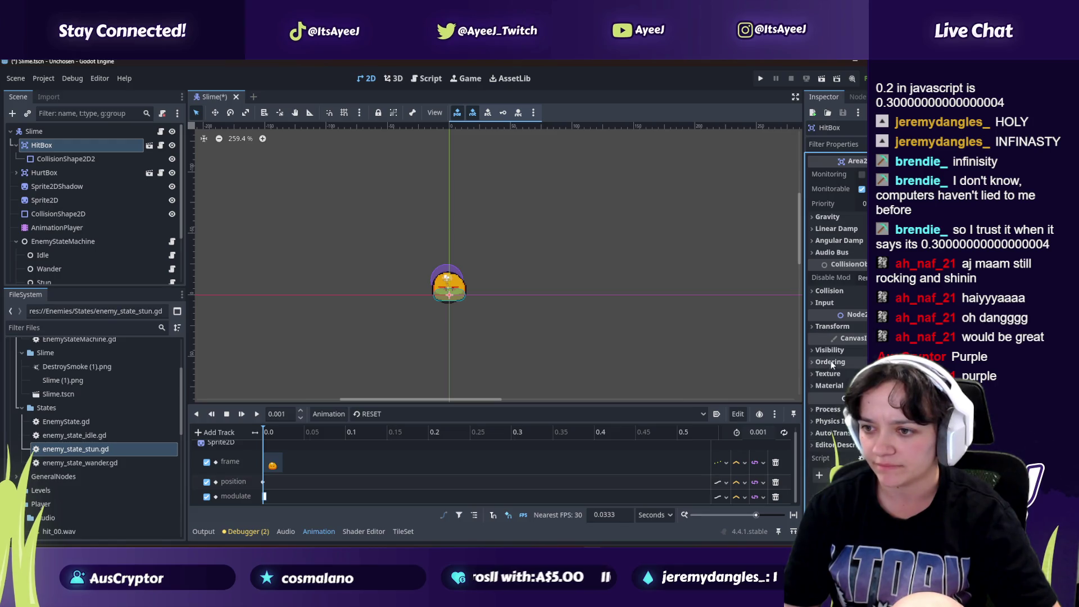
left_click(830, 350)
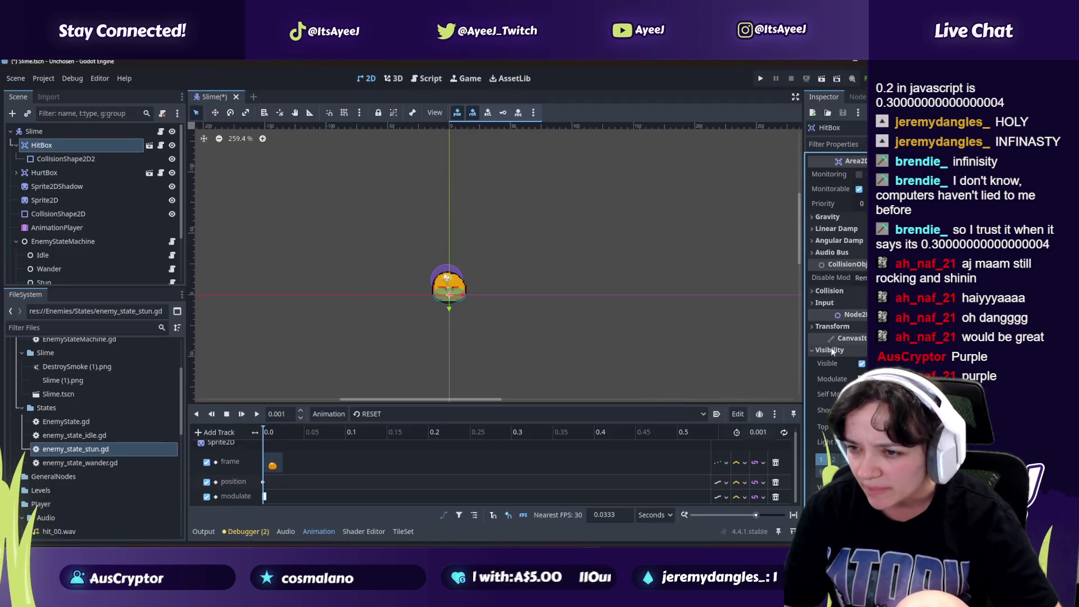
left_click(832, 350)
left_click(826, 291)
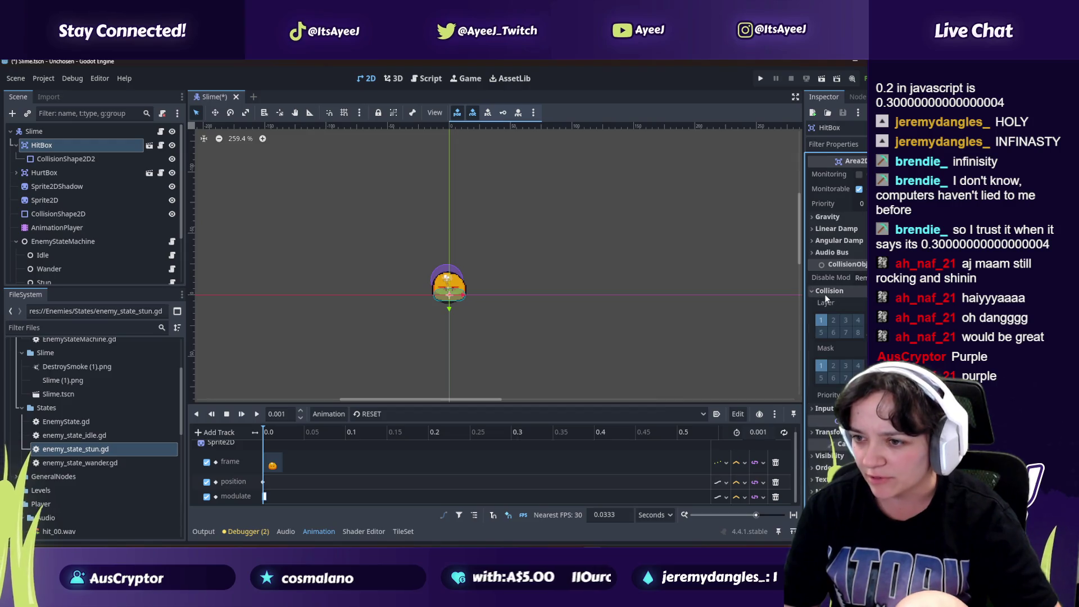
key("alt+Tab")
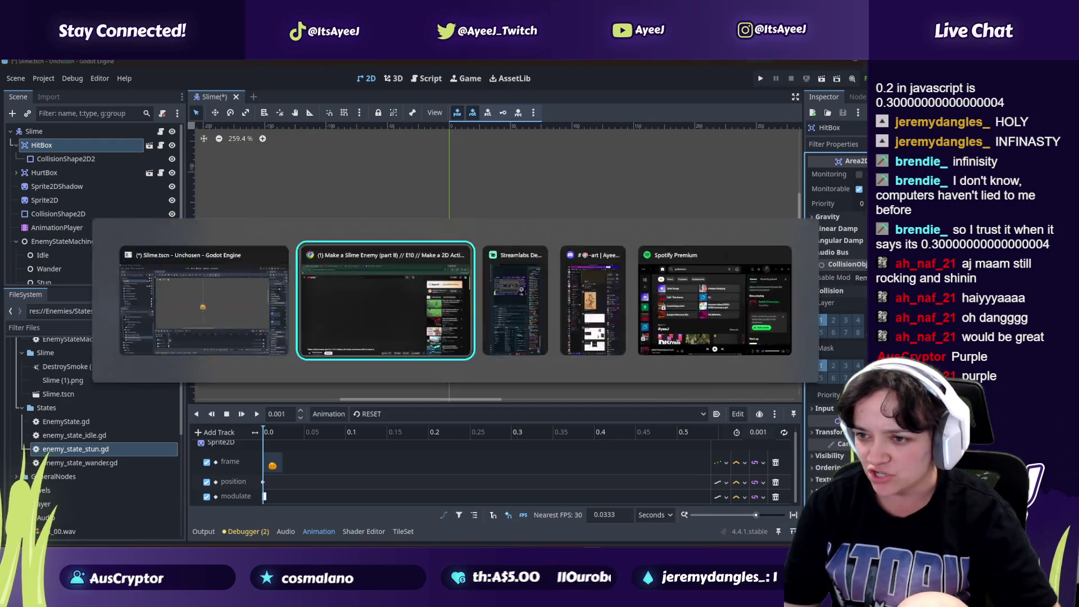
key("alt+Tab")
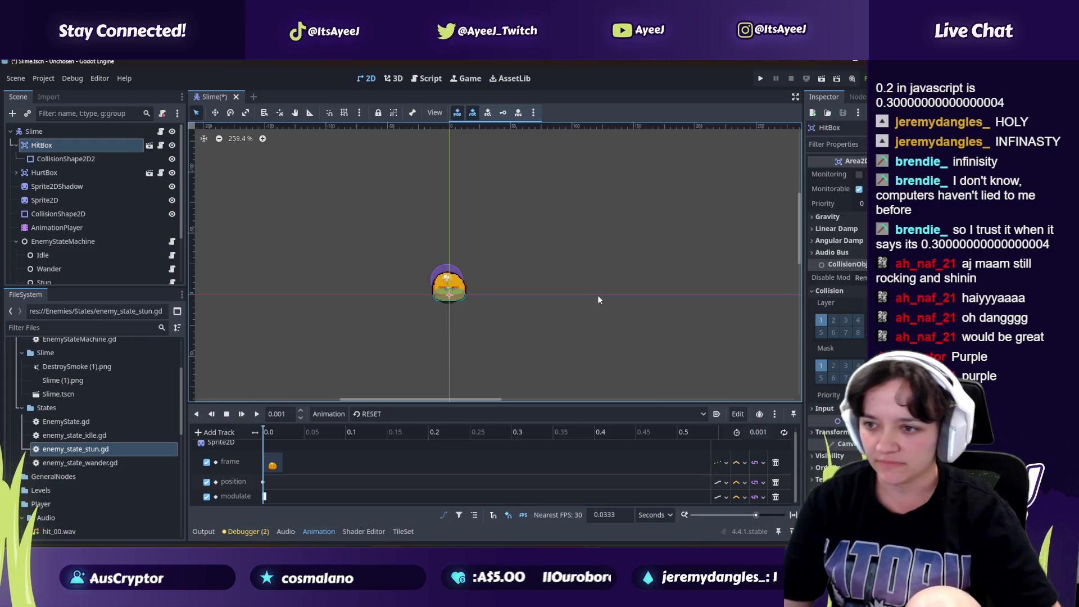
Step: Expand the full layer grid and put HitBox on collision layer 9
left_click(865, 326)
left_click(821, 349)
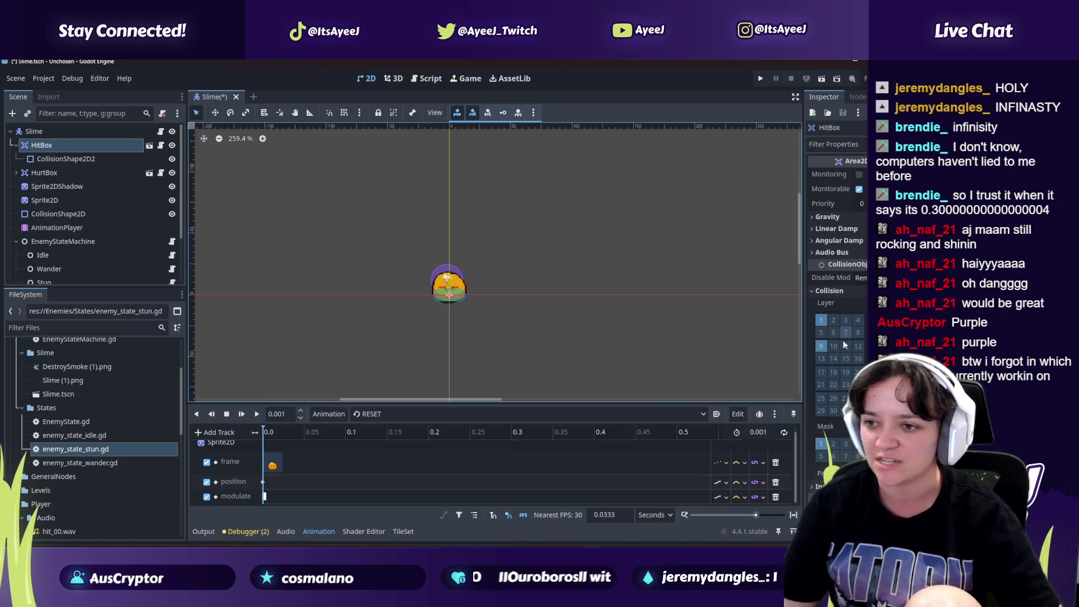
key("alt+Tab")
left_click(433, 295)
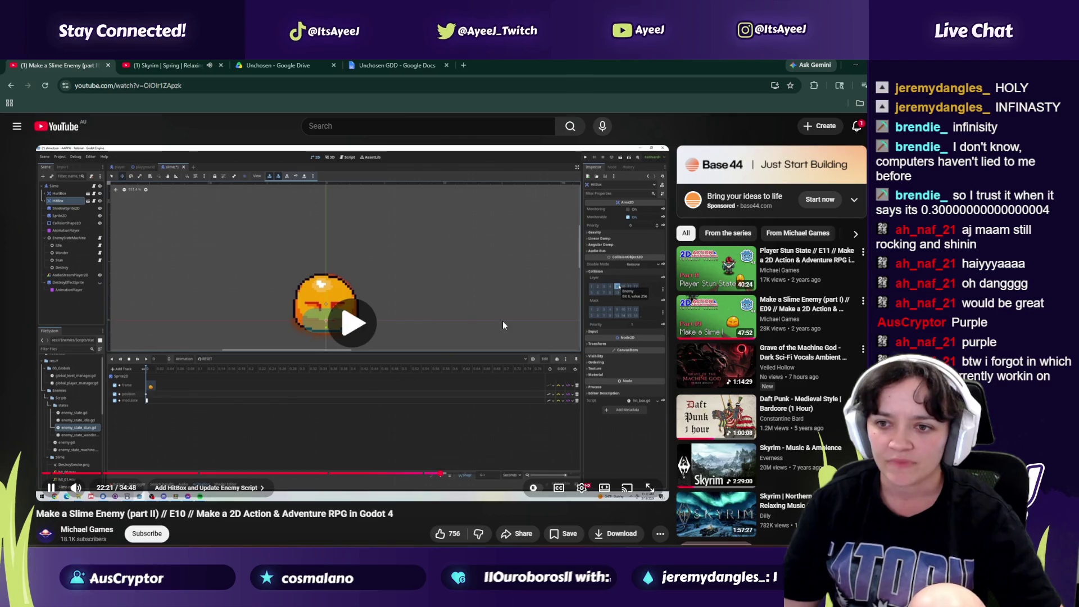
key("alt+Tab")
key("alt+Tab")
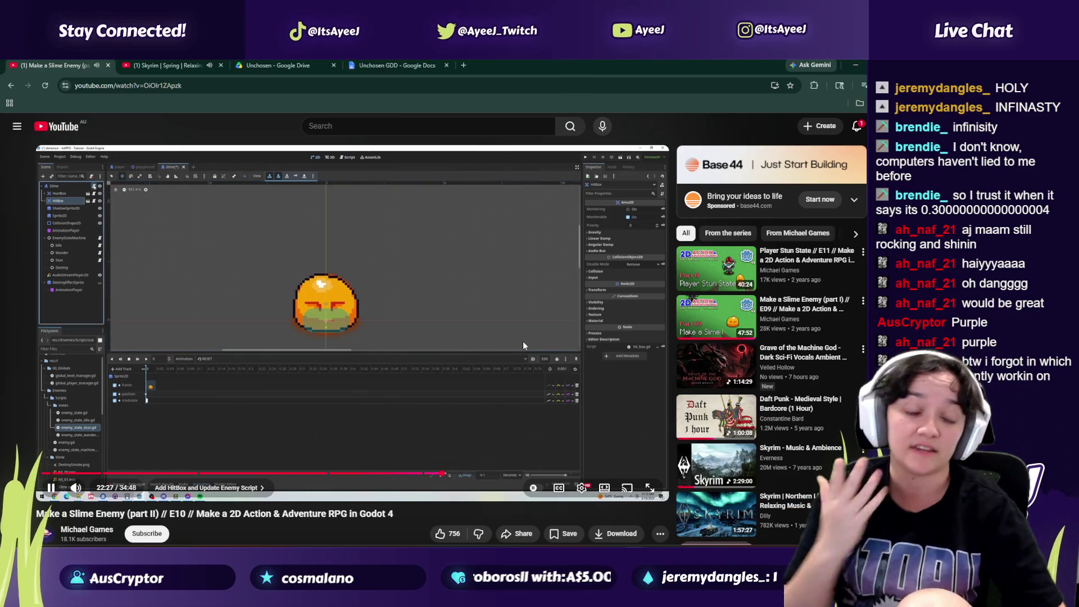
key("alt+Tab")
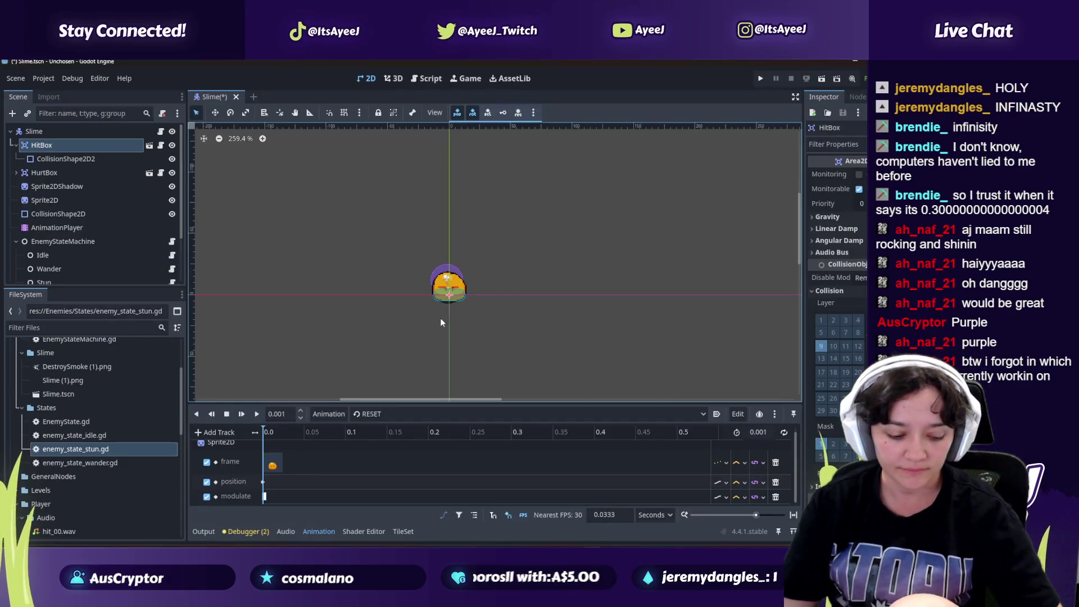
Step: Open the slime's enemy.gd script while following the tutorial
left_click(161, 145)
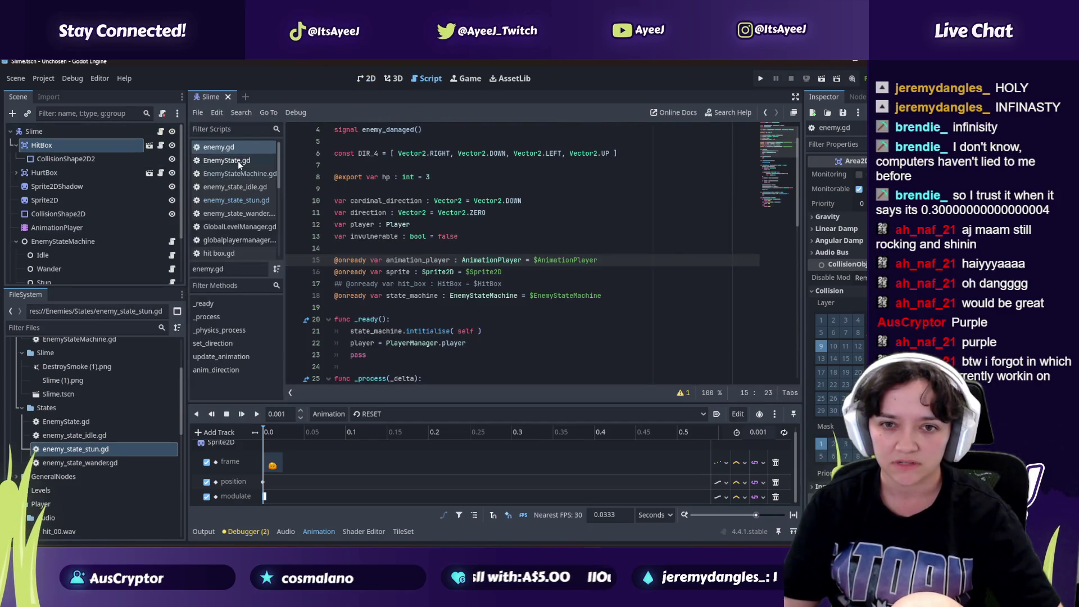
key("alt+Tab")
key("alt+Tab")
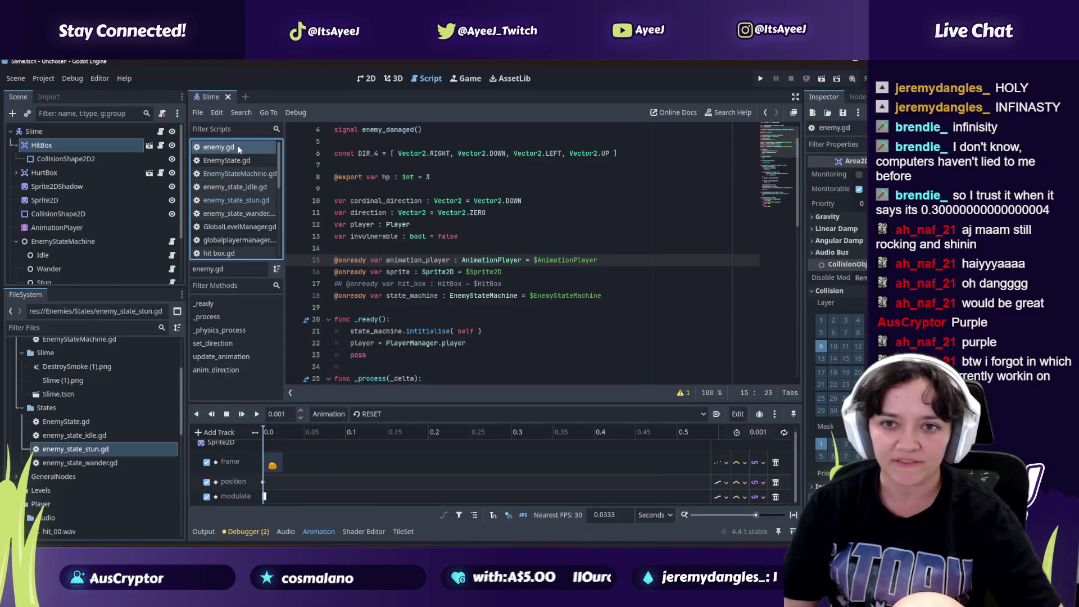
scroll(373, 162, "down", 2)
key("alt+Tab")
left_click(402, 229)
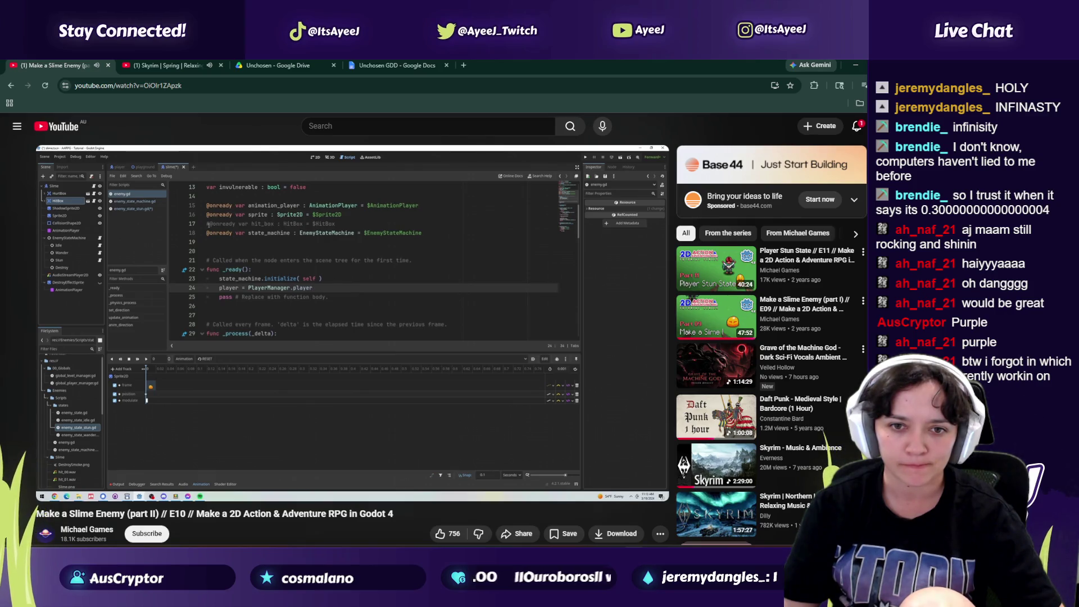
key("alt+Tab")
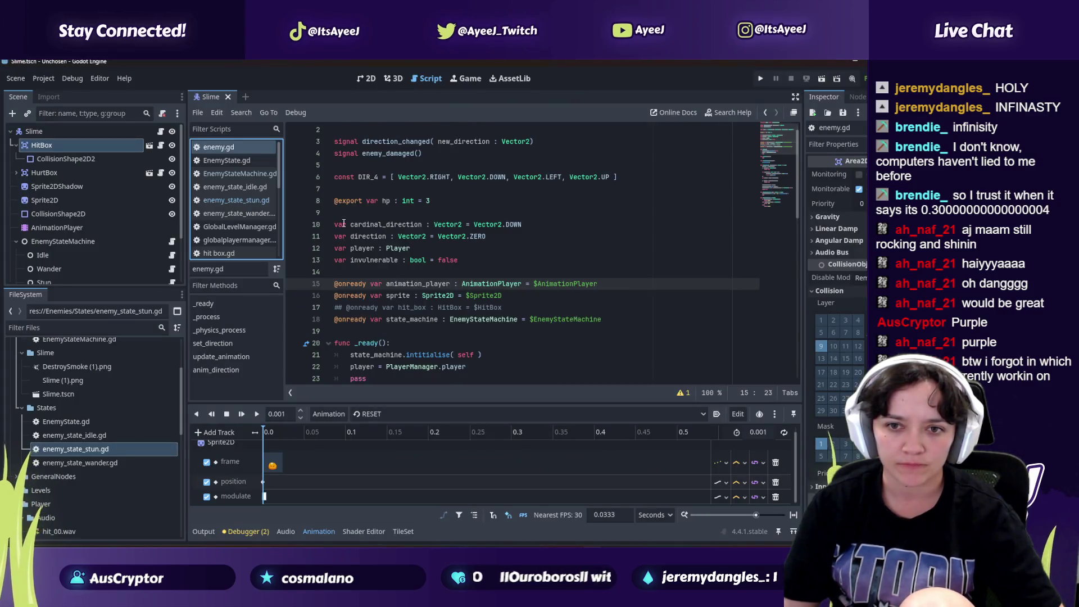
scroll(345, 214, "up", 1)
scroll(348, 201, "down", 2)
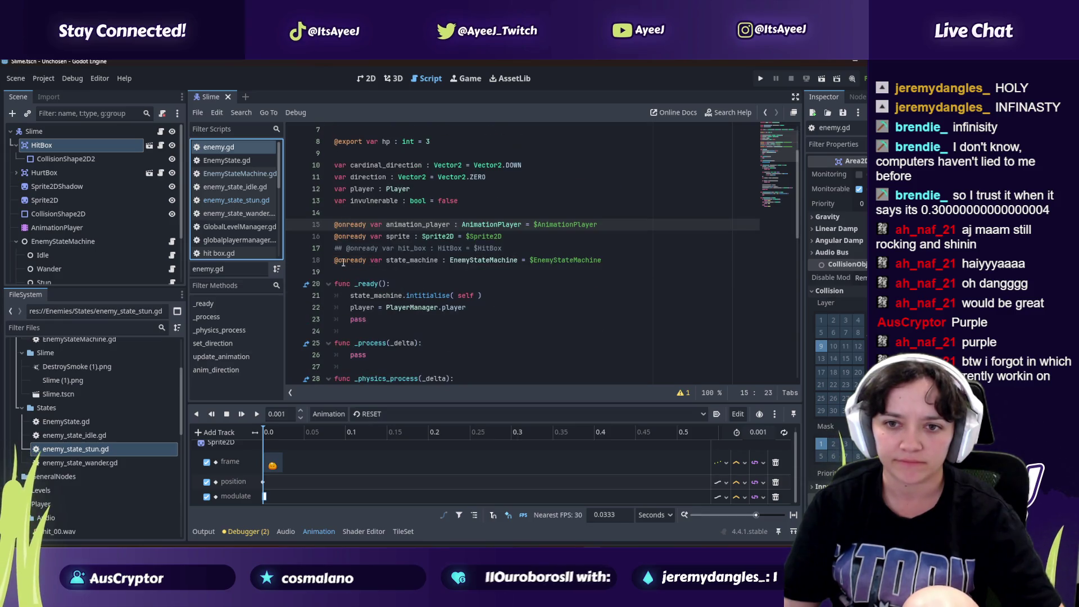
left_click(344, 248)
key("BackSpace")
key("BackSpace")
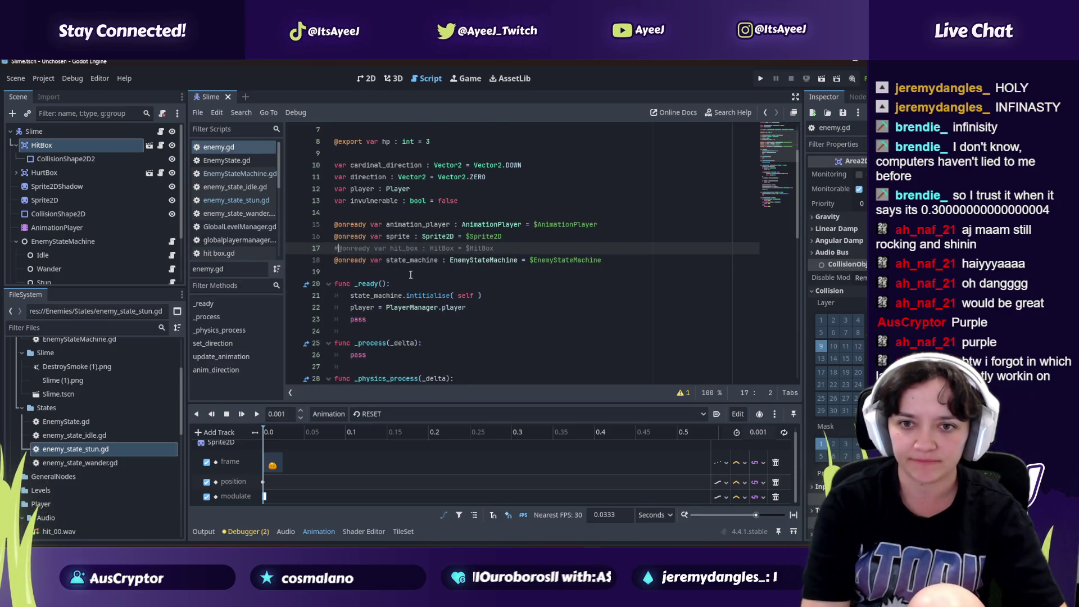
key("alt+Tab")
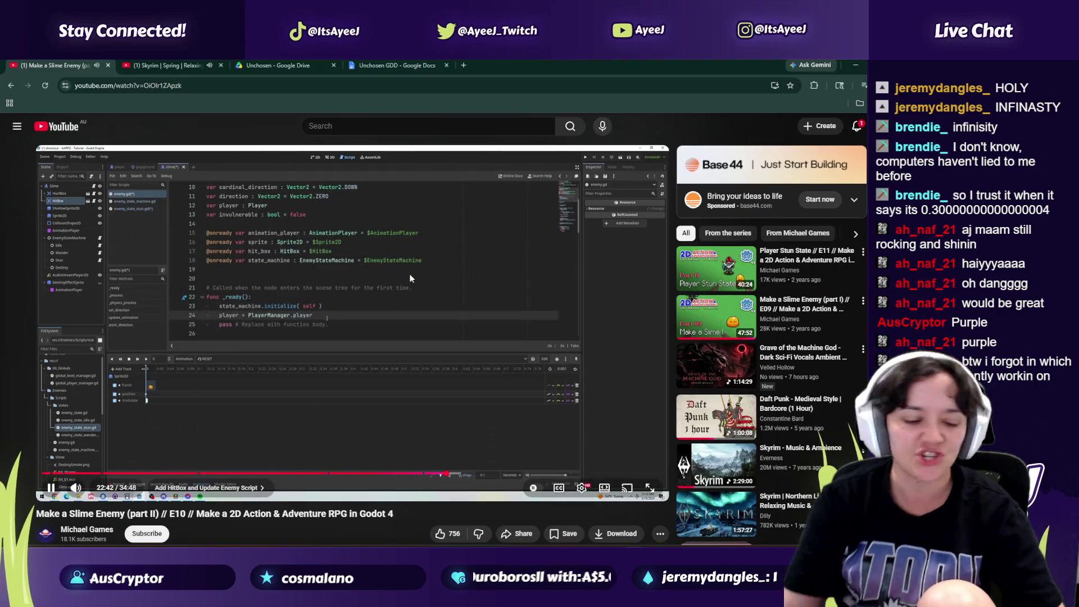
key("alt+Tab")
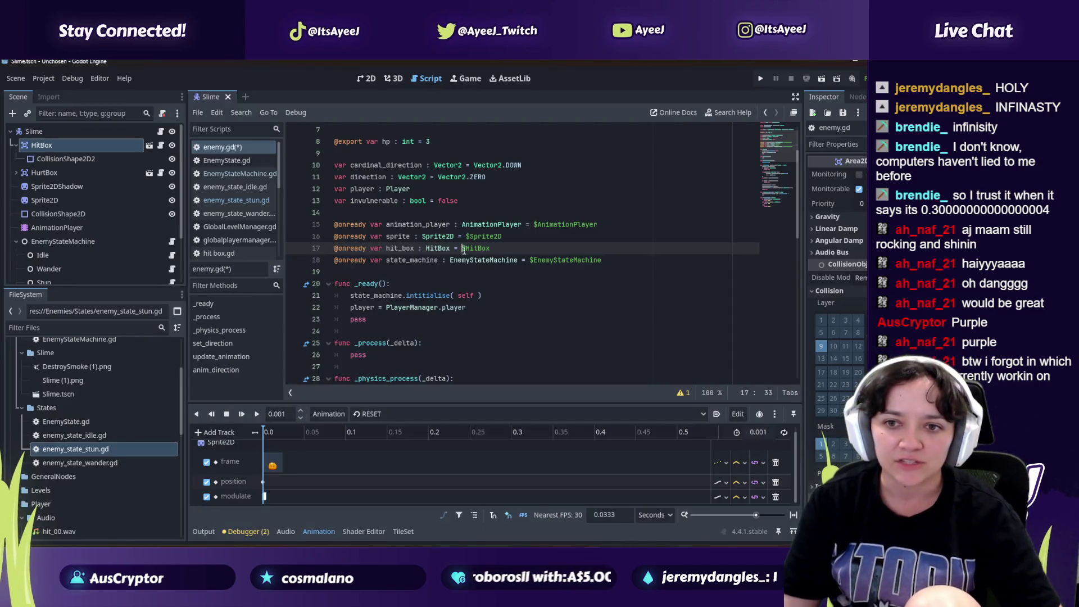
left_click(495, 252)
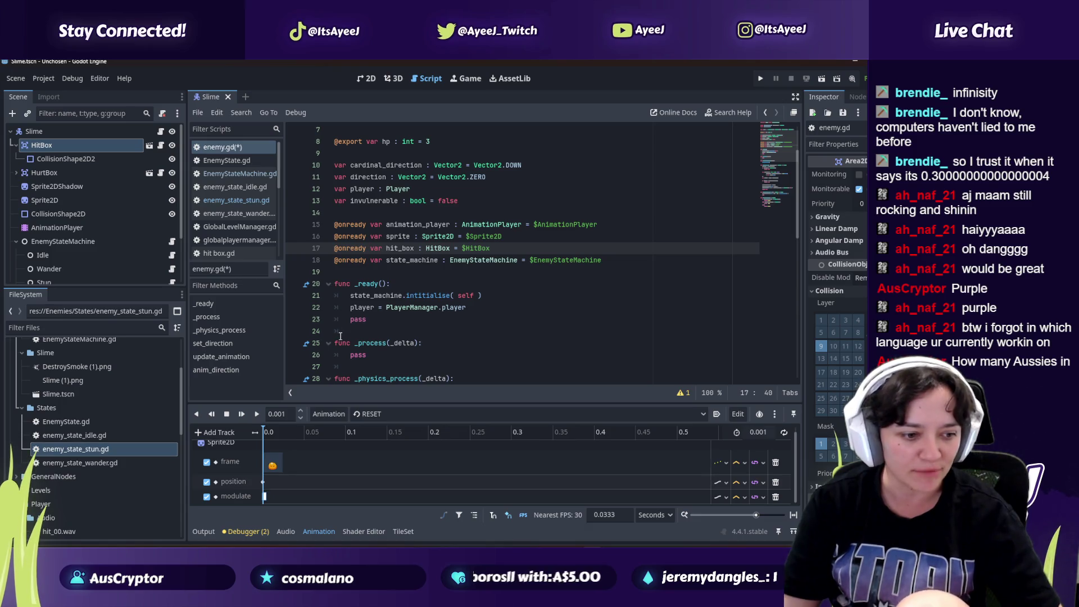
key("alt+Tab")
left_click(396, 334)
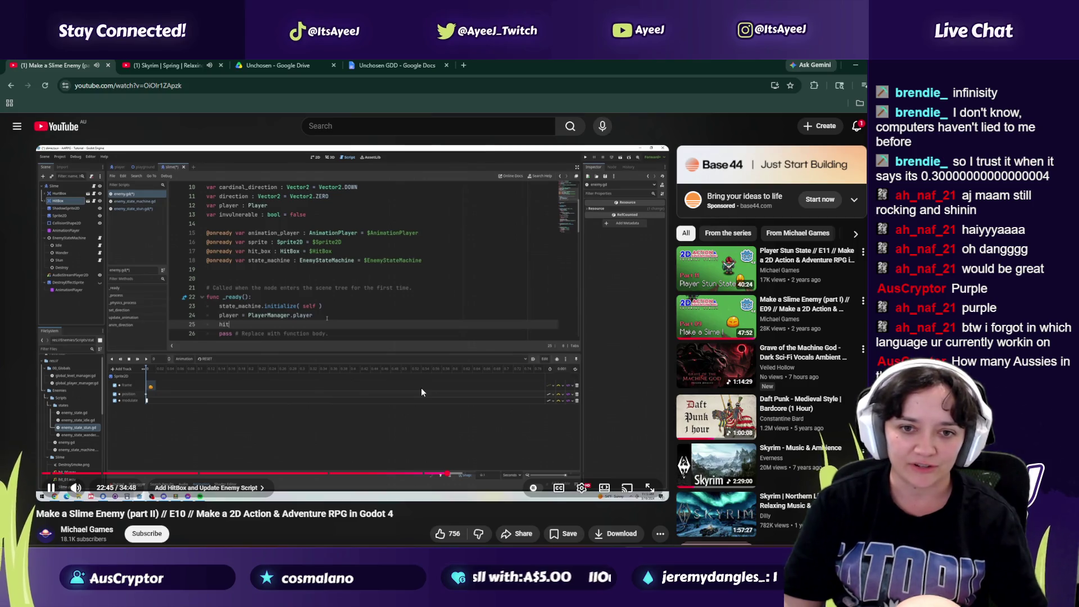
left_click(440, 360)
key("alt+Tab")
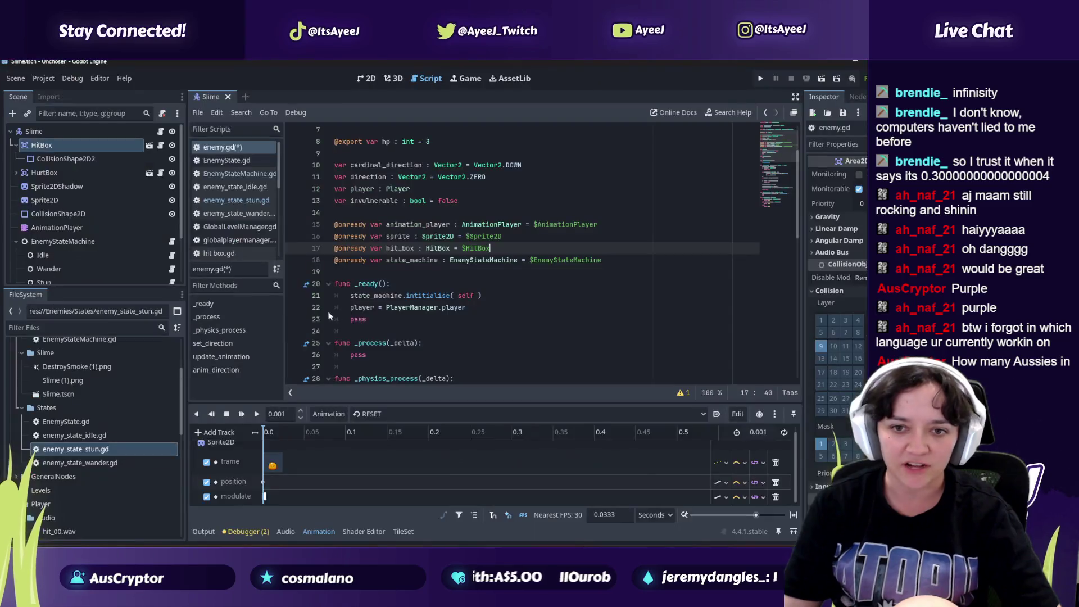
left_click(474, 311)
key("alt+Tab")
key("alt+Tab")
Step: Write hit_box.Damaged.connect on new line 23, checking against the tutorial's code
key("Return")
type("tb")
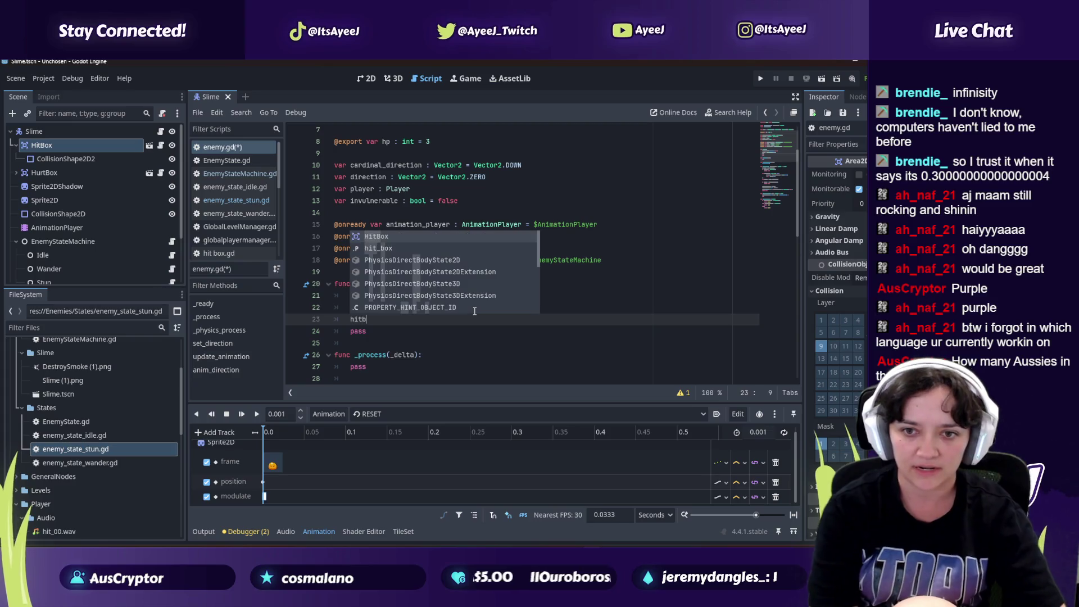
key("alt+Tab")
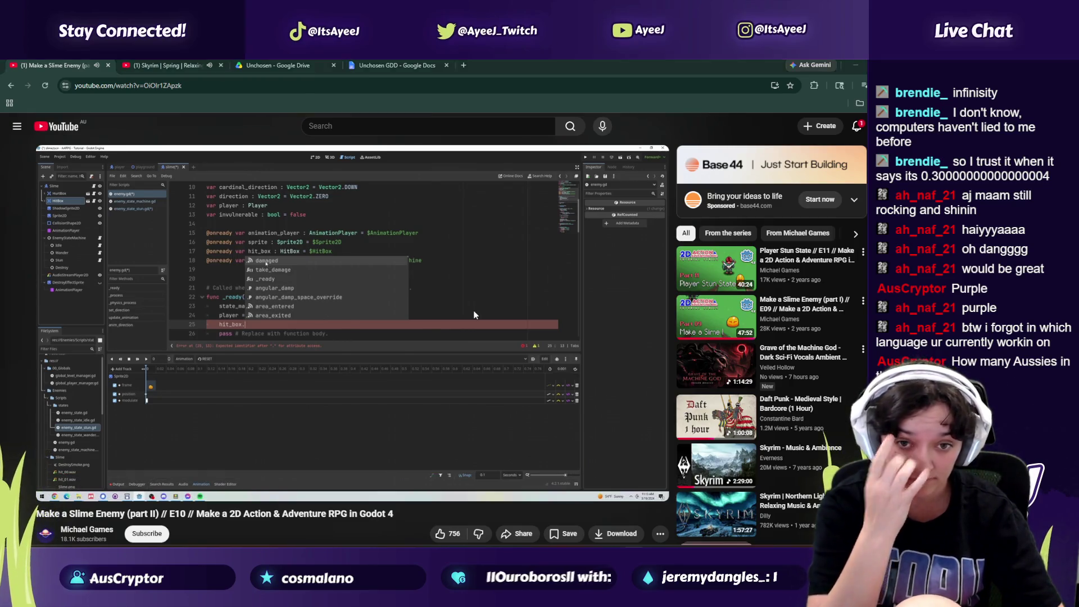
key("alt+Tab")
type("ama")
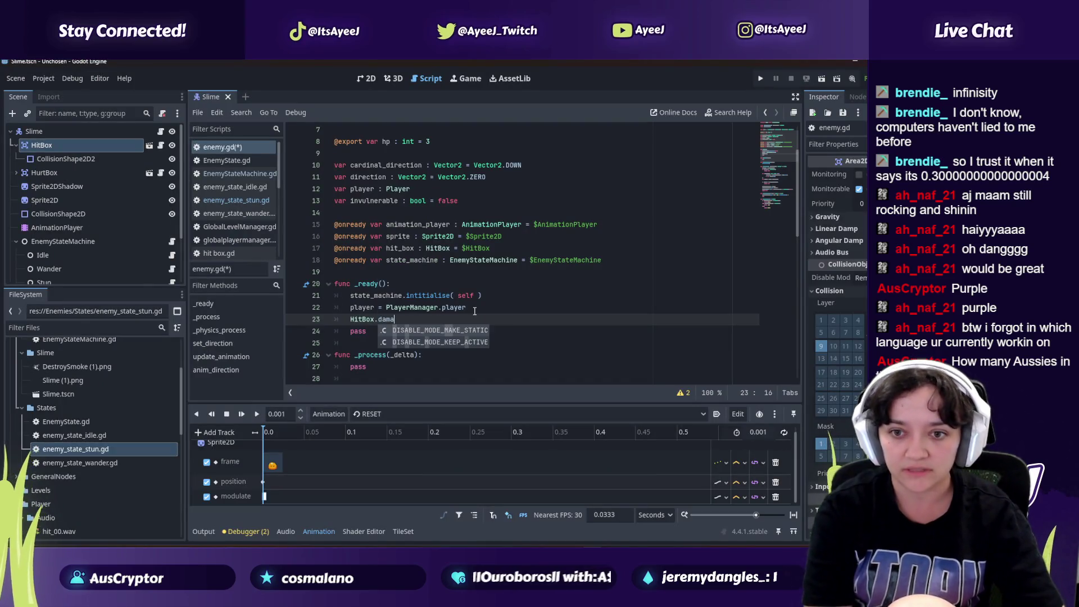
key("BackSpace")
key("BackSpace")
type("am")
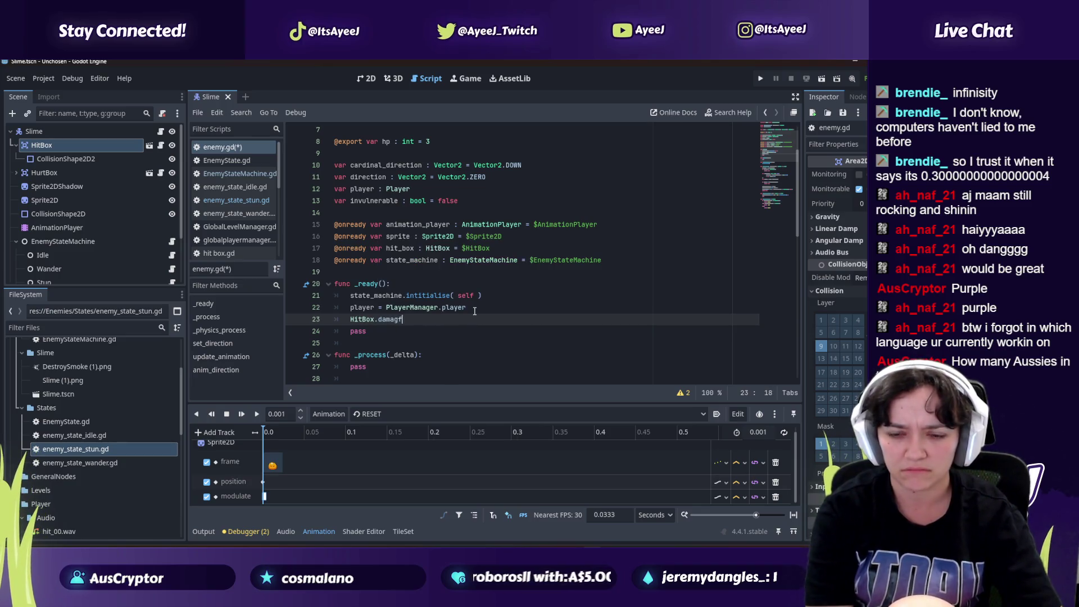
key("alt+Tab")
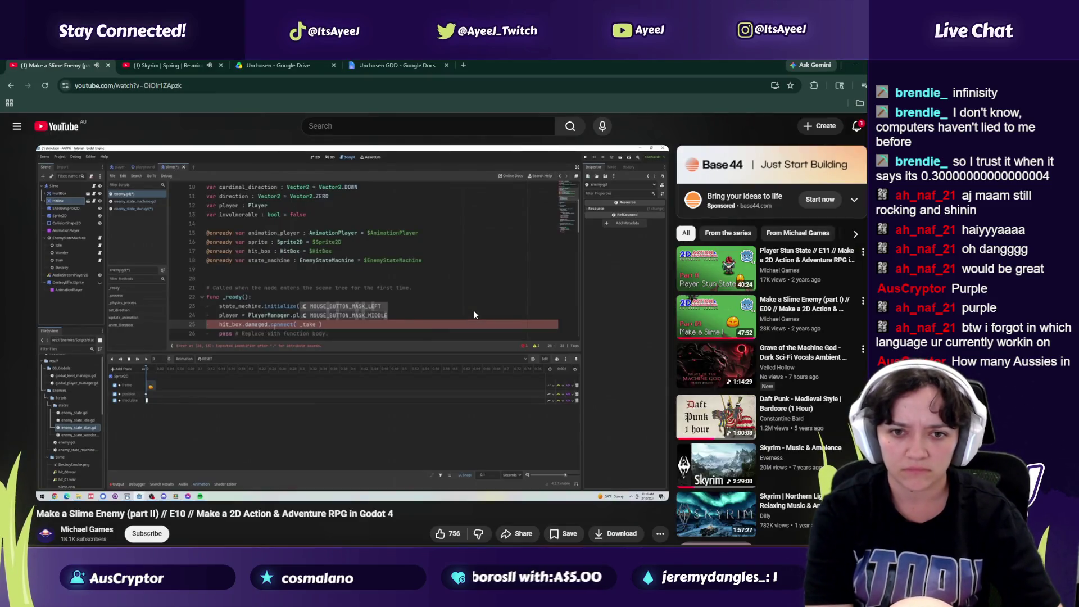
key("alt+Tab")
key("alt+Tab")
key("alt+Tab")
key("BackSpace")
key("BackSpace")
key("BackSpace")
type("_box.damaged")
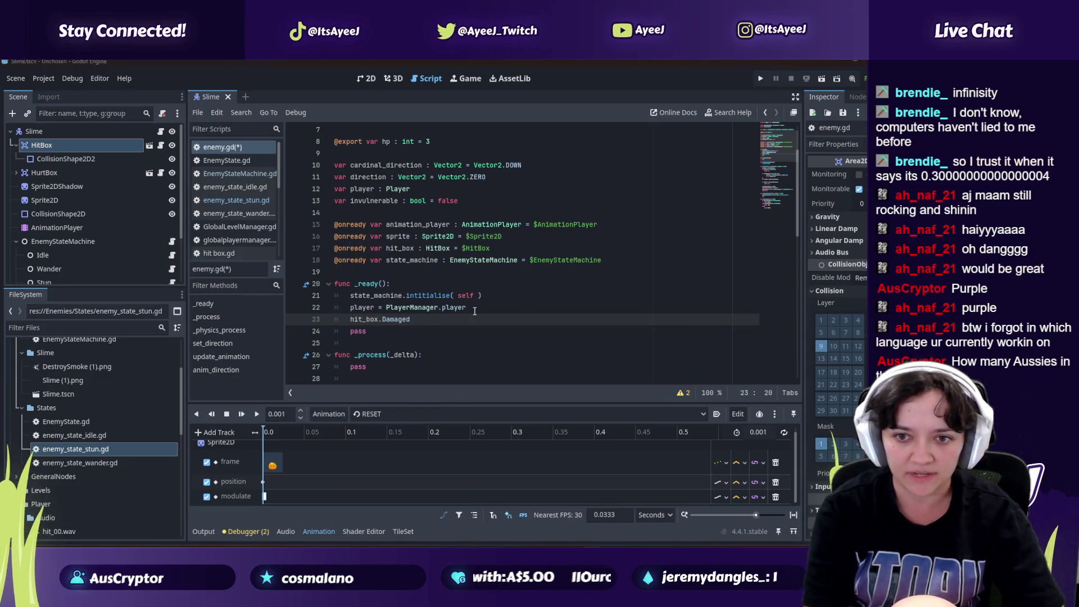
key("alt+Tab")
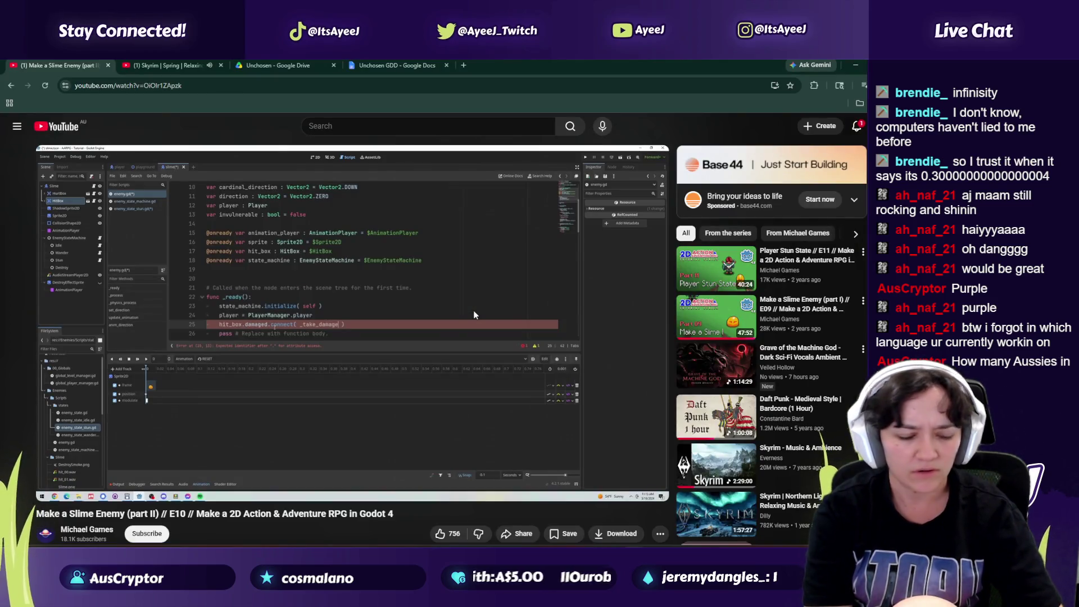
key("alt+Tab")
type(".connect")
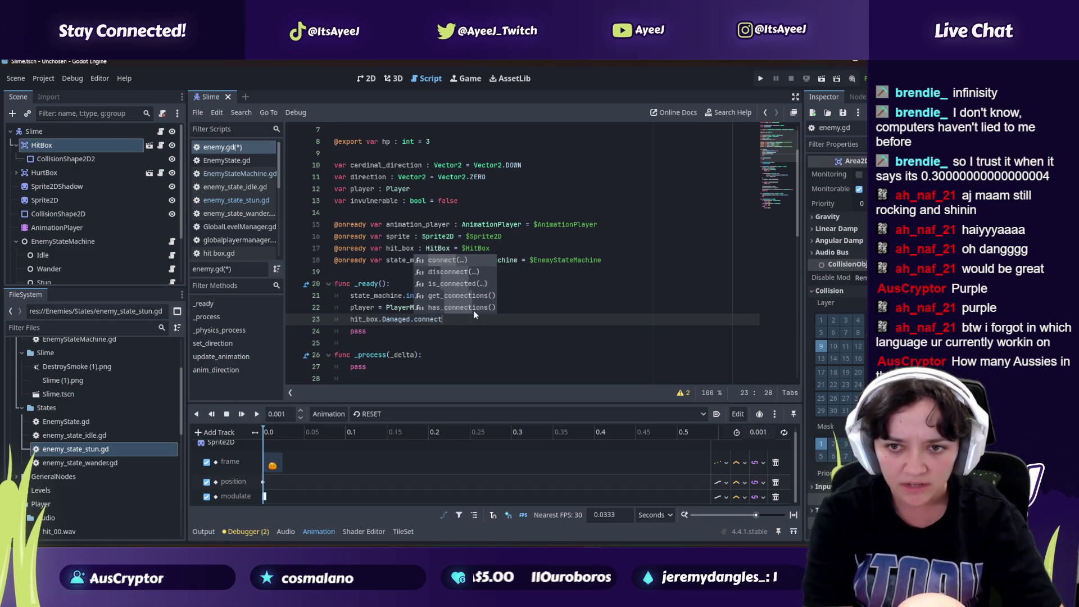
key("Return")
Step: Pass _take_damage to the connect call, then go to the empty line 63
key("alt+Tab")
key("alt+Tab")
type("_take")
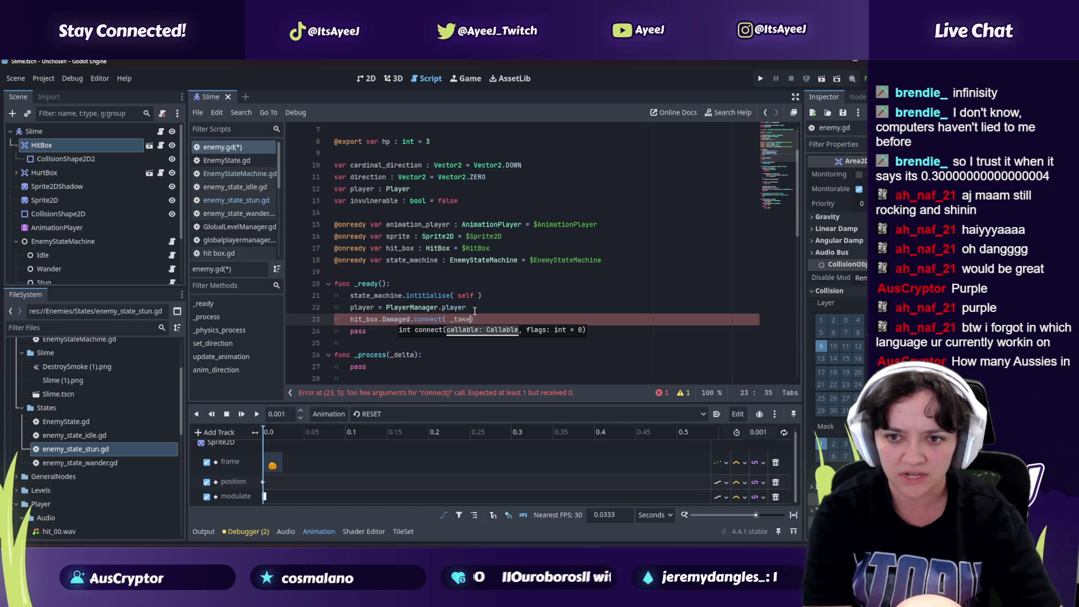
type("_d")
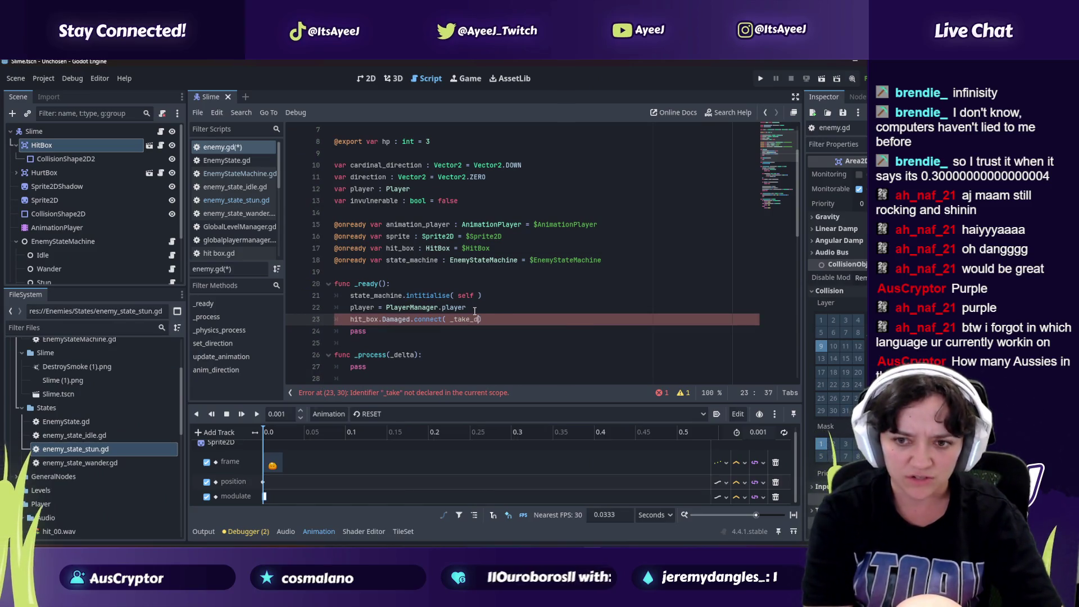
key("alt+Tab")
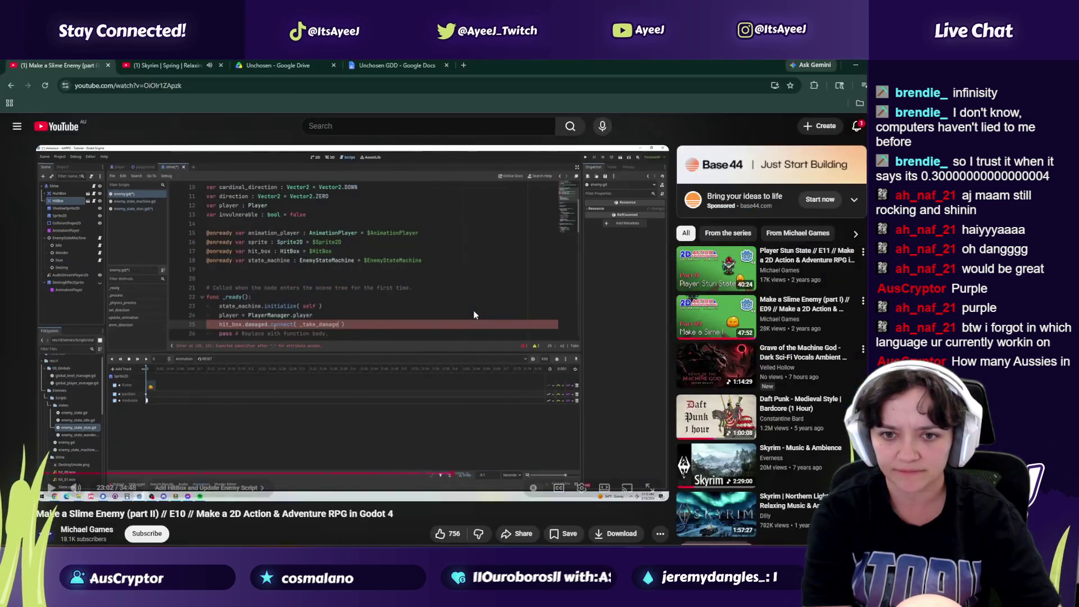
key("space")
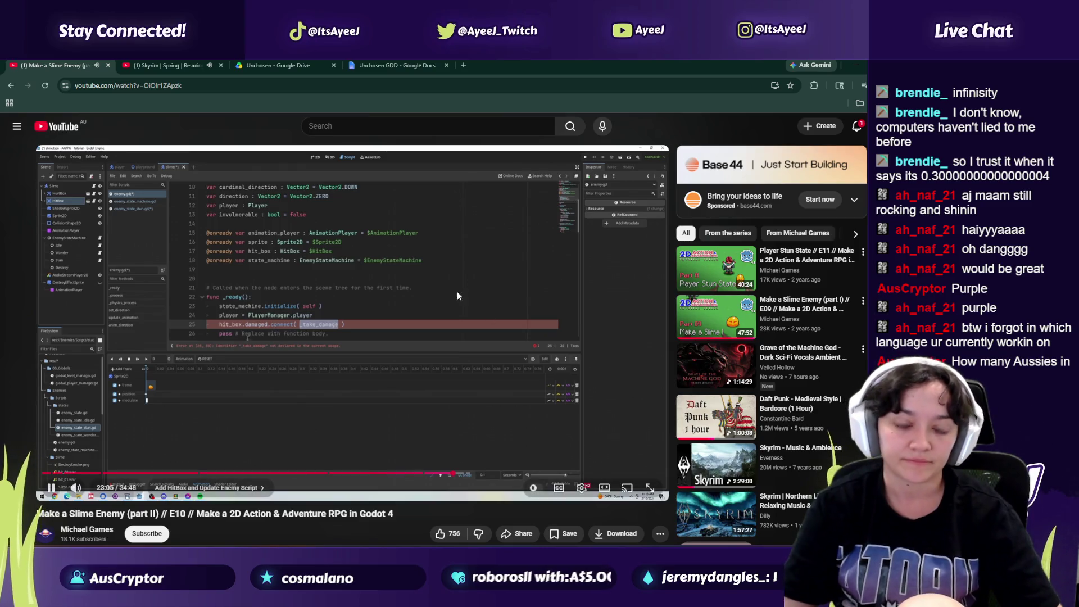
key("alt+Tab")
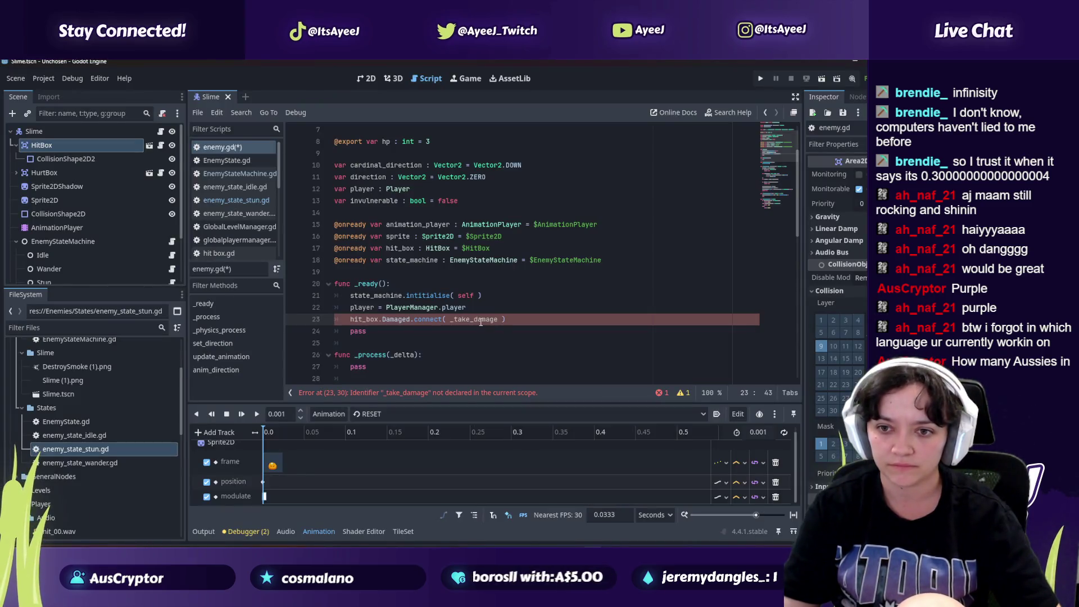
double_click(481, 321)
key("alt+Tab")
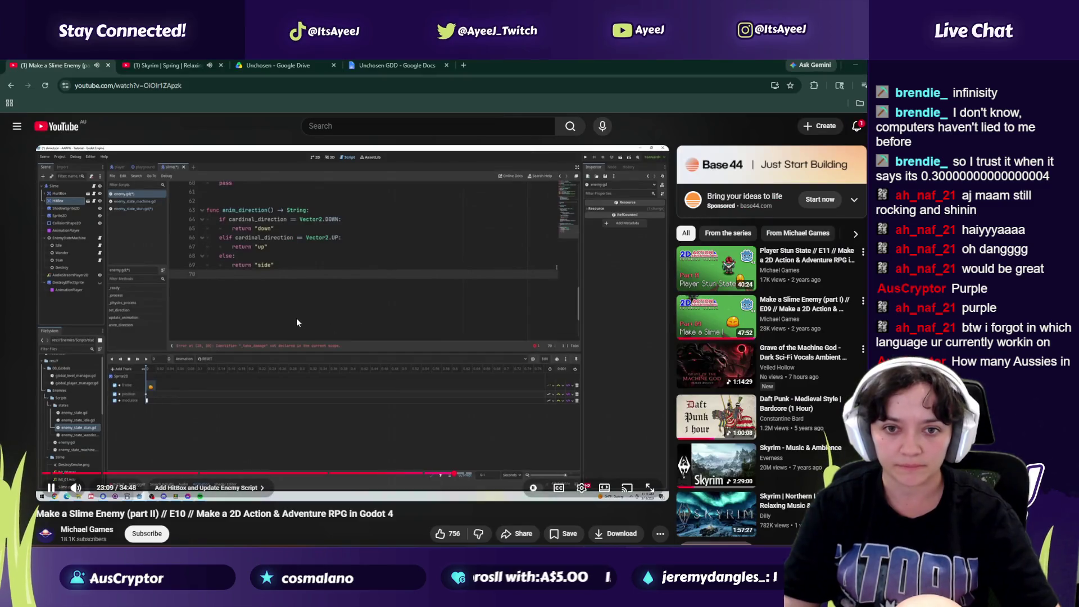
key("alt+Tab")
scroll(384, 321, "down", 12)
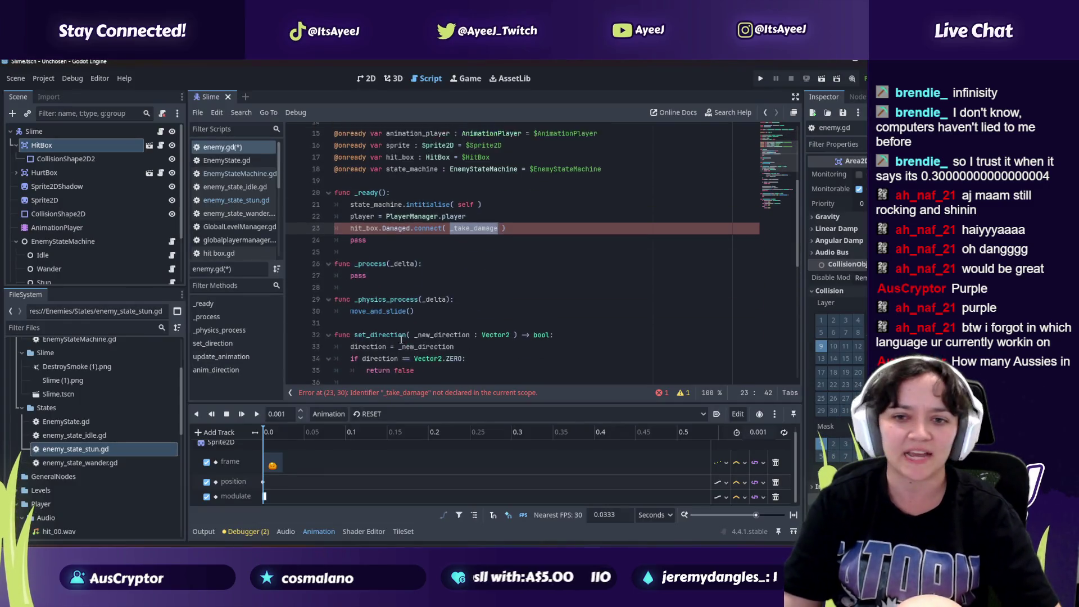
left_click(365, 366)
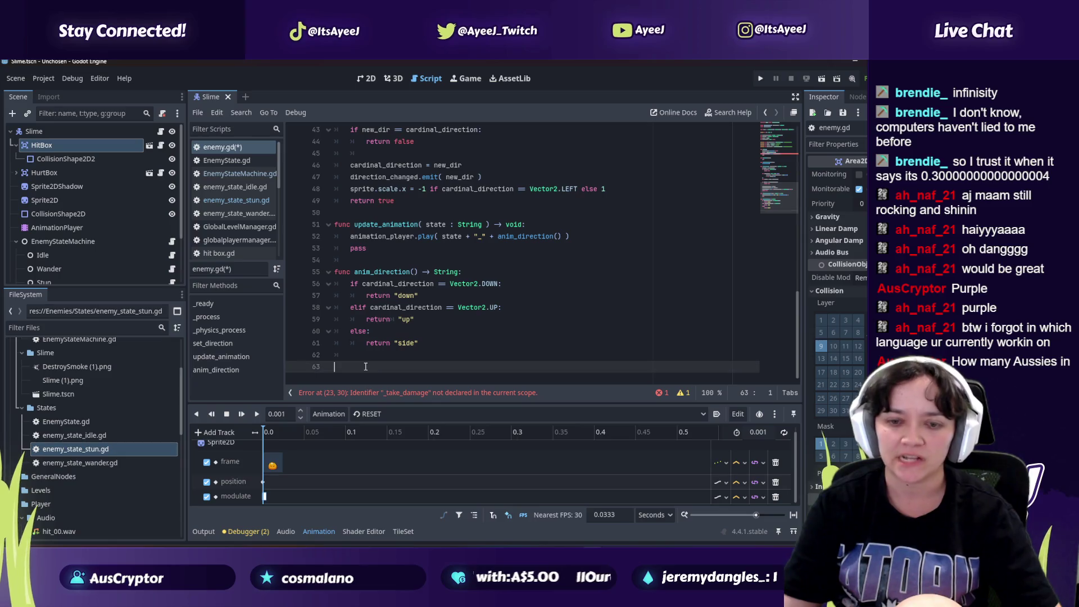
Step: Write the _take_damage(damage : int) signature on line 63 without a void return type, matching the tutorial
type("func_take_damage(")
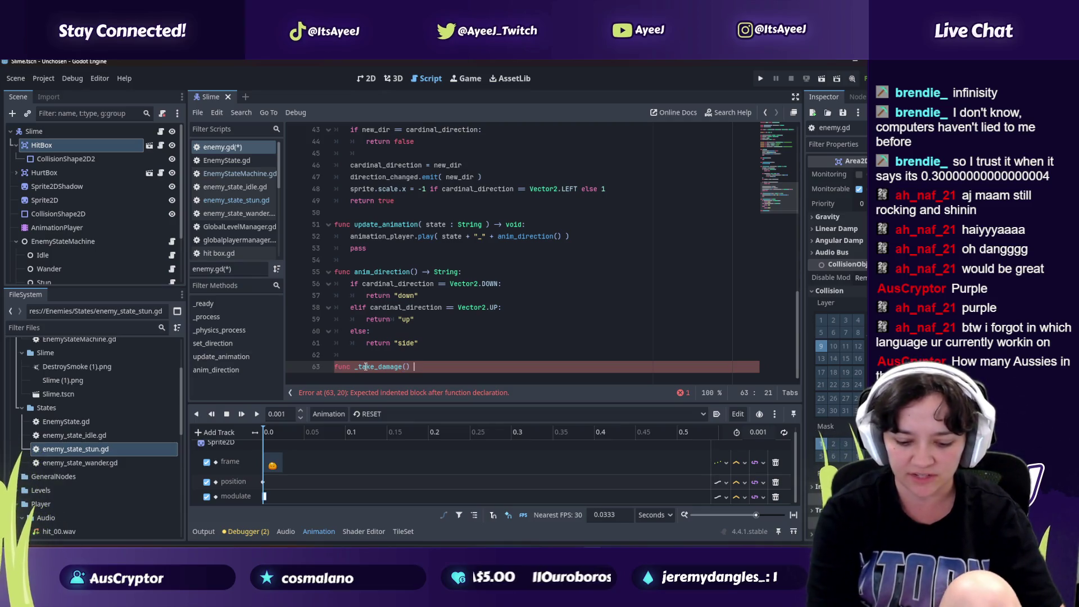
key("BackSpace")
key("BackSpace")
key("BackSpace")
type("-> void:")
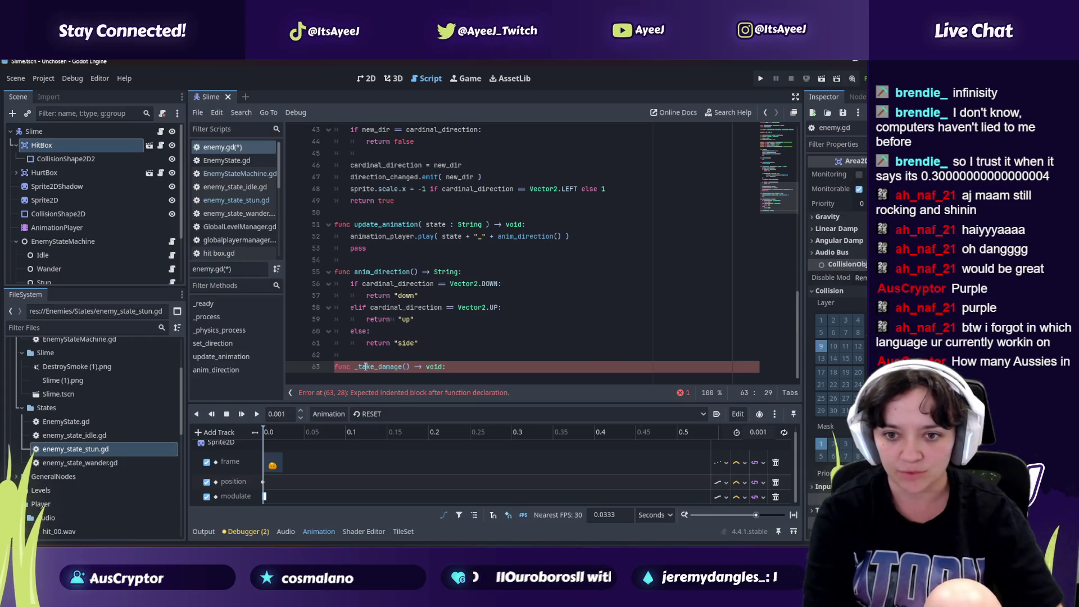
key("Return")
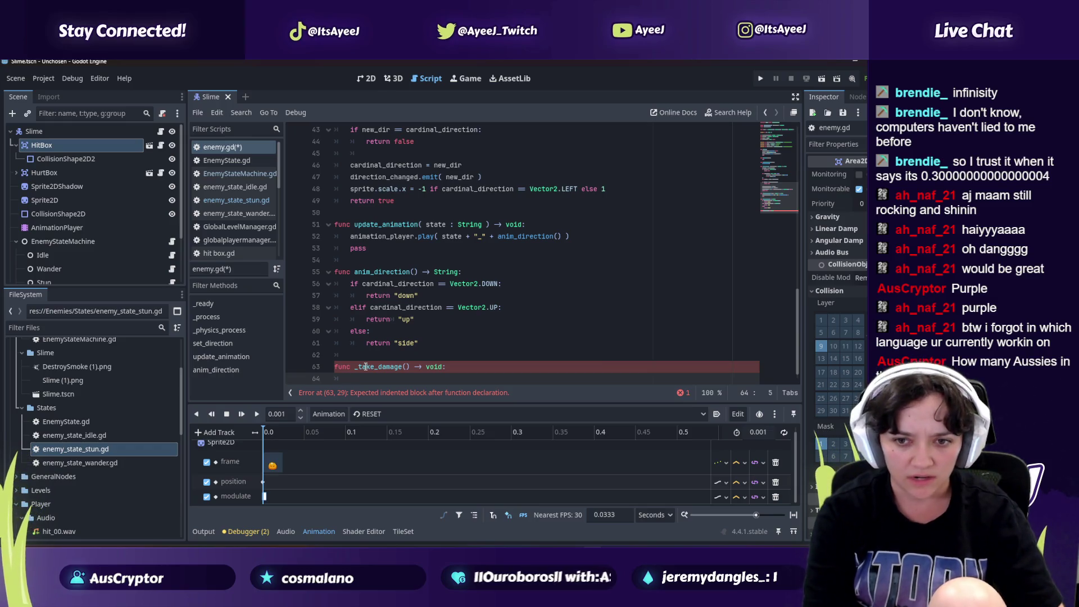
key("alt+Tab")
left_click(365, 370)
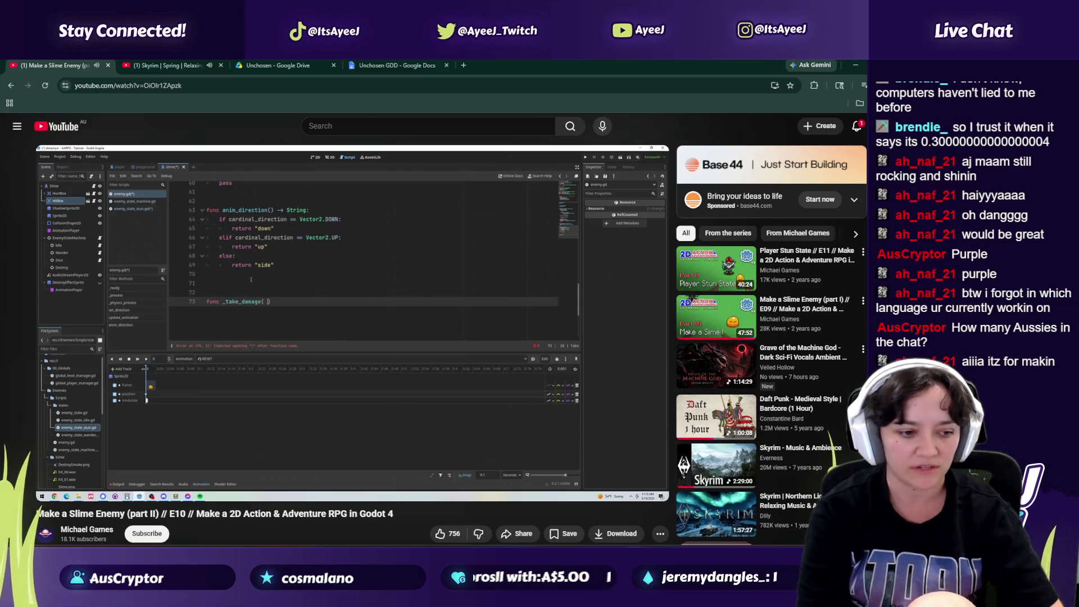
left_click(366, 367)
key("alt+Tab")
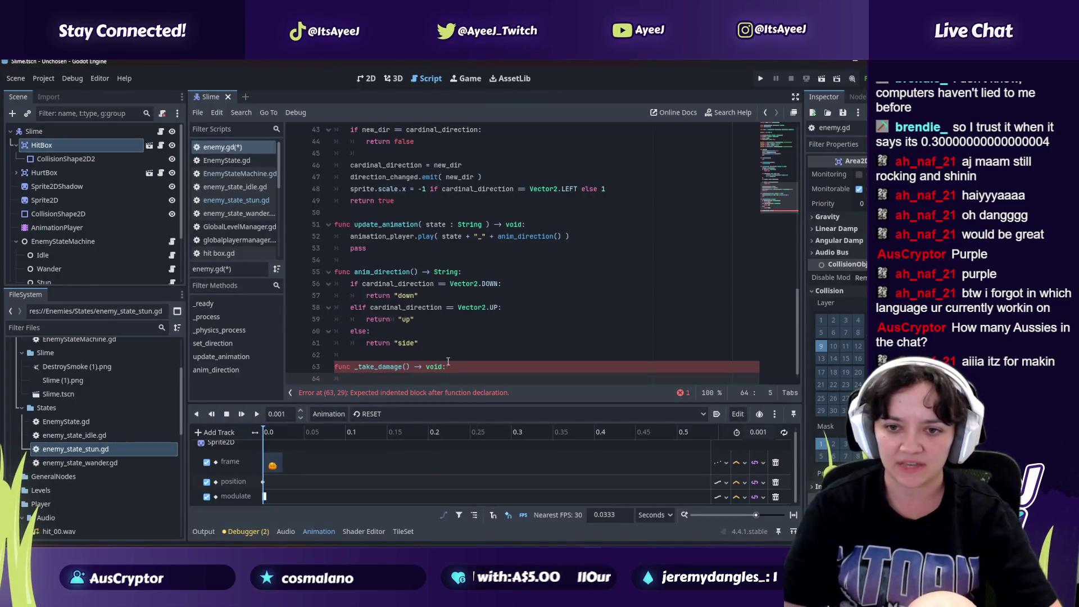
left_click(407, 367)
key("alt+Tab")
left_click(407, 369)
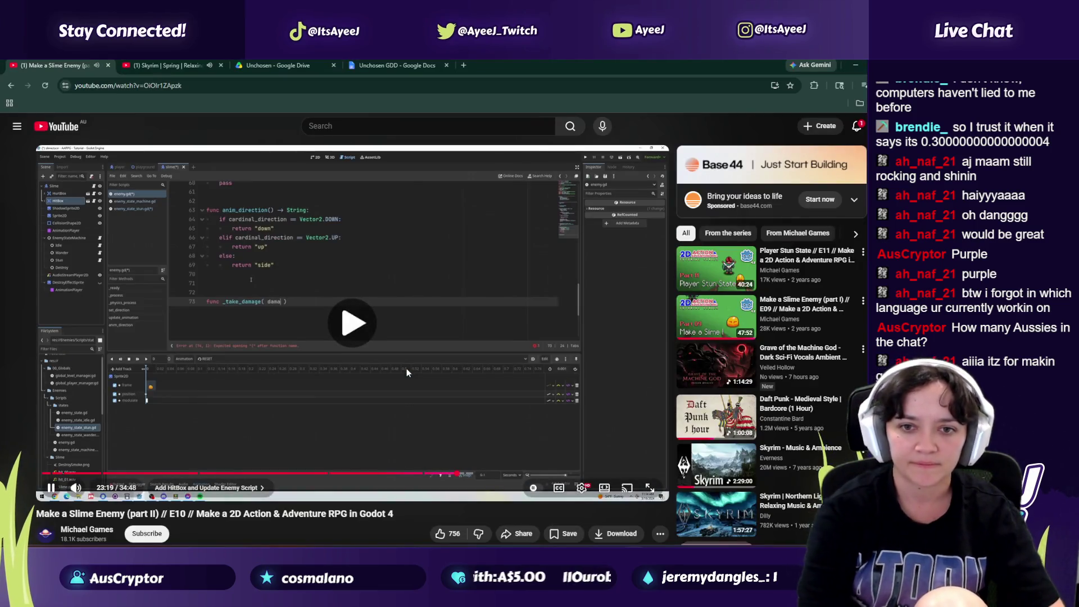
key("alt+Tab")
type("h")
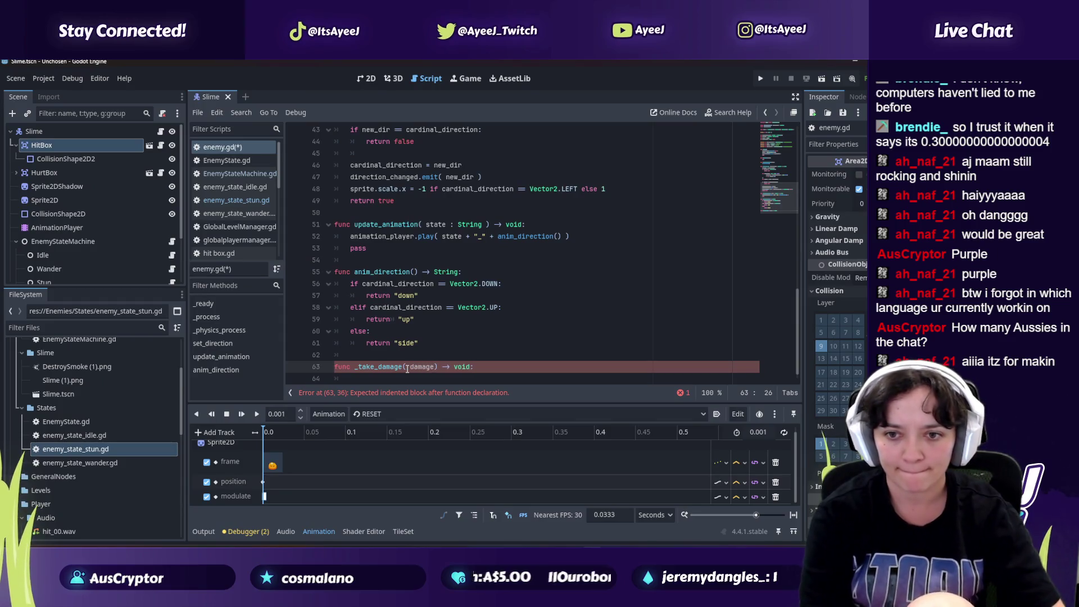
key("alt+Tab")
left_click(407, 369)
key("alt+Tab")
type(": i")
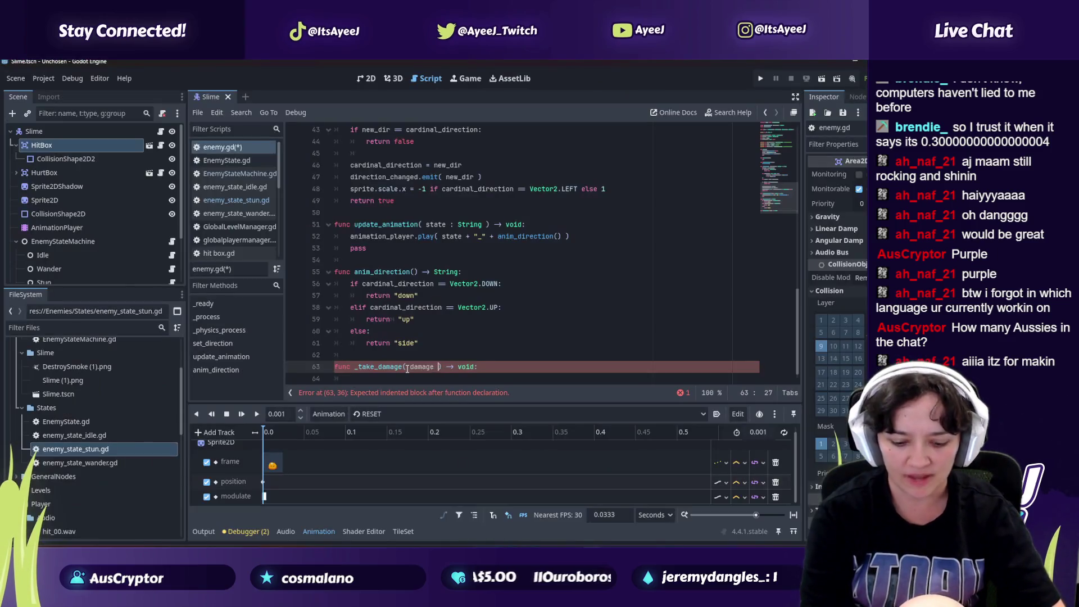
type("nt")
key("alt+Tab")
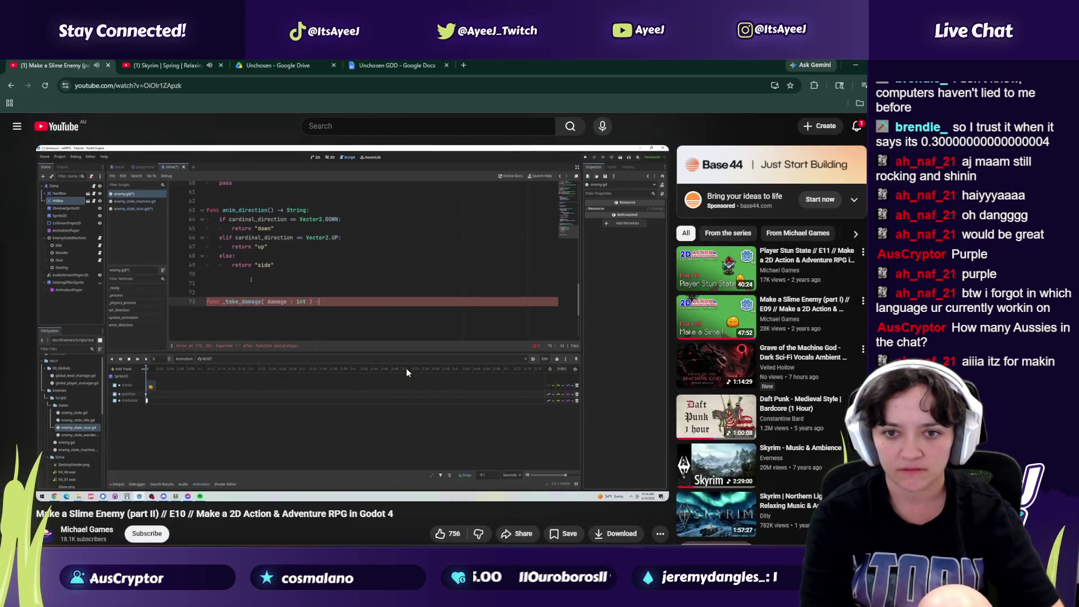
key("alt+Tab")
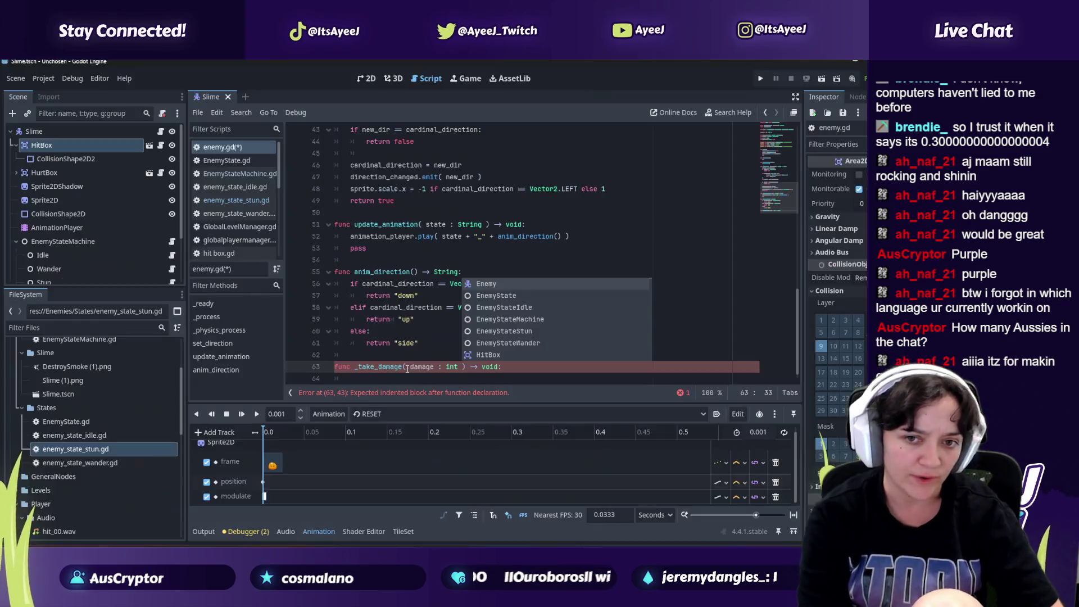
Step: Add 'hp -= damage' as the first line of the _take_damage body
left_click(520, 367)
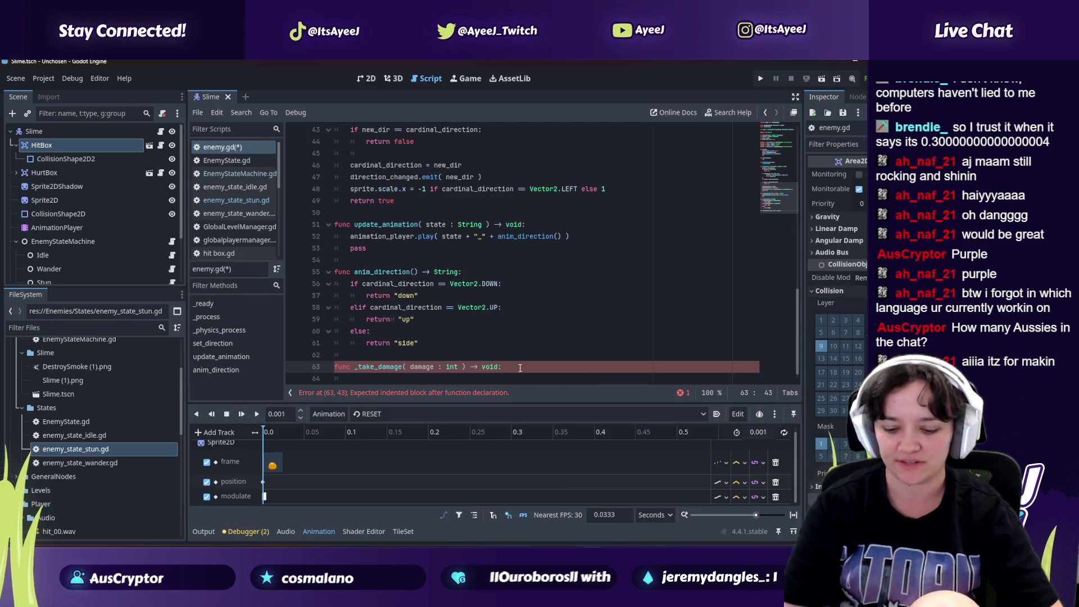
type("hp")
key("alt+Tab")
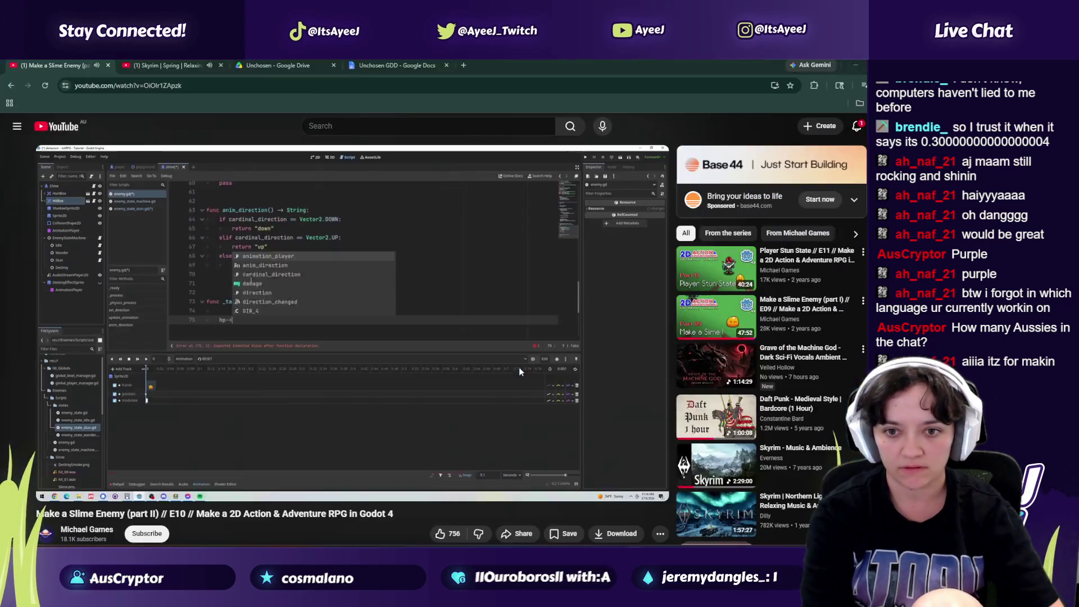
left_click(519, 368)
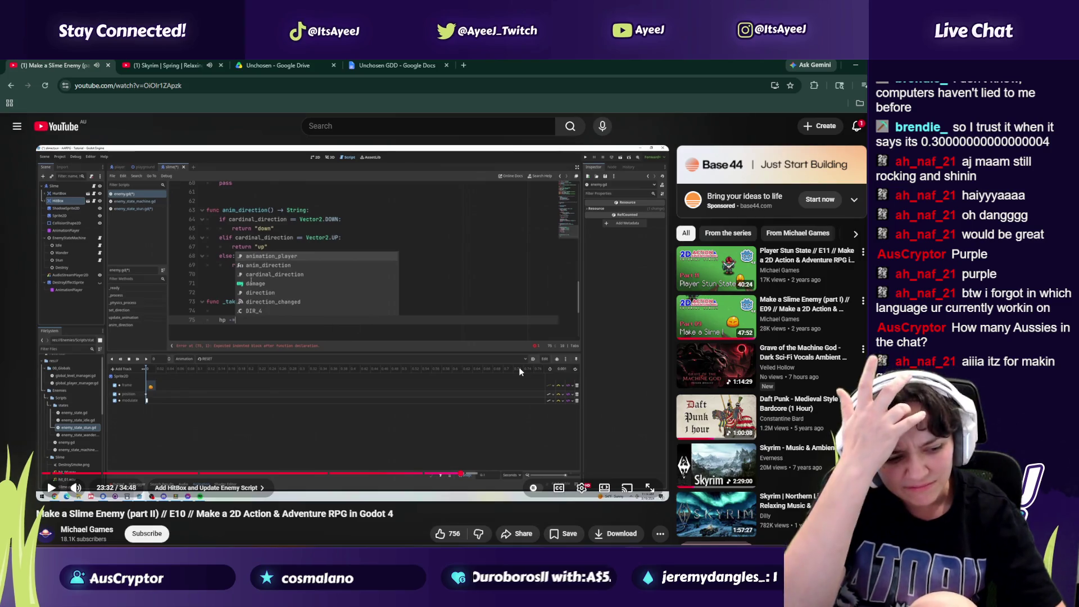
key("alt+Tab")
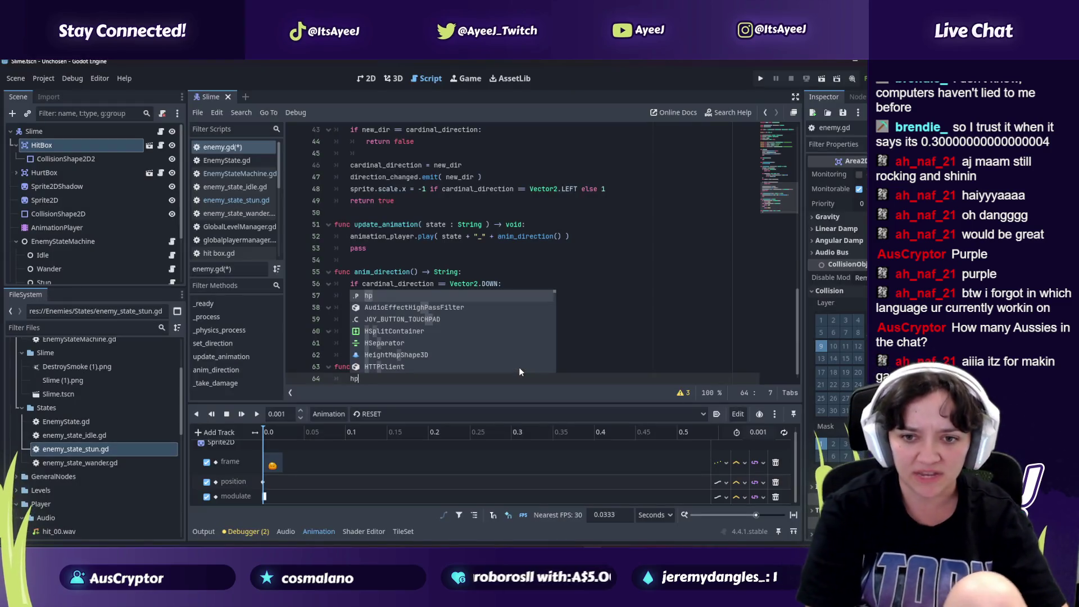
key("Escape")
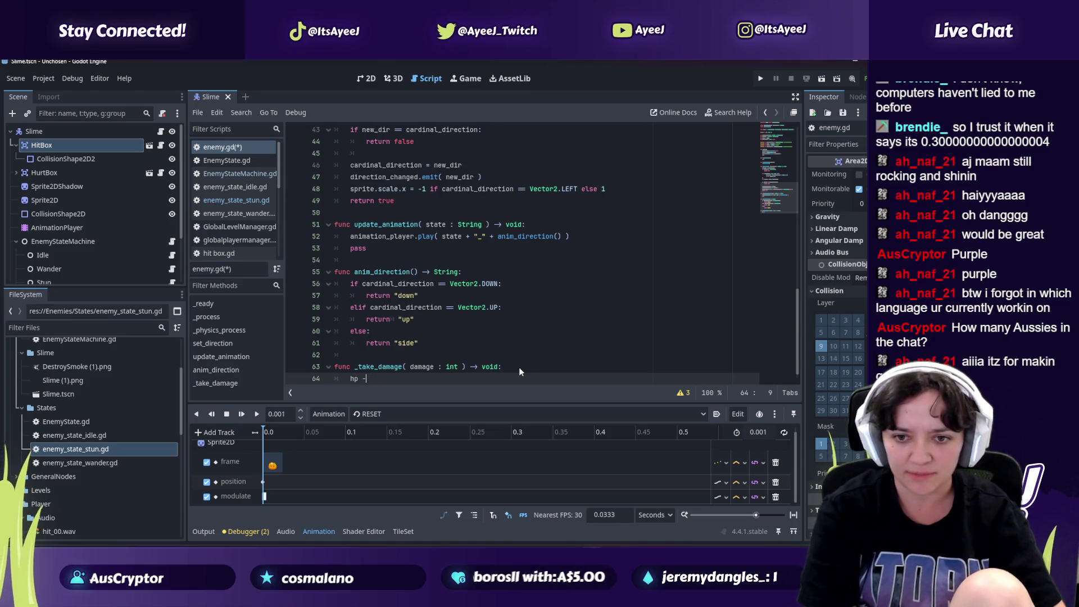
key("alt+Tab")
left_click(518, 366)
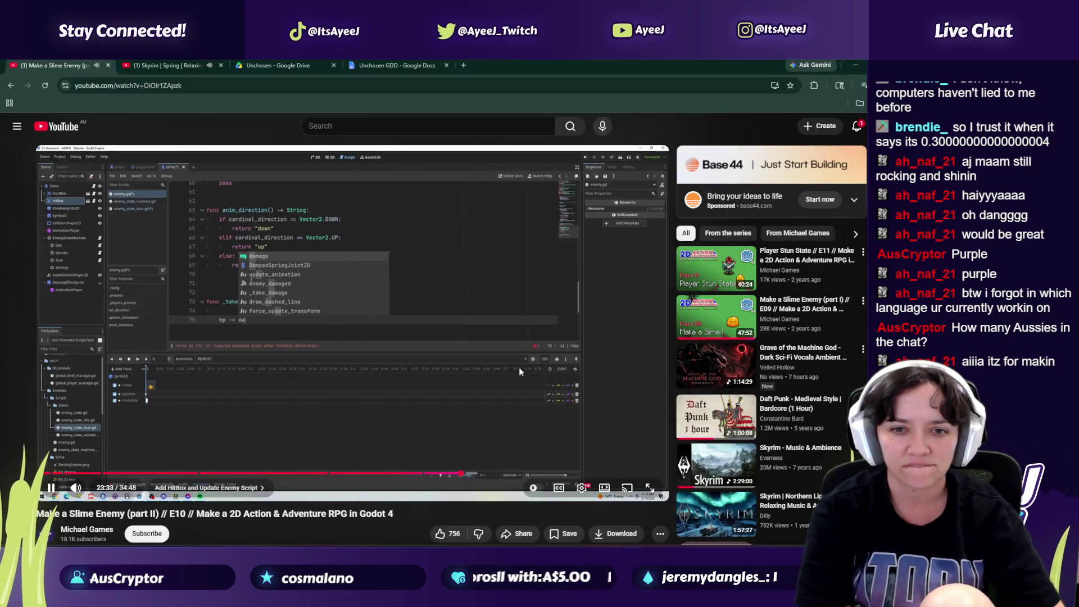
key("alt+Tab")
type("damage")
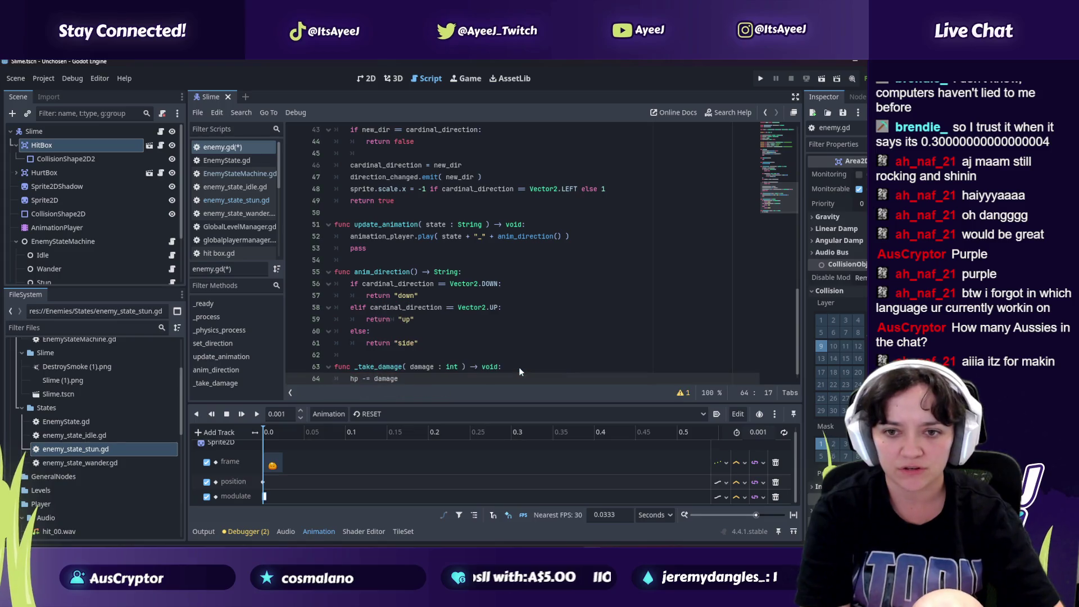
key("alt+Tab")
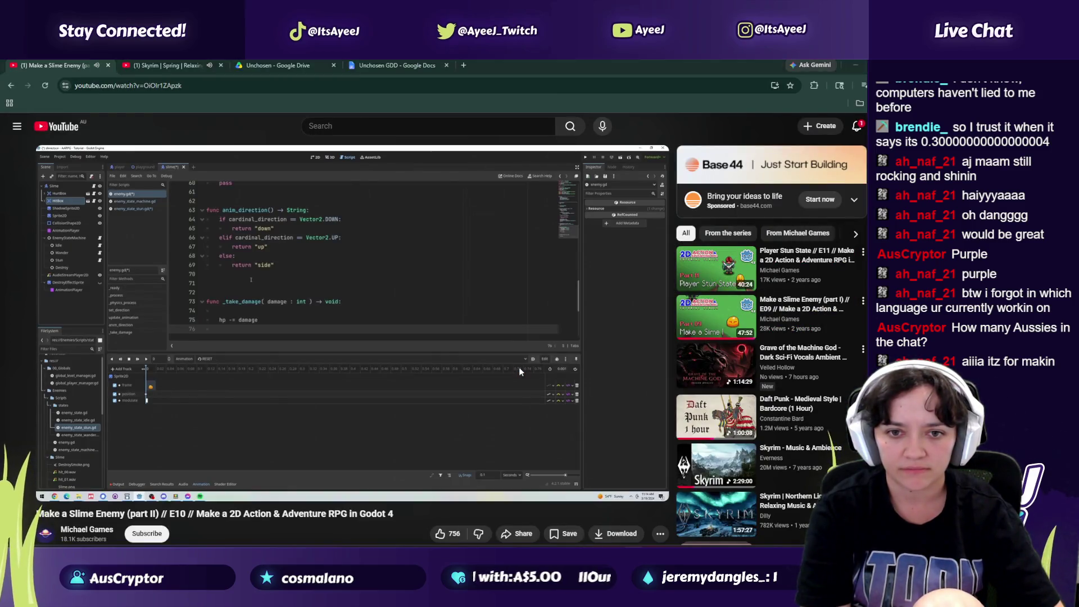
key("alt+Tab")
scroll(394, 300, "down", 1)
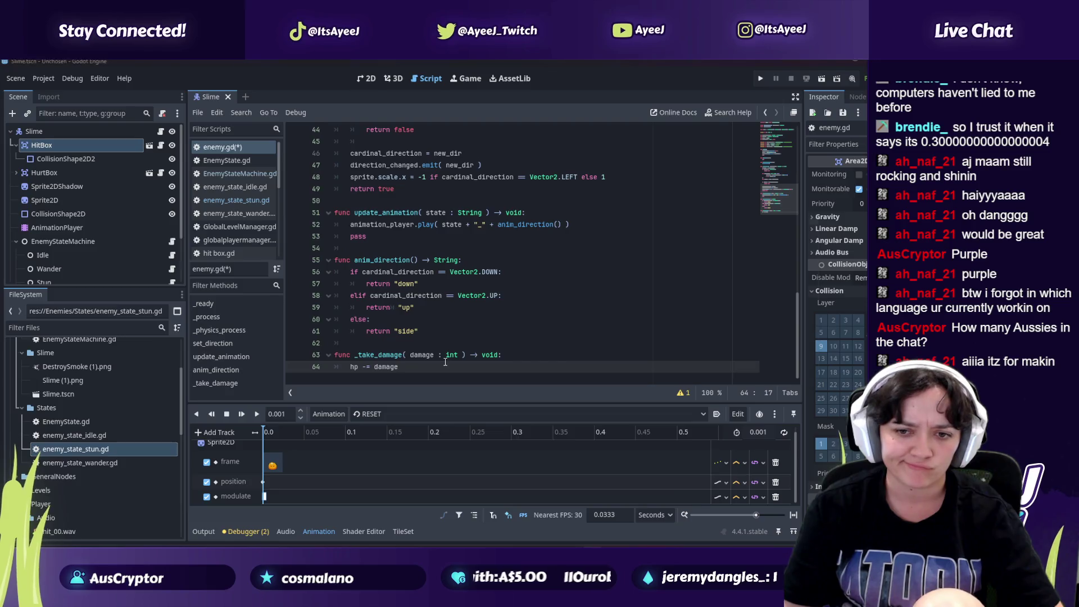
Step: Add 'enemy_damaged.emit()' below it, checking the tutorial at 23:52, and run the project
key("alt+Tab")
key("alt+Tab")
type("emy_damaged.em")
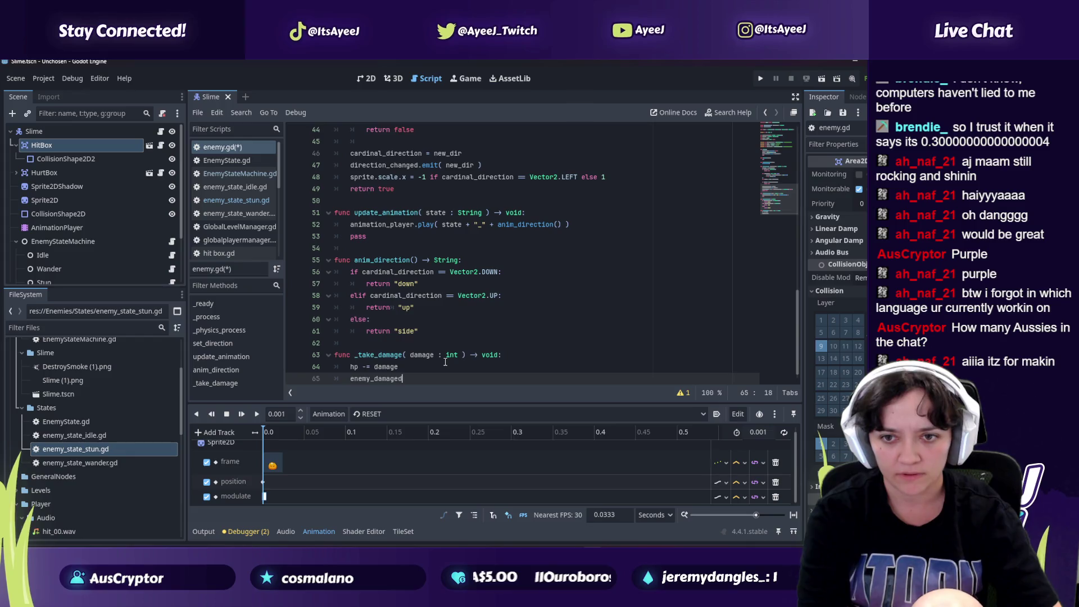
type("it")
key("alt+space")
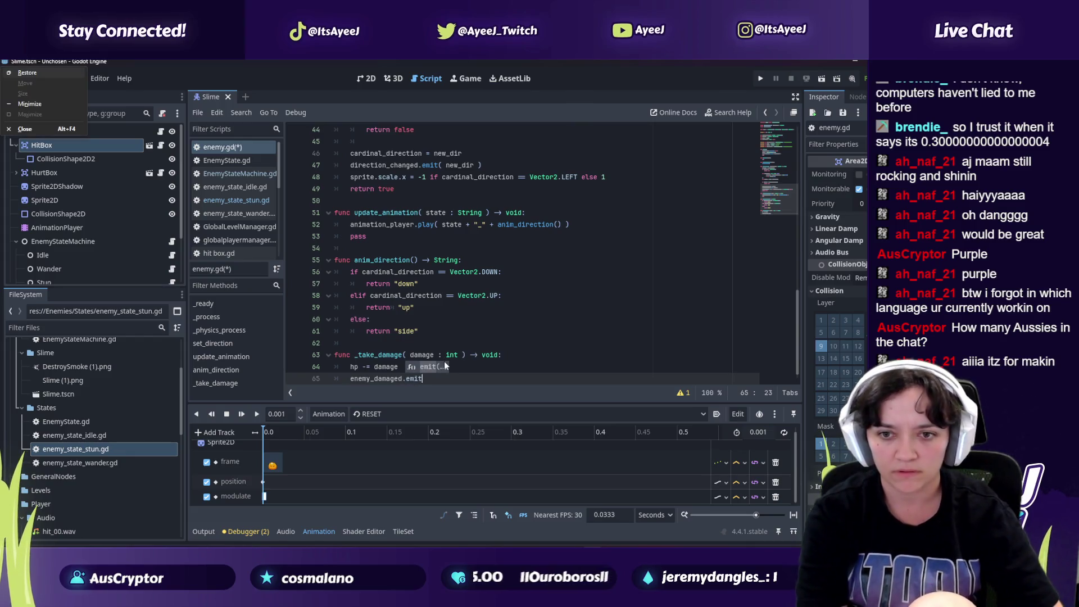
key("n")
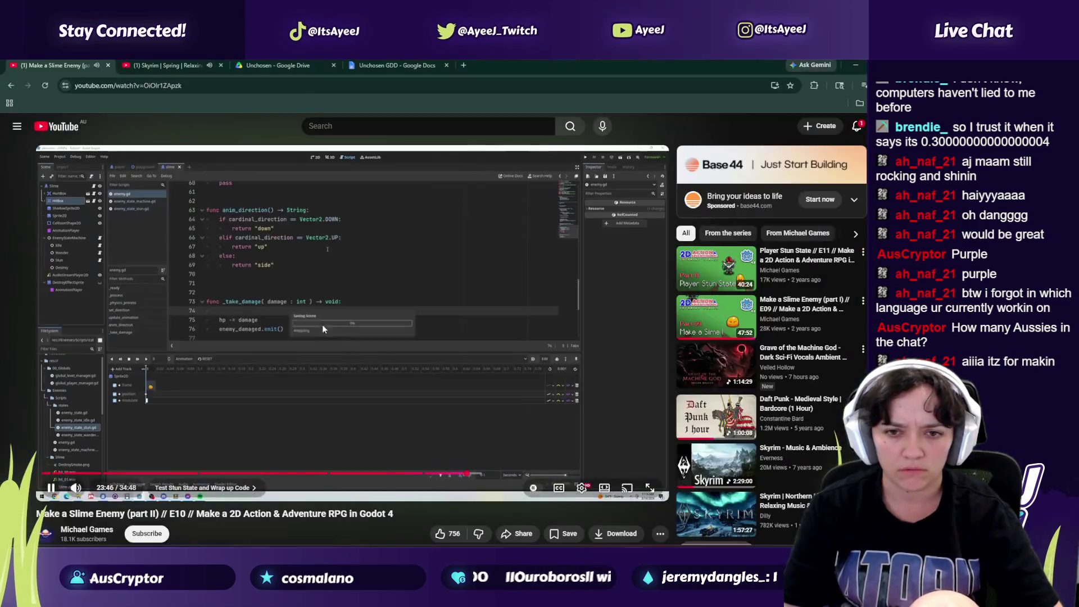
key("alt+Tab")
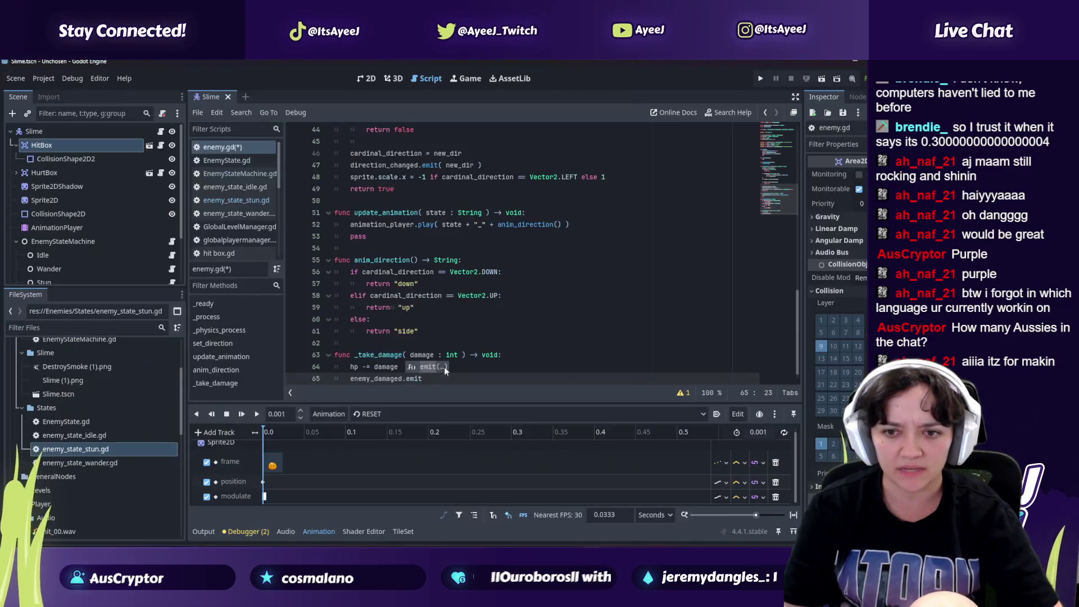
type("()")
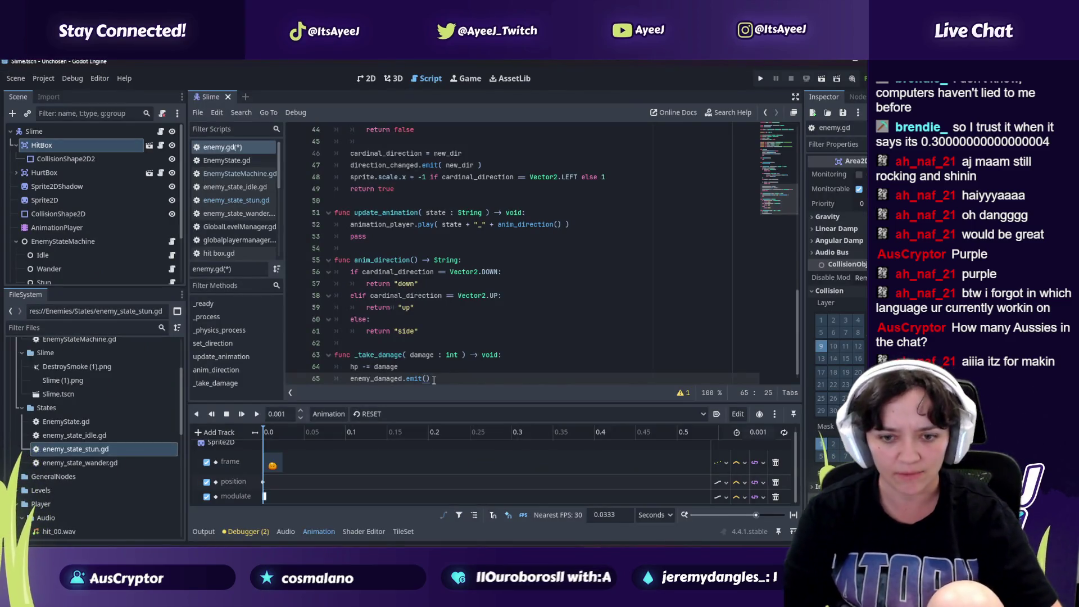
key("alt+Tab")
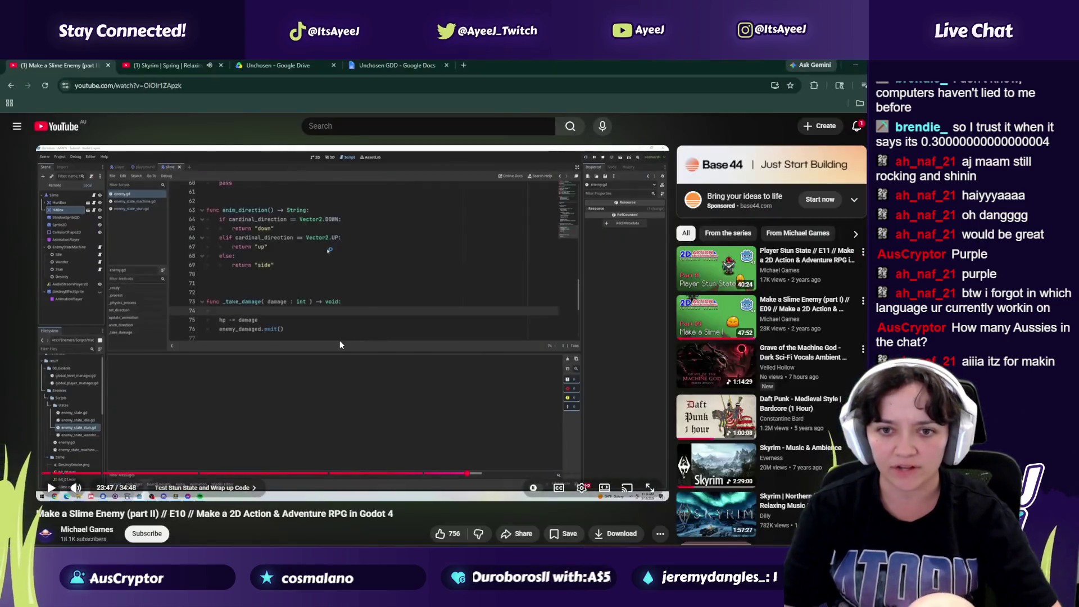
left_click(340, 344)
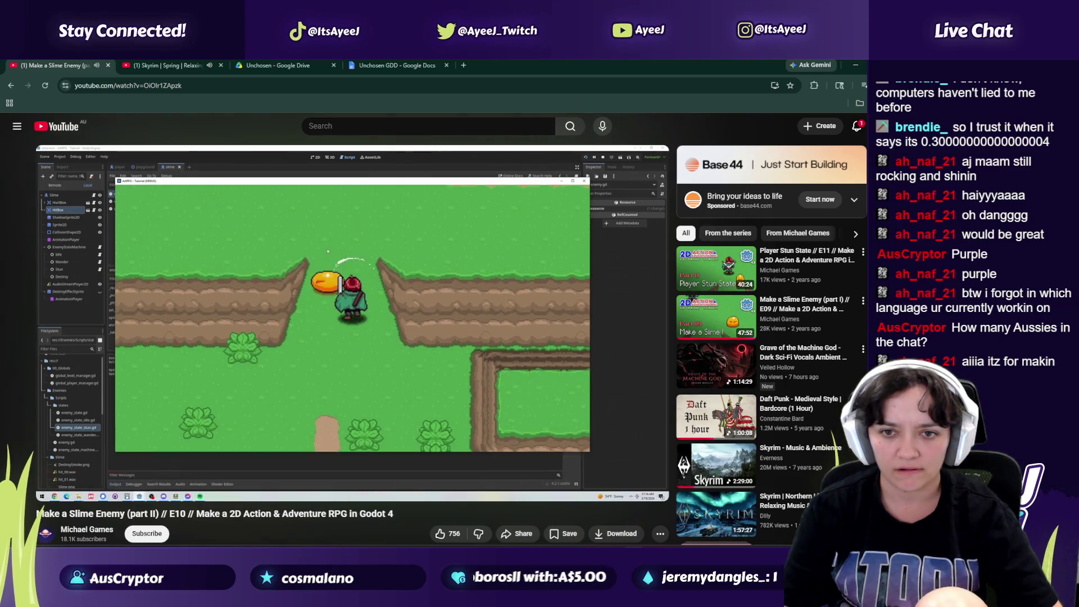
left_click(284, 343)
key("alt+Tab")
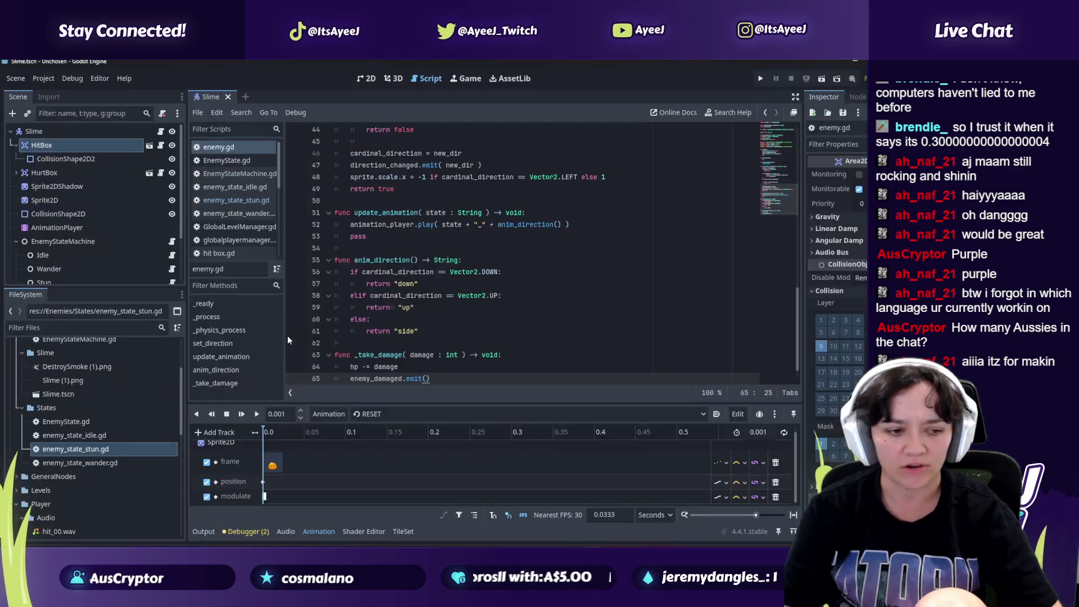
left_click(763, 76)
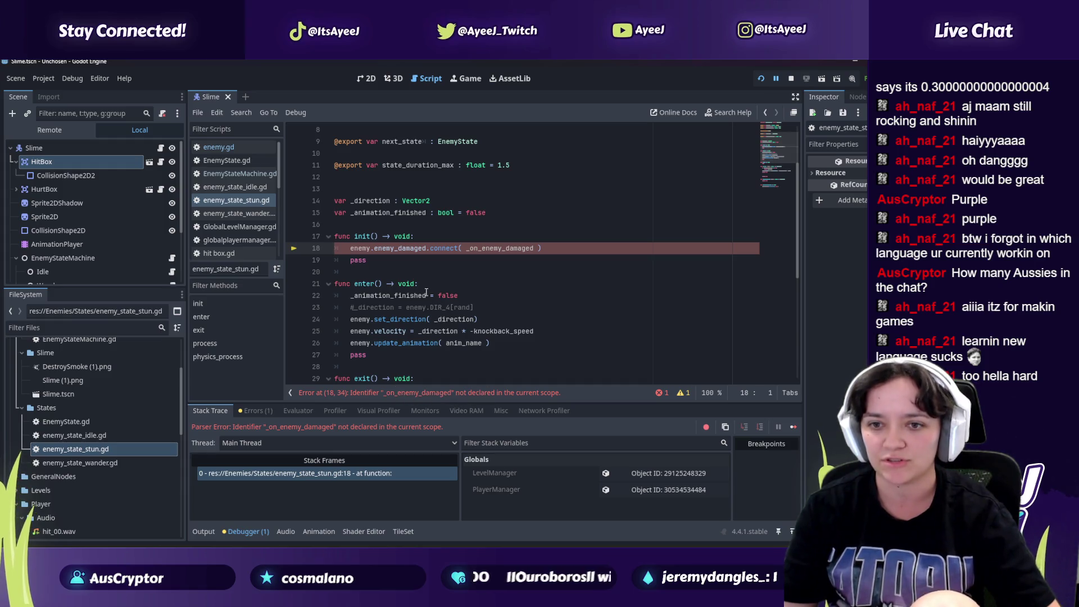
Step: Inspect the undeclared _on_enemy_damaged on line 18 of enemy_state_stun.gd, then relaunch the game with F5
scroll(363, 249, "up", 1)
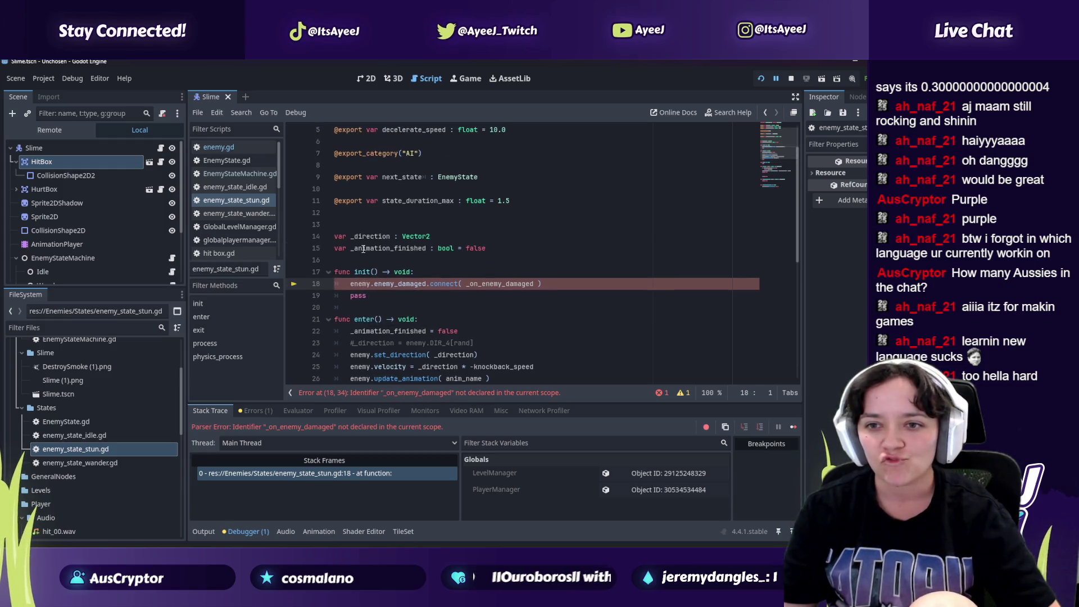
scroll(365, 253, "down", 4)
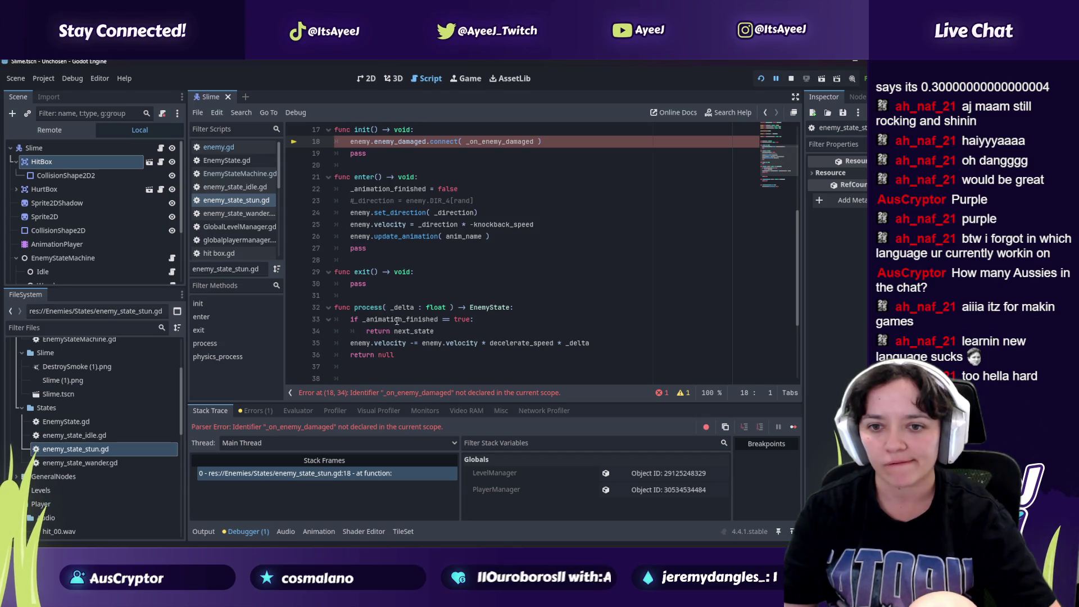
scroll(440, 232, "up", 1)
double_click(501, 178)
scroll(375, 261, "up", 3)
scroll(365, 256, "up", 2)
scroll(321, 220, "down", 2)
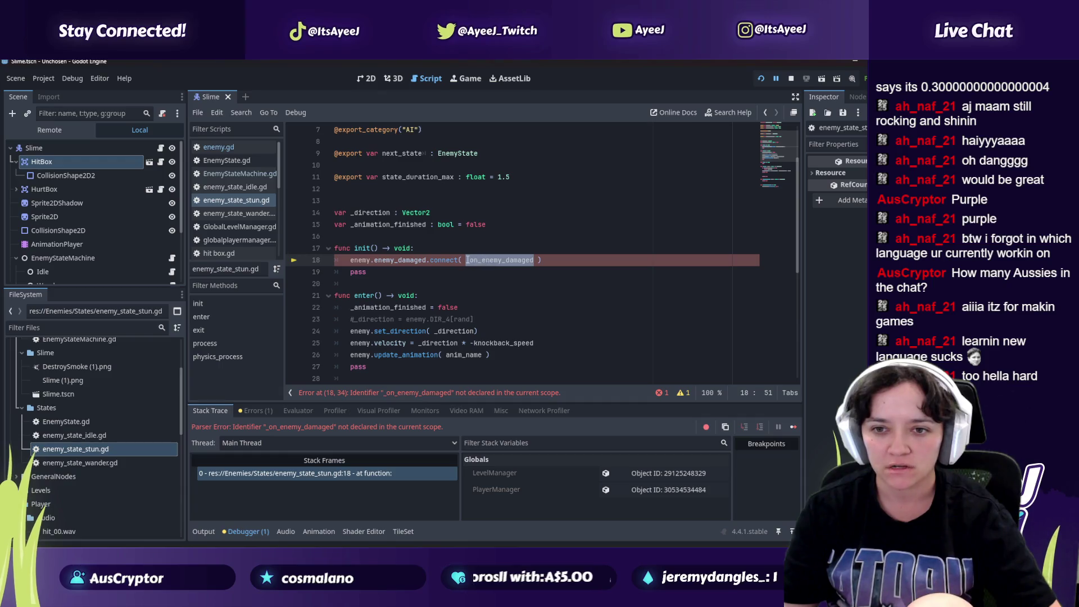
key("F5")
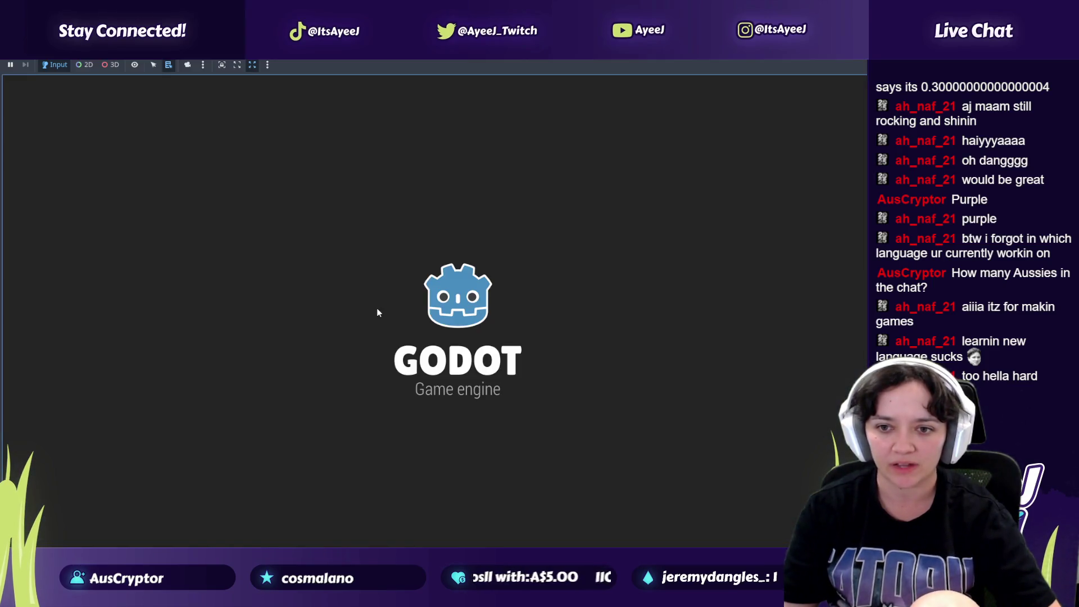
Step: Rewind the YouTube tutorial to its Stun State chapter at 16:05, play it, then jump to 16:26
key("alt+Tab")
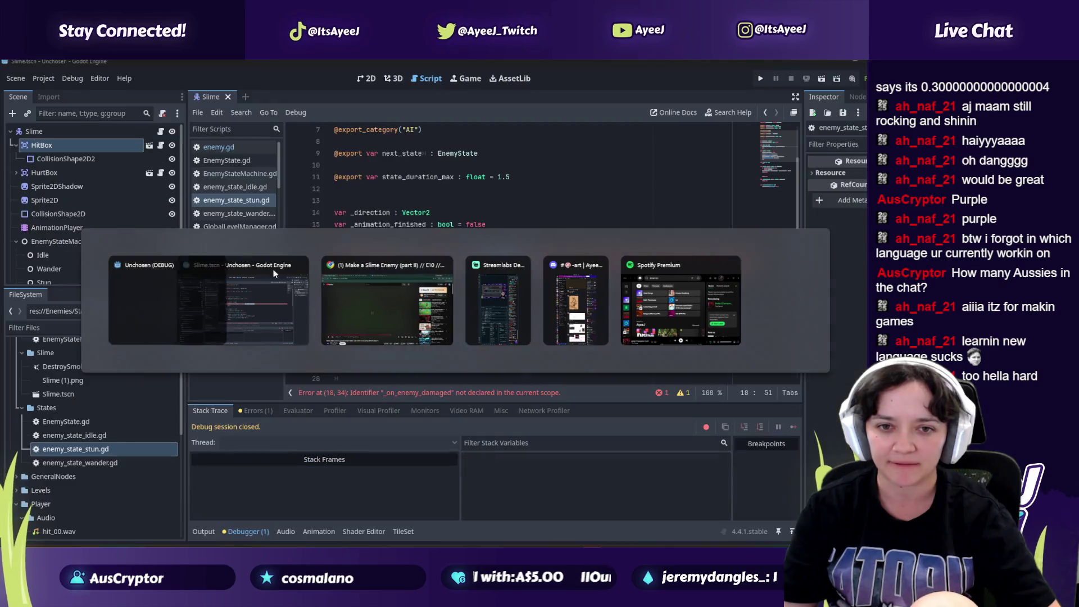
left_click(399, 304)
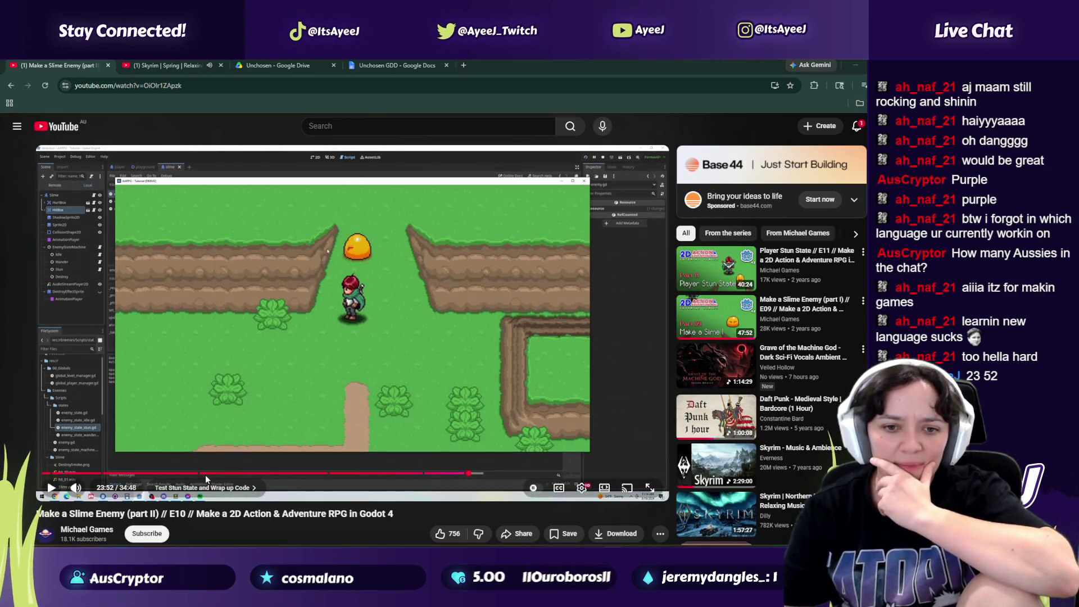
left_click(330, 474)
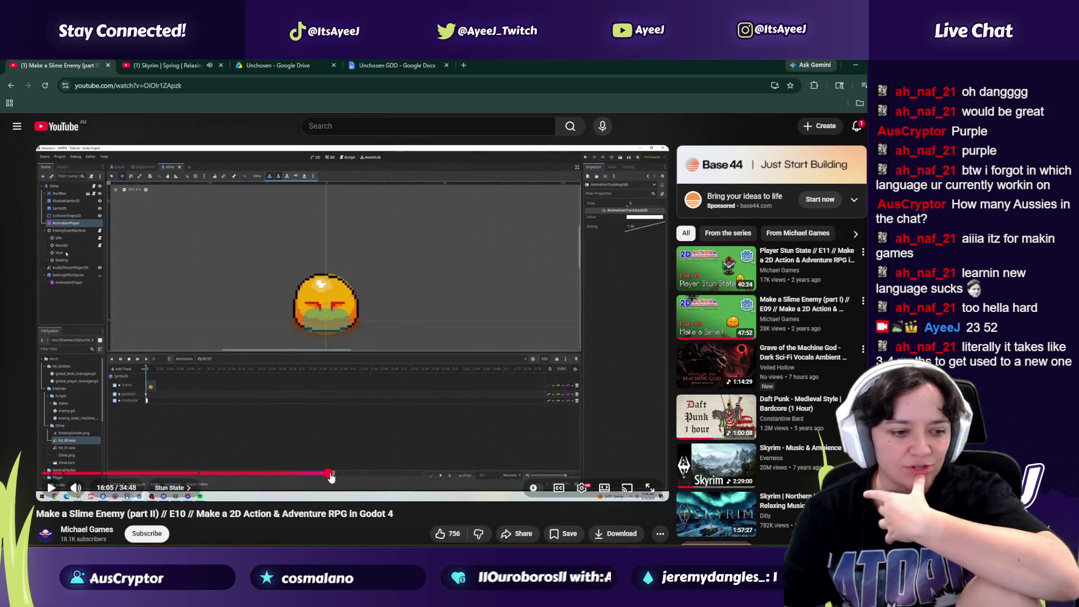
left_click(328, 354)
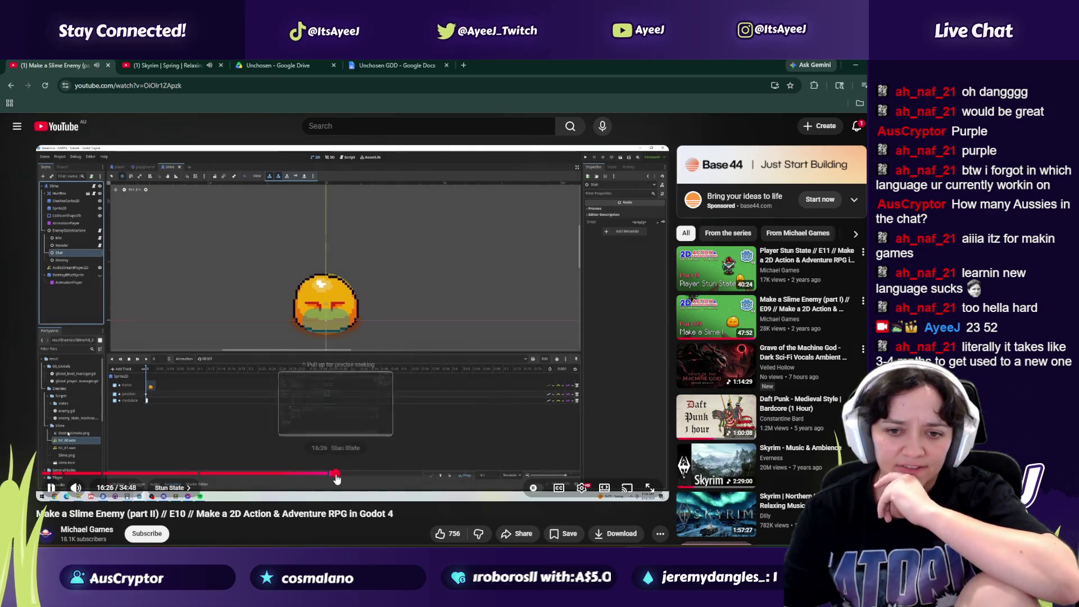
left_click(336, 474)
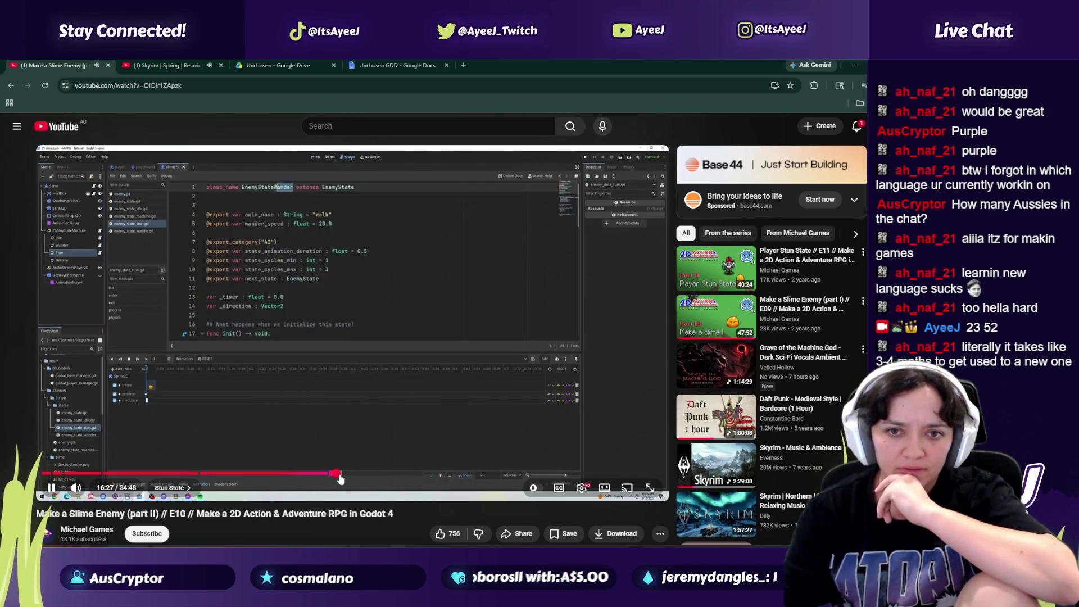
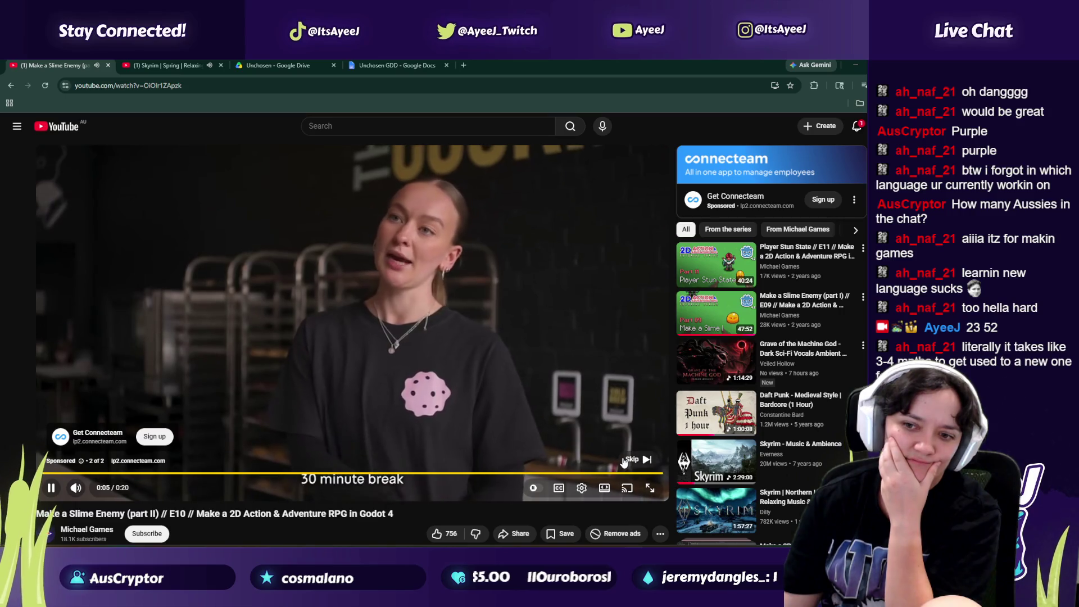
Step: Skip the ad and seek the tutorial to about 18:06, pausing on the enter() knockback velocity code
left_click(618, 456)
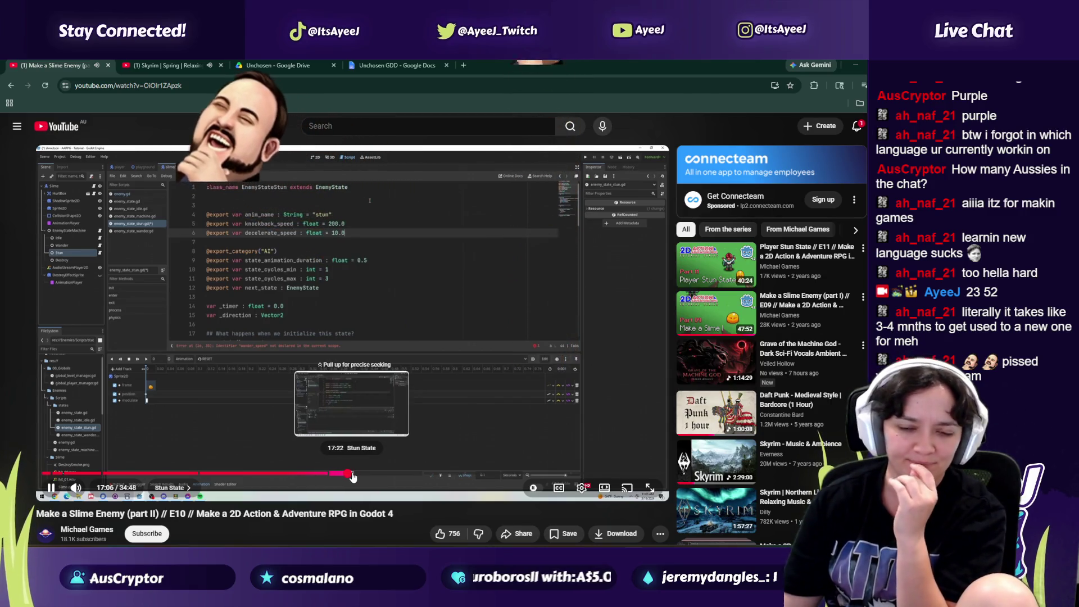
left_click(354, 476)
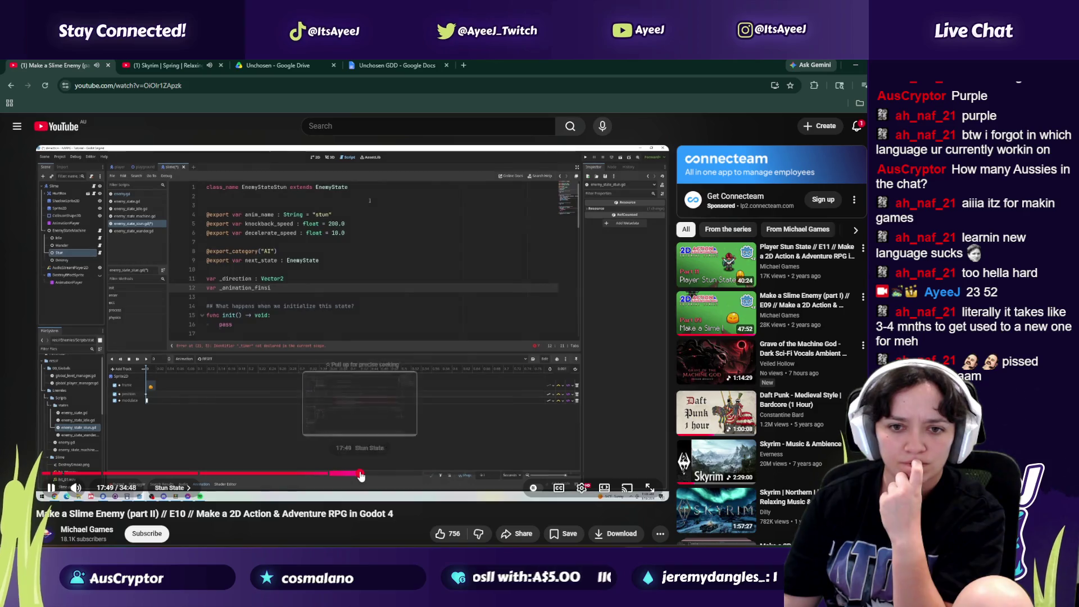
left_click(361, 476)
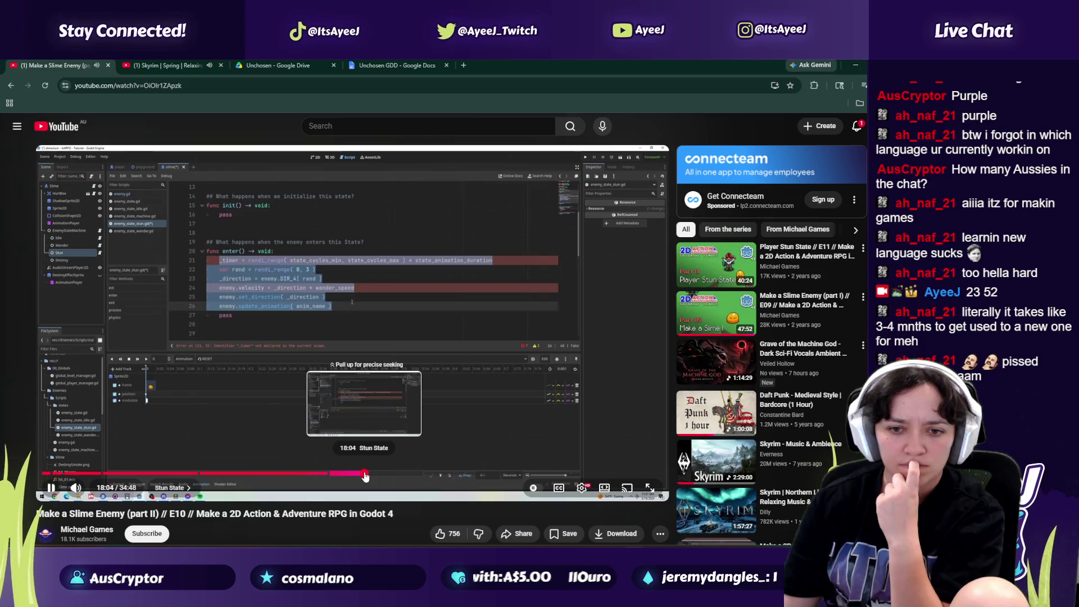
left_click(364, 476)
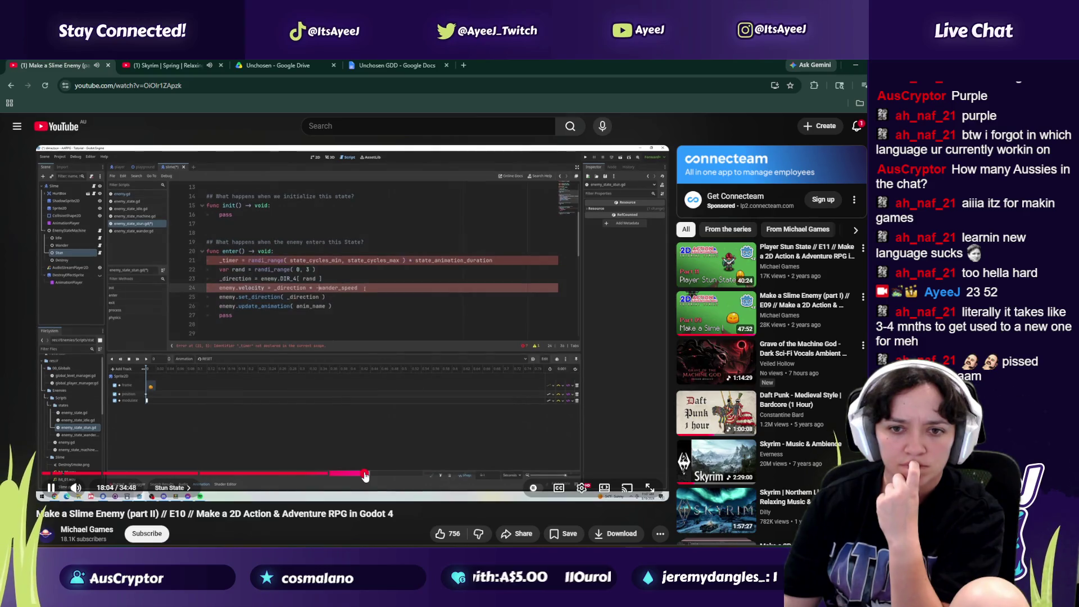
left_click(278, 411)
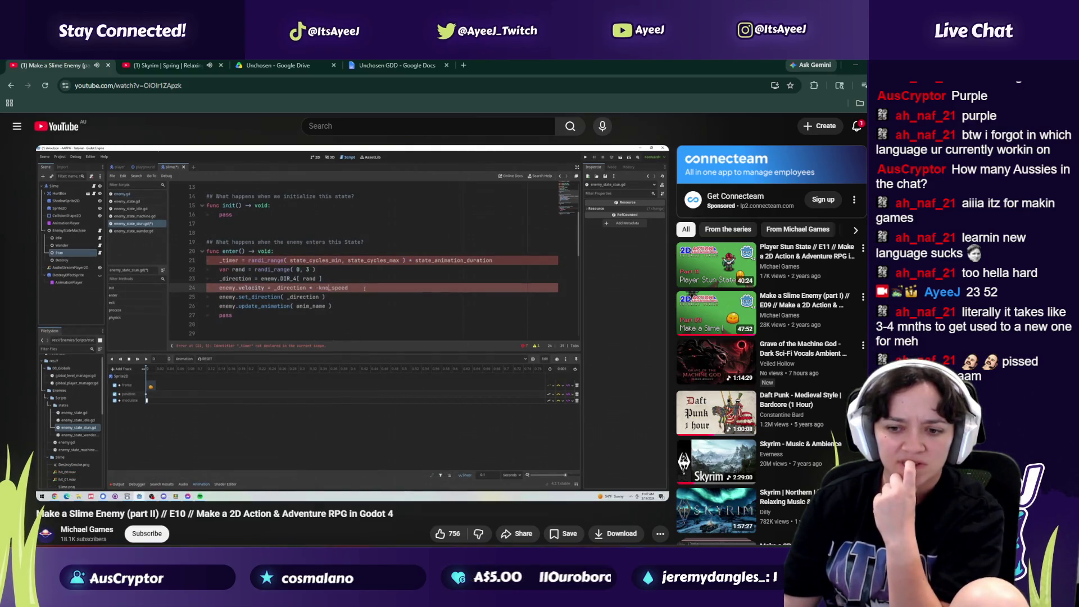
key("alt+Tab")
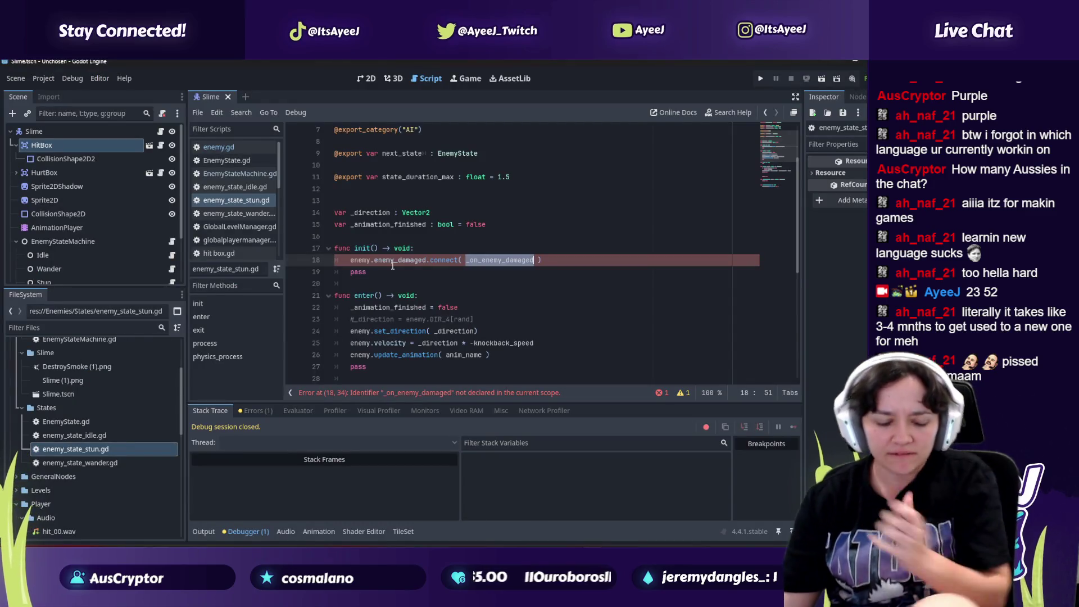
Step: Advance the tutorial to 20:12, where init() connects enemy_damaged, and compare it with enemy_state_stun.gd
key("alt+Tab")
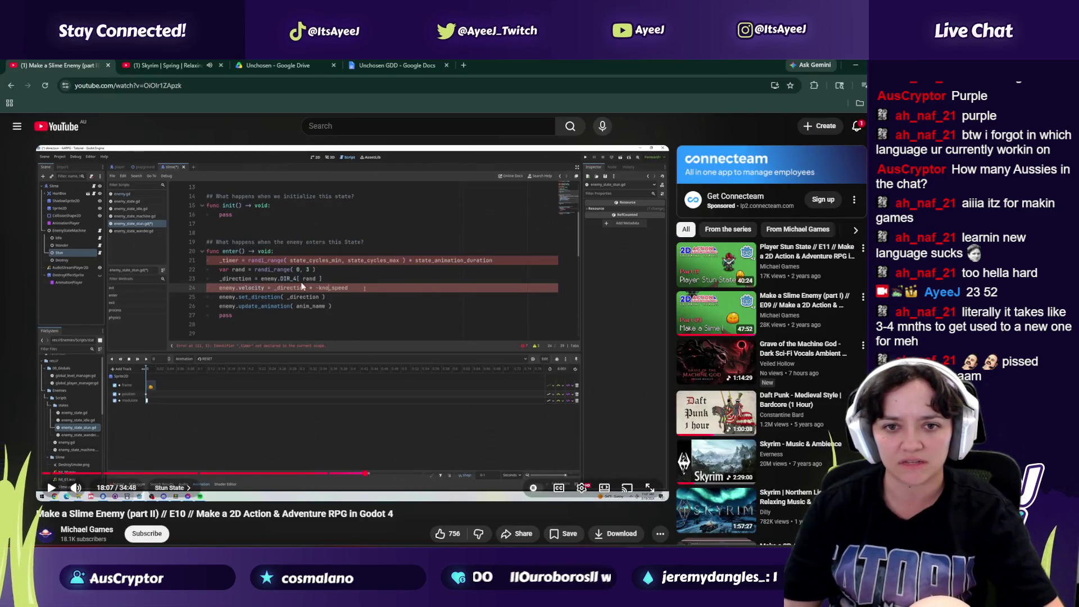
left_click(379, 473)
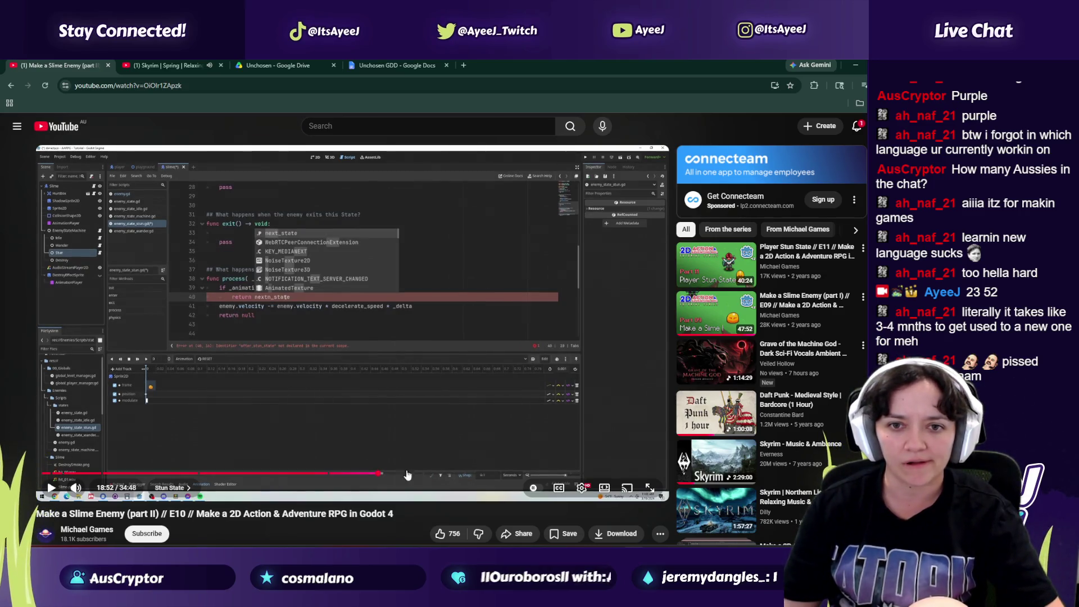
key("alt+Tab")
key("alt+Tab")
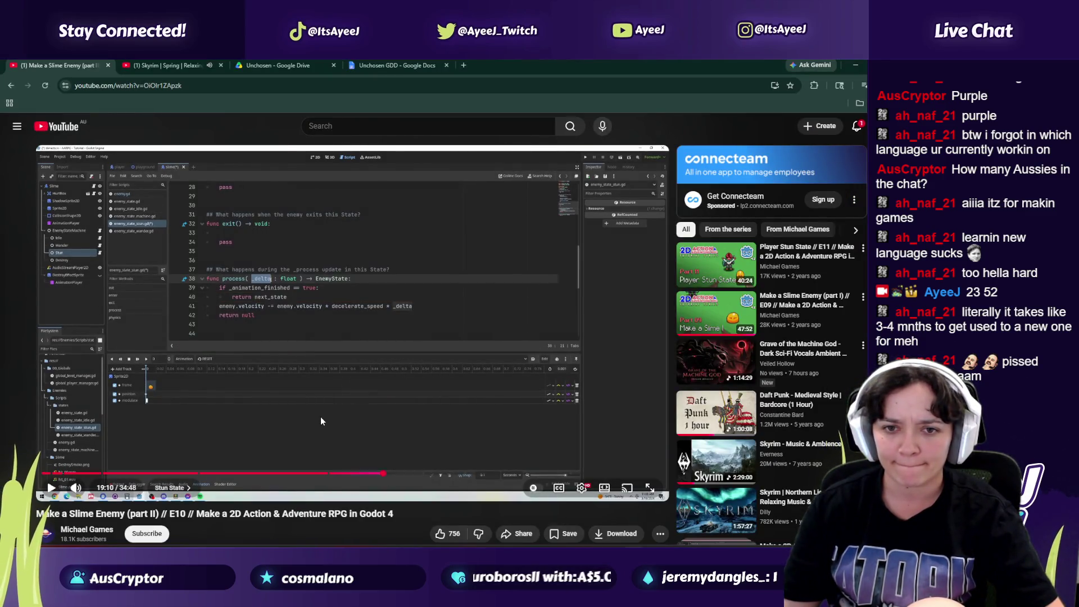
left_click(396, 476)
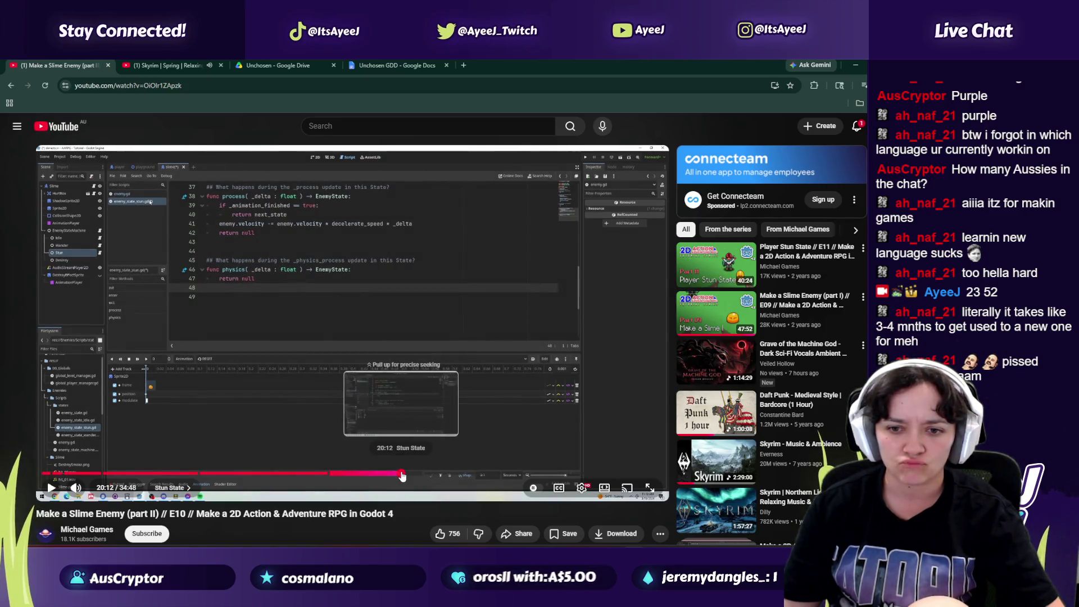
left_click(401, 476)
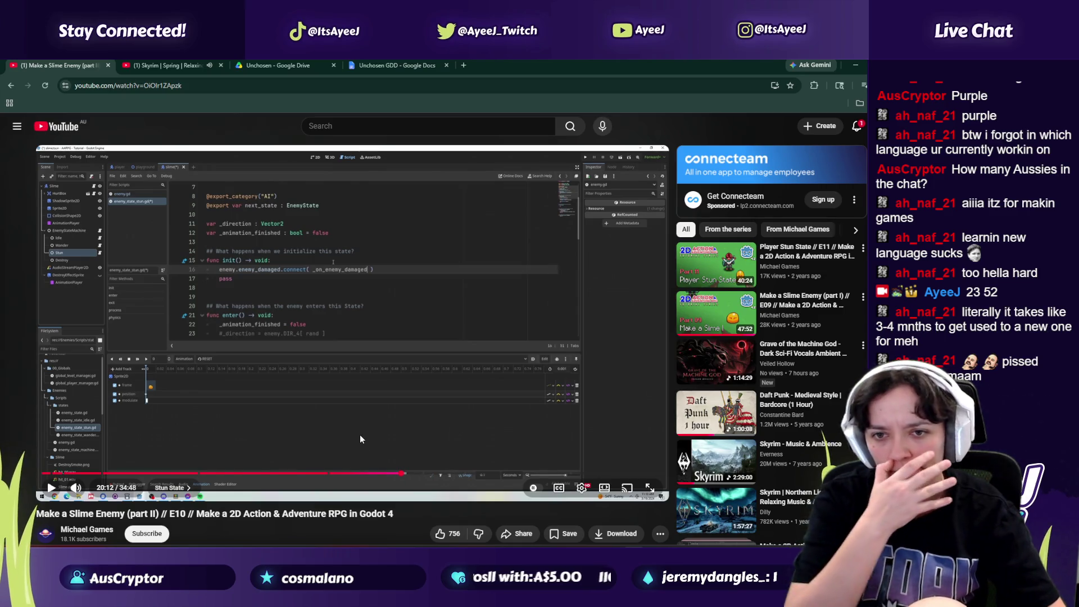
key("alt+Tab")
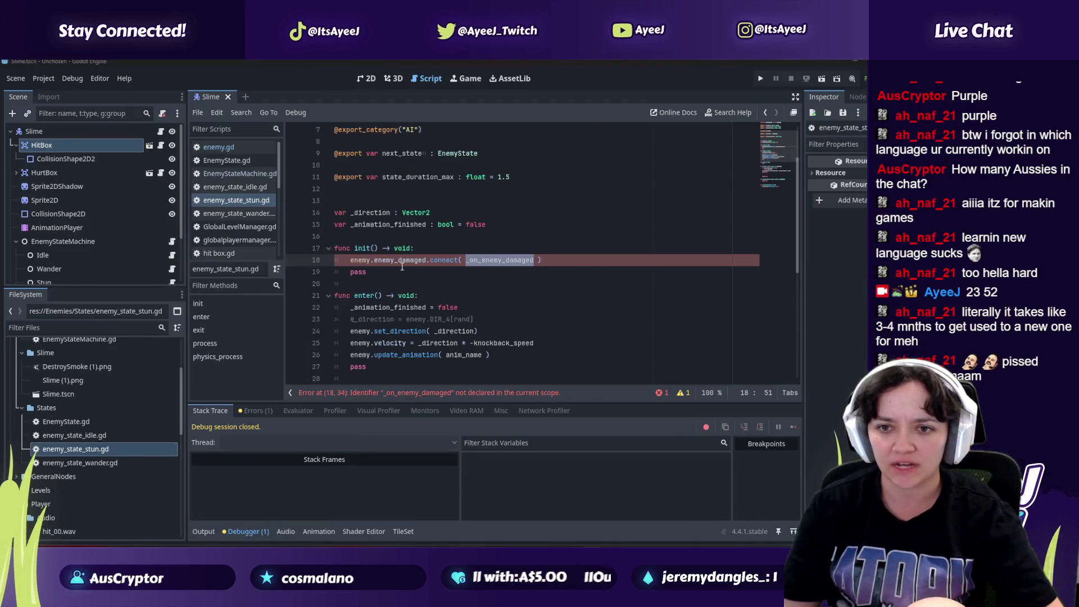
key("alt+Tab")
key("alt+Tab")
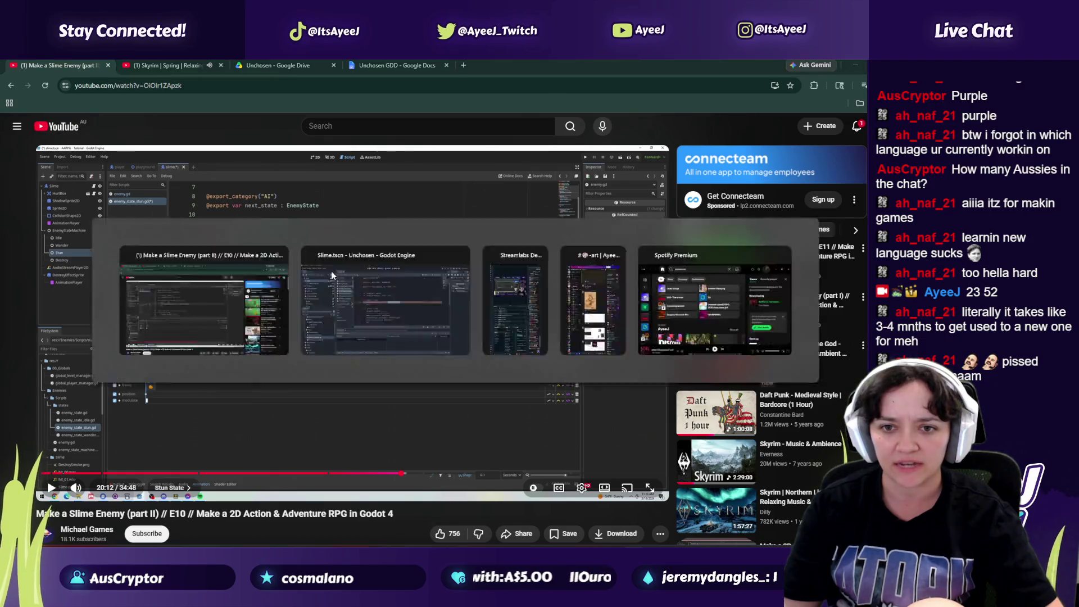
key("alt+Tab")
key("alt+Tab")
key("alt+Tab")
Step: Play the tutorial on while scrolling to the end of enemy_state_stun.gd, then pause it
left_click(445, 300)
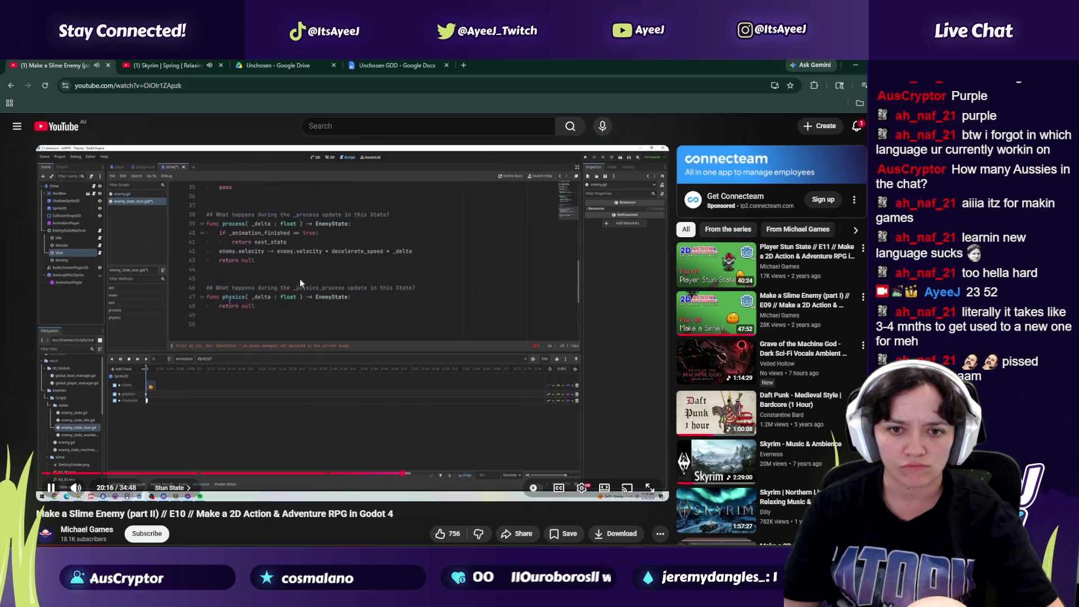
key("alt+Tab")
scroll(358, 326, "down", 5)
scroll(358, 326, "down", 2)
key("alt+Tab")
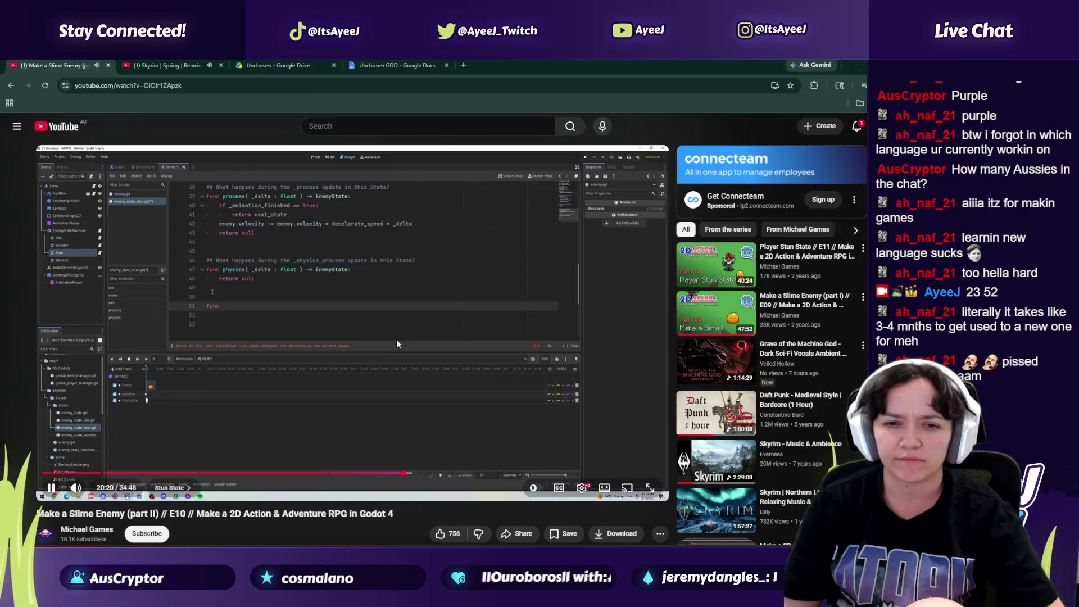
left_click(396, 339)
key("alt+Tab")
Step: Compare the script with the tutorial's _on_enemy_damaged() calling state_machine.change_state( self ), and resume playback
scroll(413, 291, "up", 7)
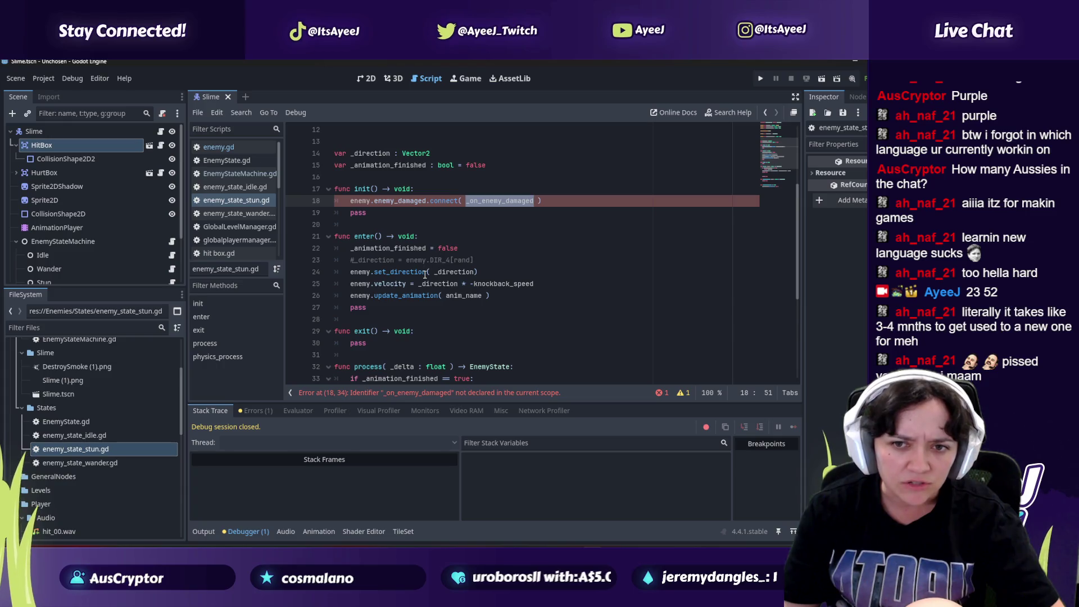
scroll(424, 274, "down", 7)
key("alt+Tab")
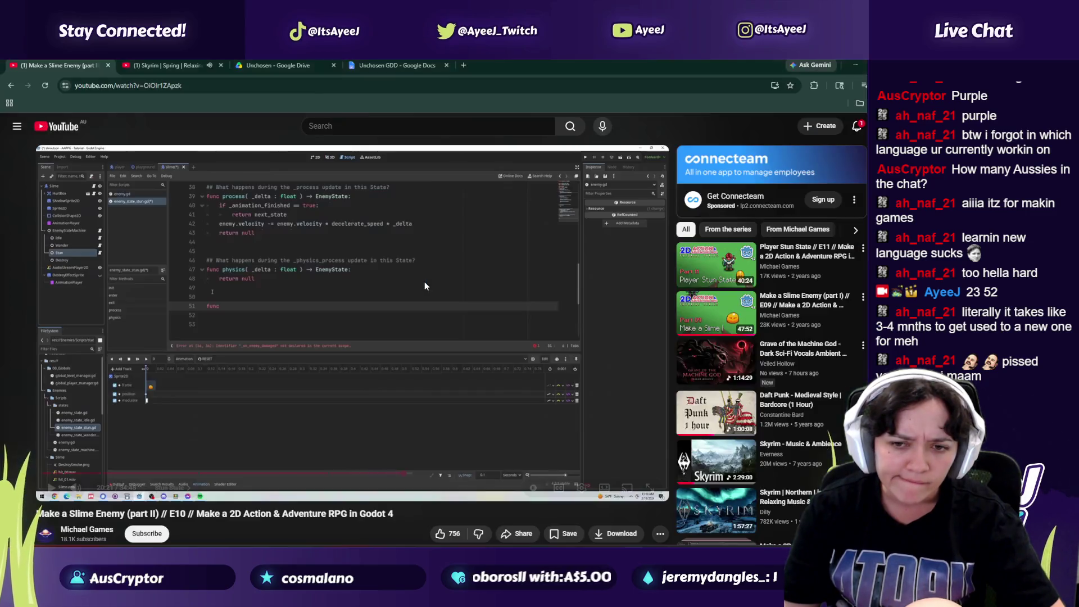
key("alt+Tab")
key("alt+Tab")
left_click(425, 286)
left_click(416, 286)
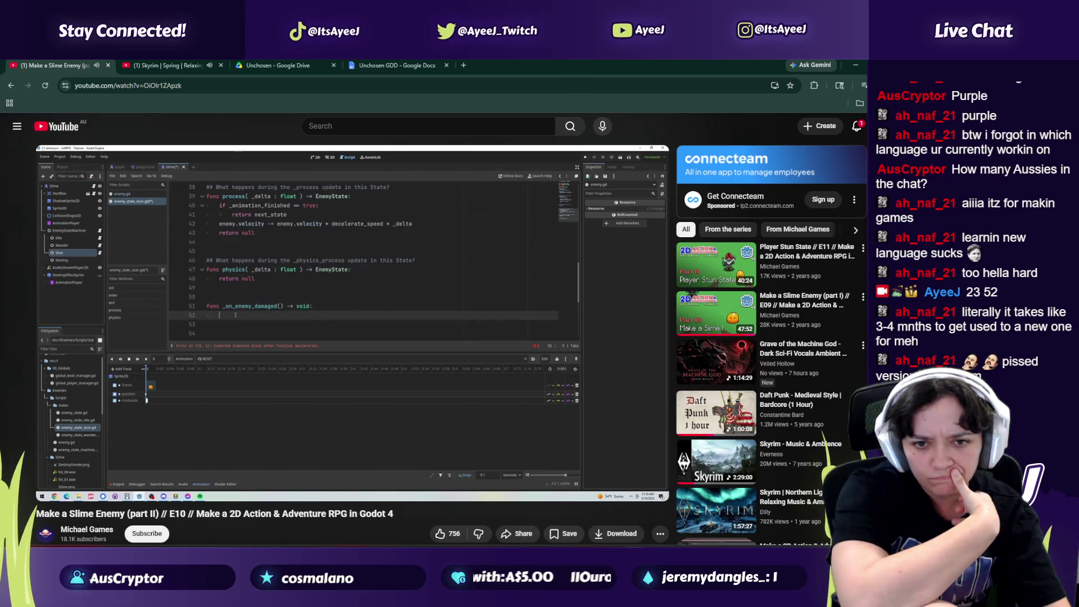
key("alt+Tab")
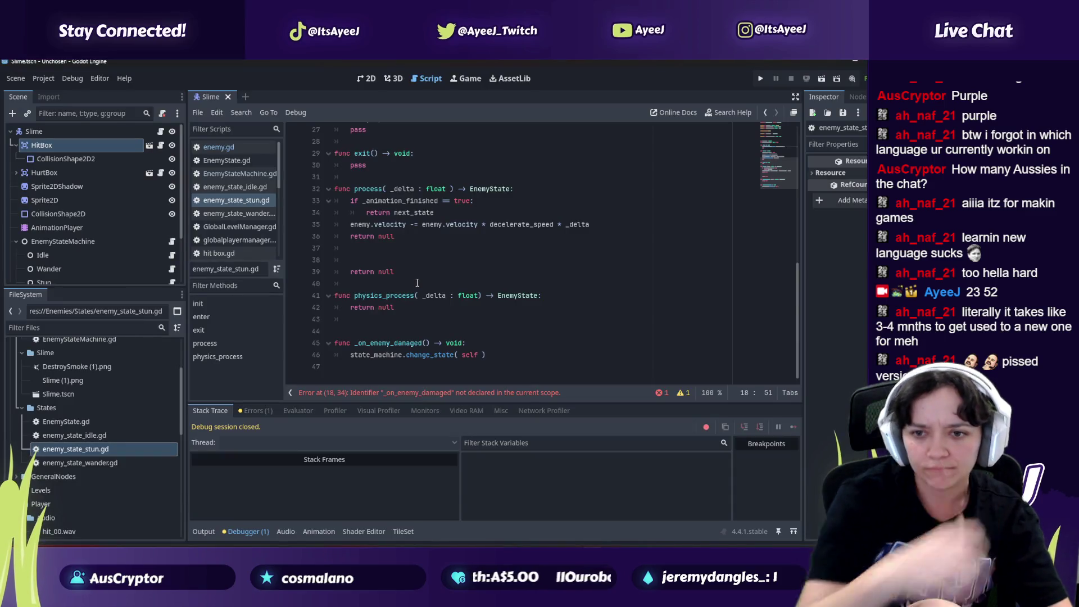
Step: Check the _on_enemy_damaged function against the tutorial, pausing the tutorial at 21:08
left_click(357, 343)
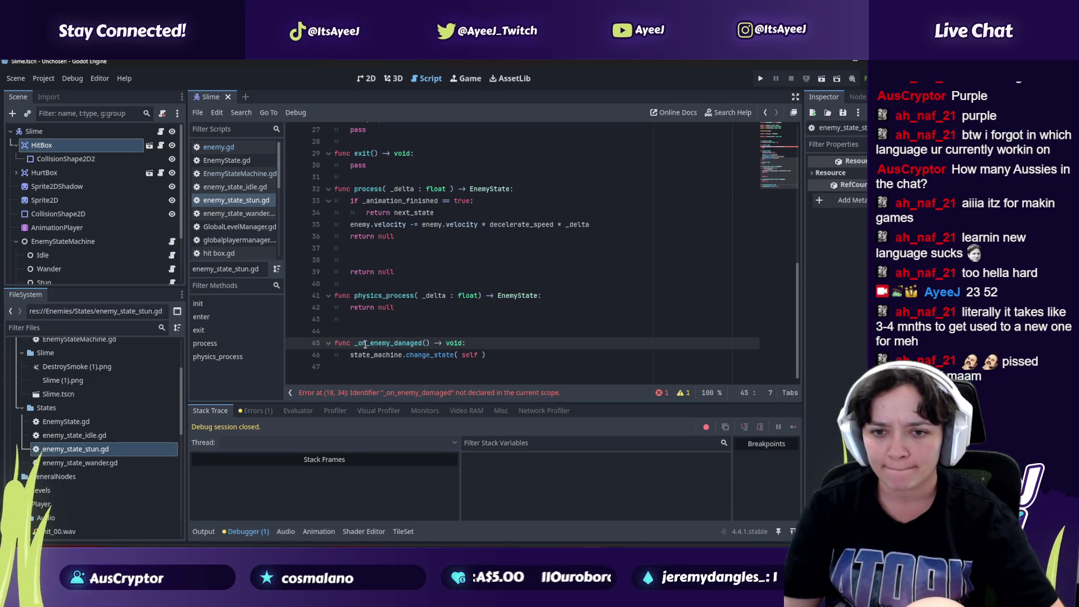
key("alt+Tab")
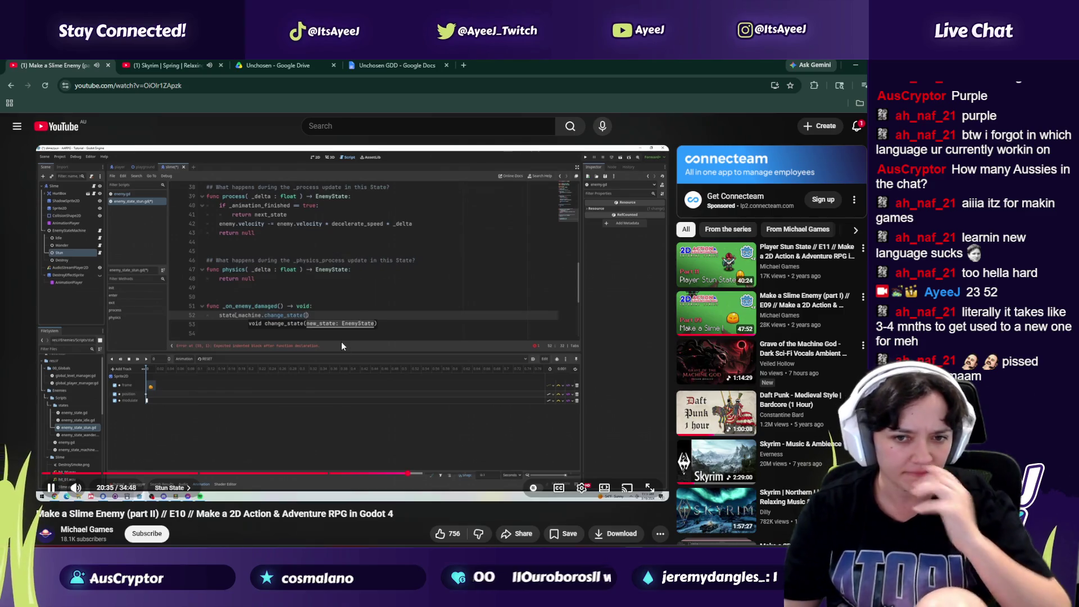
key("alt+Tab")
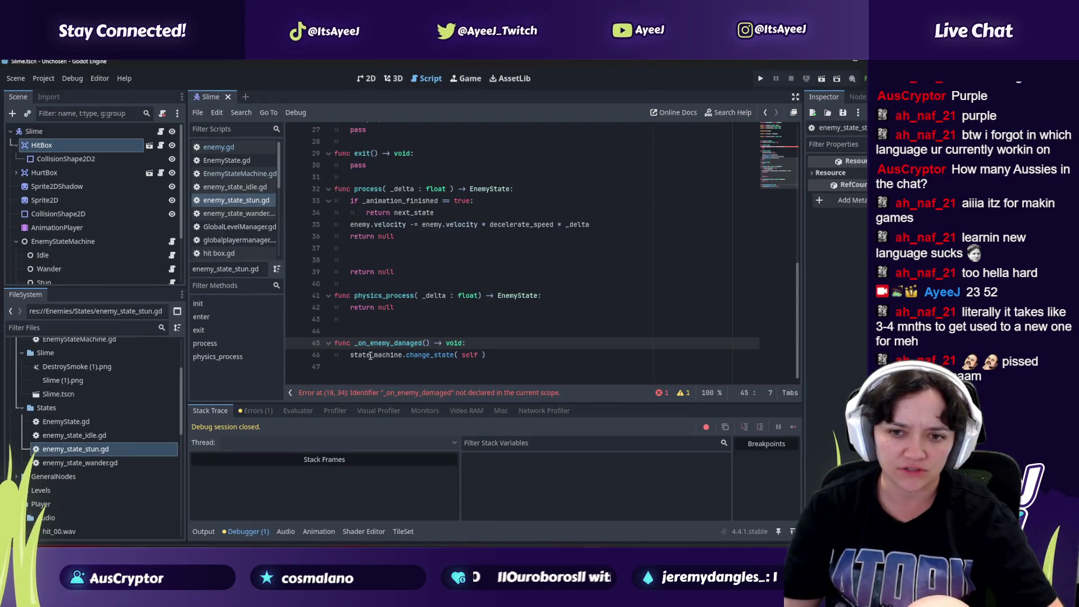
key("alt+Tab")
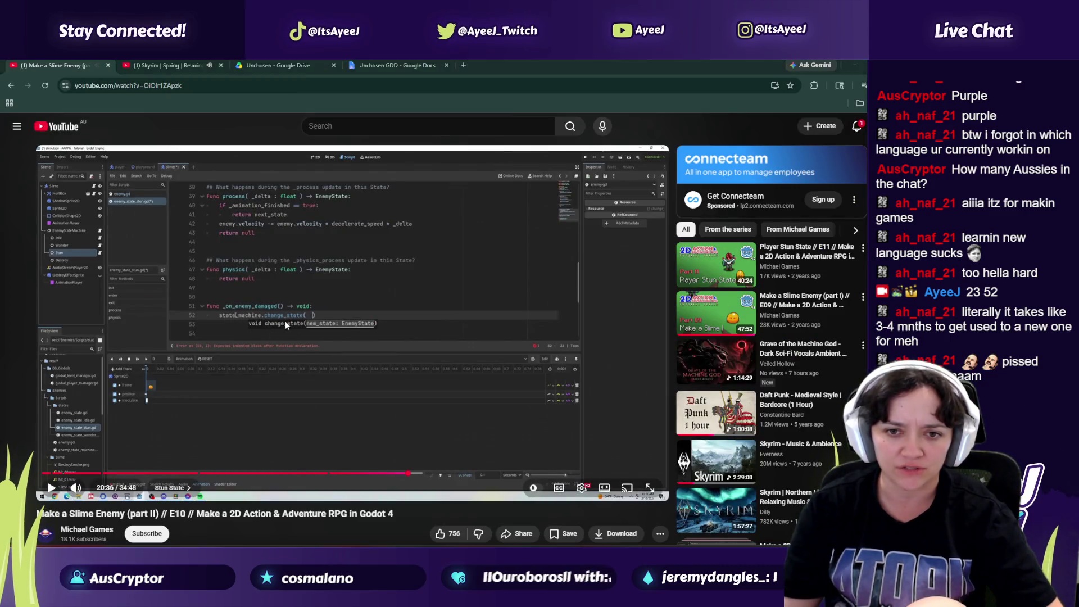
key("alt+Tab")
key("alt+Tab")
left_click(408, 463)
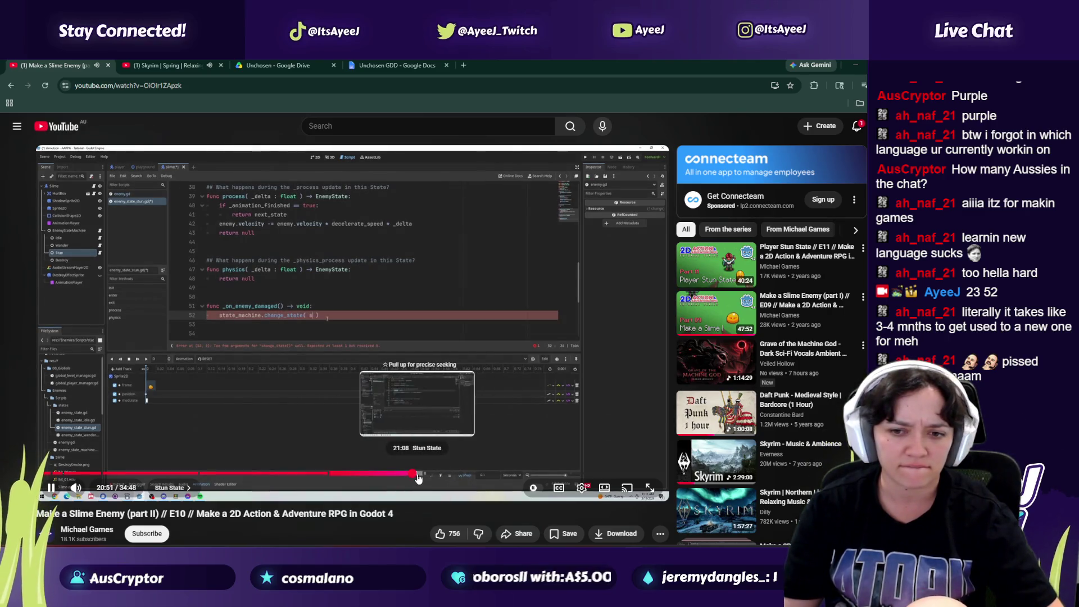
left_click(417, 473)
left_click(336, 418)
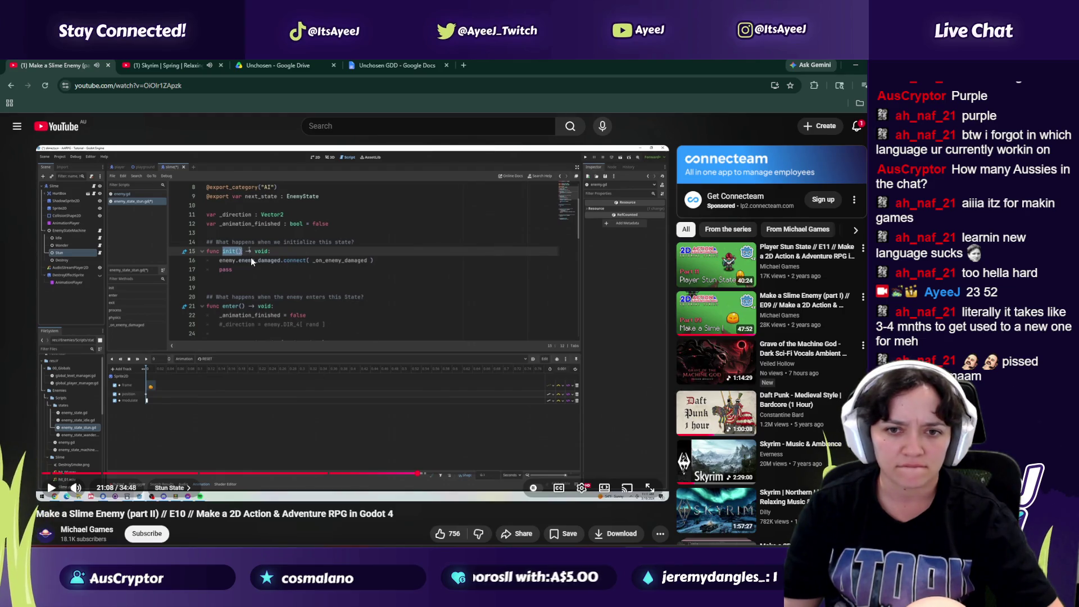
Step: Recheck line 18's connect call and line 45's _on_enemy_damaged until the error clears, then run the game
key("alt+Tab")
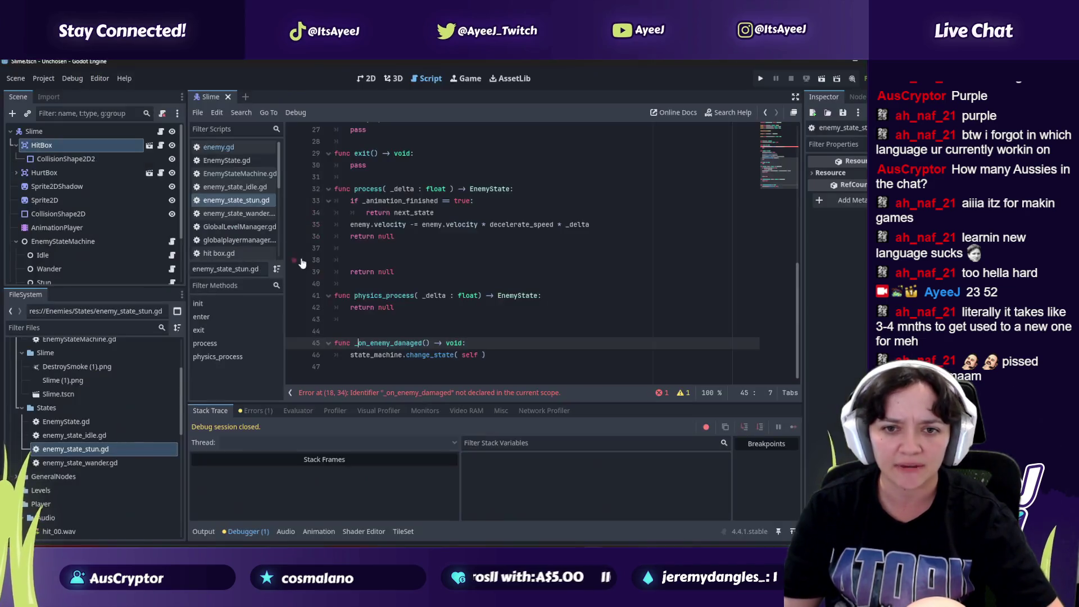
scroll(381, 331, "up", 4)
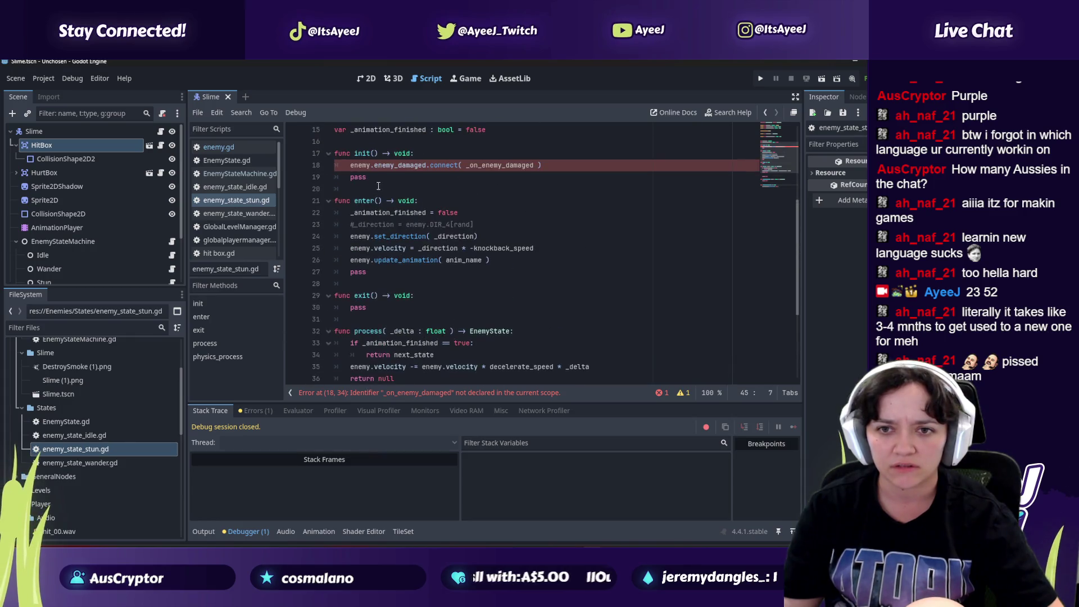
left_click(466, 165)
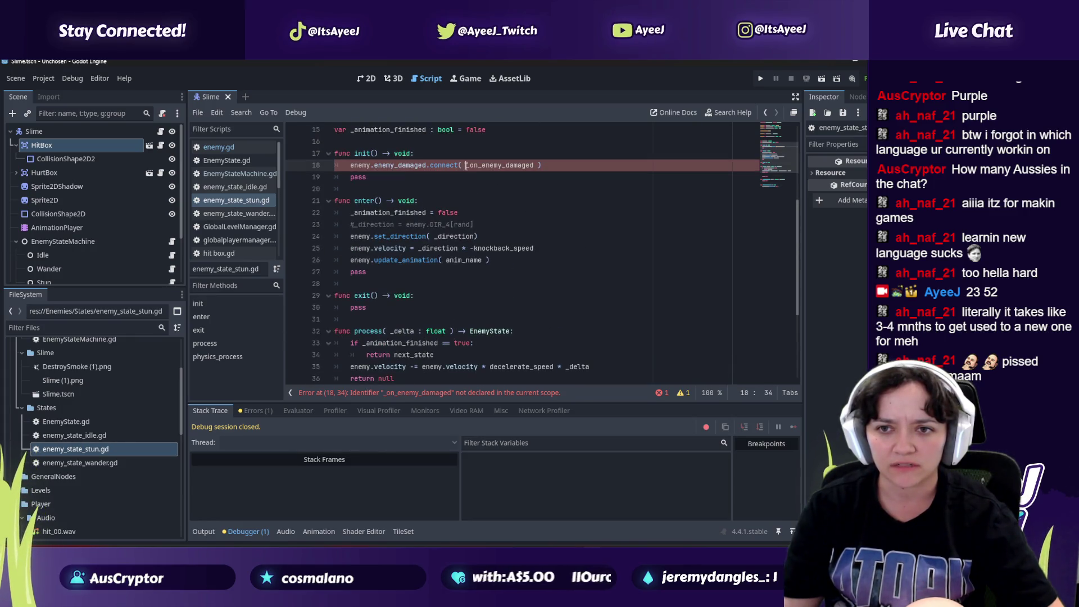
key("alt+Tab")
key("alt+Tab")
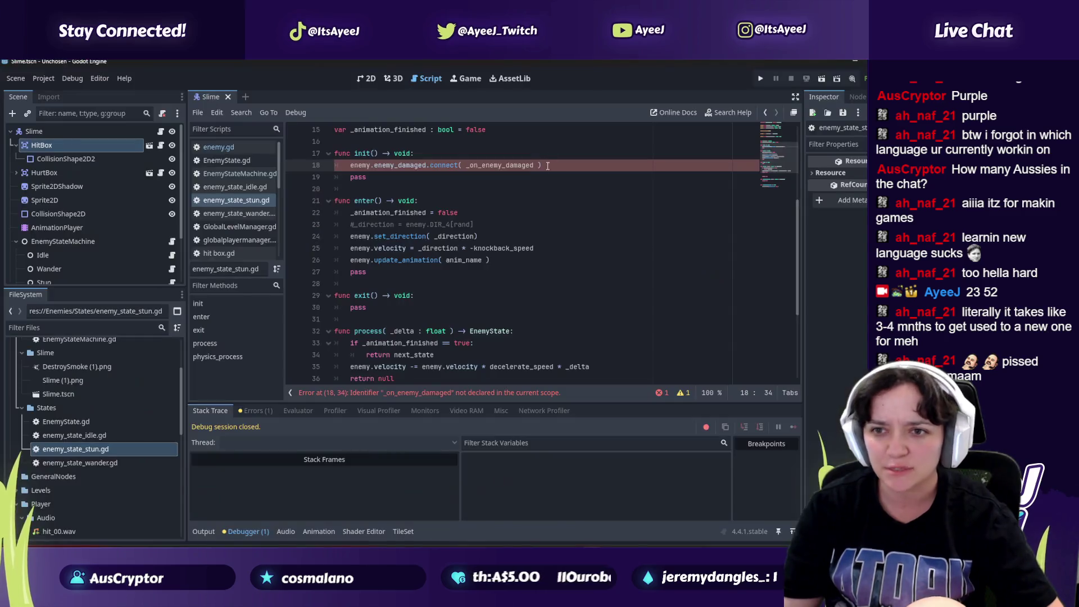
key("alt+Tab")
key("alt+Tab")
scroll(416, 356, "down", 5)
scroll(416, 356, "down", 1)
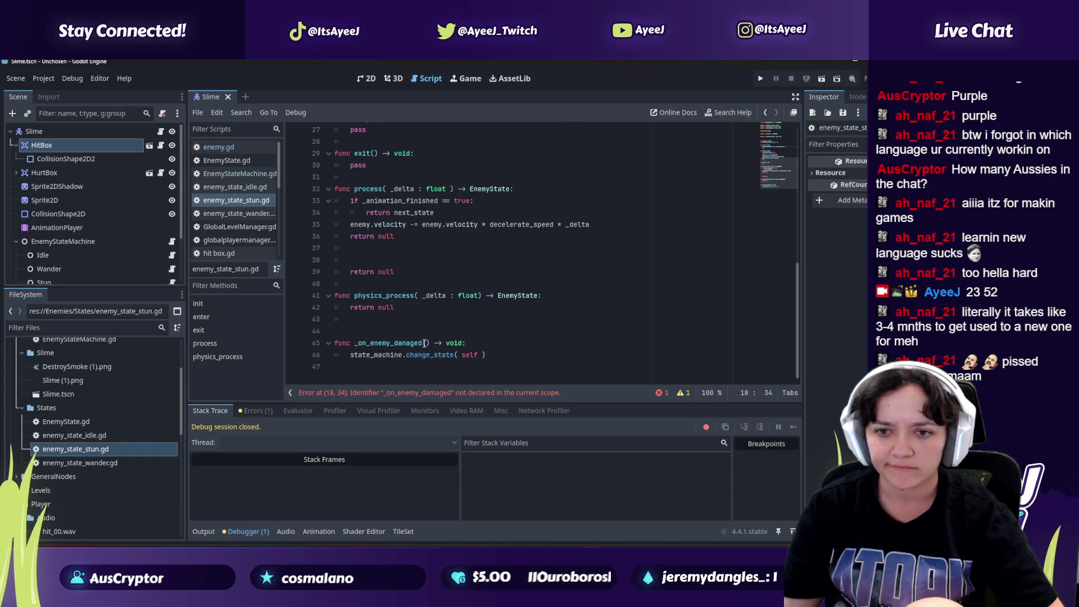
left_click(406, 344)
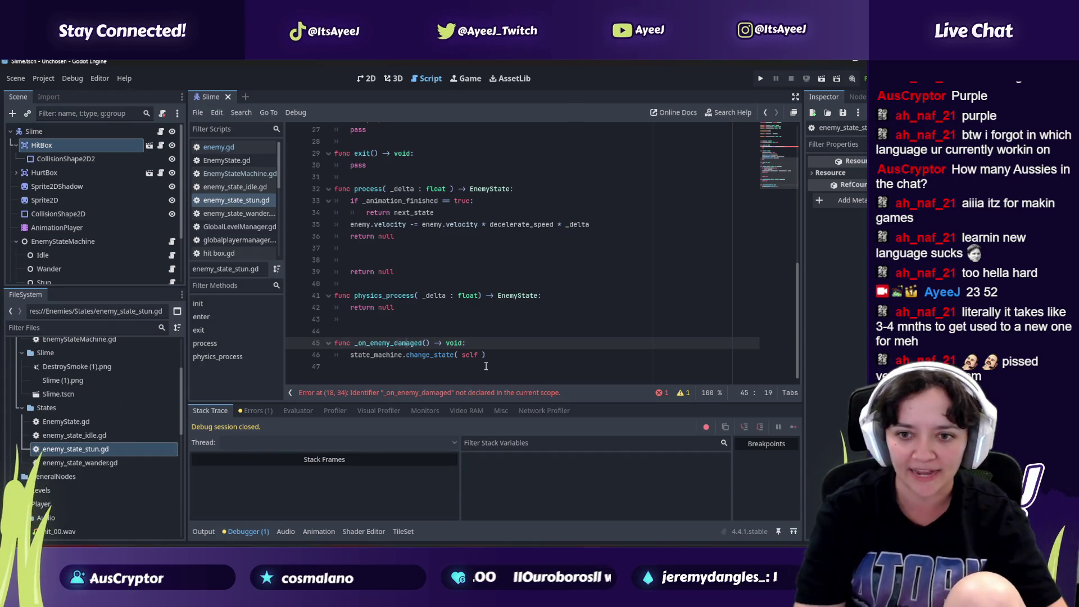
scroll(567, 183, "up", 5)
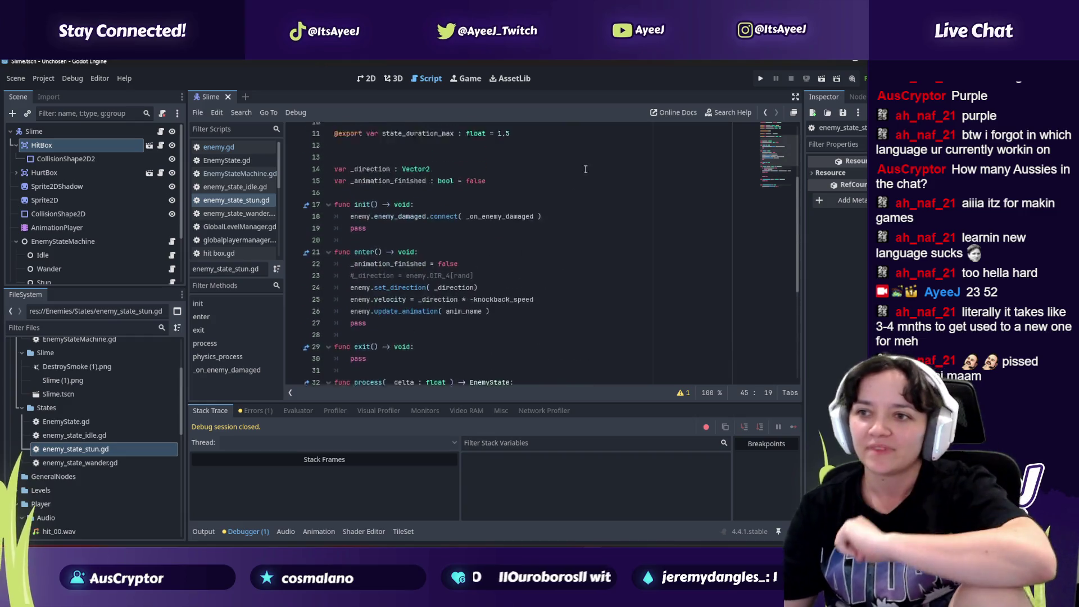
left_click(760, 79)
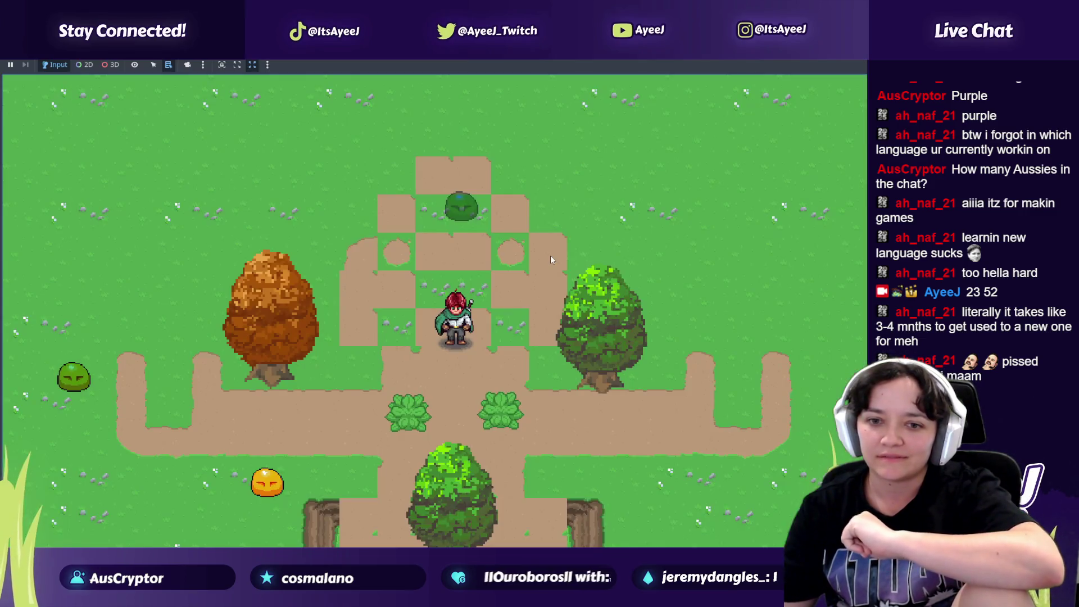
Step: Walk the player around the slimes with WASD and swing the sword at a nearby slime
key("a")
key("s")
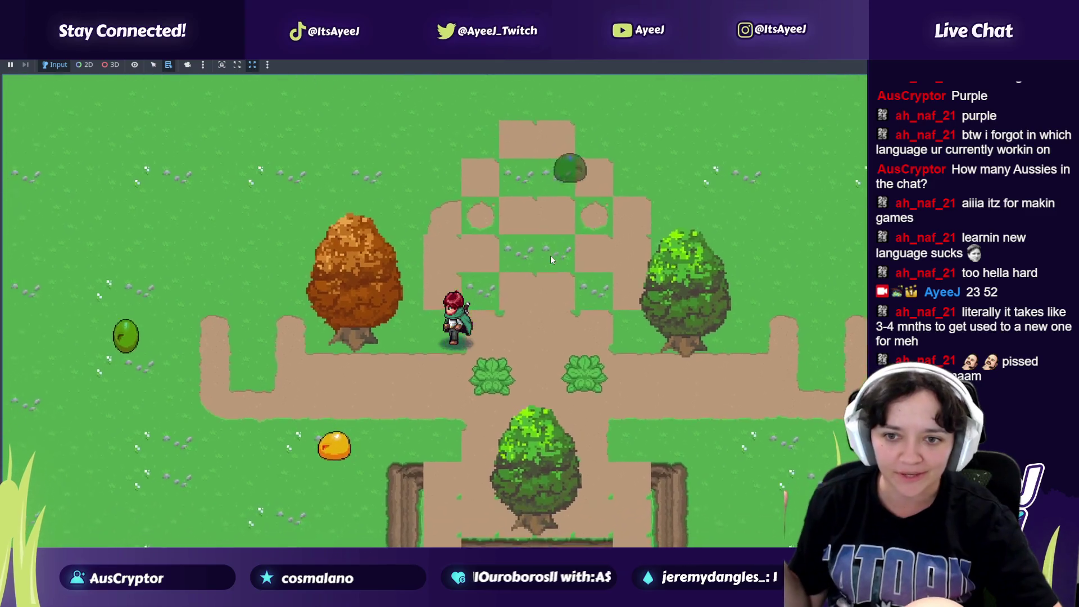
key("a")
key("s")
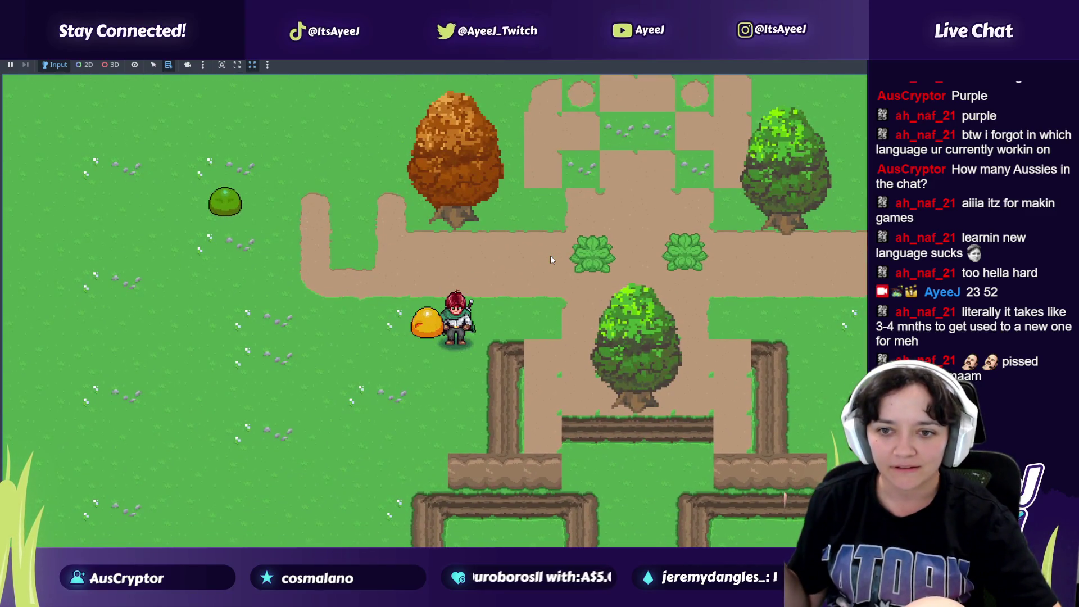
key("d")
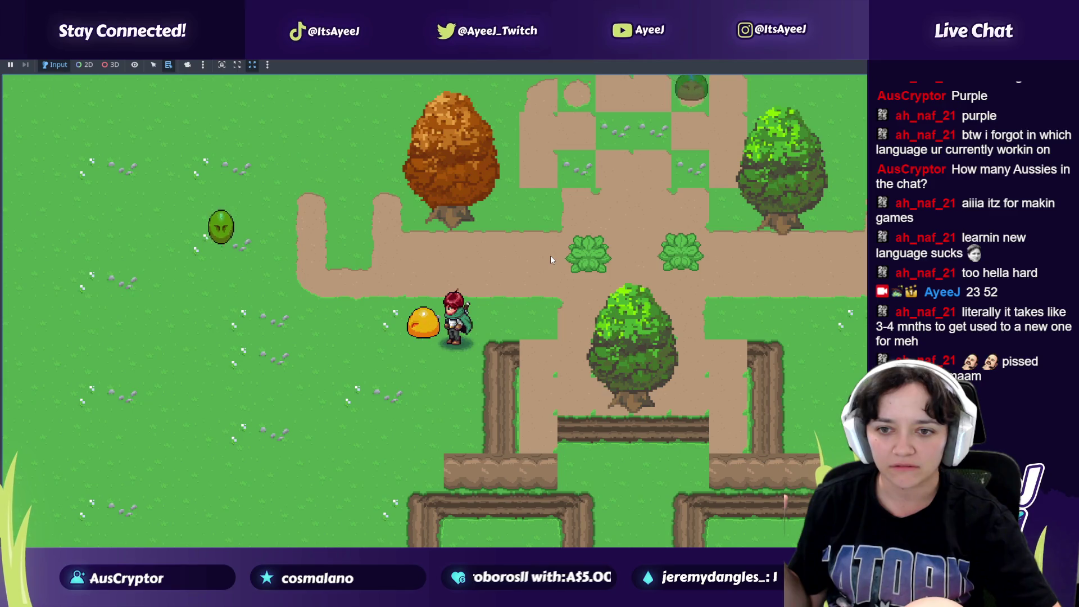
key("a")
key("w")
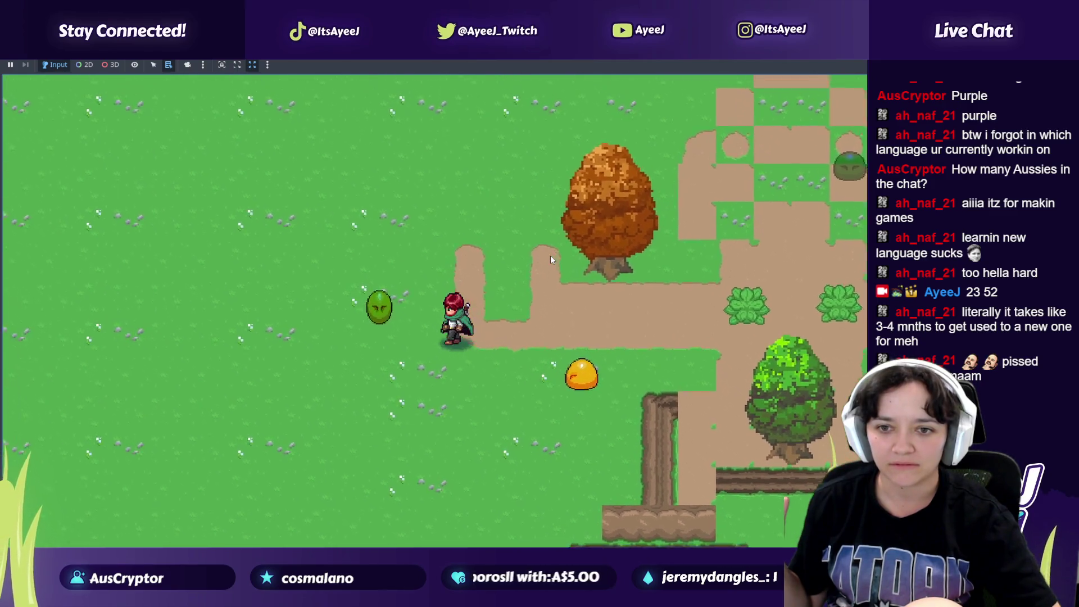
key("d")
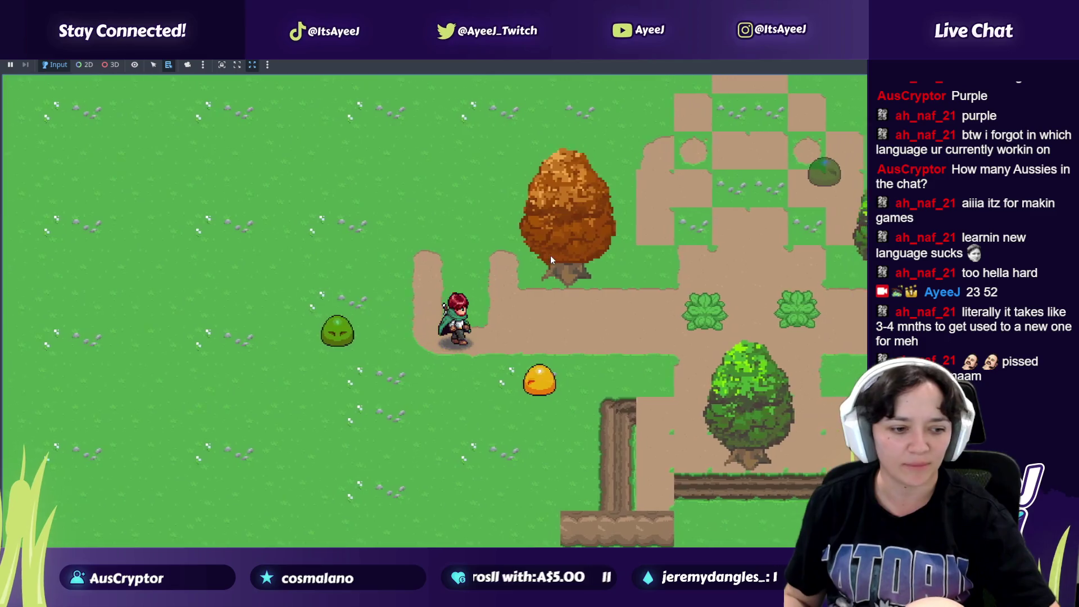
key("d")
key("w")
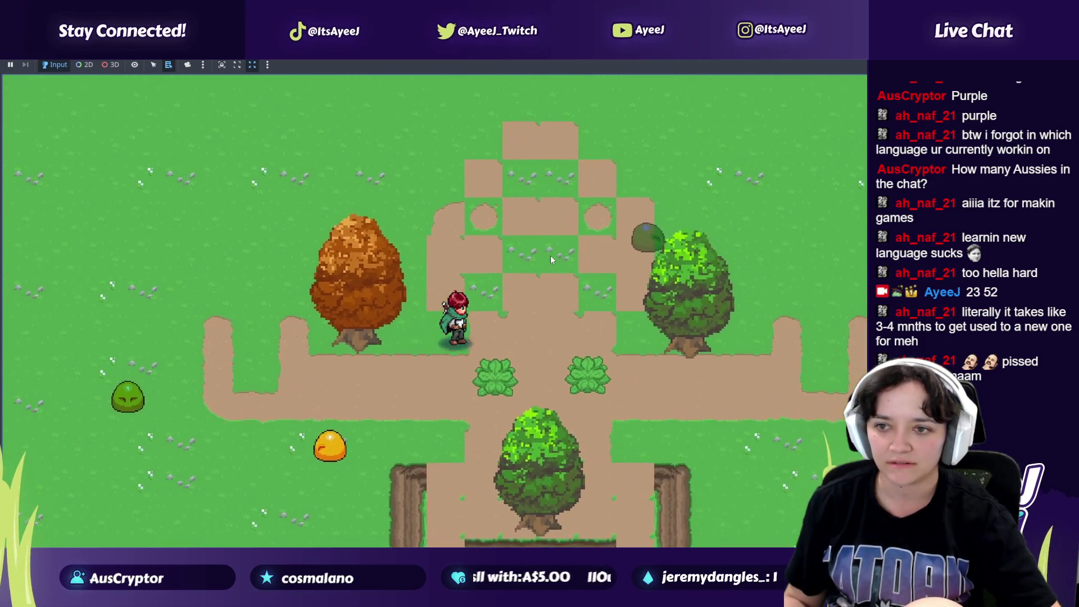
key("d")
key("w")
key("space")
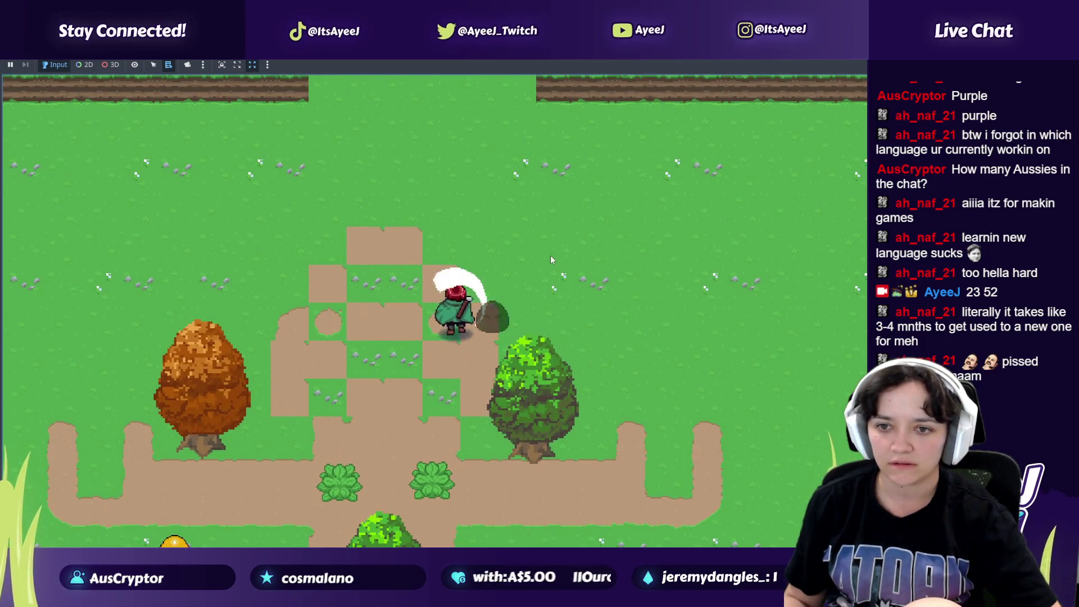
key("a")
key("alt+Tab")
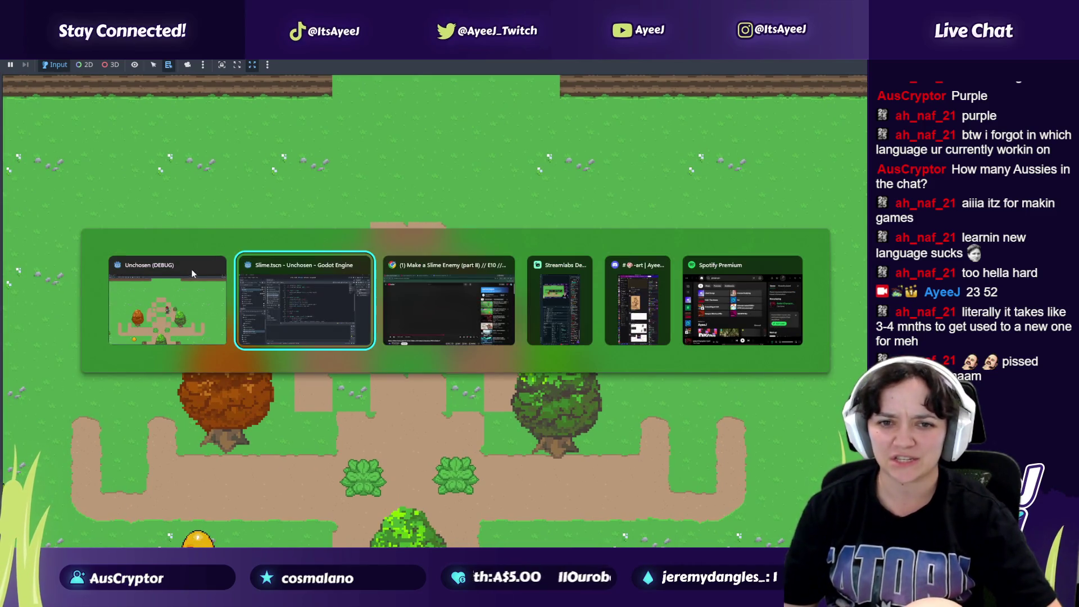
Step: Close the Unchosen (DEBUG) window and play the tutorial from 23:45 to about 24:12
left_click(217, 267)
left_click(362, 308)
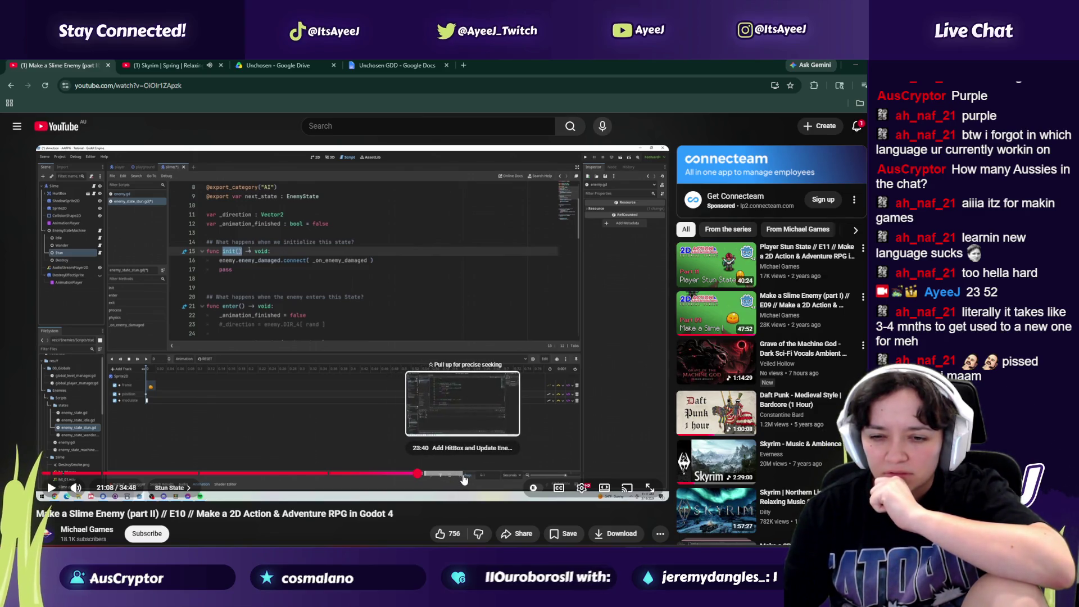
left_click(465, 476)
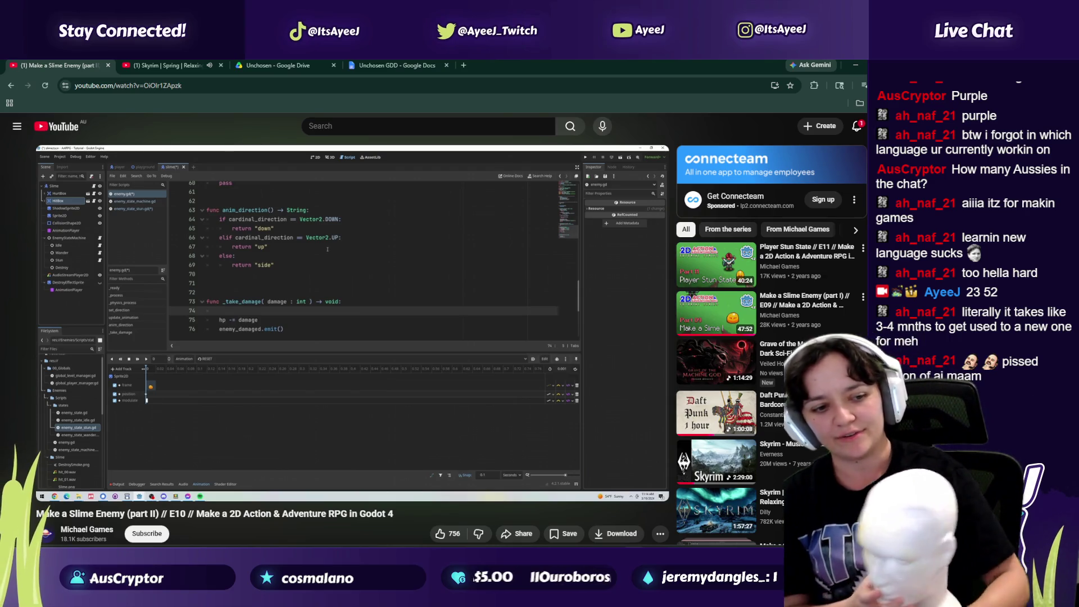
left_click(289, 409)
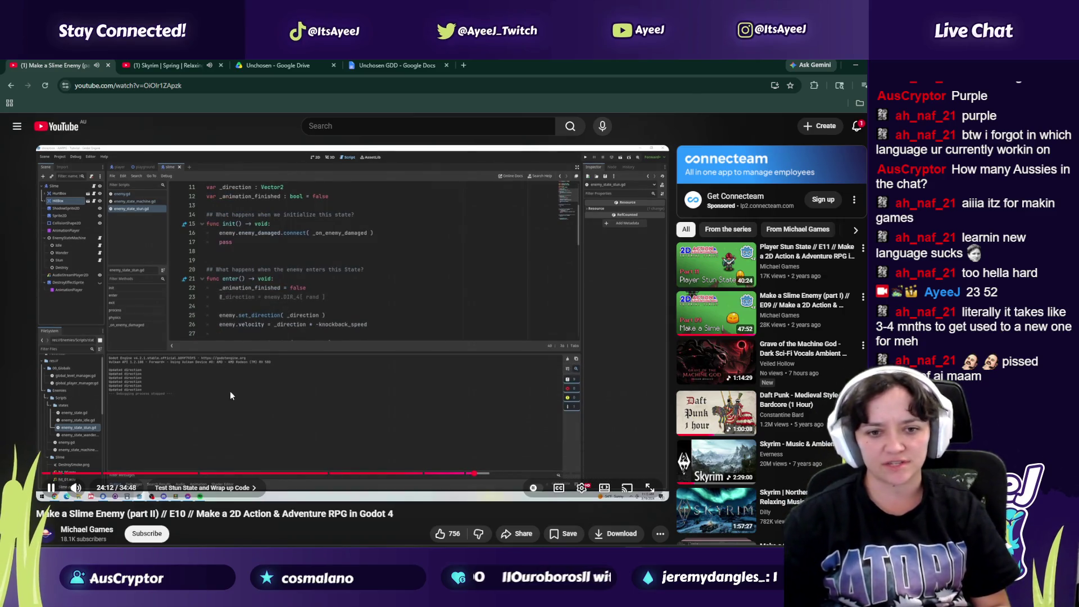
left_click(249, 371)
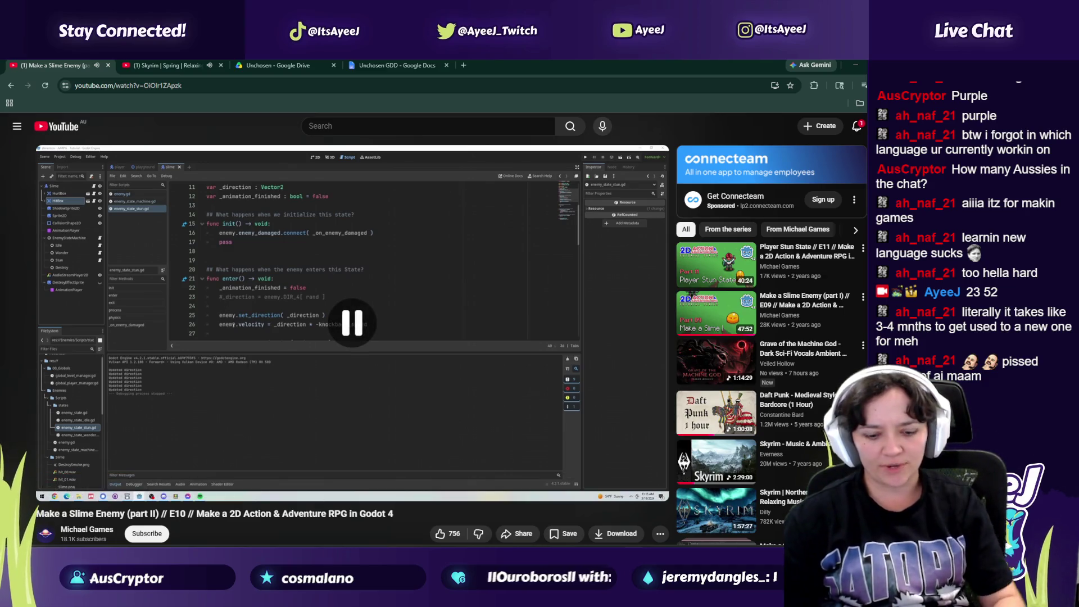
key("super")
Step: Launch TikTok from the system search and like the horse video
type("tk")
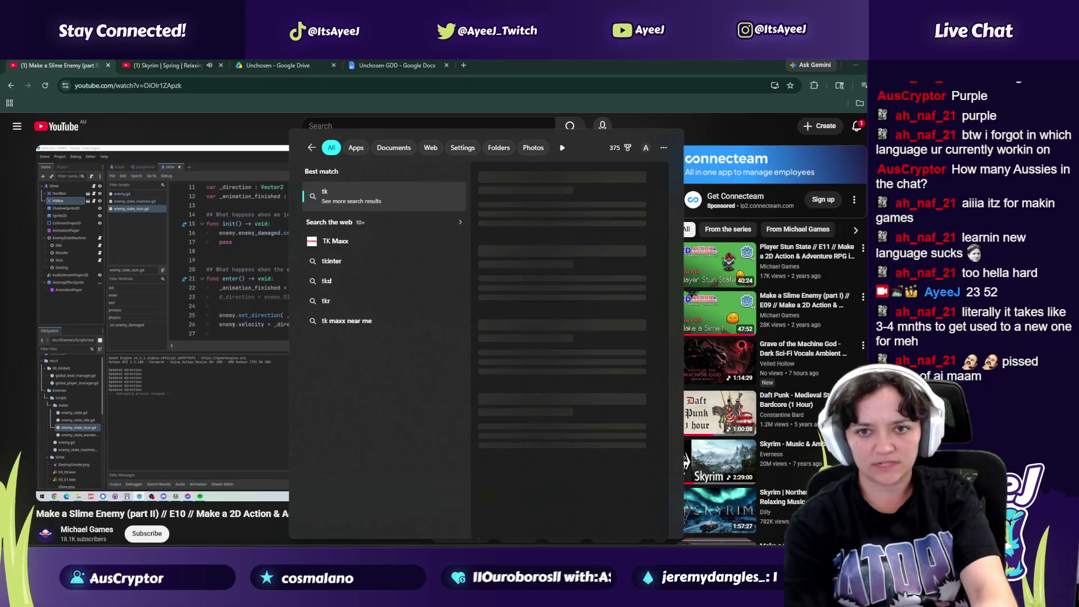
key("BackSpace")
key("Return")
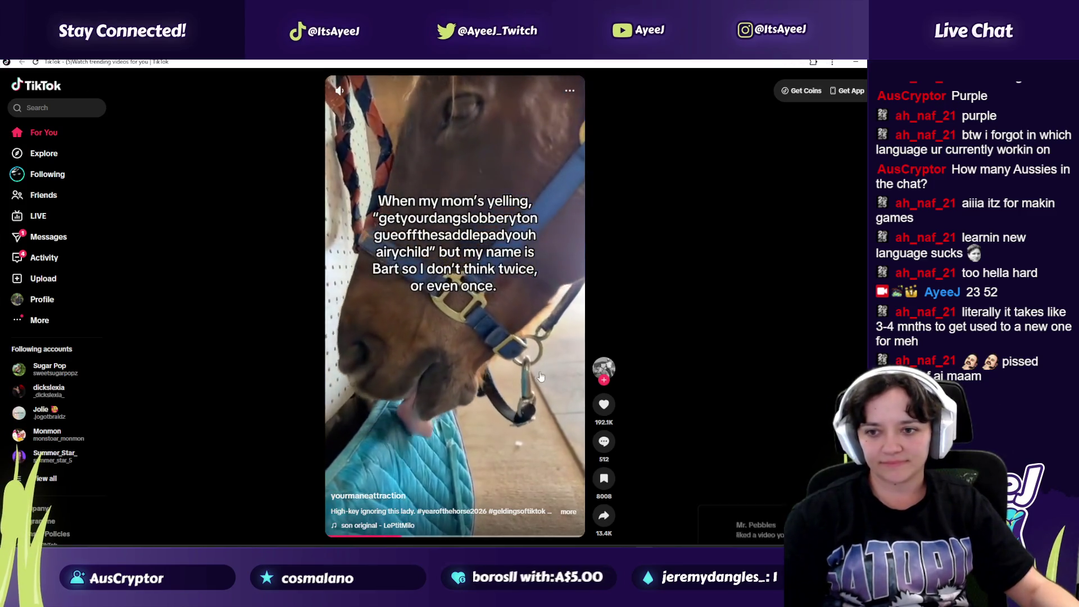
left_click(604, 407)
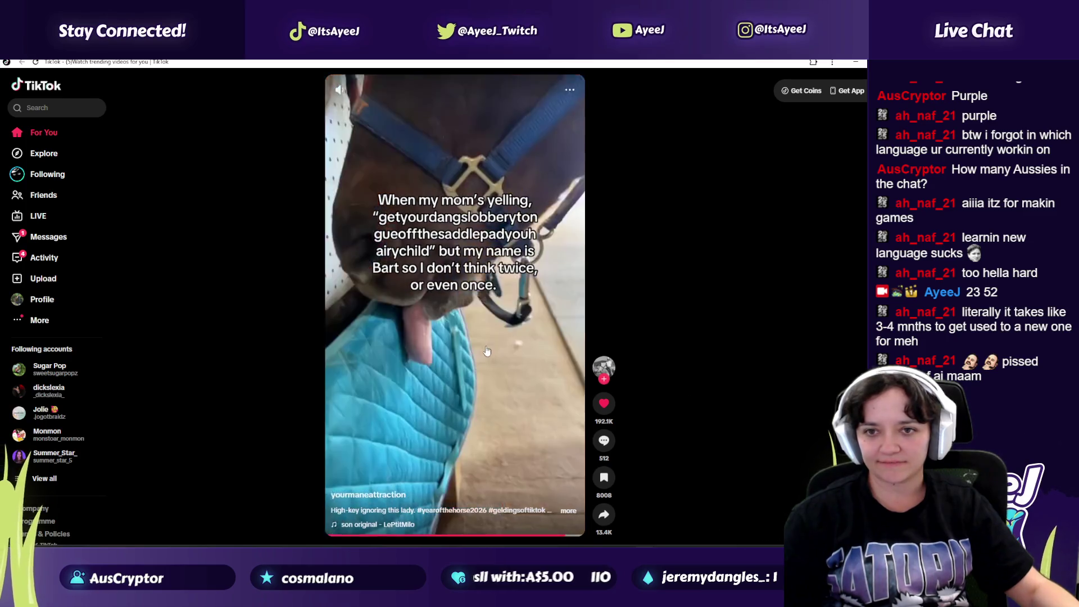
scroll(487, 351, "down", 3)
scroll(820, 347, "up", 3)
scroll(820, 347, "down", 3)
scroll(819, 348, "down", 3)
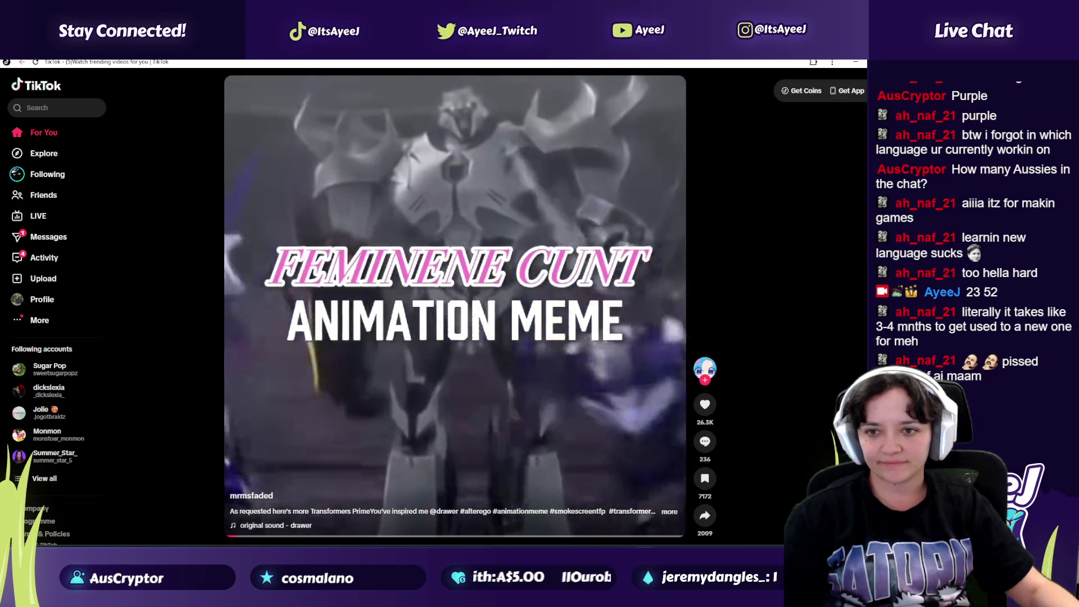
scroll(455, 306, "up", 3)
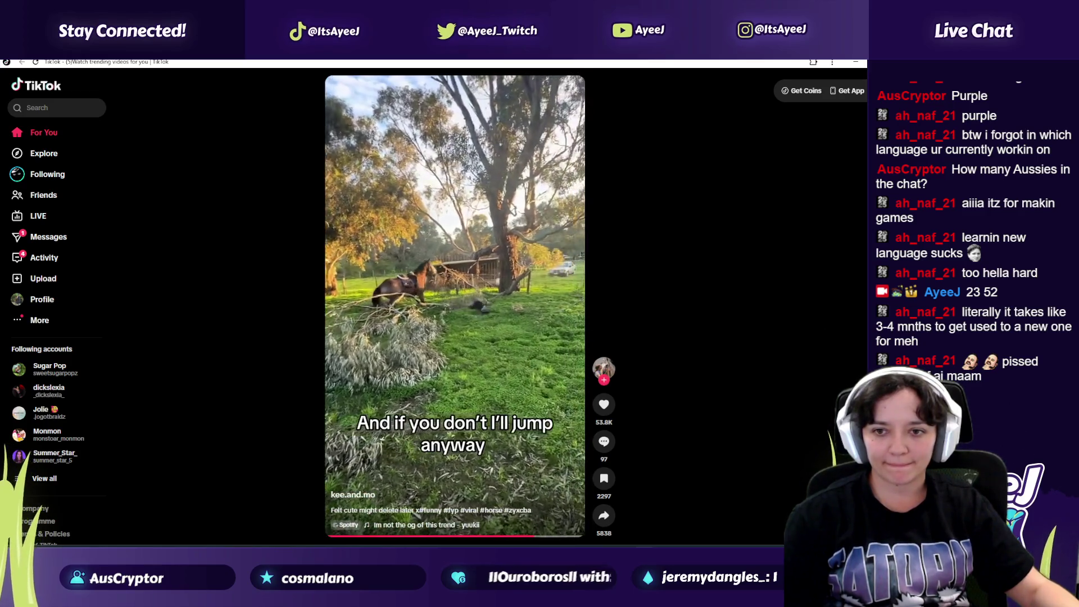
Step: Skip ahead three videos, open the brumby cull clip's comments and expand a comment's replies
key("Down")
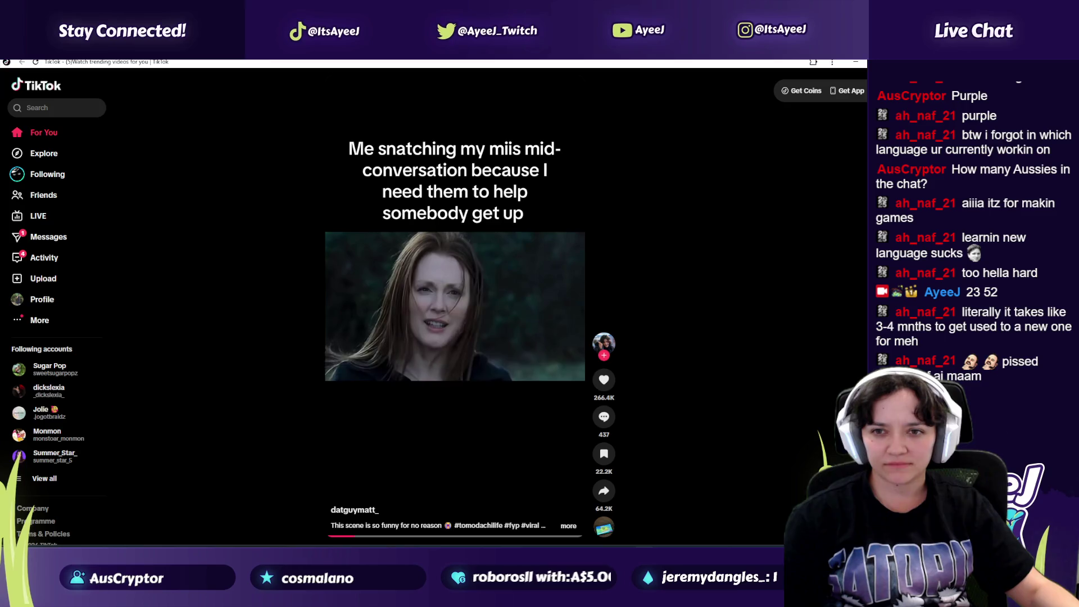
key("Down")
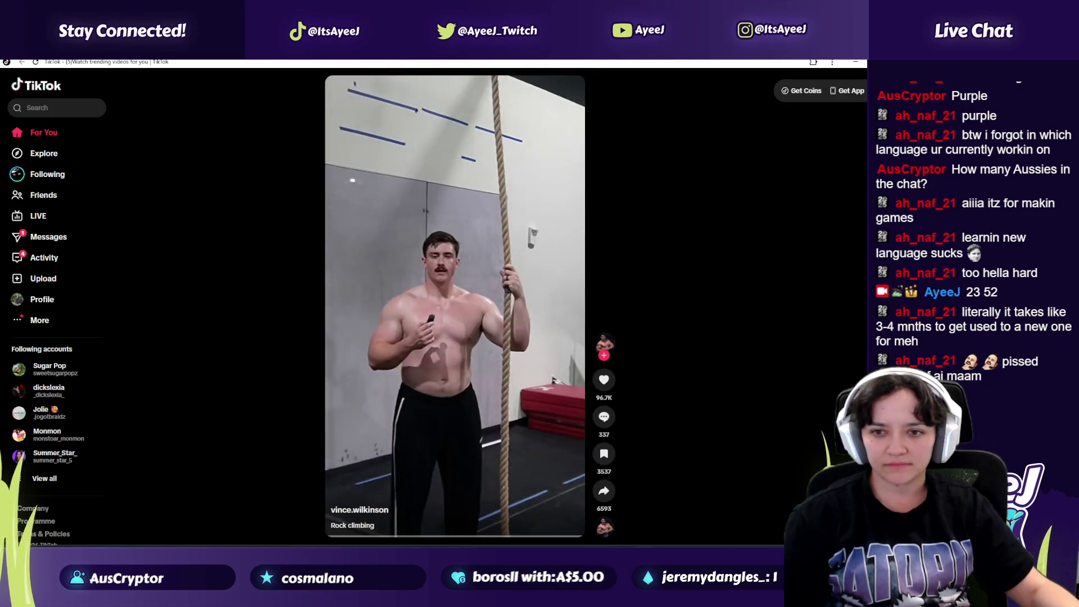
key("Down")
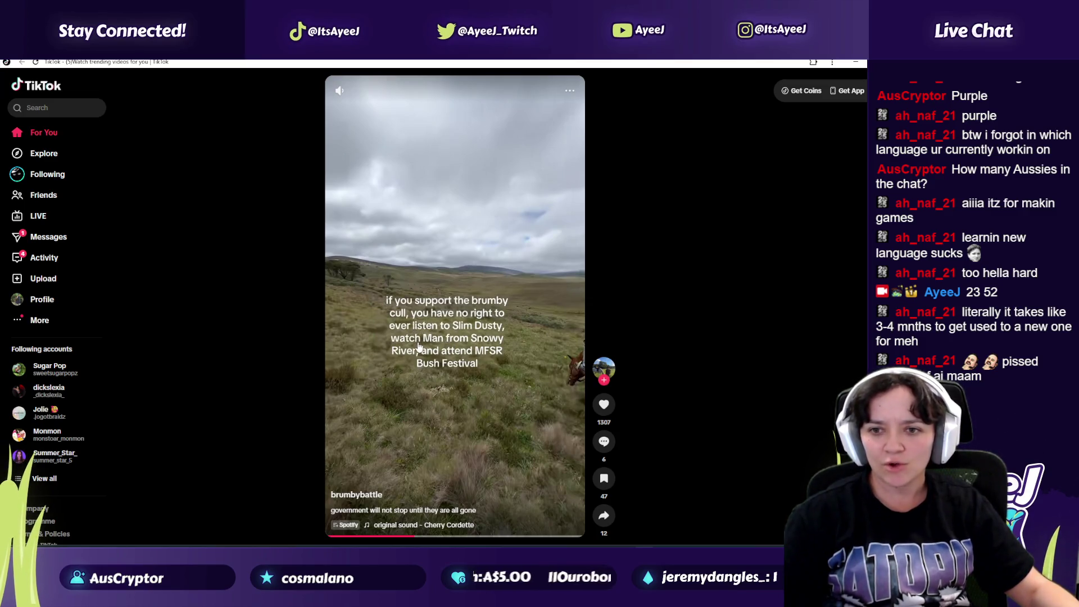
left_click(602, 442)
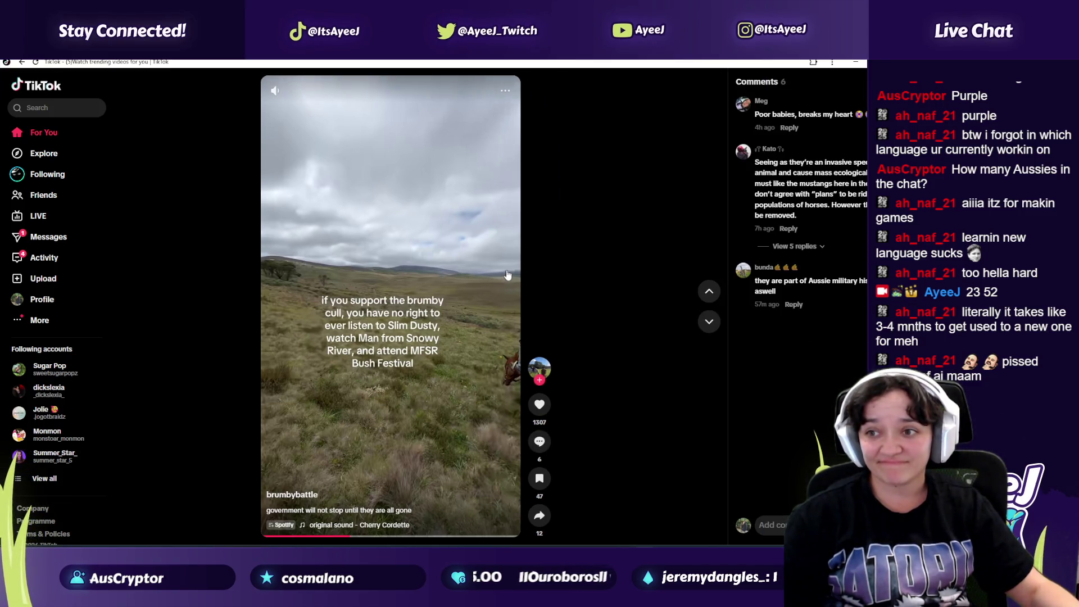
left_click_drag(797, 163, 804, 194)
left_click(823, 196)
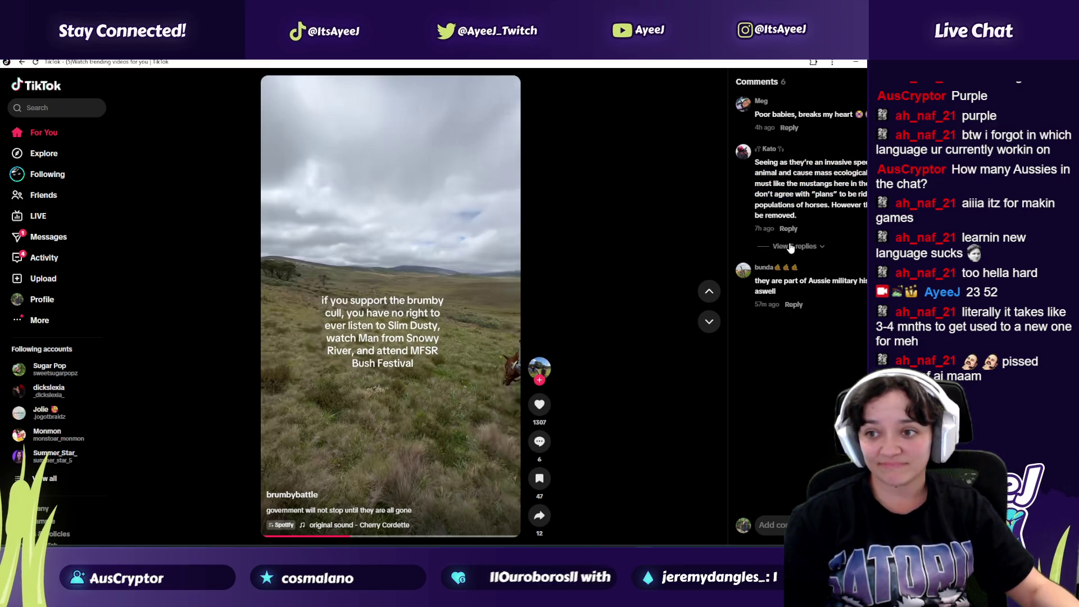
left_click(790, 247)
Step: Read the creator's replies, expand the one remaining reply, and resume the Godot tutorial
mouse_move(806, 263)
left_mouse_down()
mouse_move(820, 292)
mouse_move(831, 284)
mouse_move(823, 301)
left_mouse_up()
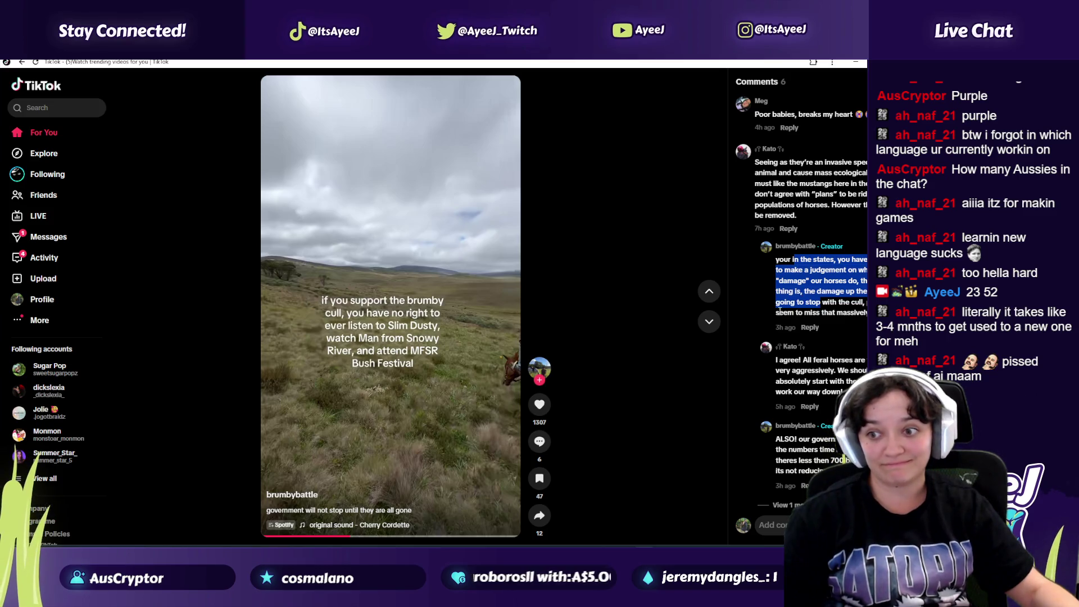
scroll(802, 298, "down", 1)
mouse_move(799, 312)
left_mouse_down()
mouse_move(817, 318)
mouse_move(822, 335)
left_mouse_up()
scroll(797, 349, "down", 1)
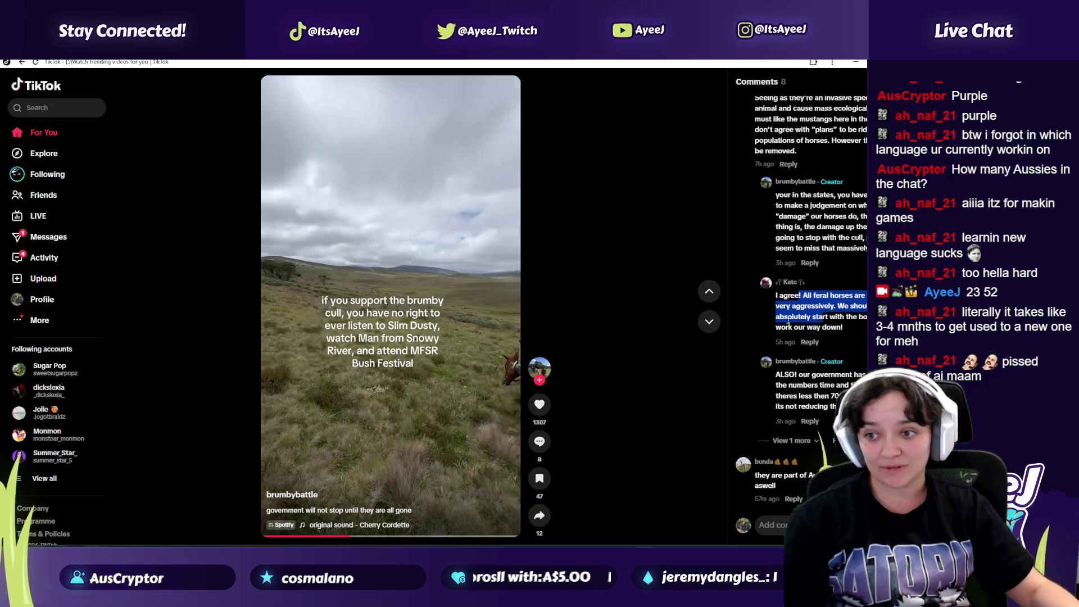
left_click_drag(802, 370, 802, 387)
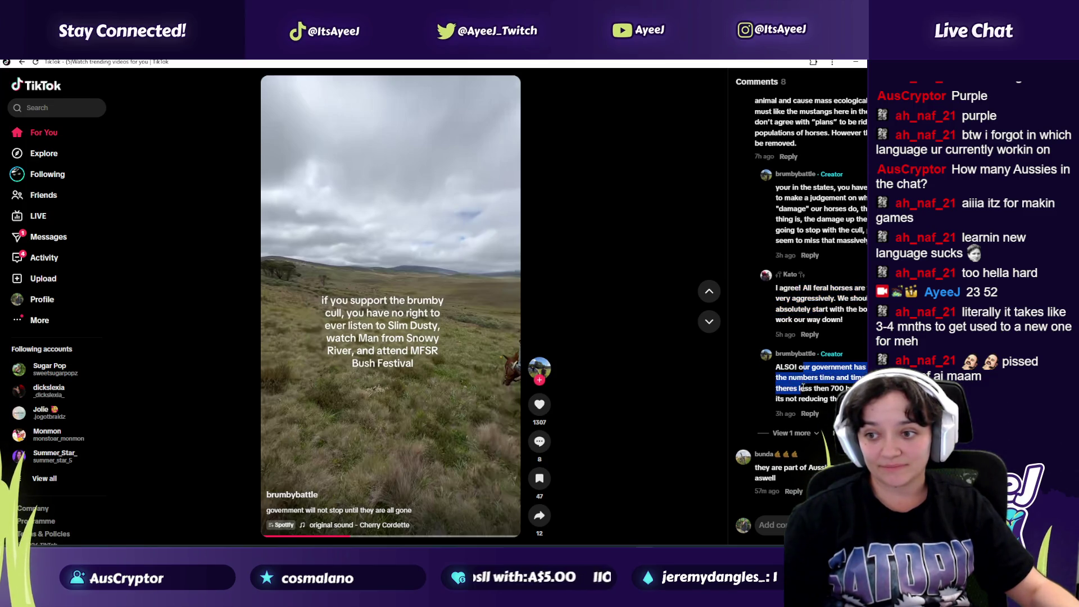
left_click(797, 433)
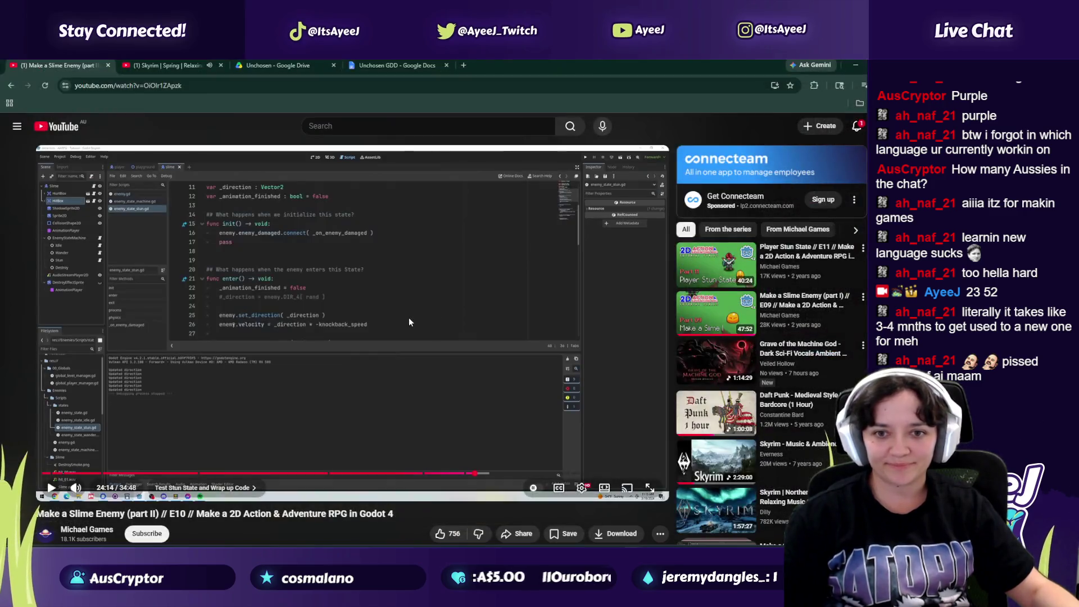
left_click(409, 318)
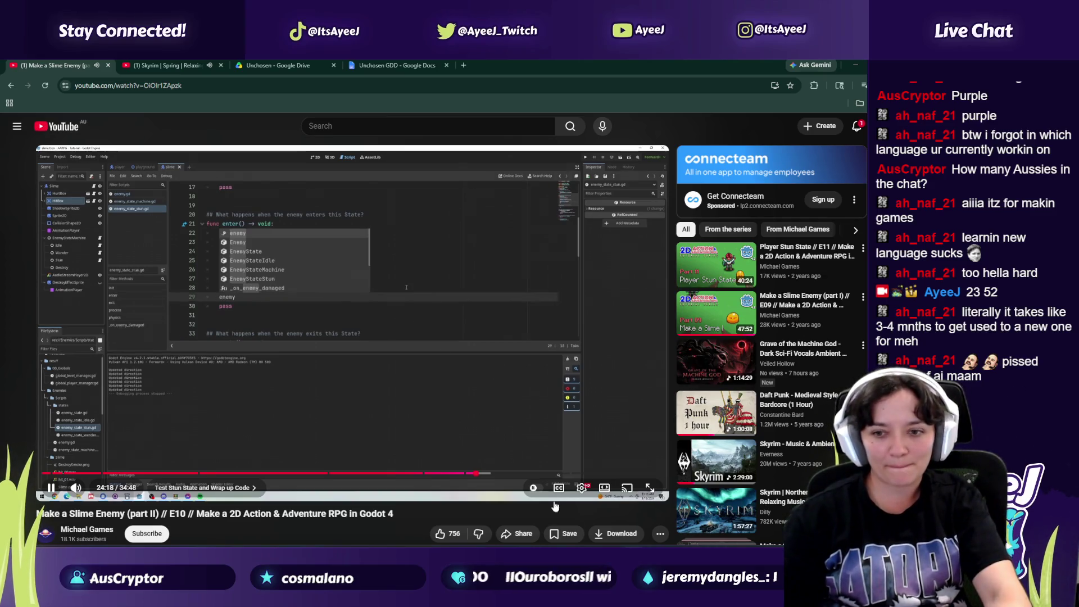
Step: Play the tutorial in short bursts to 24:25, pausing on the enemy.animation_player line
left_click(490, 419)
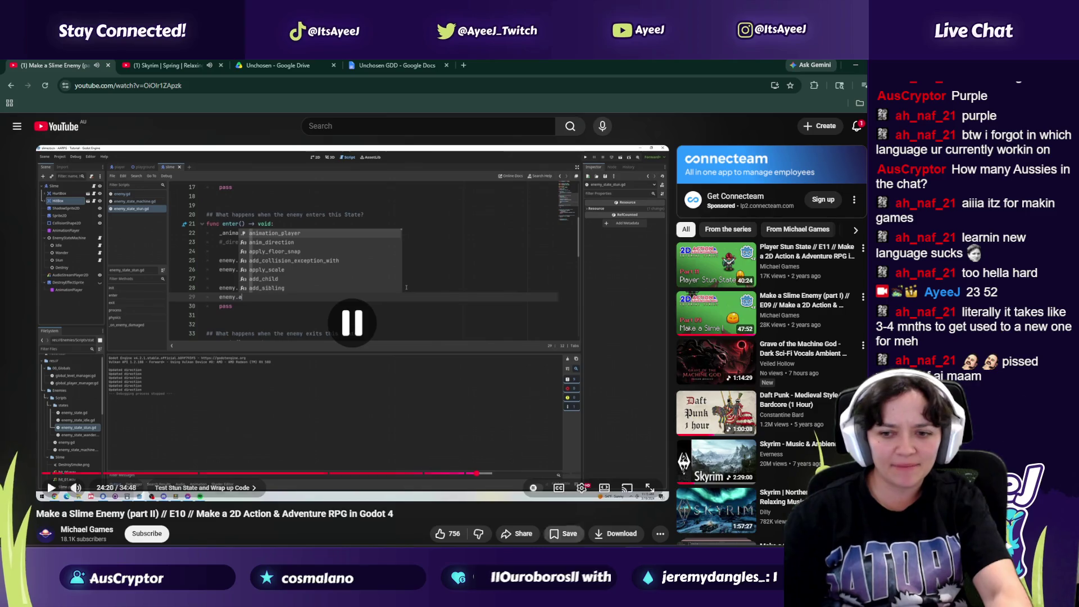
left_click(395, 401)
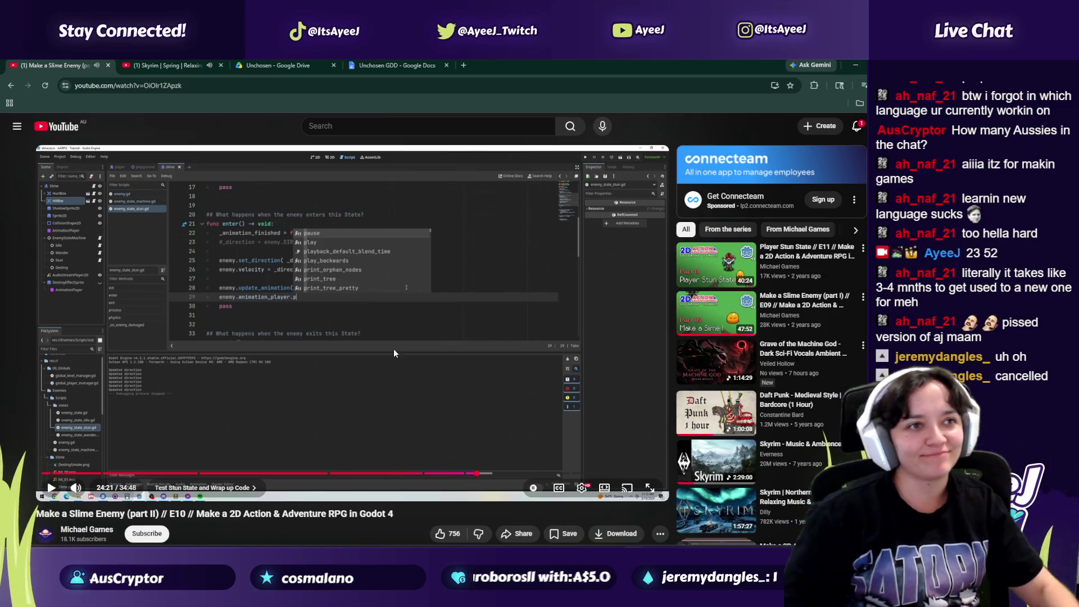
left_click(427, 371)
left_click(434, 381)
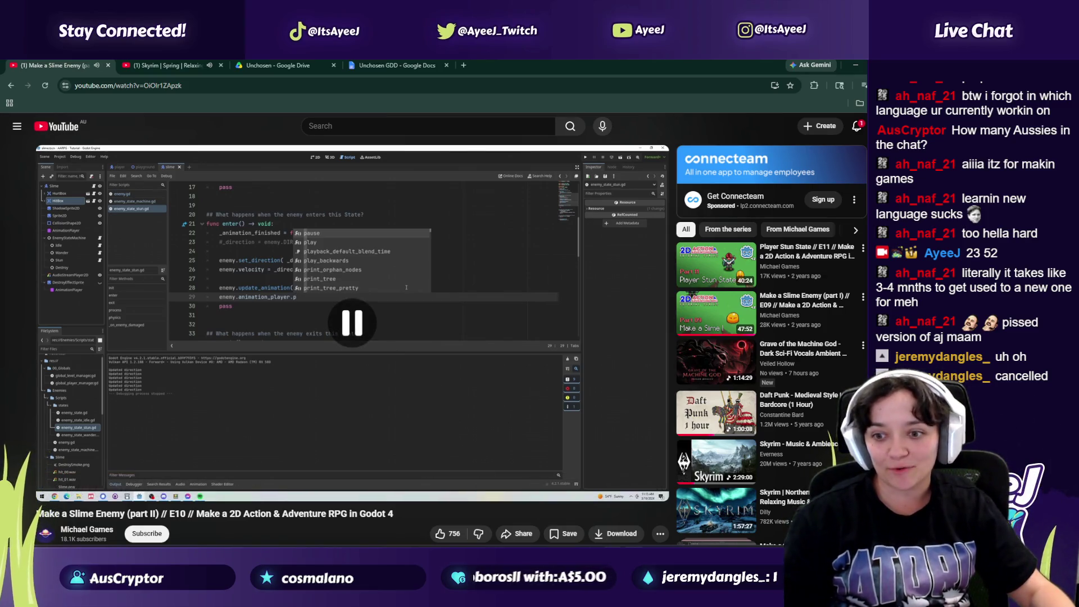
left_click(433, 380)
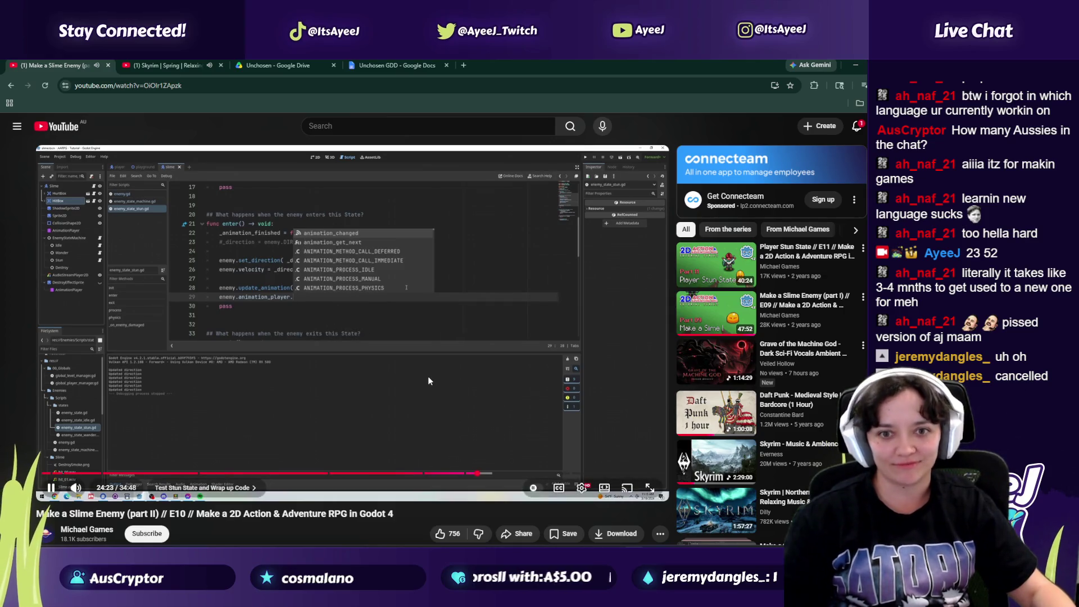
left_click(427, 376)
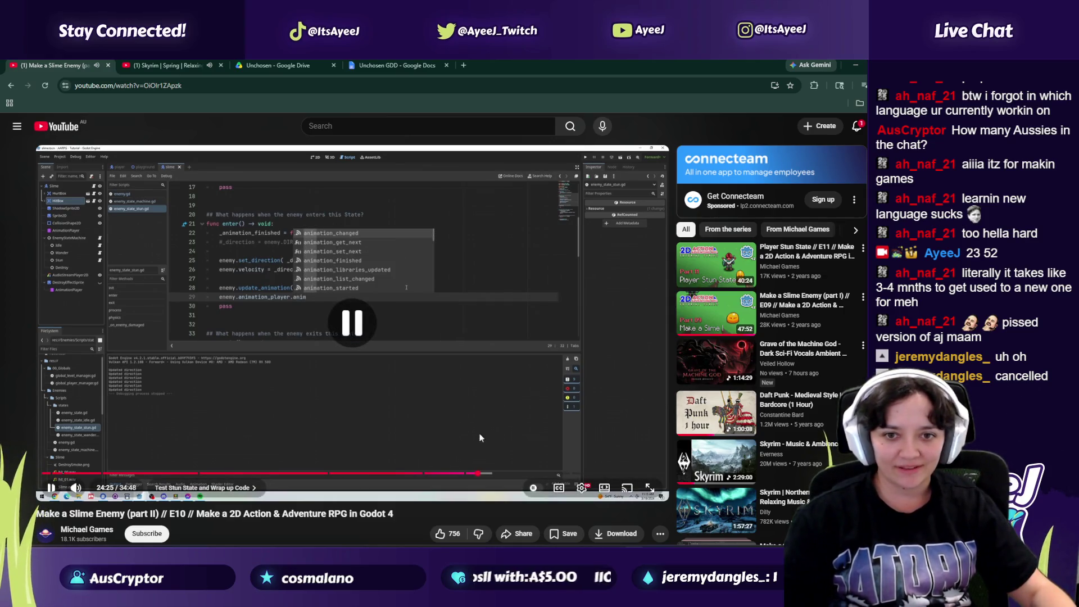
key("alt+Tab")
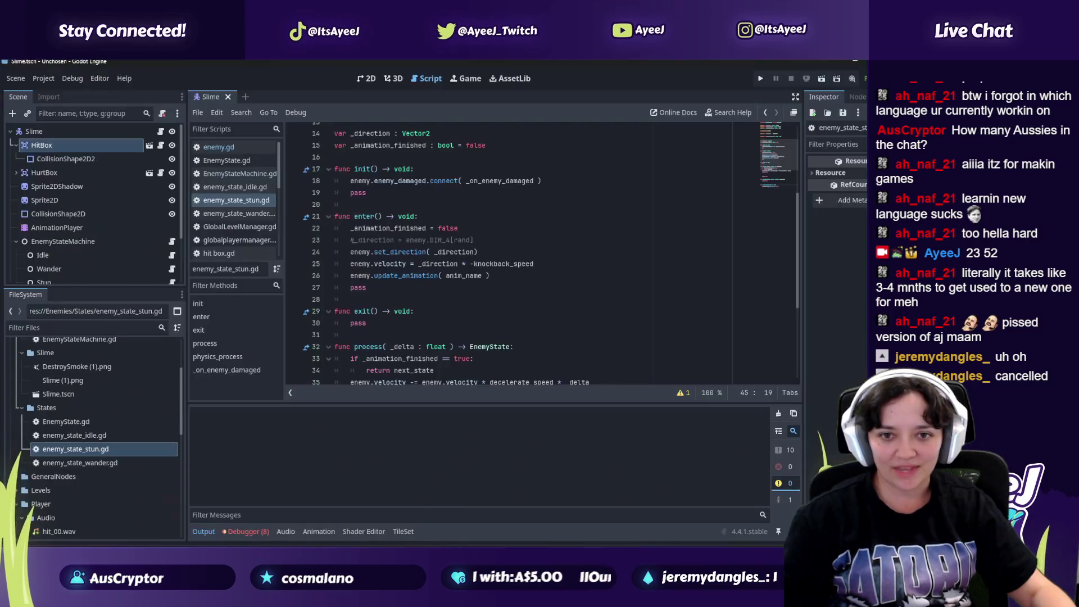
Step: Compare the script's enter() and _on_enemy_damaged code against the paused tutorial, leaving the script unchanged
scroll(453, 365, "down", 5)
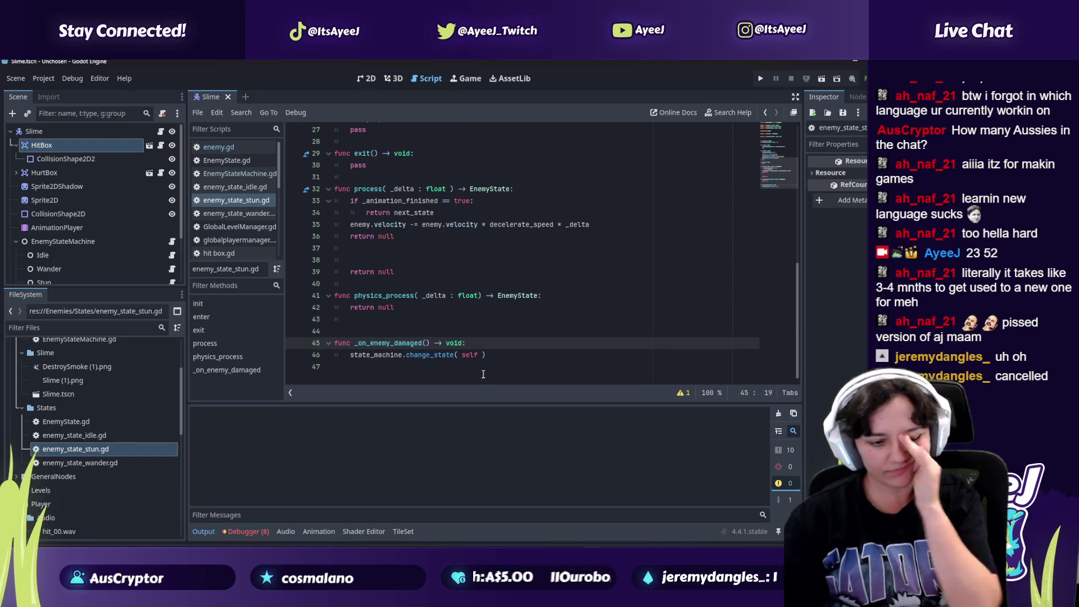
key("alt+Tab")
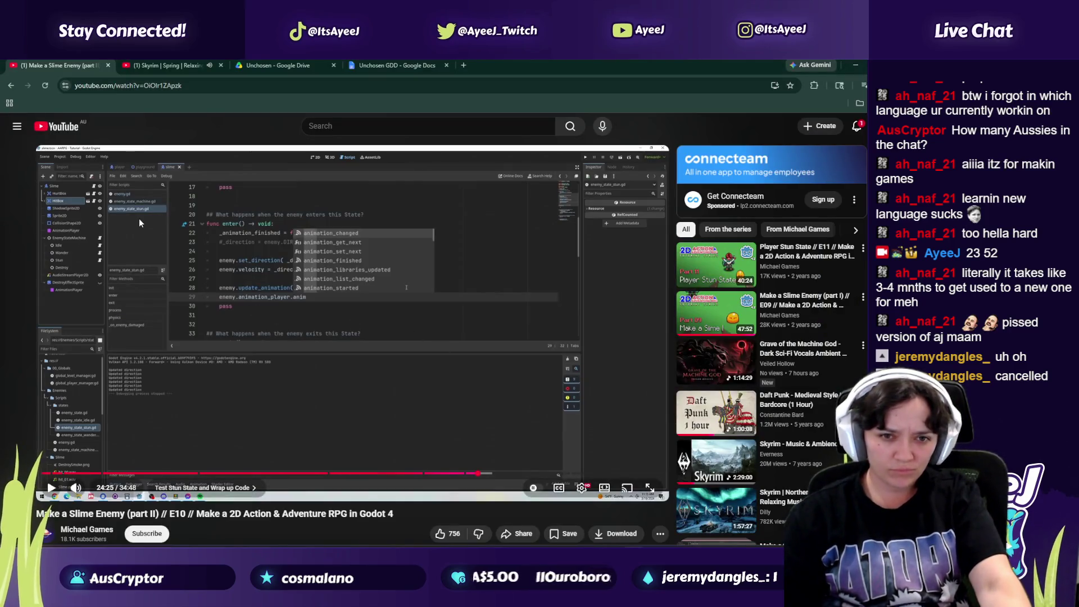
key("alt+Tab")
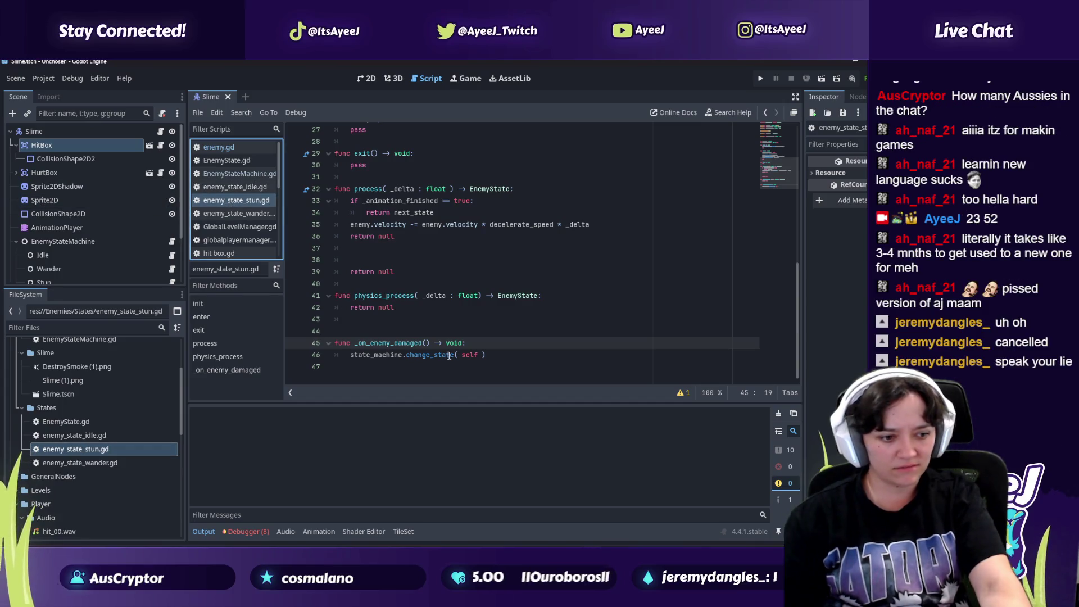
key("alt+Tab")
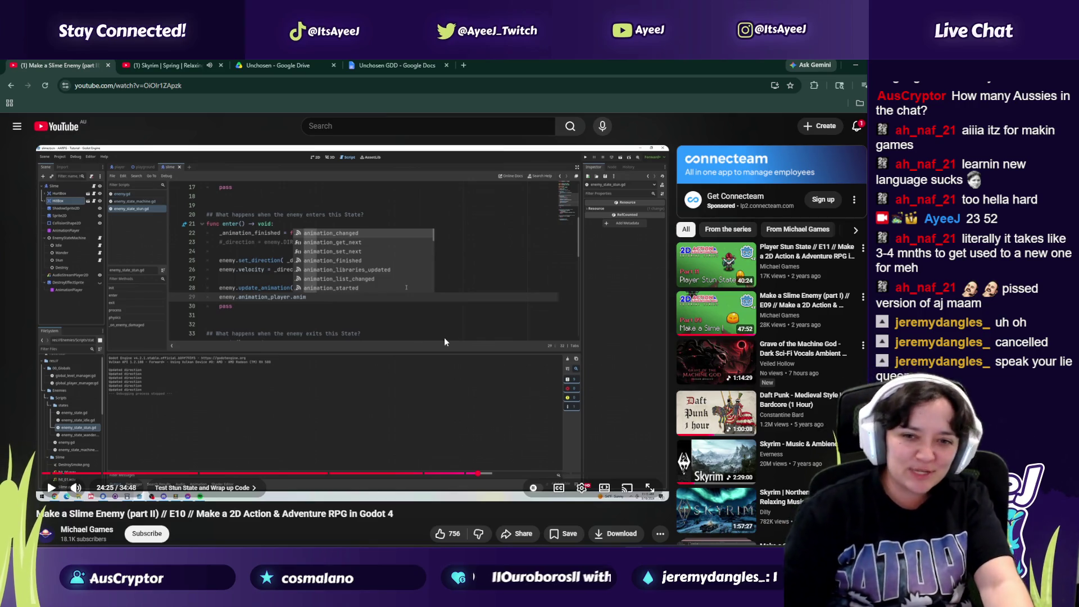
left_click(335, 356)
left_click(334, 356)
key("alt+Tab")
scroll(335, 357, "up", 3)
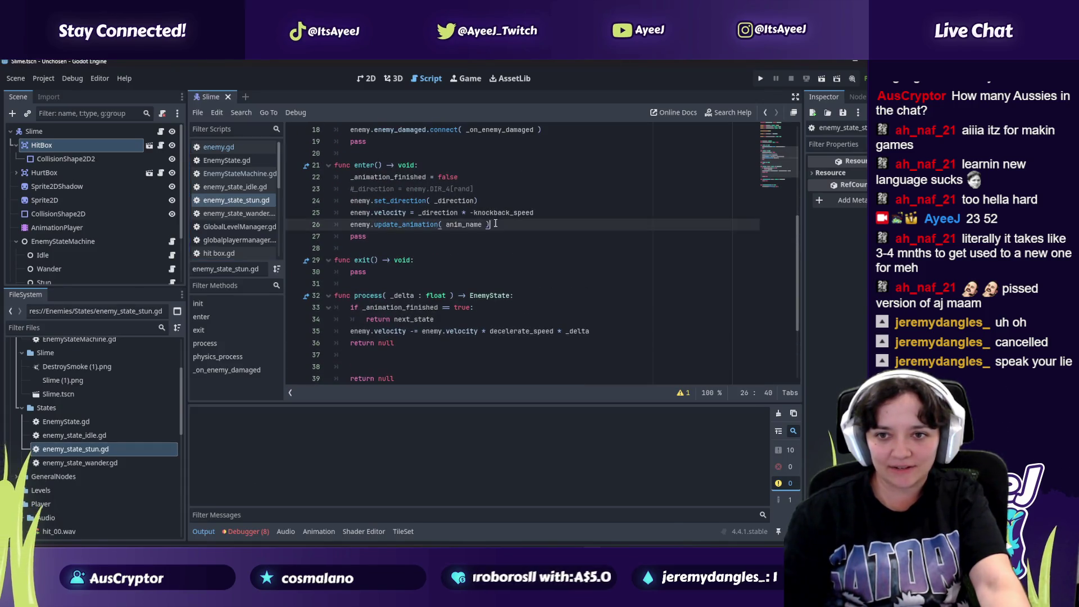
key("alt+Tab")
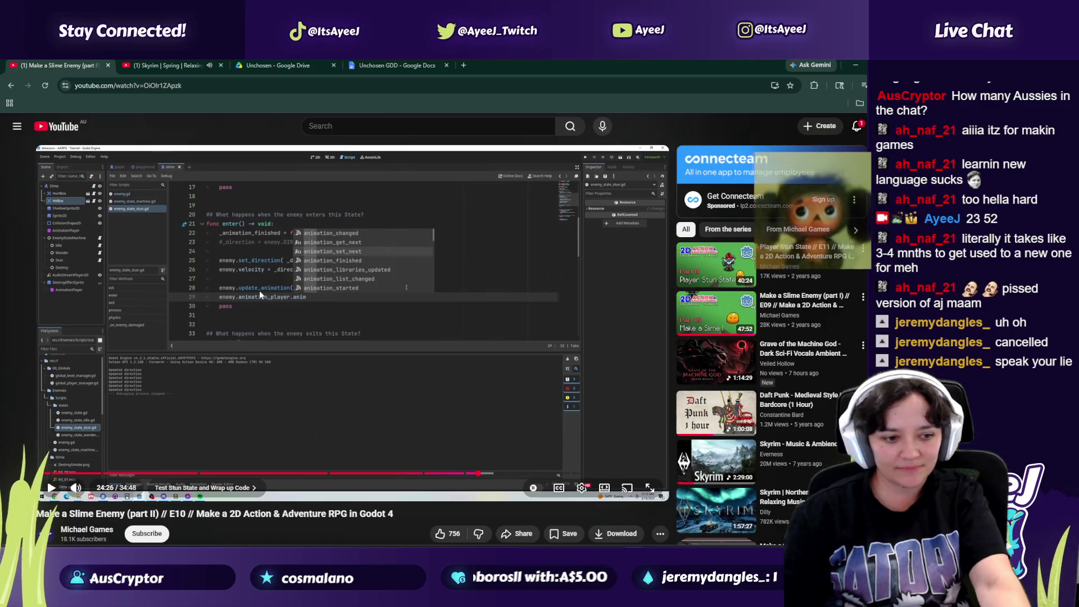